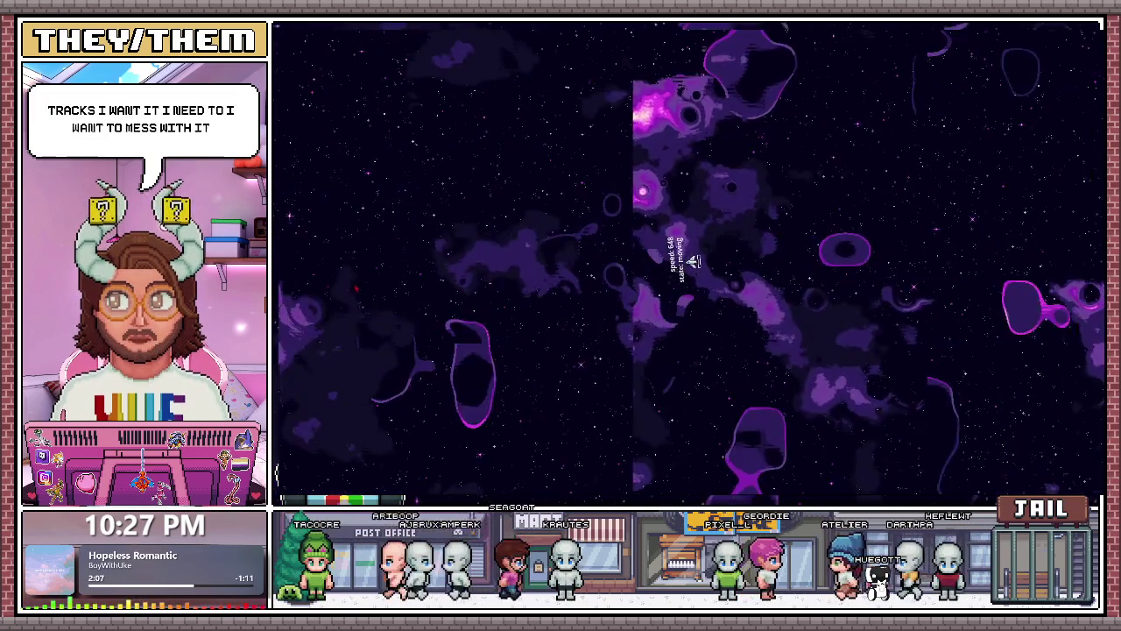
Boost the ship with a click and steer it upward in the running space game.
{"action": "left_click", "coordinate": [692, 260]}
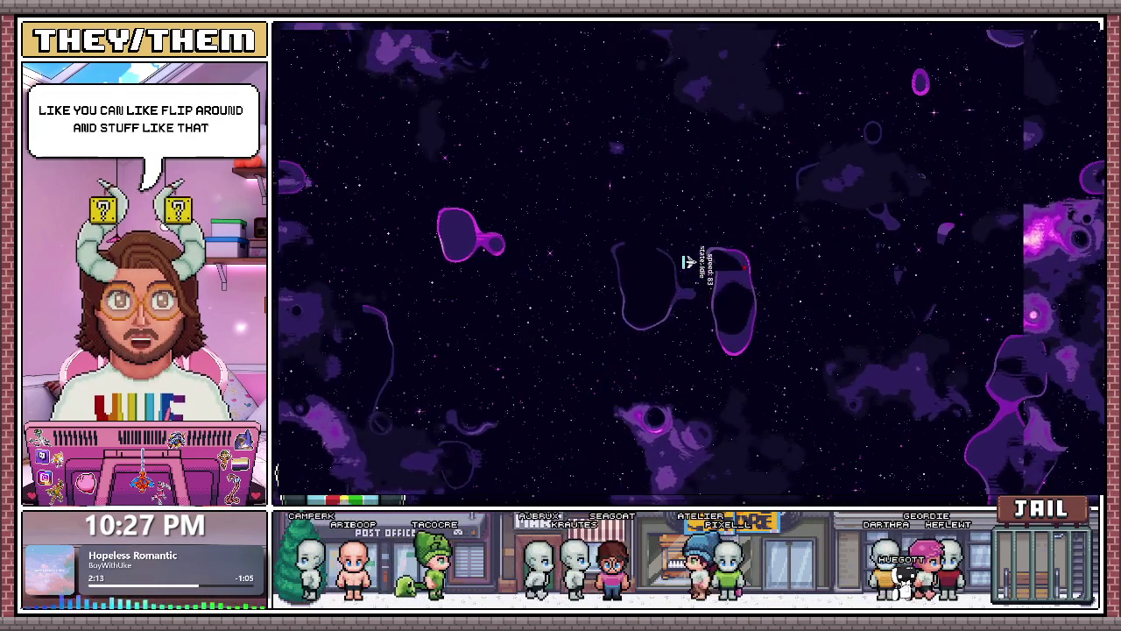
{"action": "key", "text": "Up"}
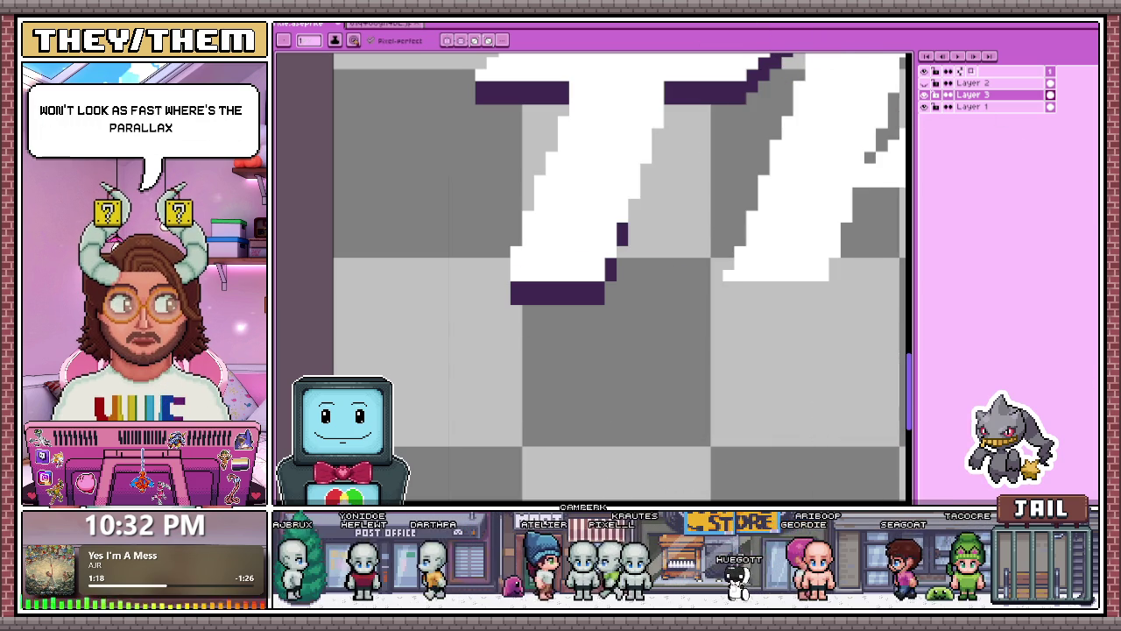
Inspect the Parallax_Stars layer in Godot, then relaunch the game and fly the ship forward.
{"action": "key", "text": "alt+Tab"}
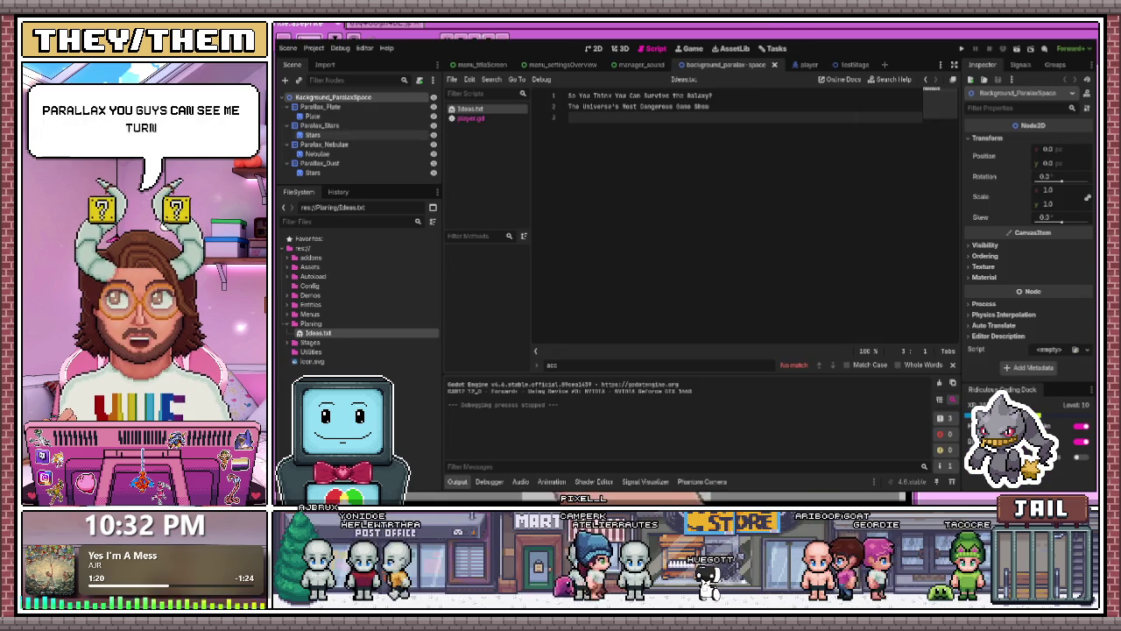
{"action": "left_click", "coordinate": [345, 127]}
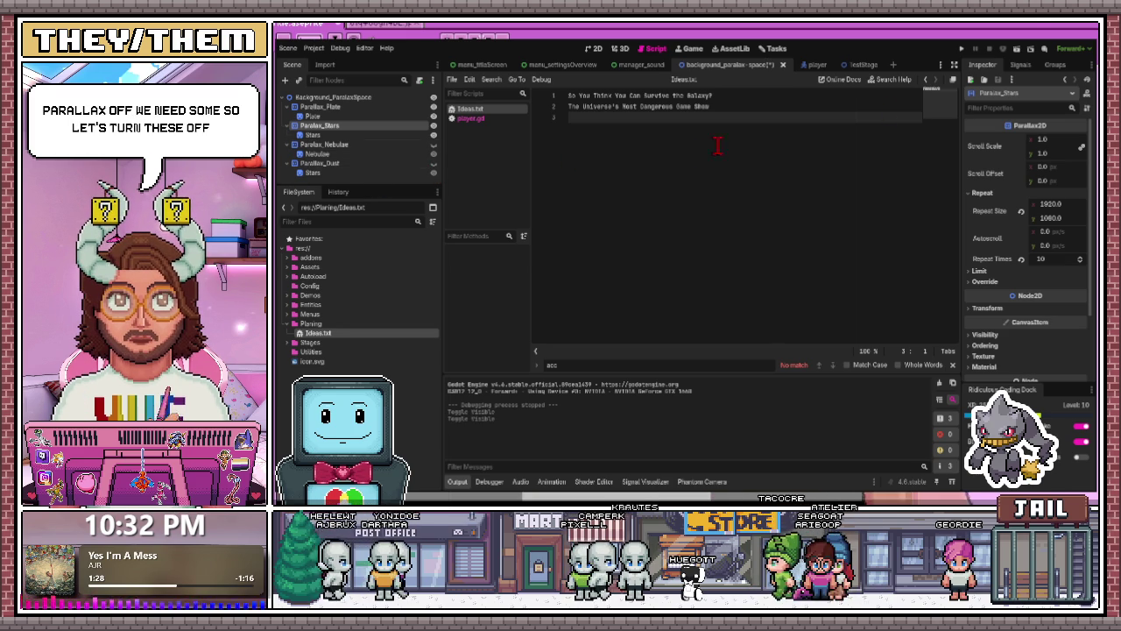
{"action": "left_click", "coordinate": [962, 49]}
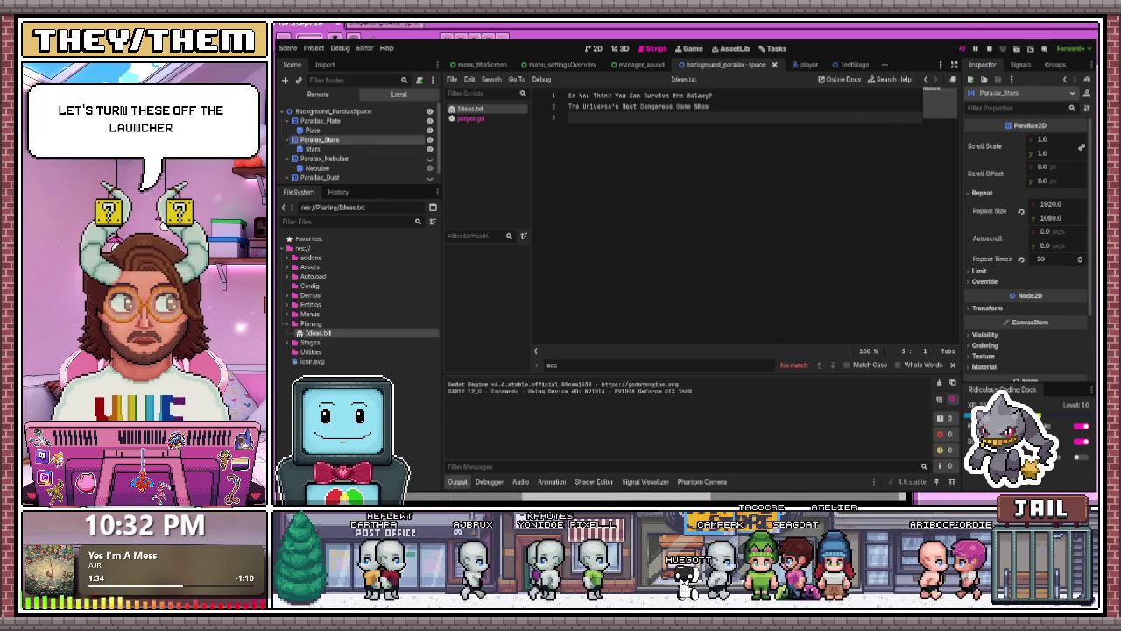
{"action": "key", "text": "Up"}
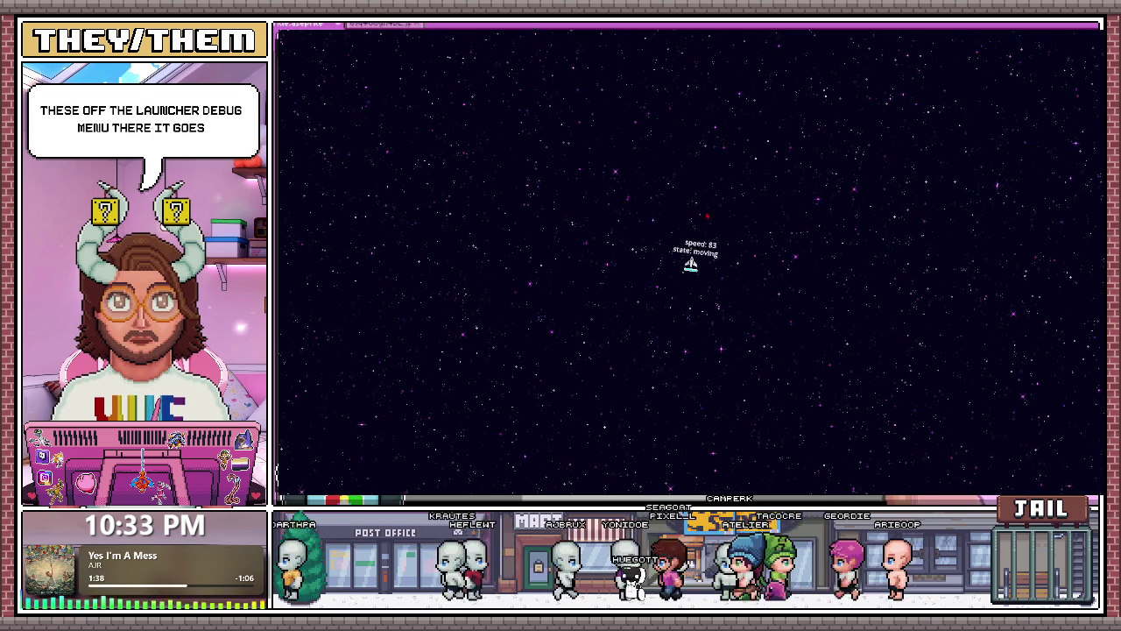
Weave the ship left and right while accelerating and boosting across the starfield.
{"action": "key", "text": "Right"}
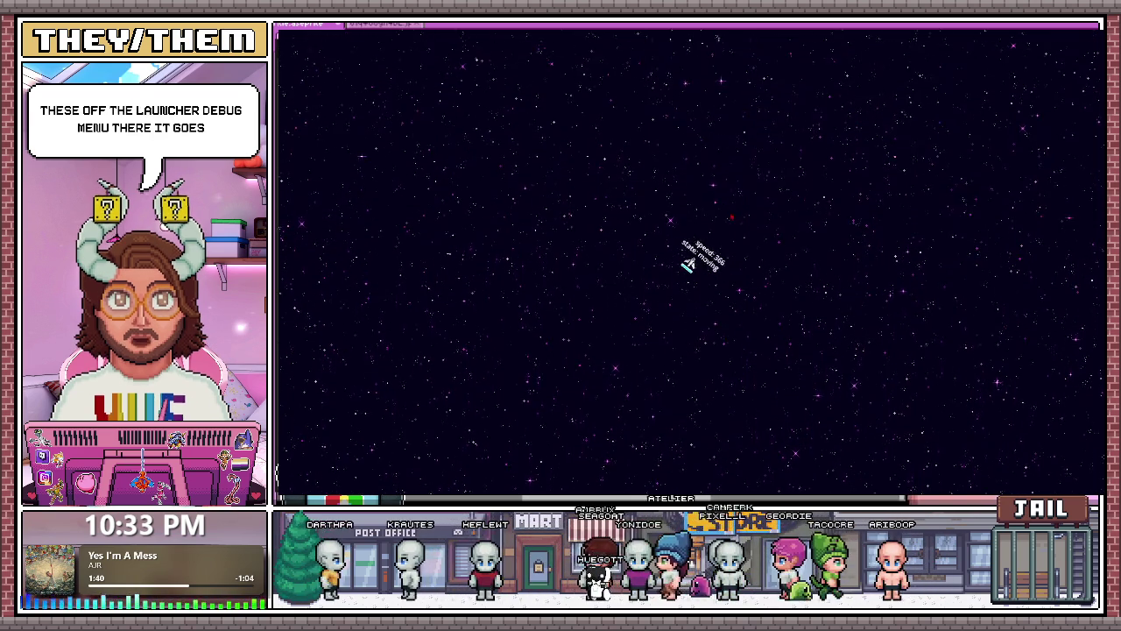
{"action": "key", "text": "Left"}
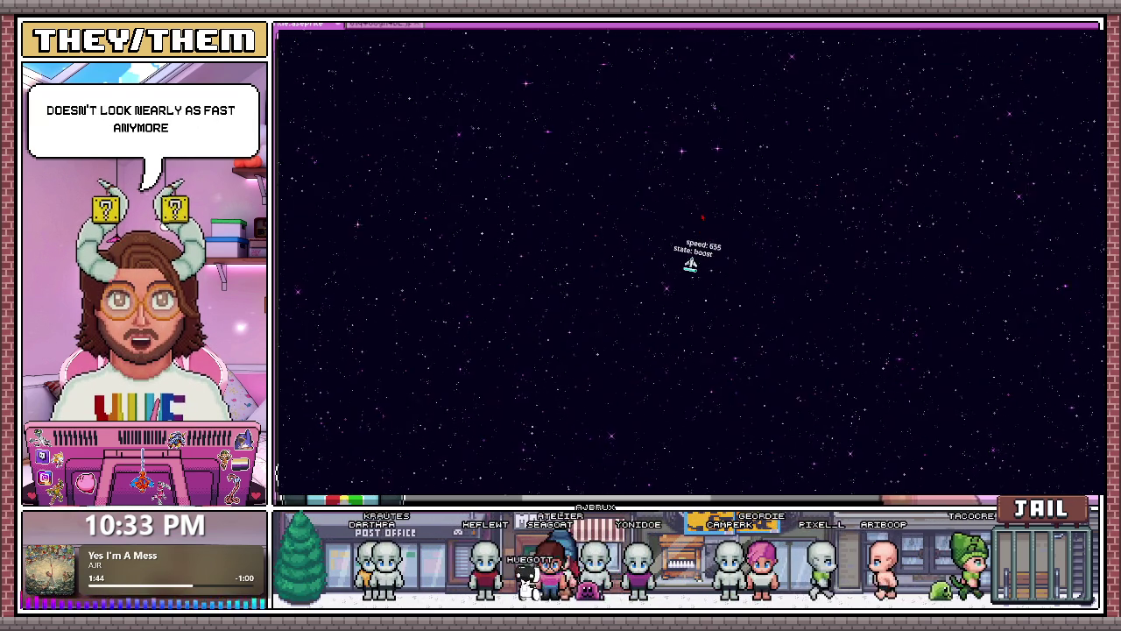
{"action": "key", "text": "Right"}
{"action": "key", "text": "Right"}
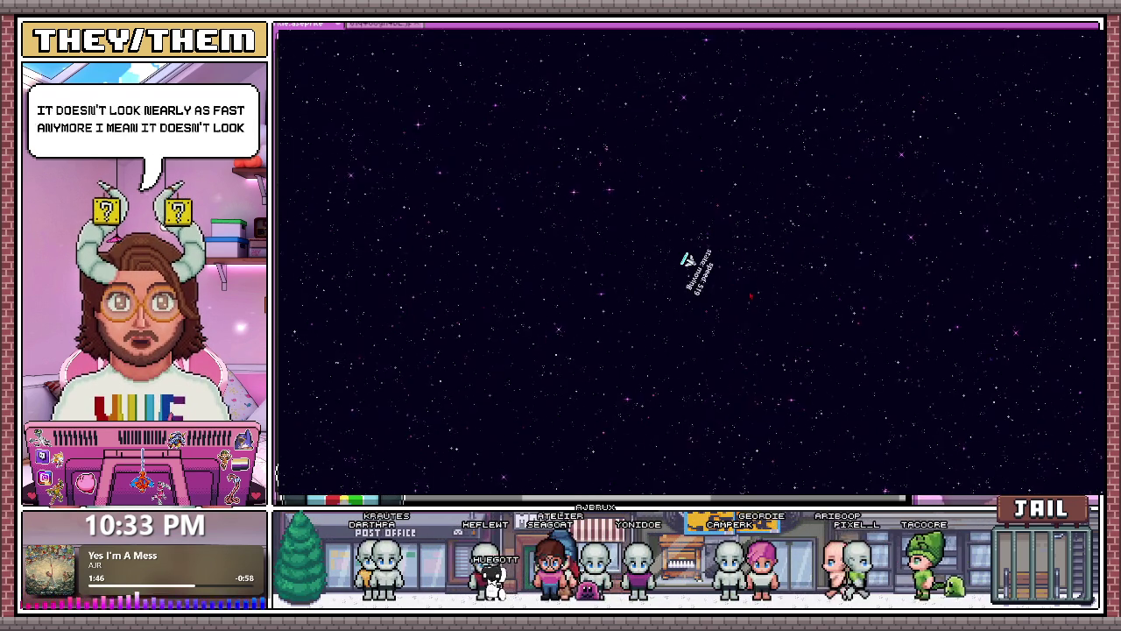
{"action": "key", "text": "Left"}
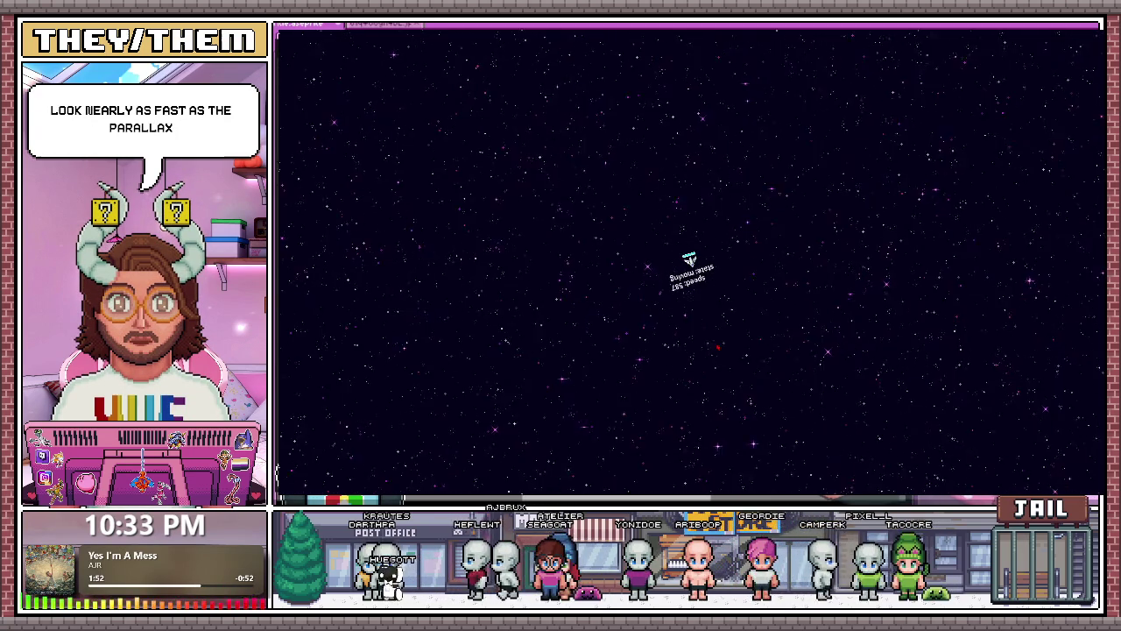
{"action": "key", "text": "Right"}
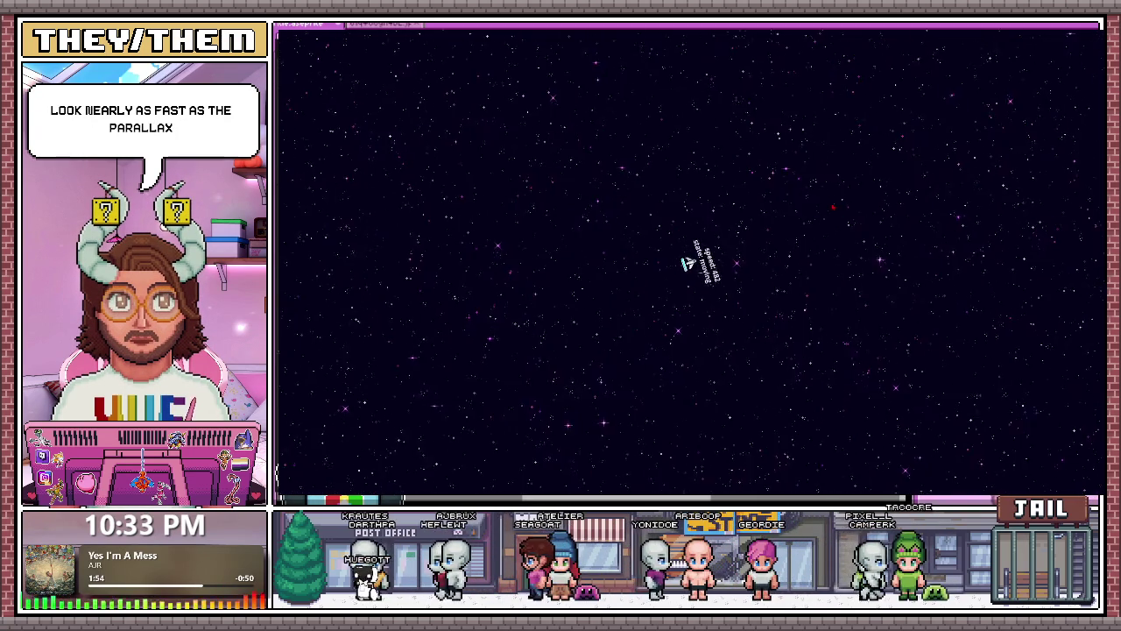
{"action": "key", "text": "Left"}
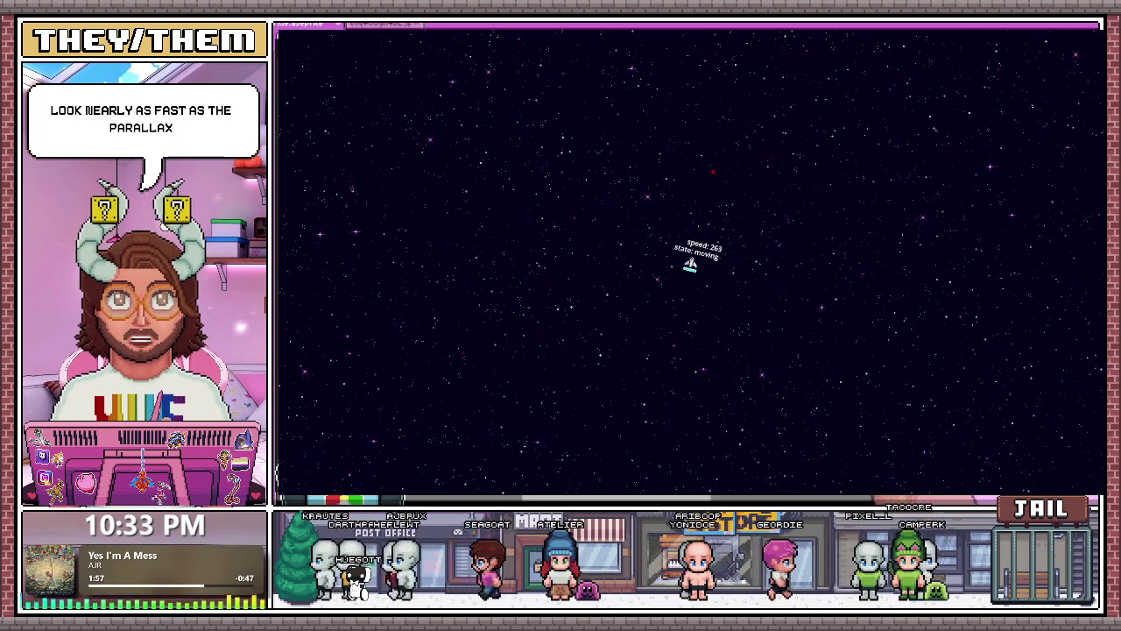
{"action": "key", "text": "Right"}
{"action": "key", "text": "Right"}
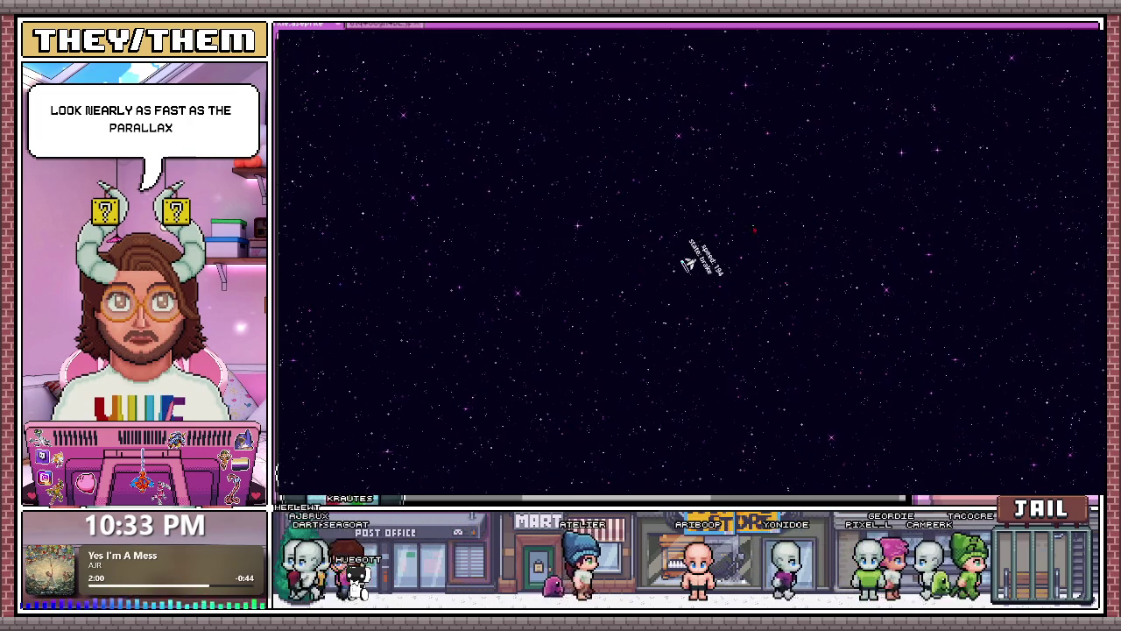
{"action": "key", "text": "Left"}
{"action": "key", "text": "Right"}
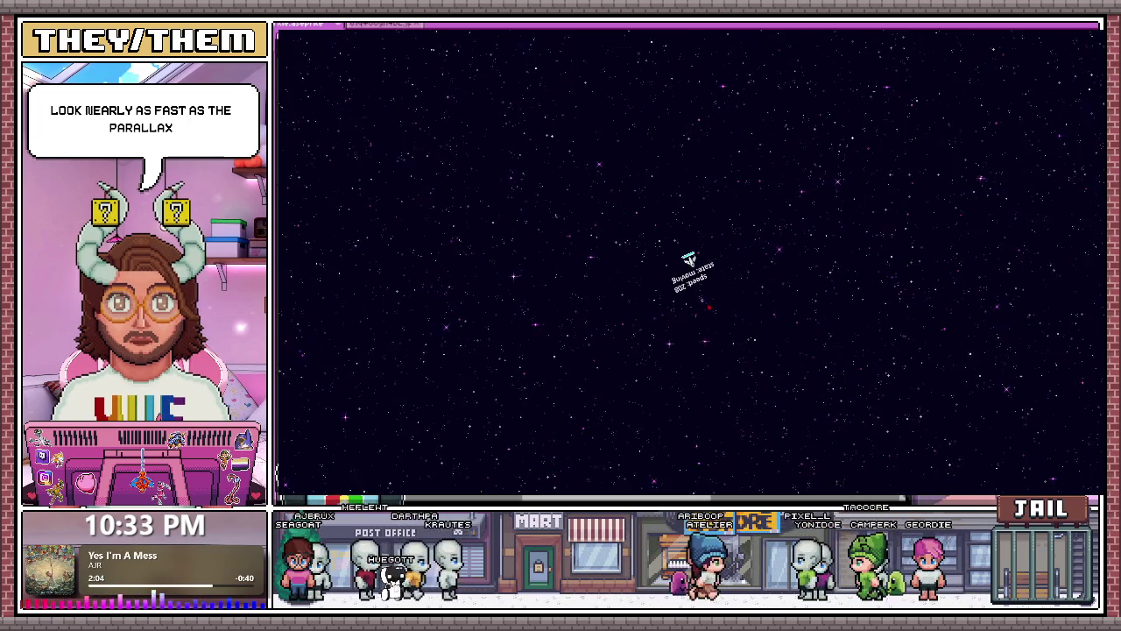
Speed the ship up, turn it through several headings, then stop the running game.
{"action": "key", "text": "Up"}
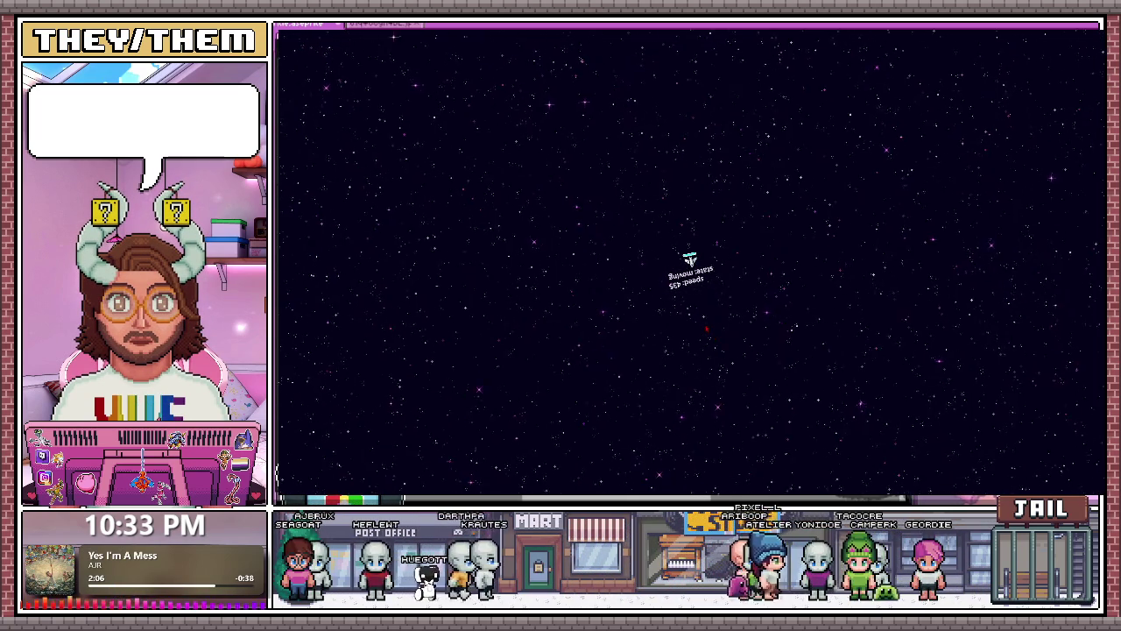
{"action": "key", "text": "Left"}
{"action": "key", "text": "Right"}
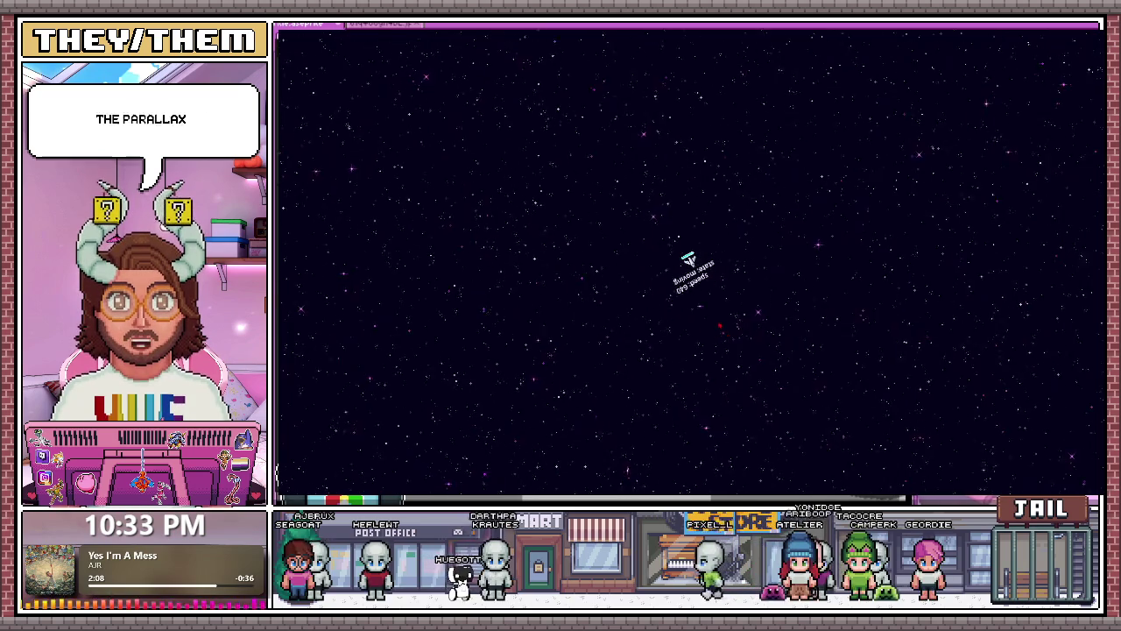
{"action": "key", "text": "Left"}
{"action": "key", "text": "Left"}
{"action": "key", "text": "Right"}
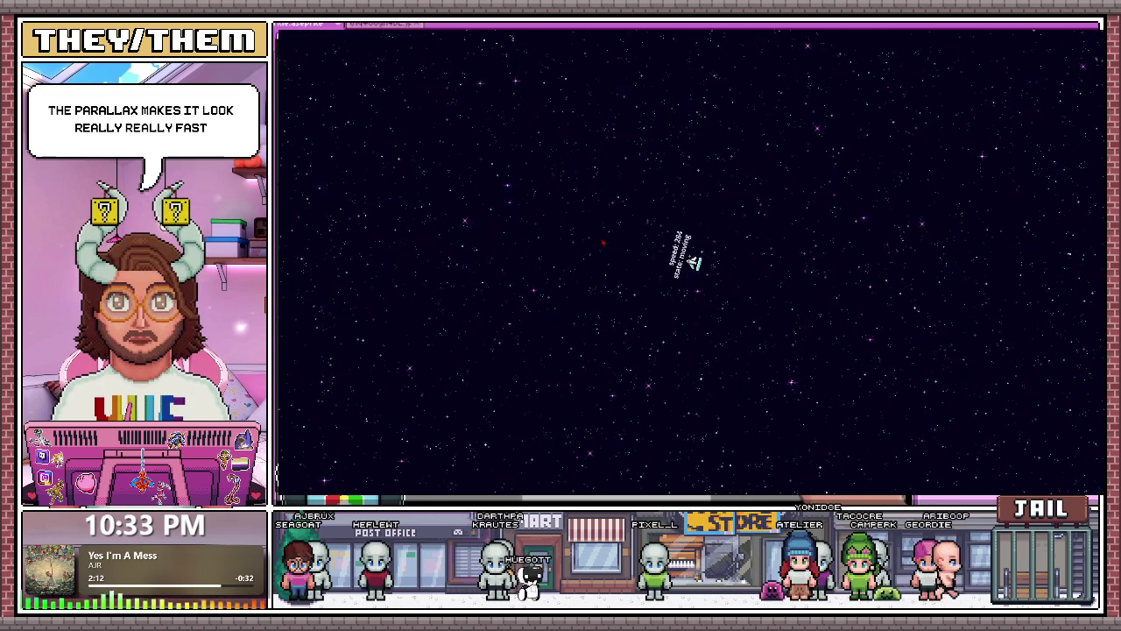
{"action": "key", "text": "Right"}
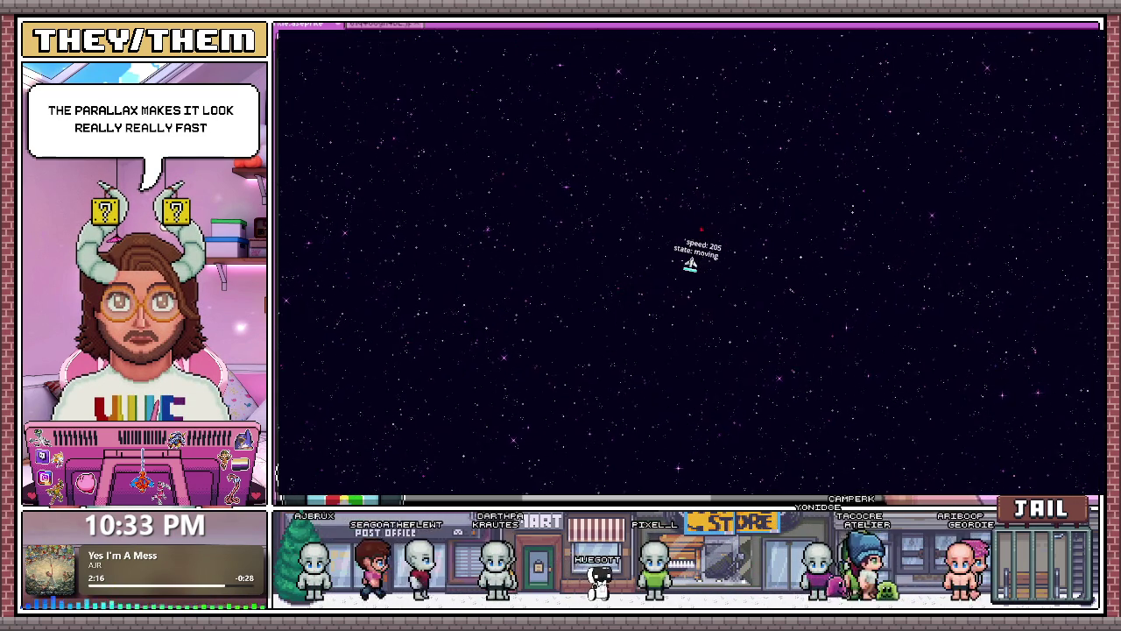
{"action": "key", "text": "Left"}
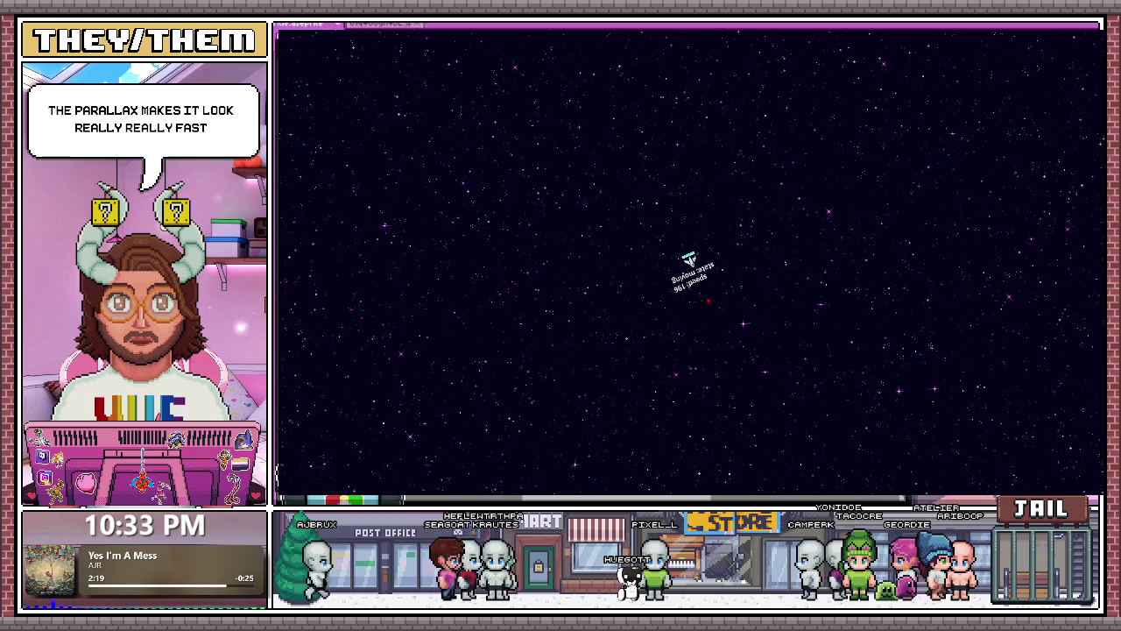
{"action": "key", "text": "Left"}
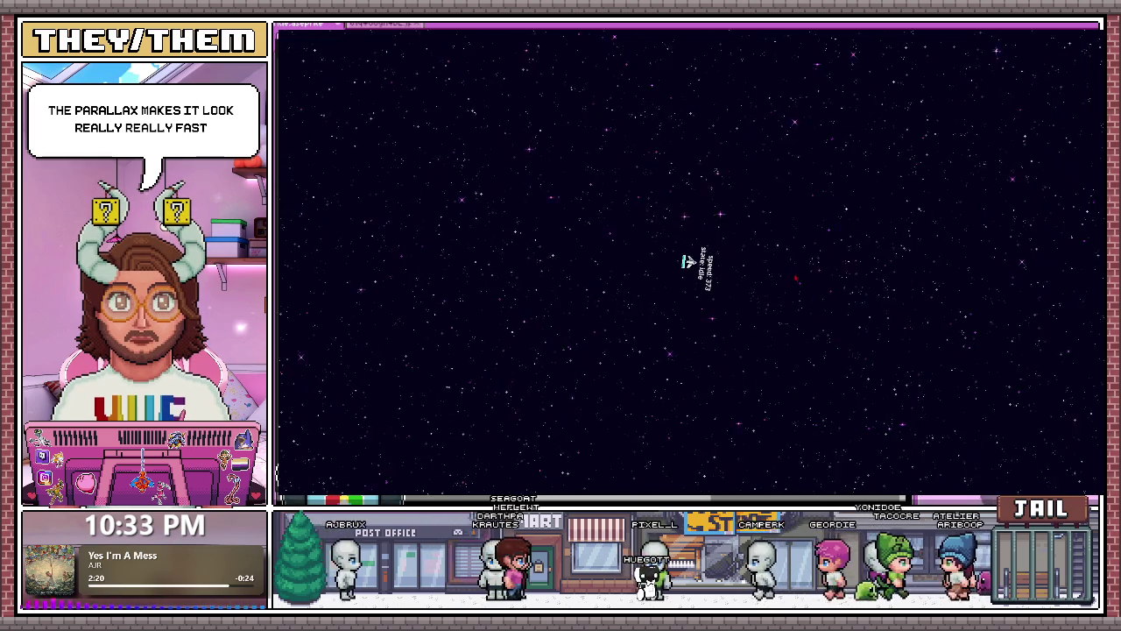
{"action": "key", "text": "Left"}
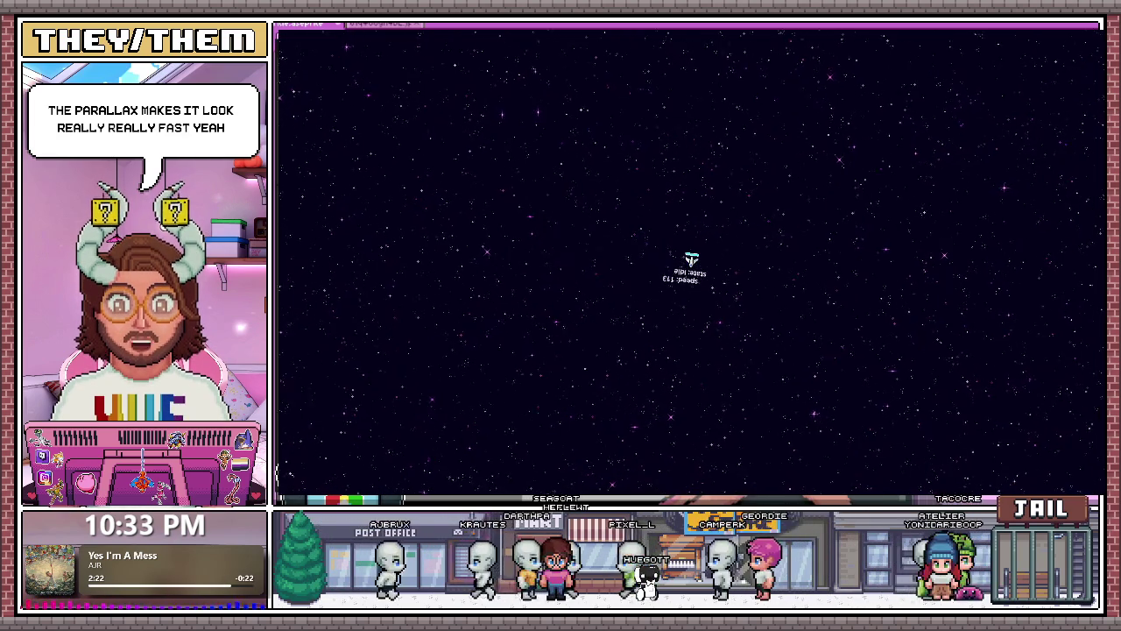
{"action": "key", "text": "Escape"}
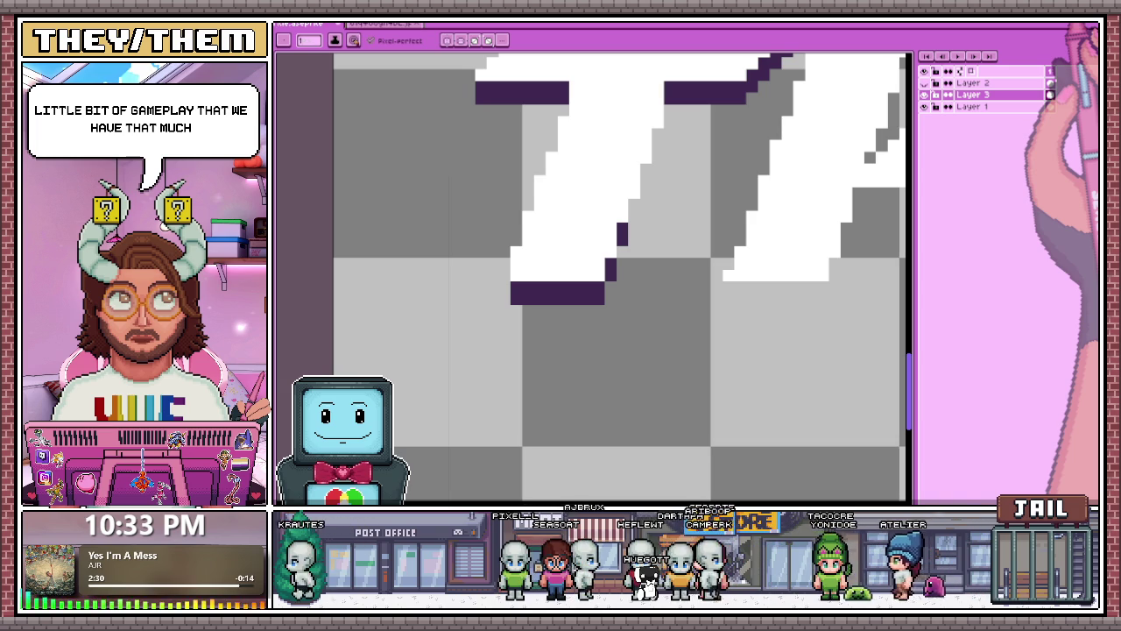
Bring the controller image document to the front in Aseprite.
{"action": "left_click", "coordinate": [377, 24]}
{"action": "left_click", "coordinate": [382, 28]}
{"action": "left_click", "coordinate": [387, 24]}
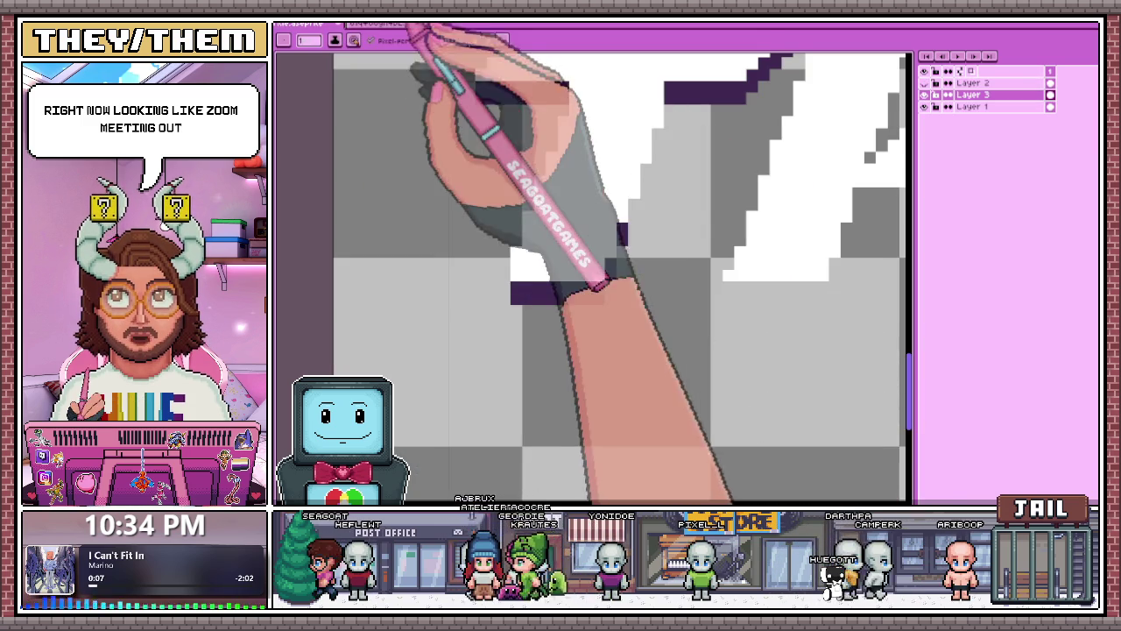
{"action": "left_click", "coordinate": [381, 23]}
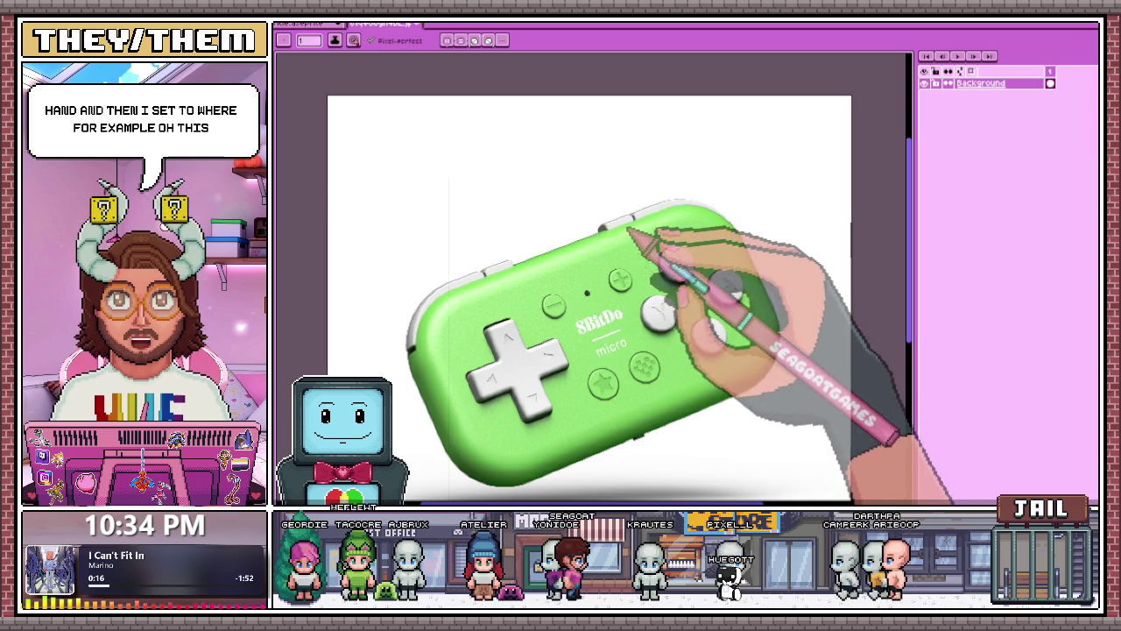
Zoom in and out on the green controller image.
{"action": "scroll", "coordinate": [664, 127], "scroll_direction": "down", "scroll_amount": 1}
{"action": "scroll", "coordinate": [664, 128], "scroll_direction": "down", "scroll_amount": 1}
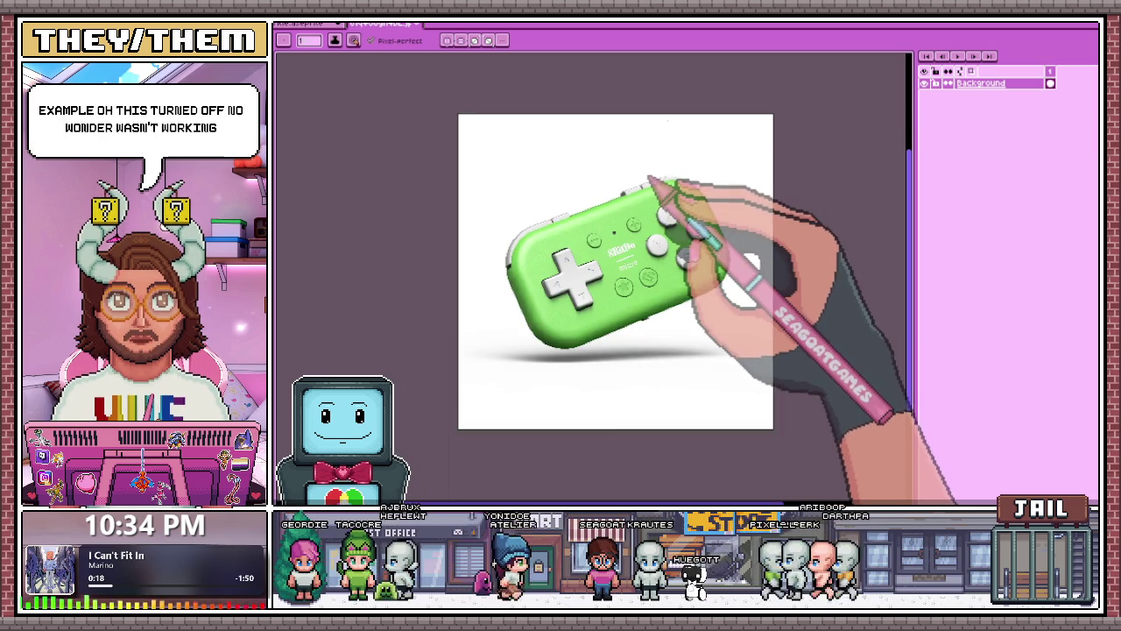
{"action": "scroll", "coordinate": [664, 128], "scroll_direction": "down", "scroll_amount": 1}
{"action": "scroll", "coordinate": [637, 188], "scroll_direction": "up", "scroll_amount": 1}
{"action": "scroll", "coordinate": [637, 188], "scroll_direction": "up", "scroll_amount": 1}
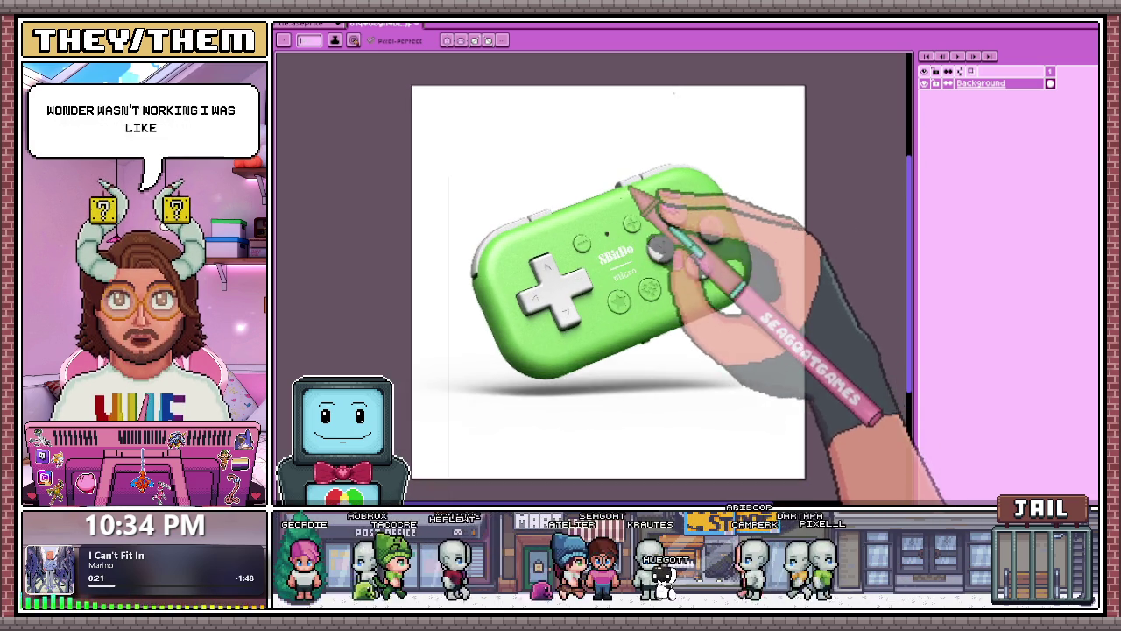
{"action": "scroll", "coordinate": [637, 188], "scroll_direction": "up", "scroll_amount": 1}
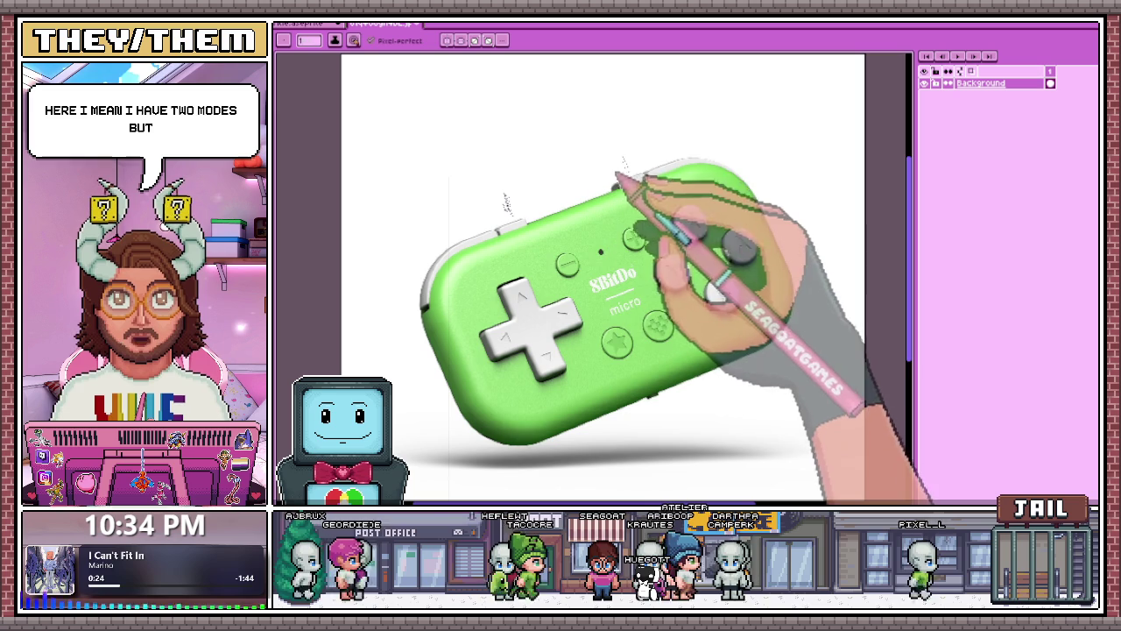
{"action": "scroll", "coordinate": [505, 203], "scroll_direction": "down", "scroll_amount": 1}
{"action": "scroll", "coordinate": [506, 203], "scroll_direction": "up", "scroll_amount": 1}
{"action": "scroll", "coordinate": [517, 201], "scroll_direction": "down", "scroll_amount": 1}
{"action": "scroll", "coordinate": [526, 201], "scroll_direction": "up", "scroll_amount": 1}
{"action": "scroll", "coordinate": [570, 188], "scroll_direction": "down", "scroll_amount": 1}
{"action": "scroll", "coordinate": [596, 179], "scroll_direction": "up", "scroll_amount": 1}
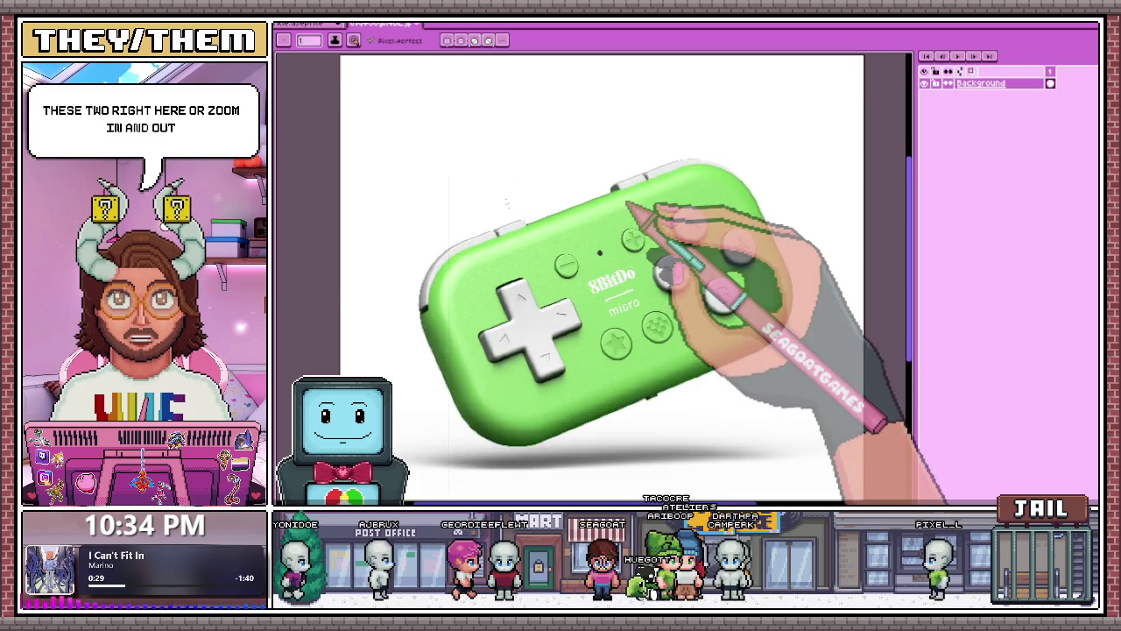
{"action": "scroll", "coordinate": [620, 173], "scroll_direction": "down", "scroll_amount": 1}
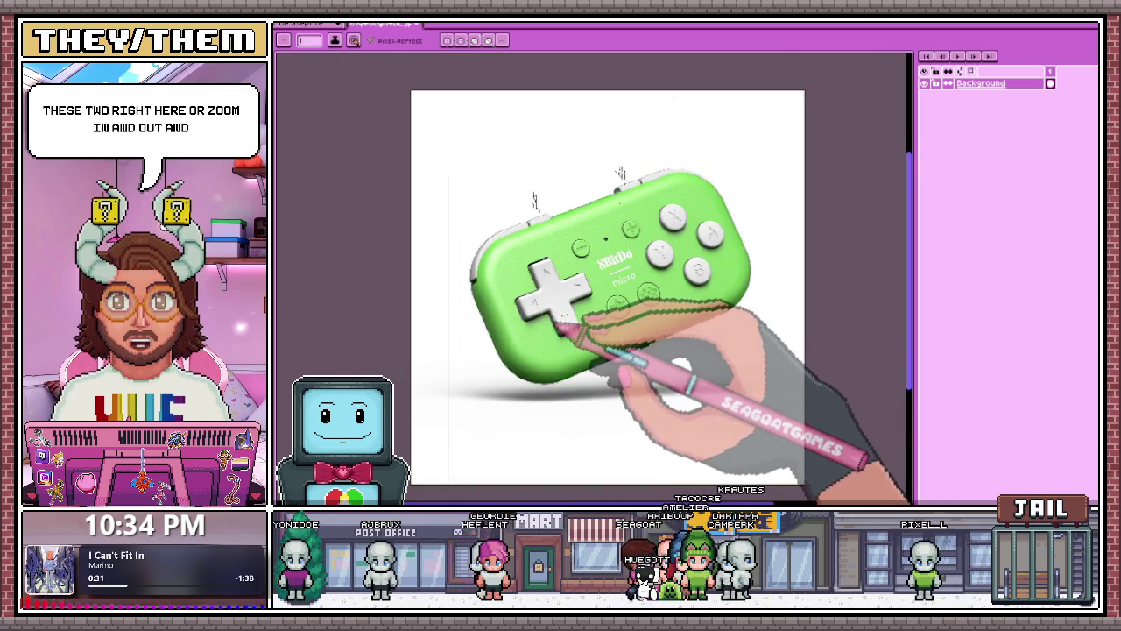
Tilt and restraighten the canvas view, select all, and return to the title artwork.
{"action": "left_click_drag", "start_coordinate": [534, 201], "coordinate": [496, 122]}
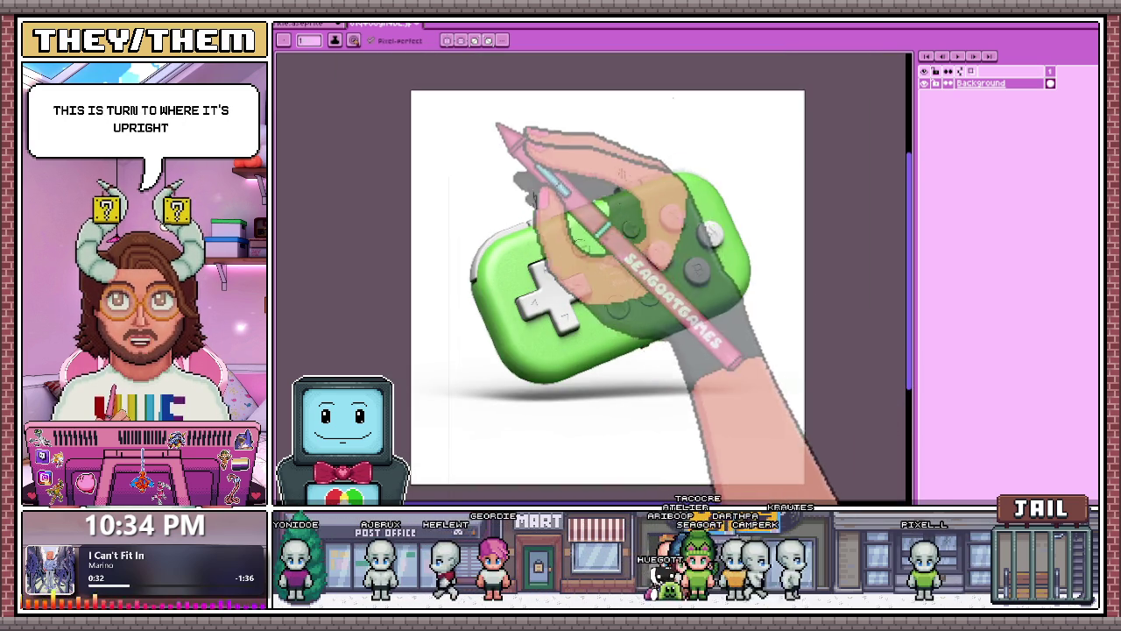
{"action": "left_click_drag", "start_coordinate": [688, 220], "coordinate": [484, 133]}
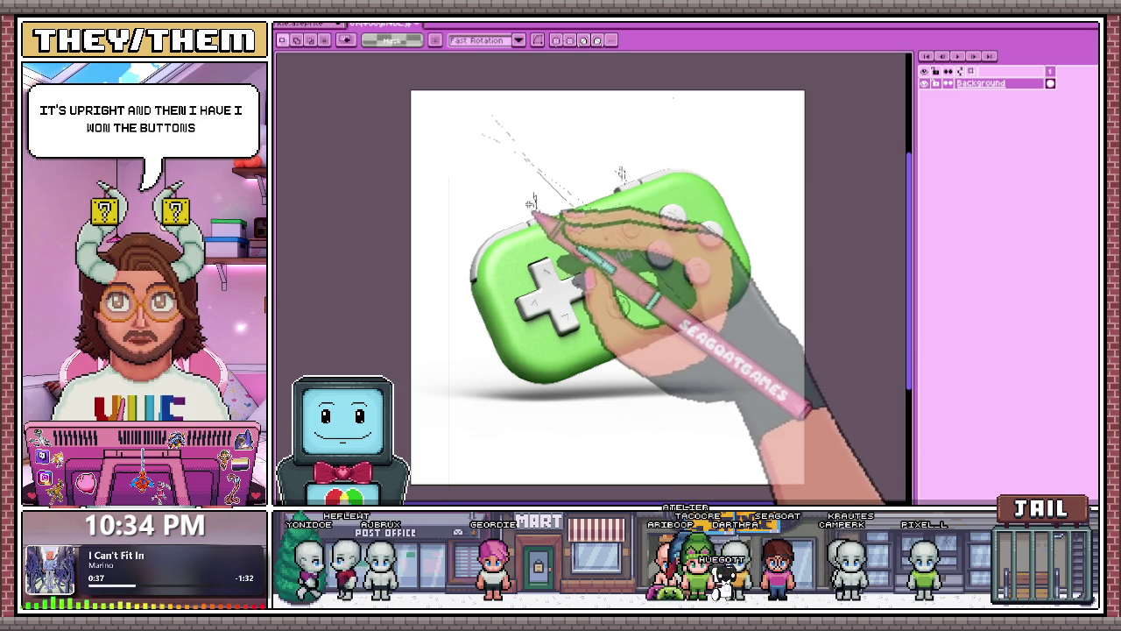
{"action": "key", "text": "ctrl+t"}
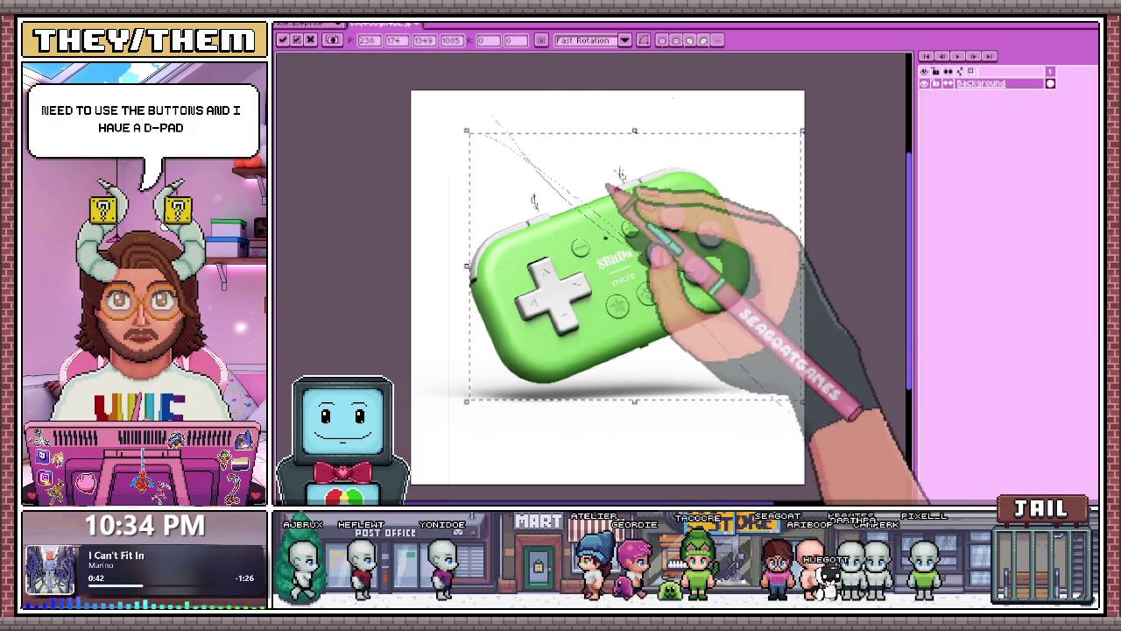
{"action": "left_click", "coordinate": [316, 23]}
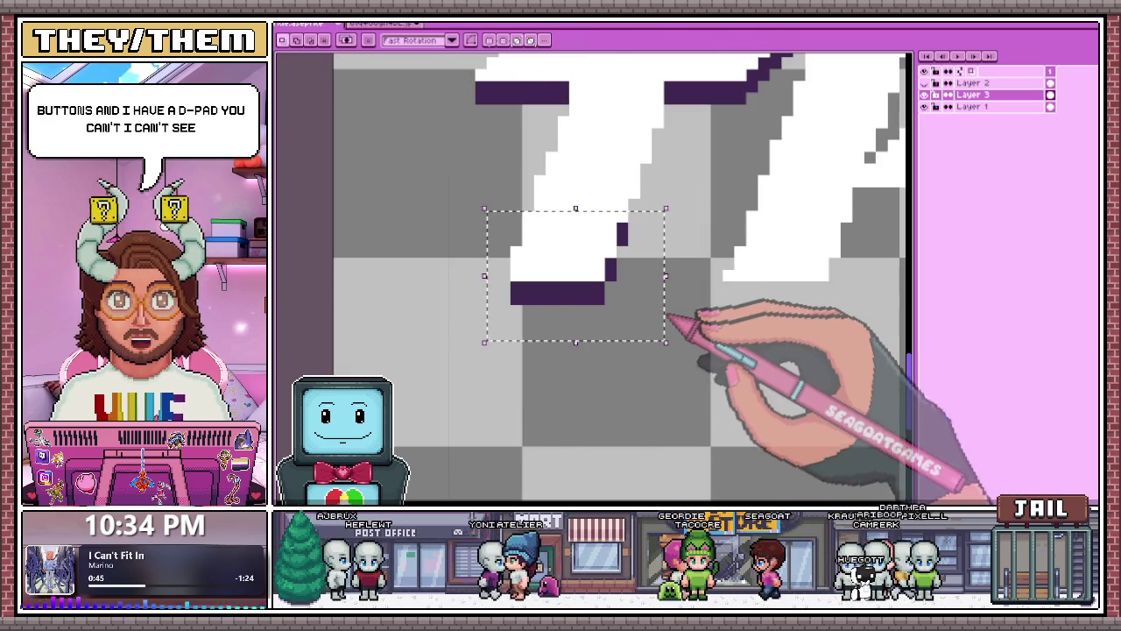
Move the T's selected bottom tip down slightly and clear the selection.
{"action": "left_click_drag", "start_coordinate": [672, 311], "coordinate": [645, 289]}
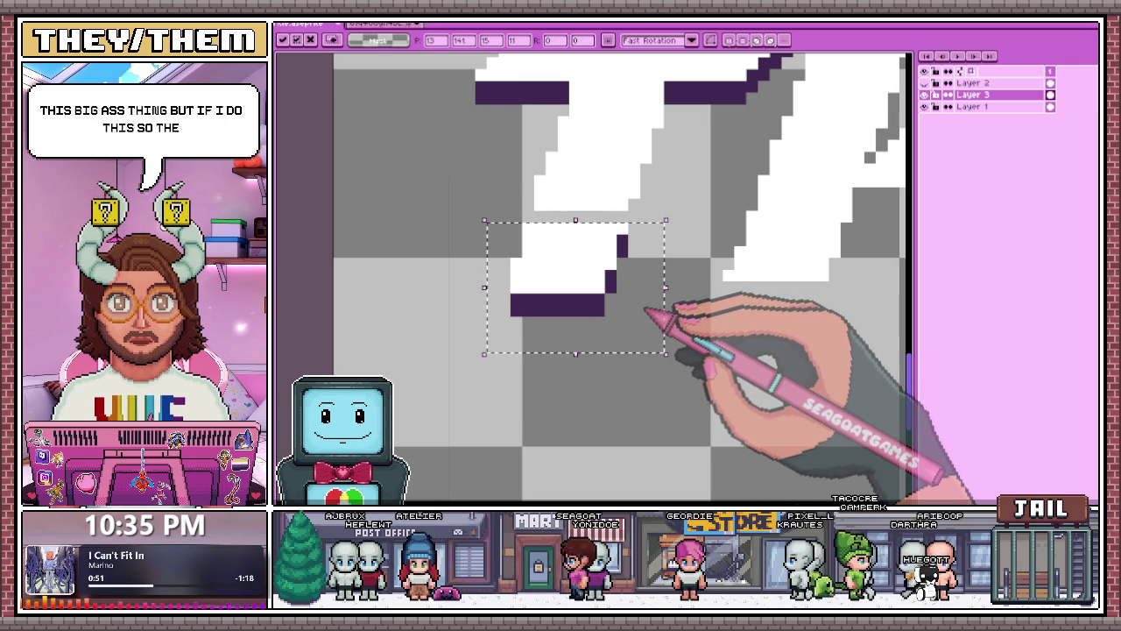
{"action": "scroll", "coordinate": [649, 311], "scroll_direction": "down", "scroll_amount": 2}
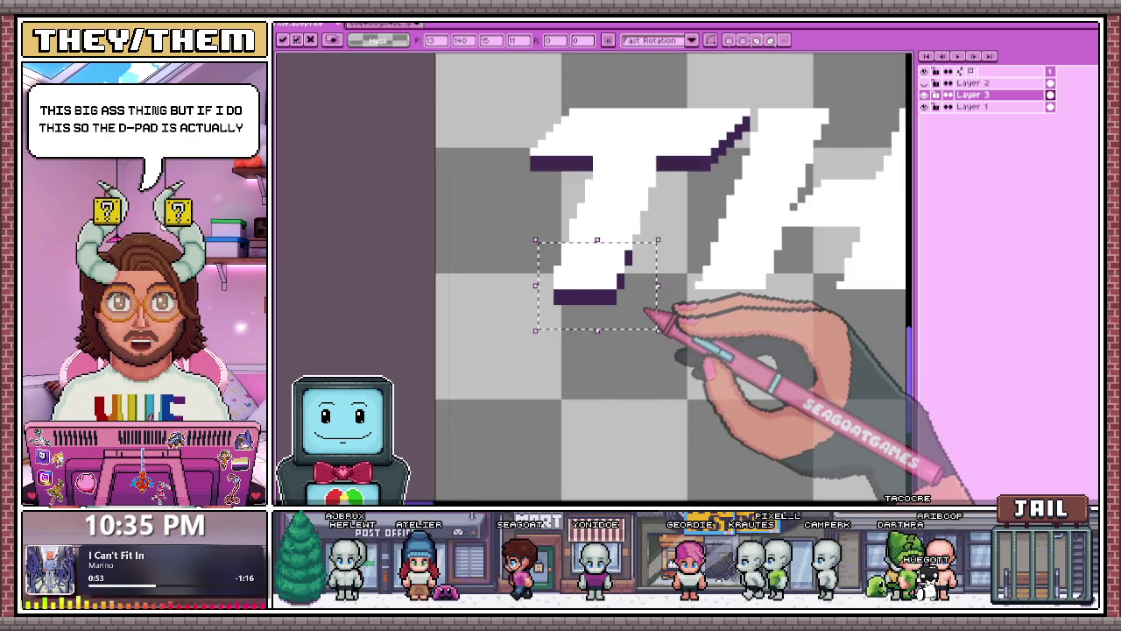
{"action": "scroll", "coordinate": [646, 311], "scroll_direction": "up", "scroll_amount": 2}
{"action": "scroll", "coordinate": [644, 311], "scroll_direction": "up", "scroll_amount": 1}
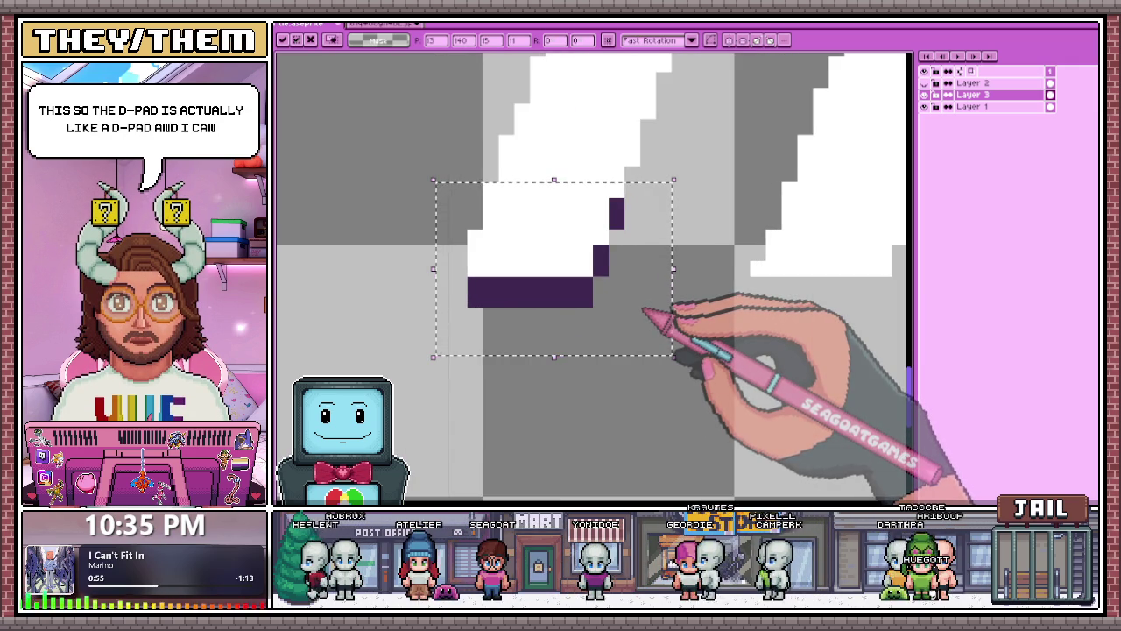
{"action": "scroll", "coordinate": [644, 309], "scroll_direction": "down", "scroll_amount": 2}
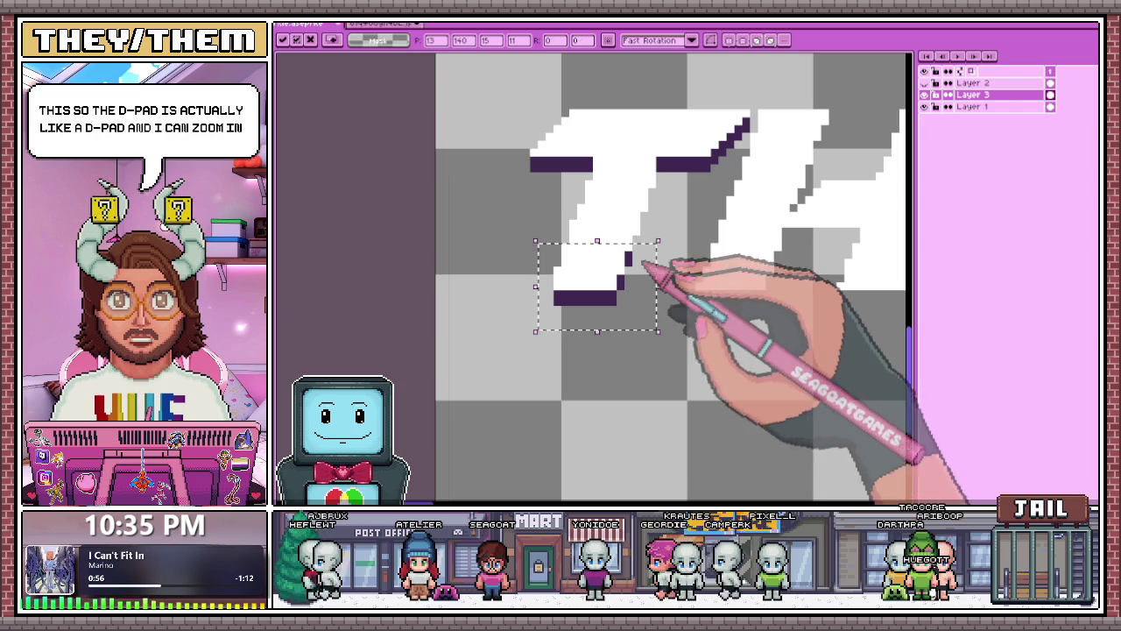
{"action": "key", "text": "ctrl+d"}
Mark a rectangular area below the T, then clear that selection.
{"action": "key", "text": "w"}
{"action": "key", "text": "b"}
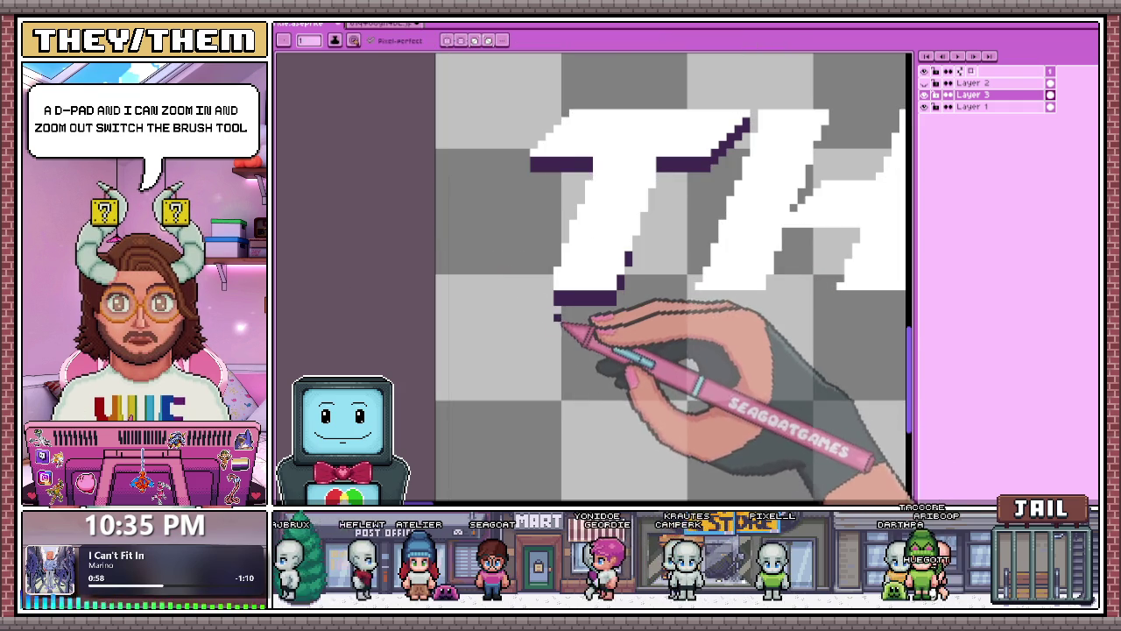
{"action": "key", "text": "m"}
{"action": "left_click_drag", "start_coordinate": [500, 175], "coordinate": [713, 345]}
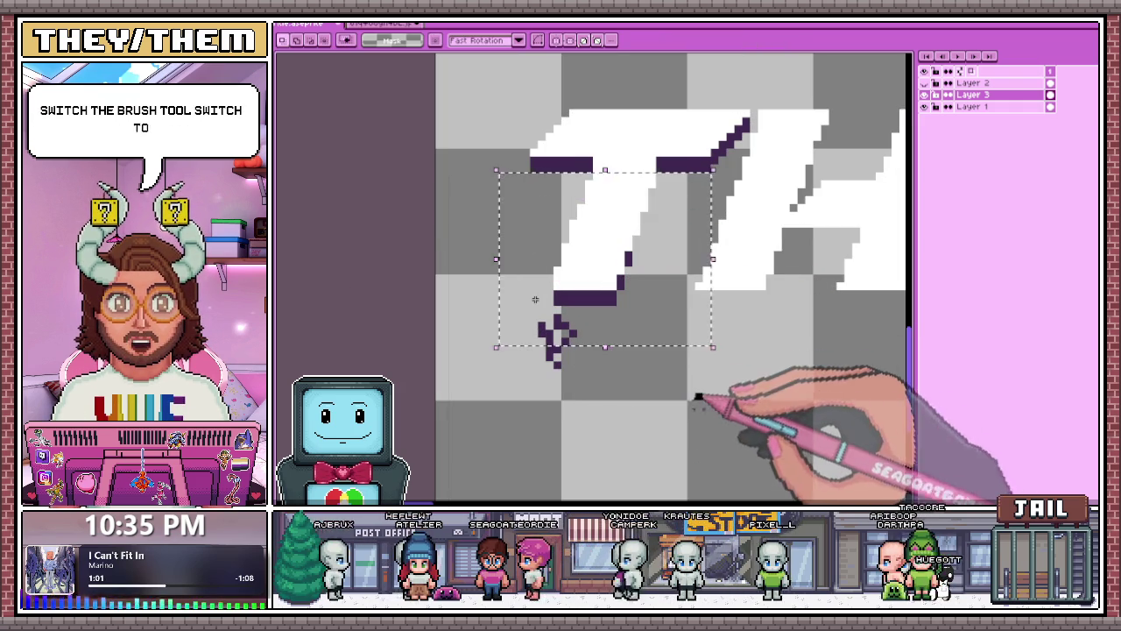
{"action": "left_click", "coordinate": [535, 299]}
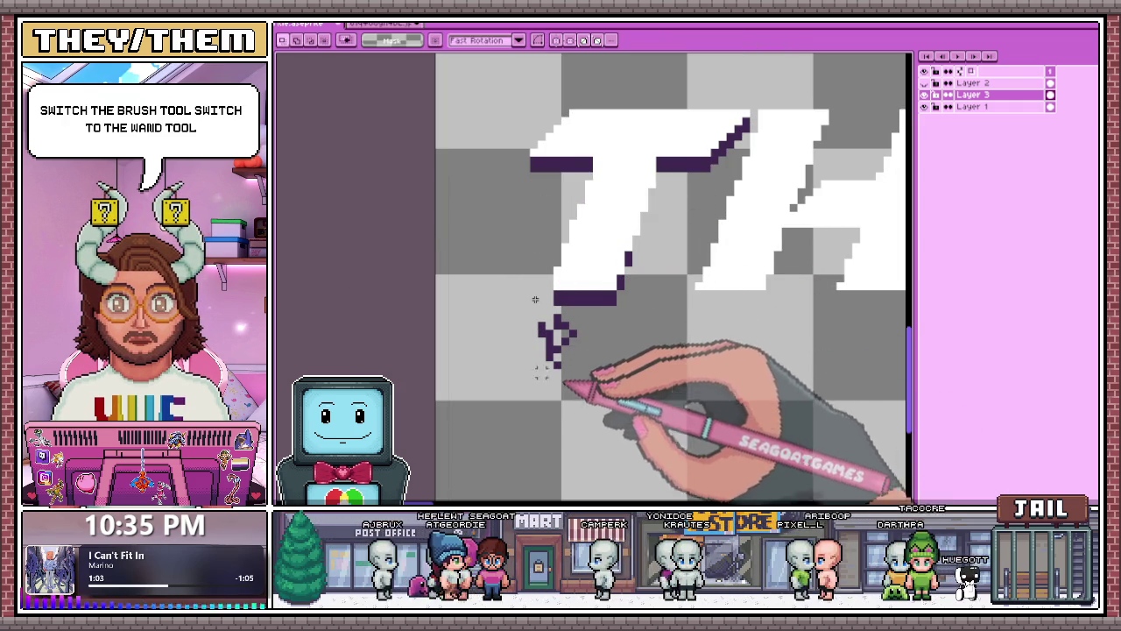
Draw dark purple pixels under the T, erase the stray ones, and show the controller image.
{"action": "key", "text": "b"}
{"action": "left_click_drag", "start_coordinate": [560, 322], "coordinate": [542, 333]}
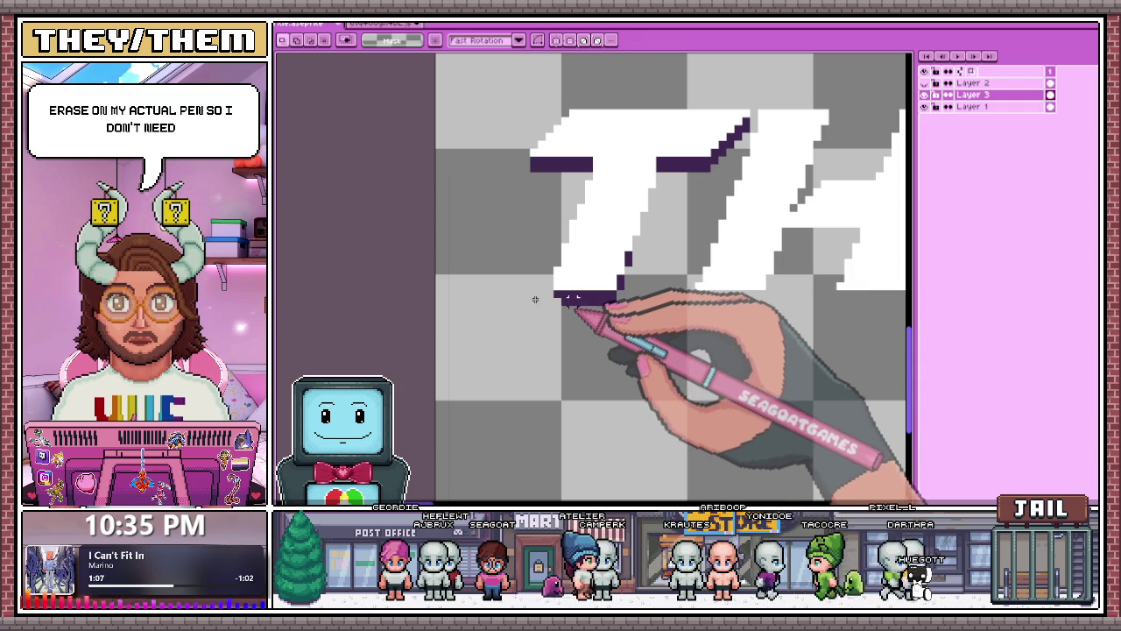
{"action": "left_click_drag", "start_coordinate": [580, 309], "coordinate": [563, 303]}
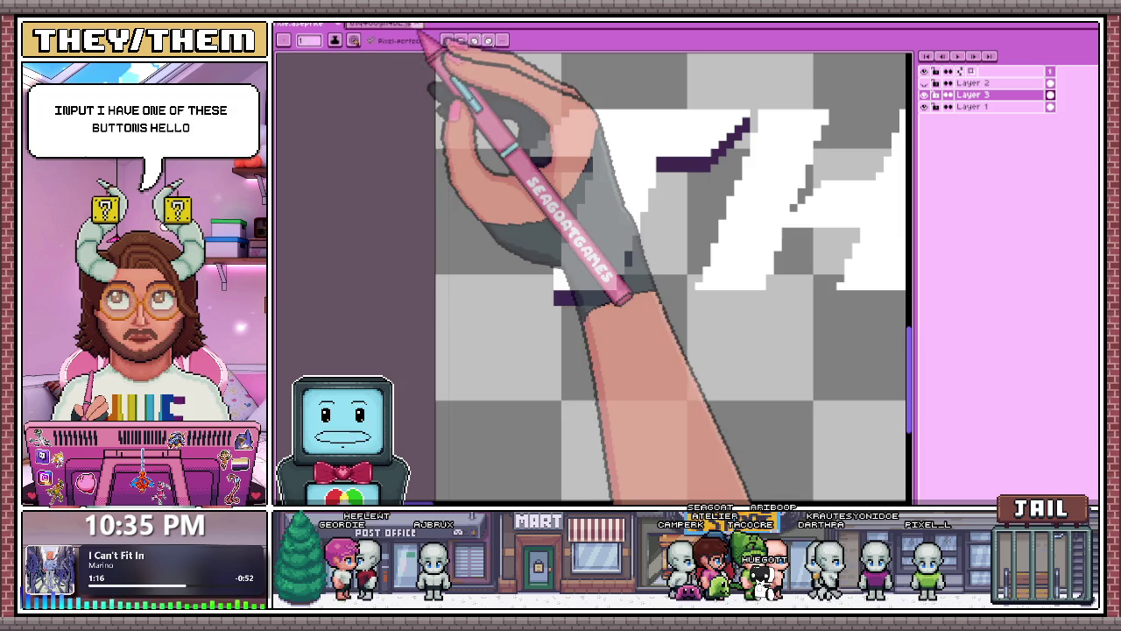
{"action": "left_click", "coordinate": [394, 25]}
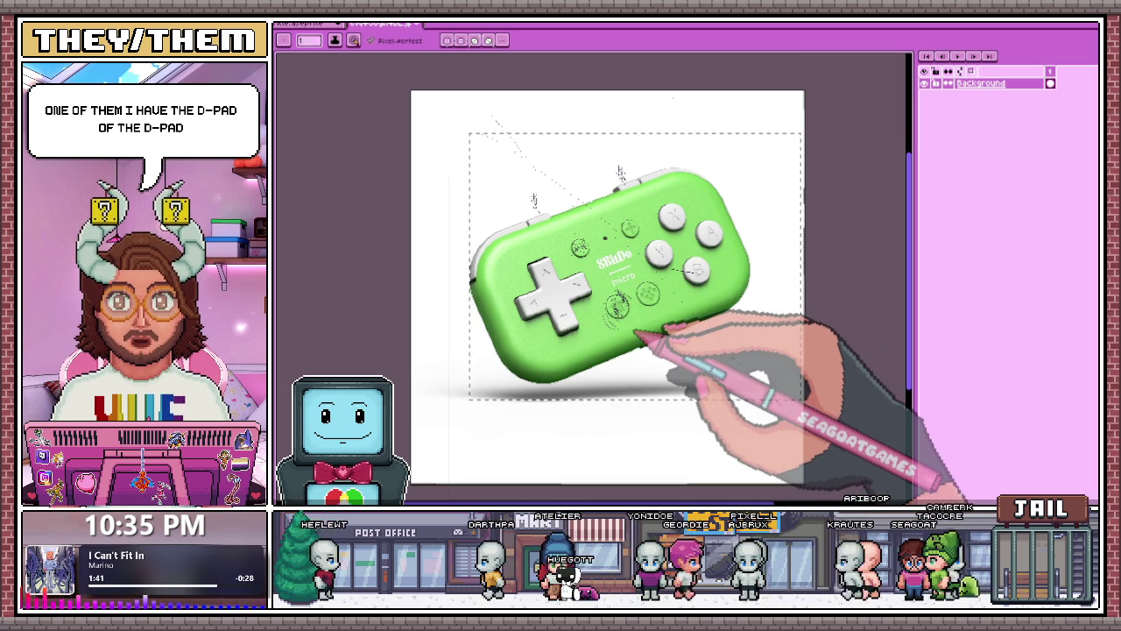
Switch back to the title artwork and navigate to the lettering.
{"action": "left_click", "coordinate": [309, 24]}
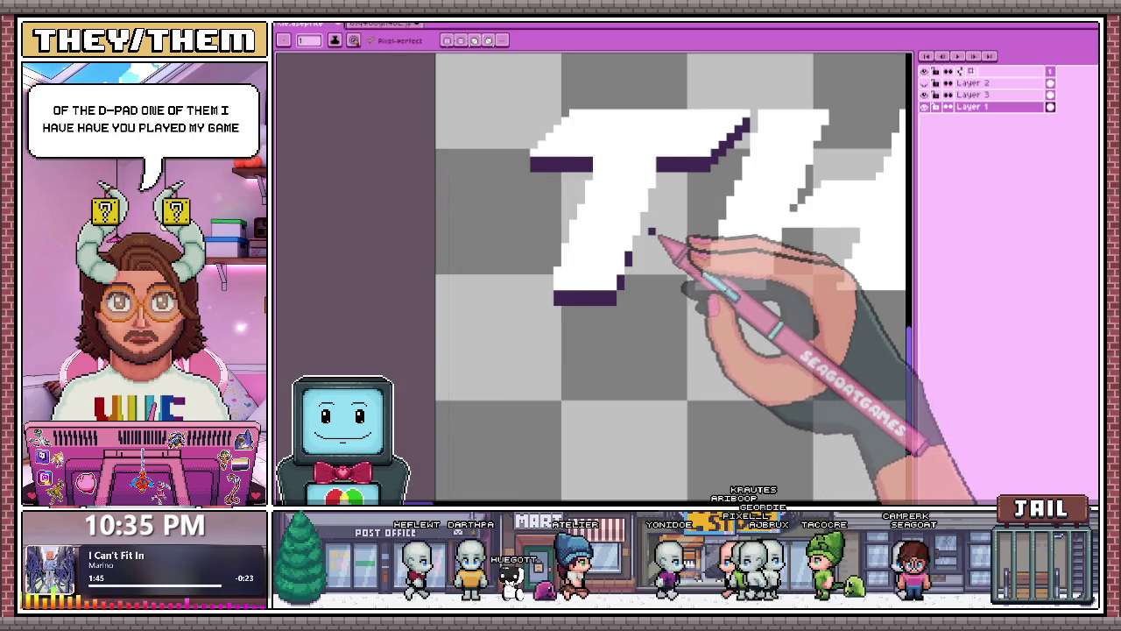
{"action": "scroll", "coordinate": [693, 212], "scroll_direction": "up", "scroll_amount": 1}
{"action": "scroll", "coordinate": [693, 212], "scroll_direction": "right", "scroll_amount": 1}
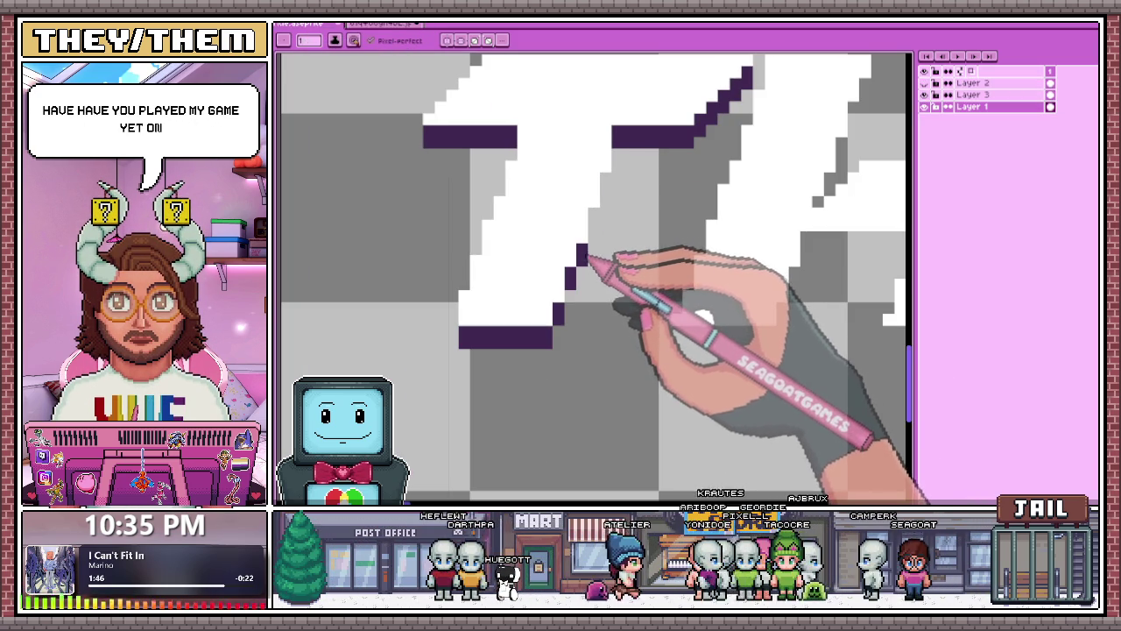
{"action": "scroll", "coordinate": [585, 257], "scroll_direction": "down", "scroll_amount": 1}
{"action": "scroll", "coordinate": [585, 257], "scroll_direction": "up", "scroll_amount": 1}
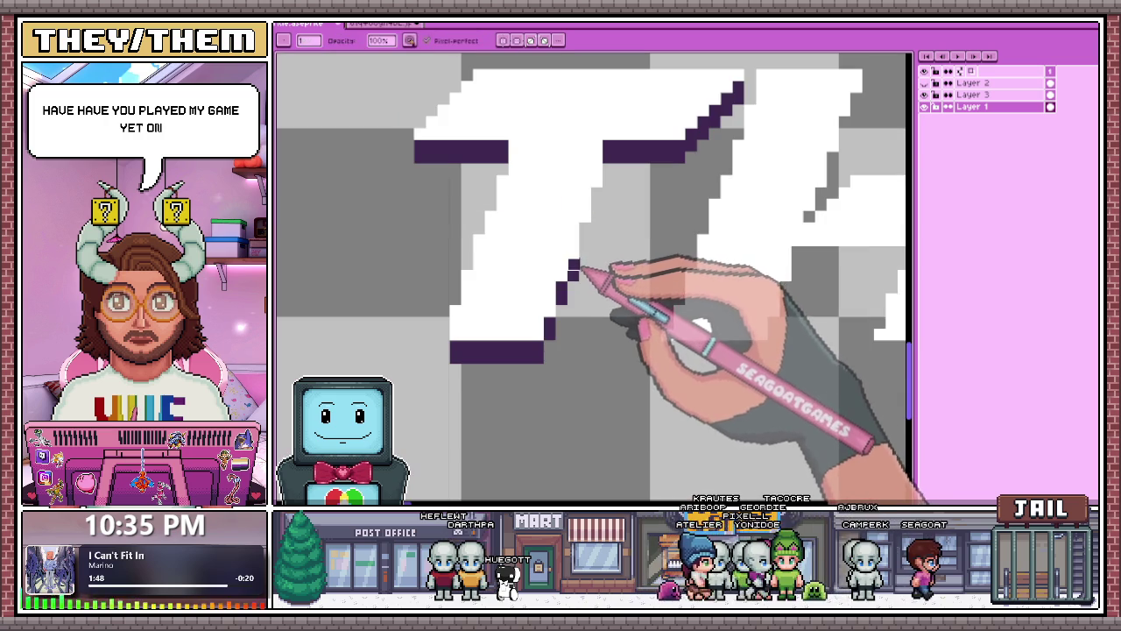
{"action": "scroll", "coordinate": [597, 229], "scroll_direction": "down", "scroll_amount": 1}
{"action": "scroll", "coordinate": [653, 241], "scroll_direction": "down", "scroll_amount": 1}
{"action": "scroll", "coordinate": [653, 239], "scroll_direction": "down", "scroll_amount": 1}
Hide and show Layer 3 to confirm it holds the lettering, leaving Layer 3 active.
{"action": "left_click", "coordinate": [925, 106]}
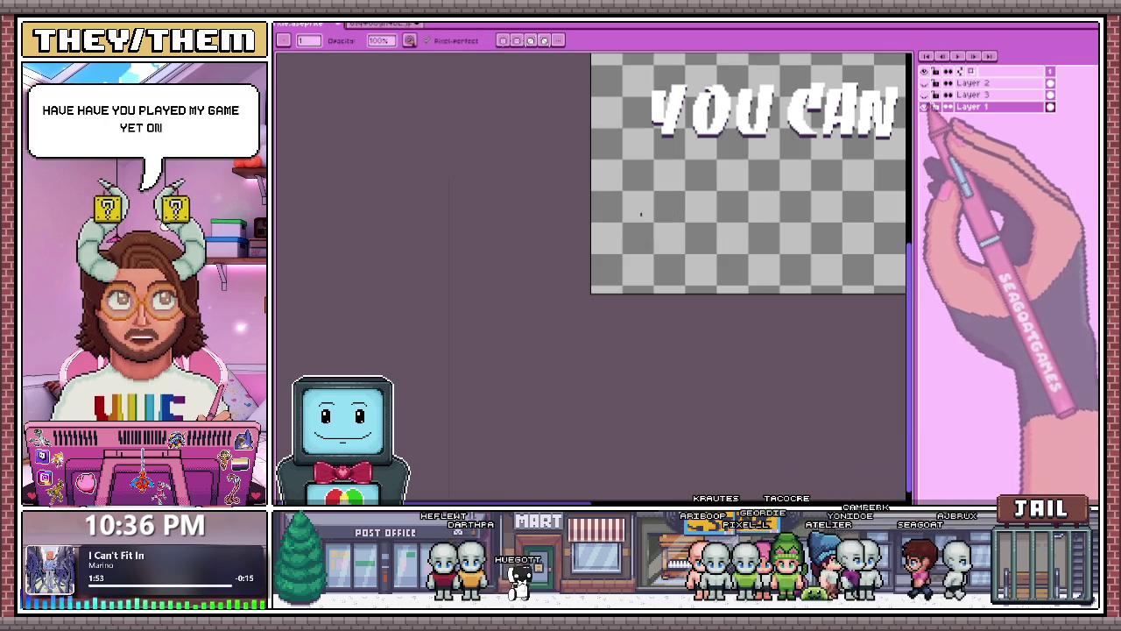
{"action": "left_click", "coordinate": [925, 106]}
{"action": "left_click", "coordinate": [973, 94]}
{"action": "scroll", "coordinate": [727, 250], "scroll_direction": "up", "scroll_amount": 1}
{"action": "scroll", "coordinate": [713, 213], "scroll_direction": "up", "scroll_amount": 1}
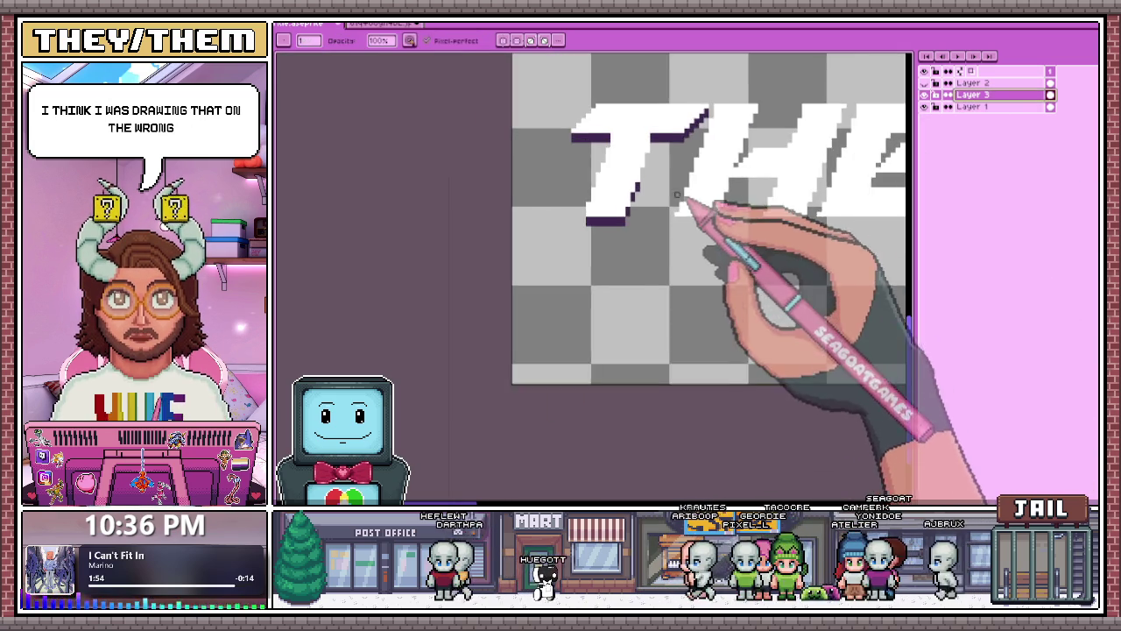
{"action": "left_click", "coordinate": [924, 94]}
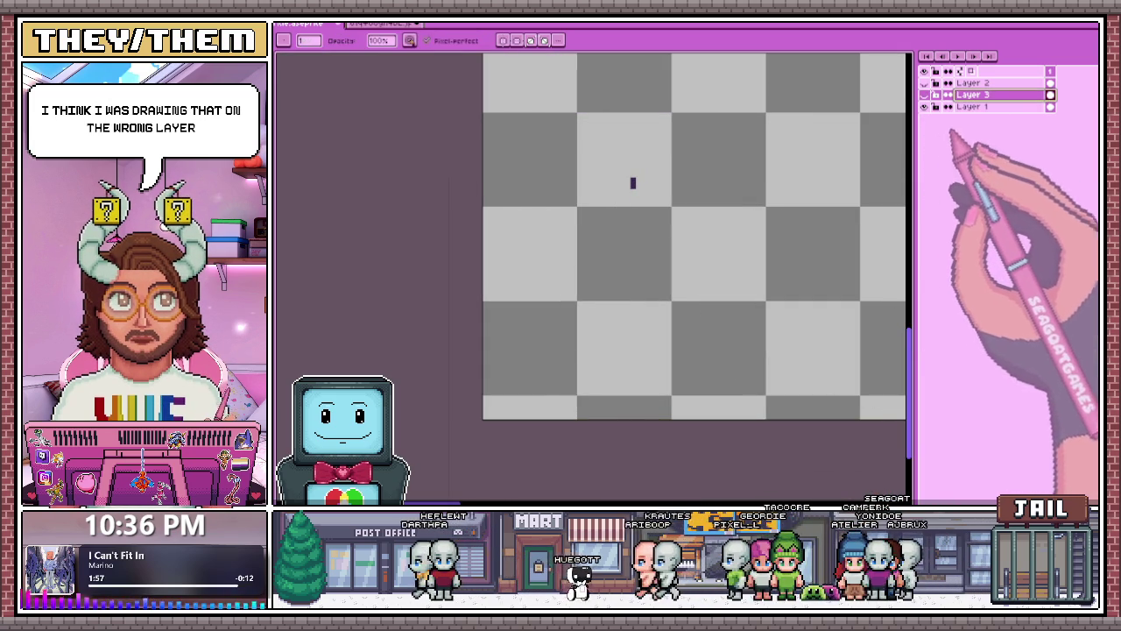
{"action": "scroll", "coordinate": [632, 182], "scroll_direction": "up", "scroll_amount": 1}
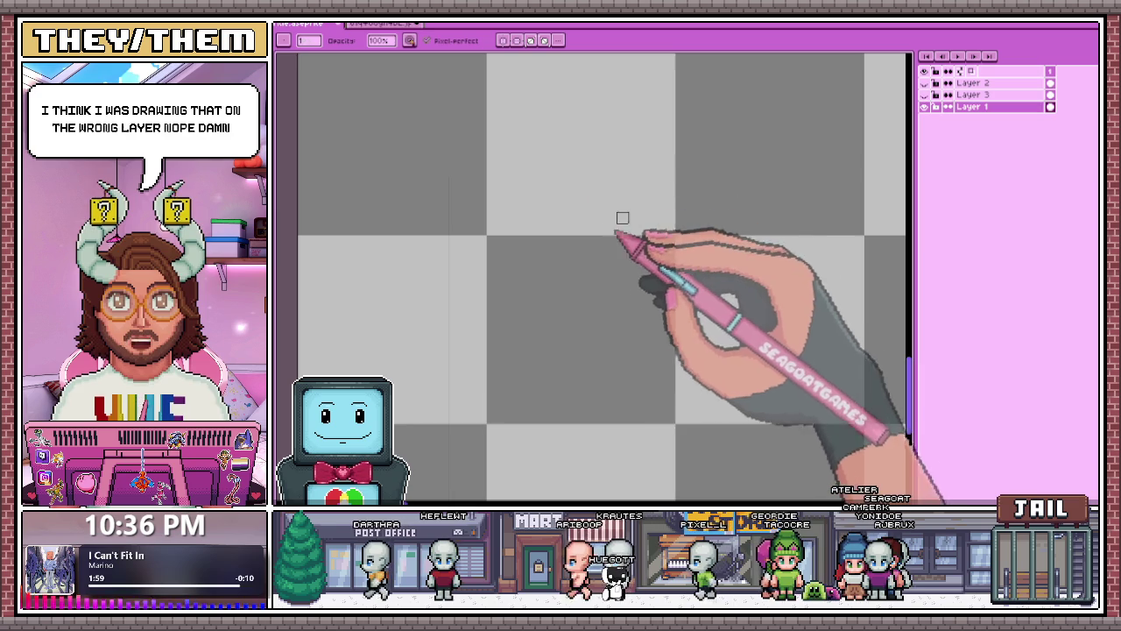
{"action": "left_click", "coordinate": [972, 106]}
{"action": "left_click", "coordinate": [924, 94]}
{"action": "scroll", "coordinate": [632, 182], "scroll_direction": "down", "scroll_amount": 1}
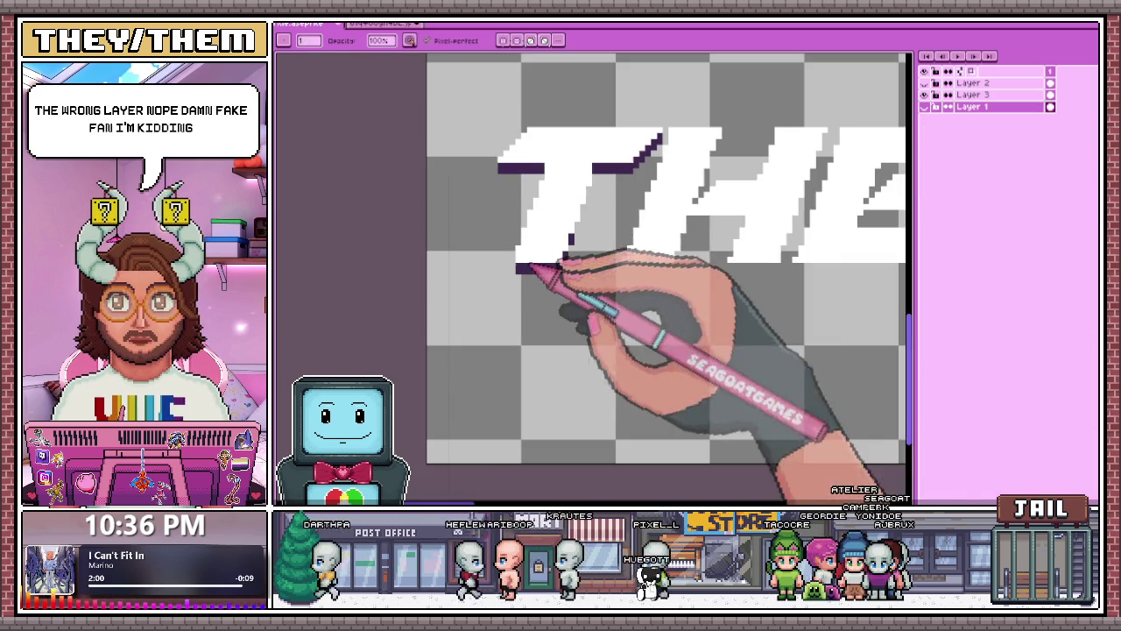
{"action": "left_click", "coordinate": [972, 94]}
Zoom in and out to inspect the purple shadow edges of the THE letters.
{"action": "scroll", "coordinate": [601, 218], "scroll_direction": "up", "scroll_amount": 2}
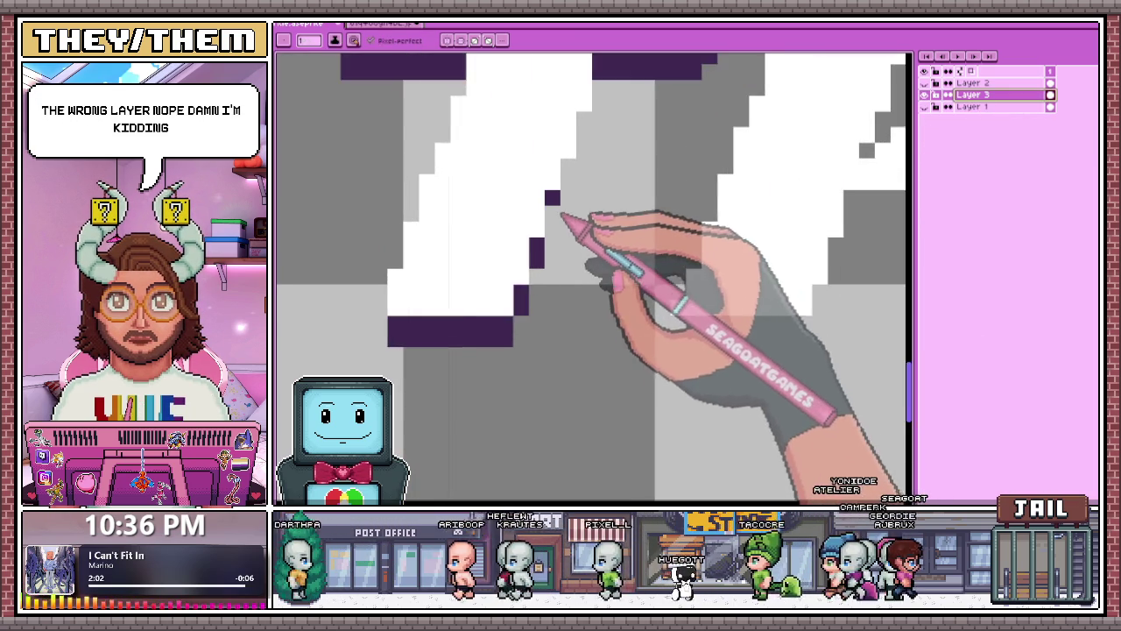
{"action": "scroll", "coordinate": [561, 204], "scroll_direction": "down", "scroll_amount": 1}
{"action": "scroll", "coordinate": [592, 176], "scroll_direction": "down", "scroll_amount": 1}
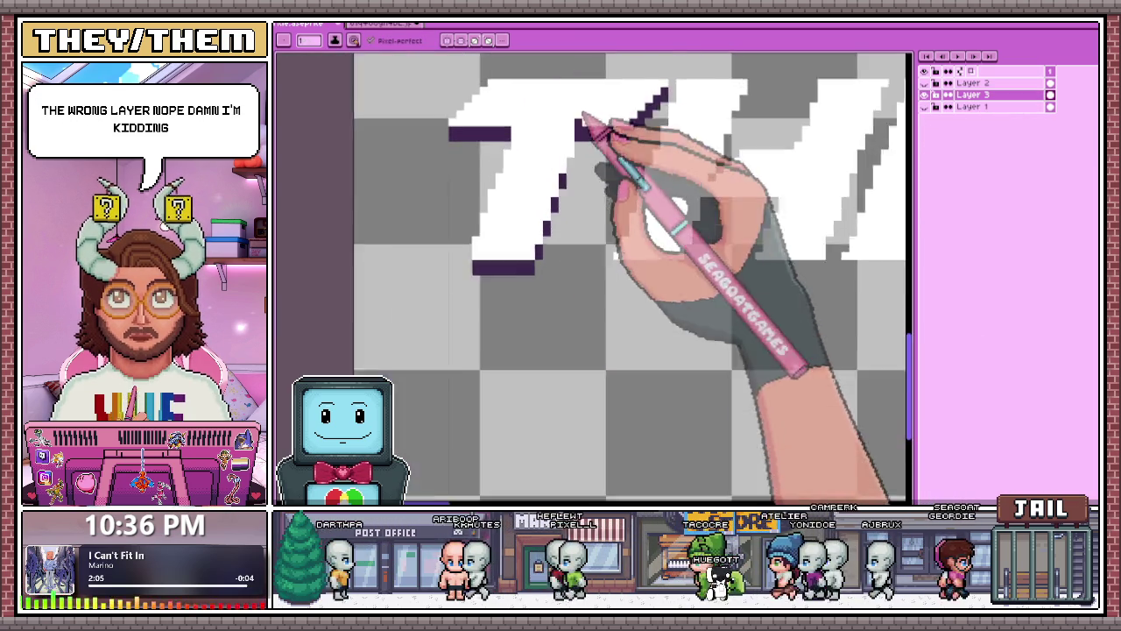
{"action": "scroll", "coordinate": [583, 149], "scroll_direction": "up", "scroll_amount": 2}
{"action": "scroll", "coordinate": [570, 175], "scroll_direction": "down", "scroll_amount": 1}
{"action": "scroll", "coordinate": [556, 258], "scroll_direction": "down", "scroll_amount": 1}
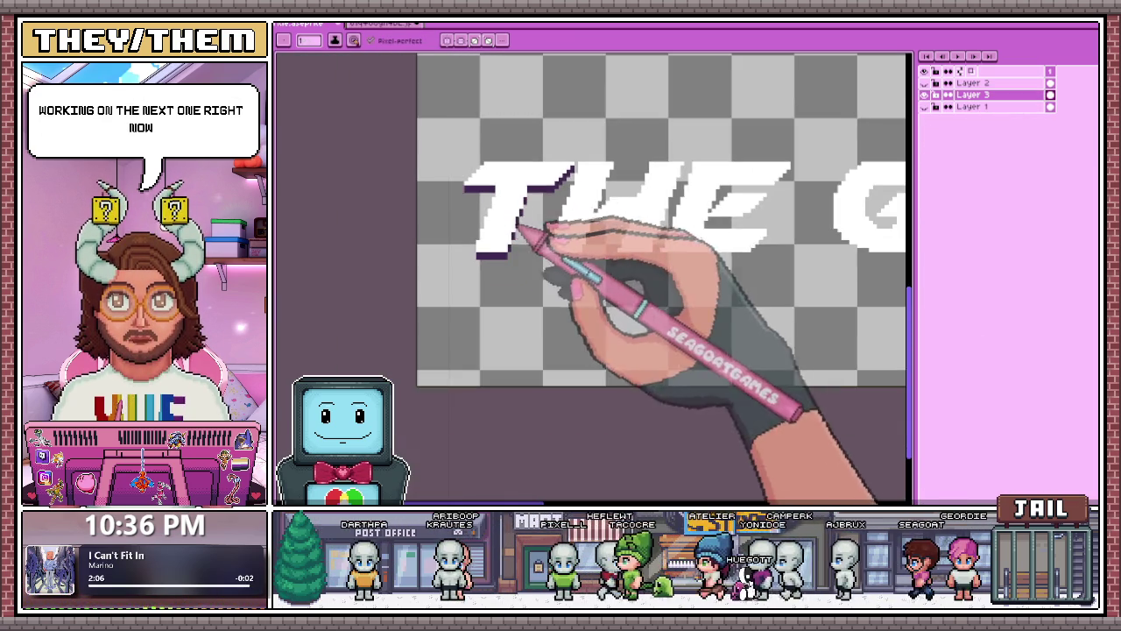
{"action": "scroll", "coordinate": [576, 251], "scroll_direction": "up", "scroll_amount": 1}
{"action": "scroll", "coordinate": [526, 271], "scroll_direction": "up", "scroll_amount": 2}
{"action": "scroll", "coordinate": [538, 255], "scroll_direction": "down", "scroll_amount": 2}
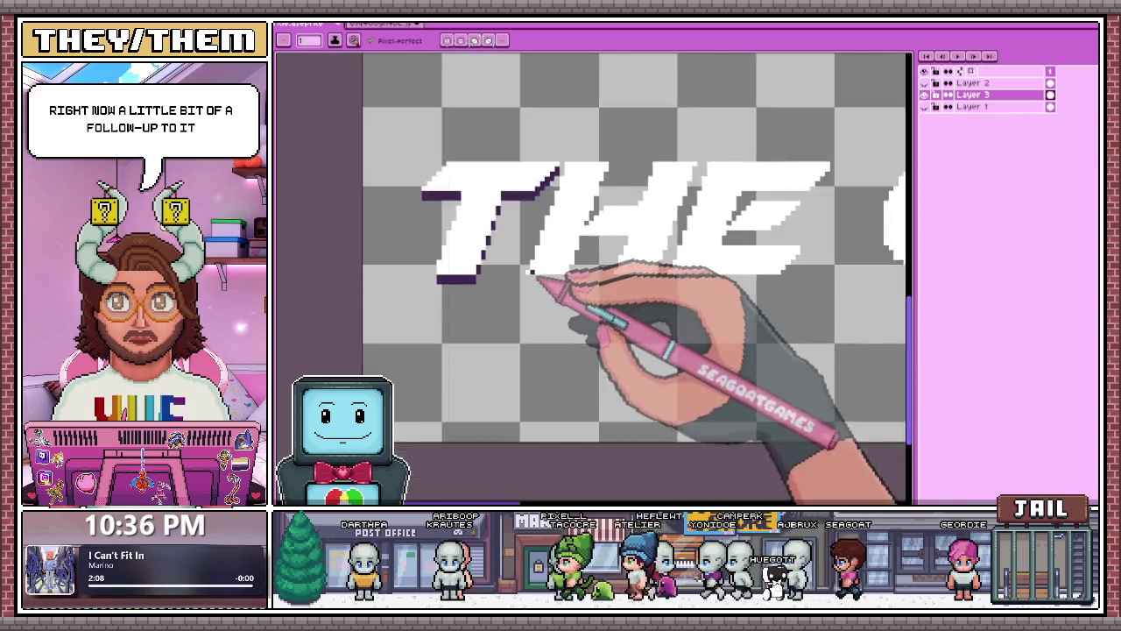
{"action": "scroll", "coordinate": [545, 251], "scroll_direction": "up", "scroll_amount": 1}
{"action": "scroll", "coordinate": [608, 146], "scroll_direction": "up", "scroll_amount": 2}
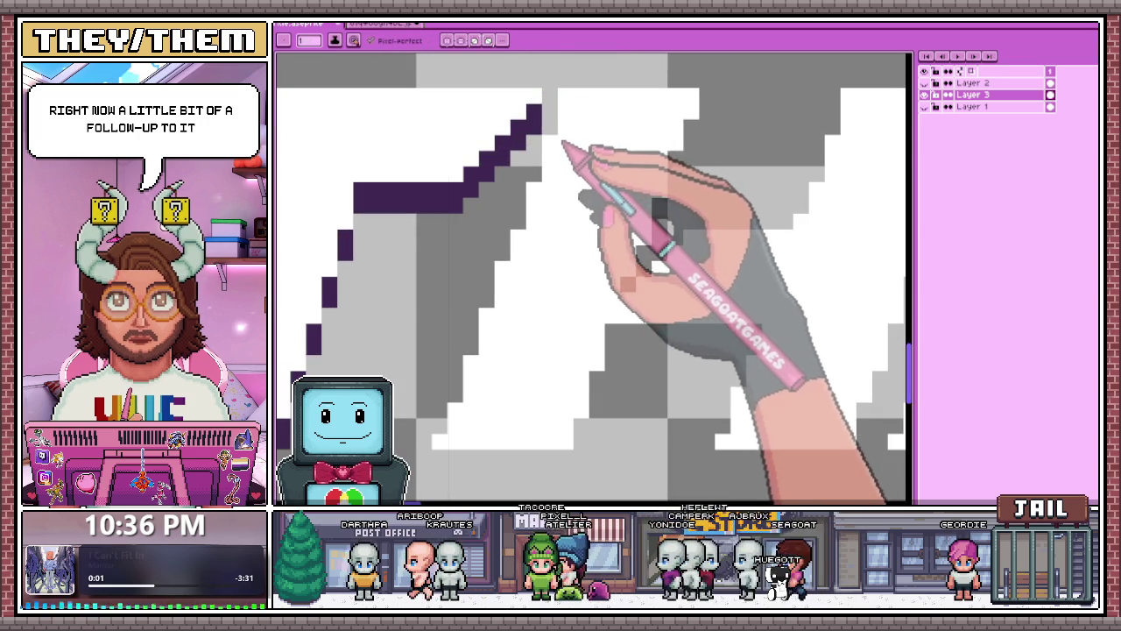
{"action": "scroll", "coordinate": [557, 142], "scroll_direction": "down", "scroll_amount": 2}
Try rectangular selections around the T, then clear the selection to start over.
{"action": "key", "text": "m"}
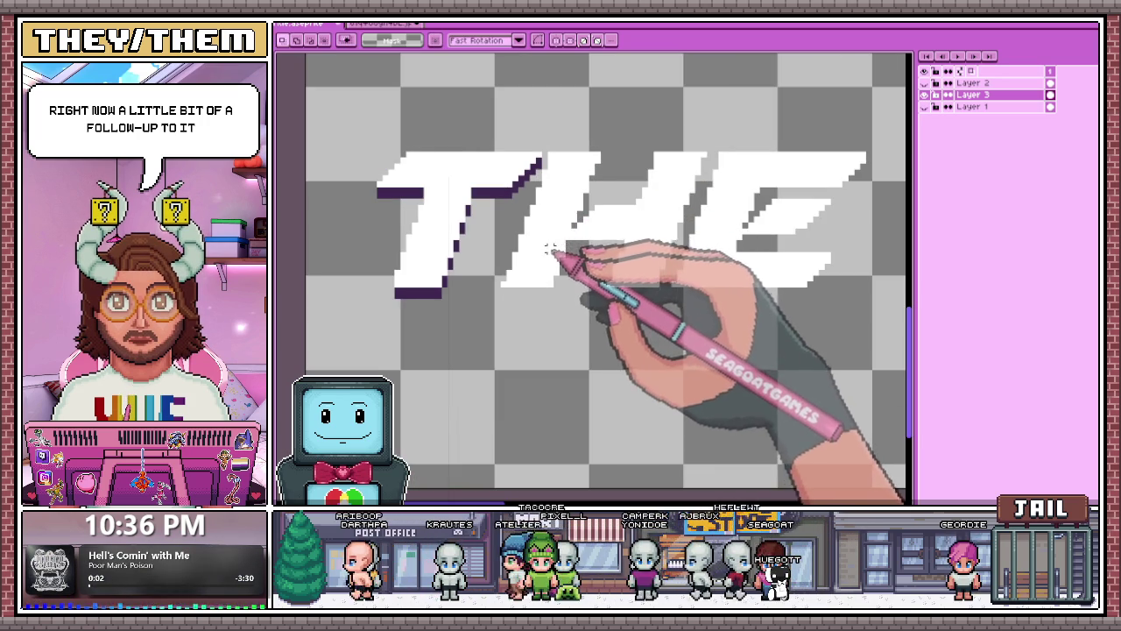
{"action": "left_click_drag", "start_coordinate": [345, 127], "coordinate": [492, 331]}
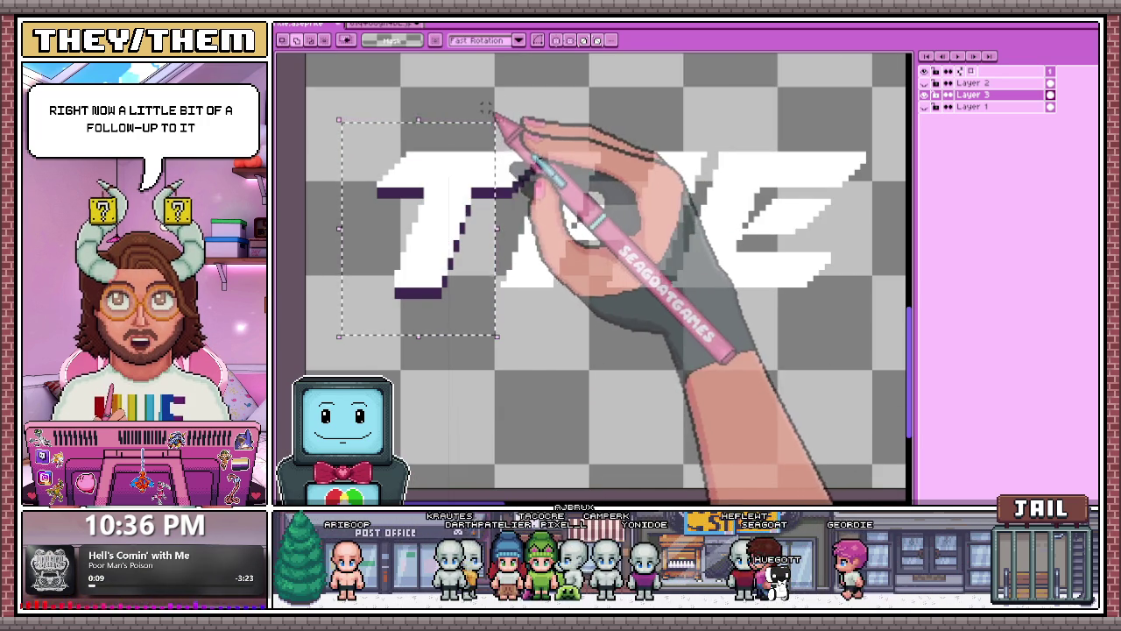
{"action": "left_click_drag", "start_coordinate": [467, 112], "coordinate": [518, 208]}
{"action": "left_click_drag", "start_coordinate": [529, 115], "coordinate": [538, 181]}
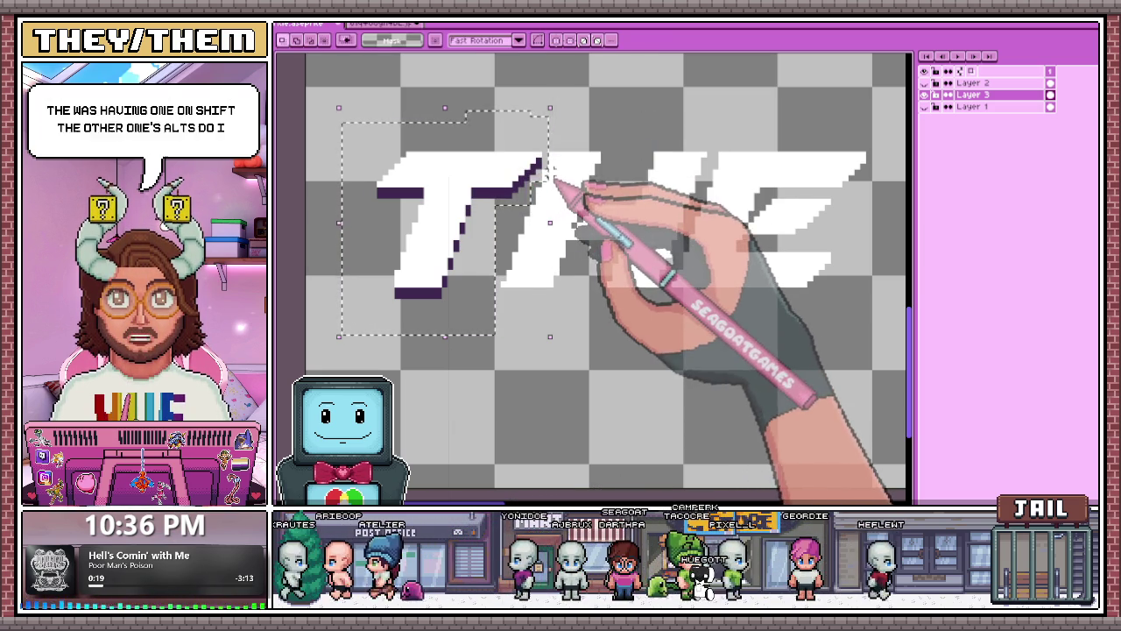
{"action": "left_click_drag", "start_coordinate": [374, 120], "coordinate": [503, 241]}
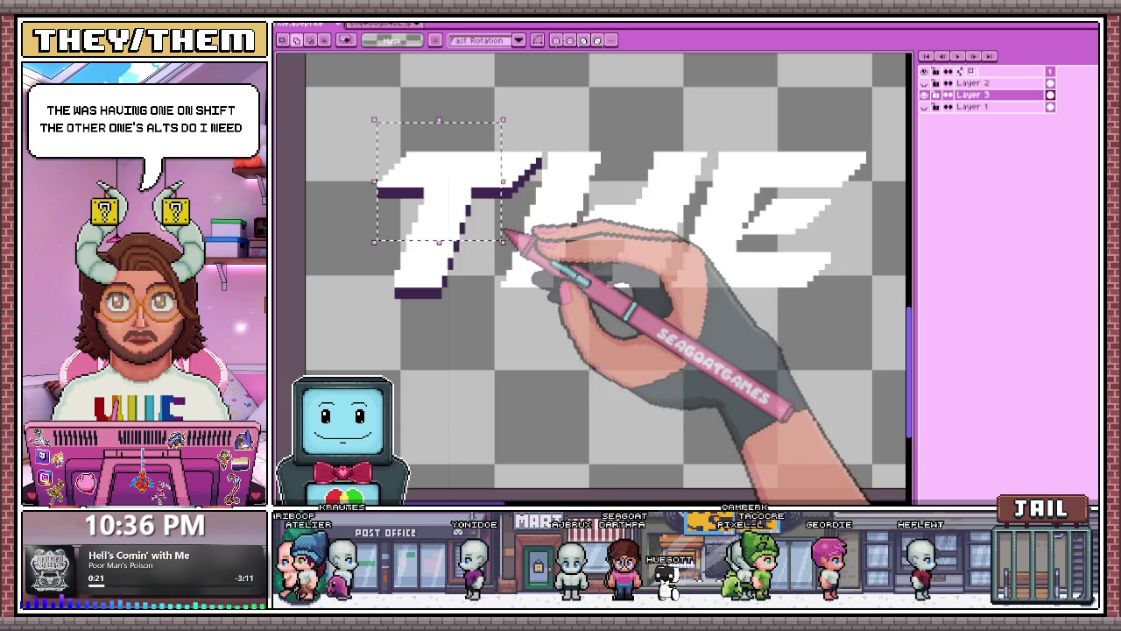
{"action": "key", "text": "ctrl+d"}
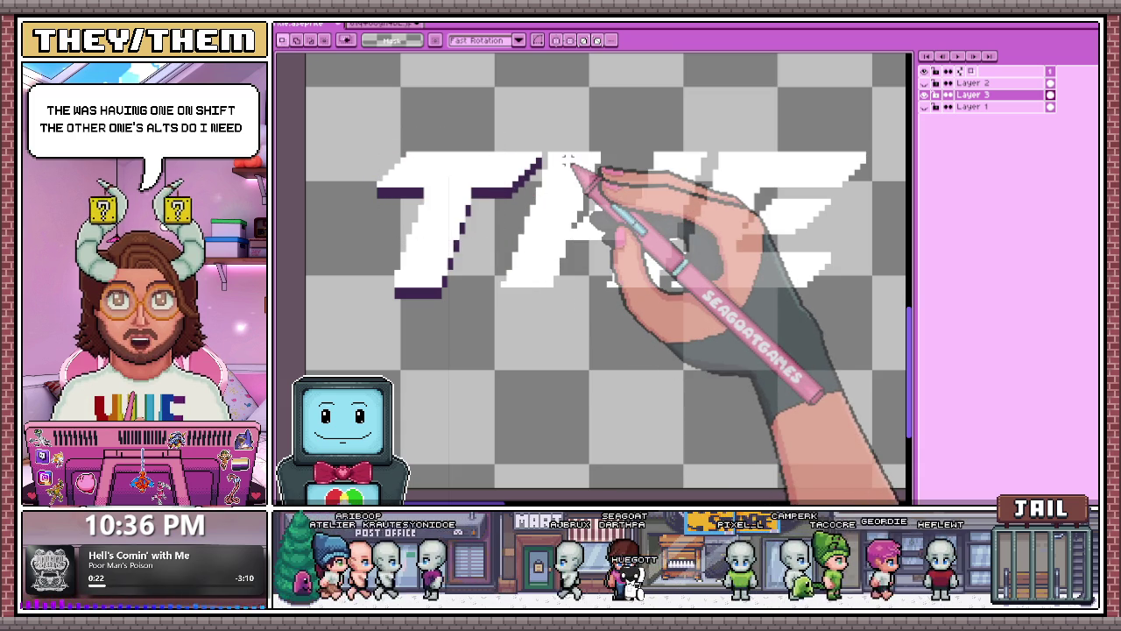
Select the whole T with its shadow, nudge it one pixel left, and commit.
{"action": "left_click_drag", "start_coordinate": [363, 126], "coordinate": [480, 342]}
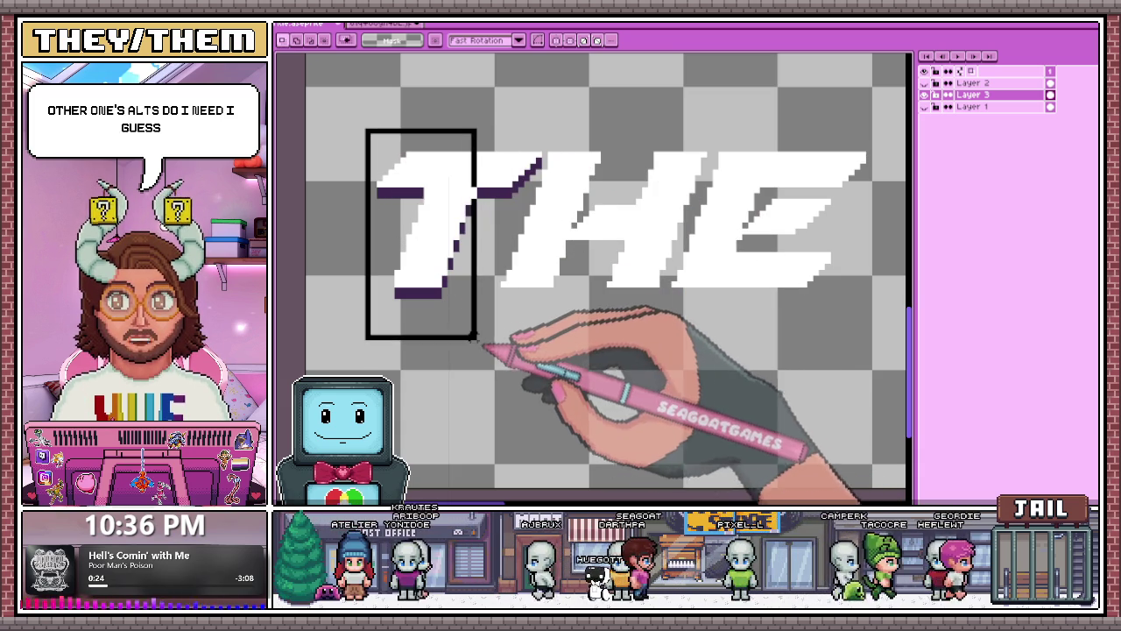
{"action": "left_click_drag", "start_coordinate": [479, 115], "coordinate": [508, 225]}
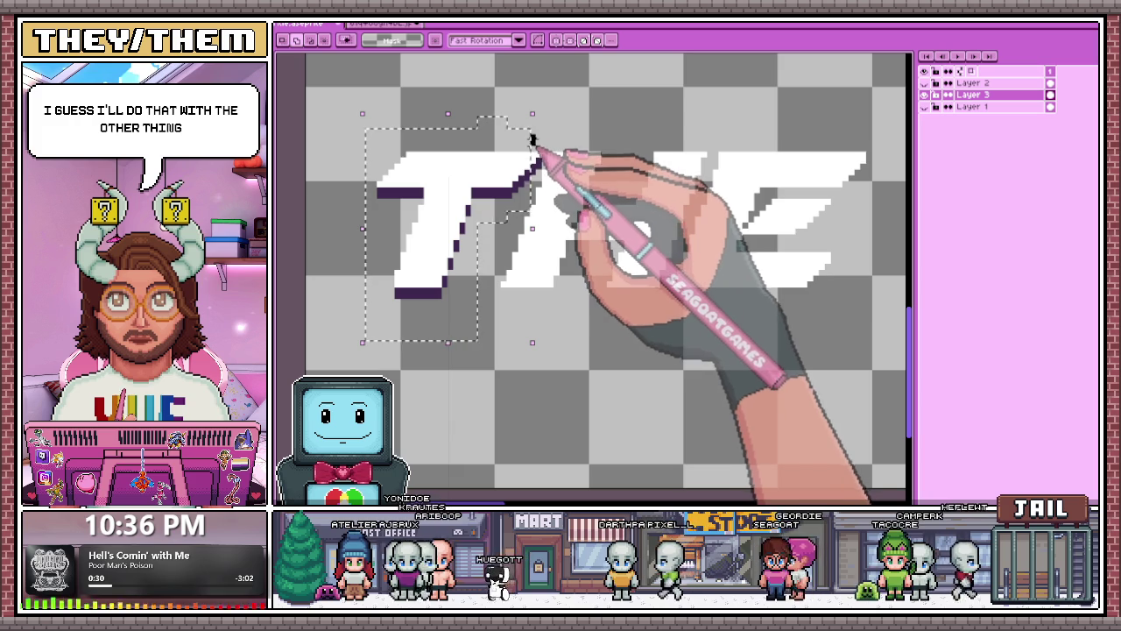
{"action": "left_click_drag", "start_coordinate": [532, 136], "coordinate": [538, 184]}
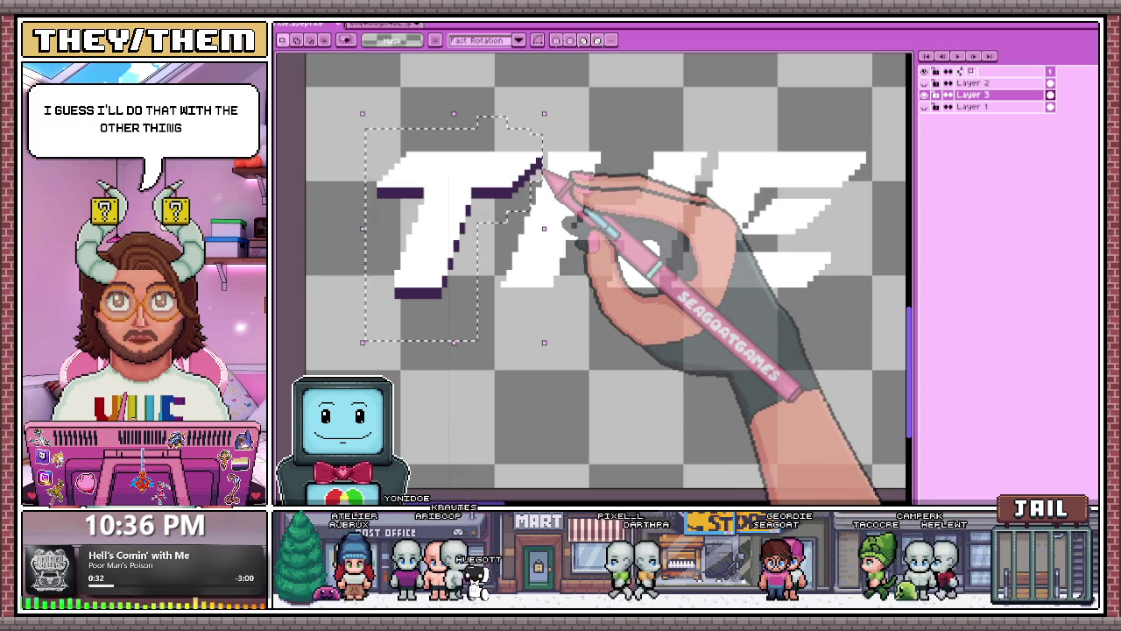
{"action": "key", "text": "Left"}
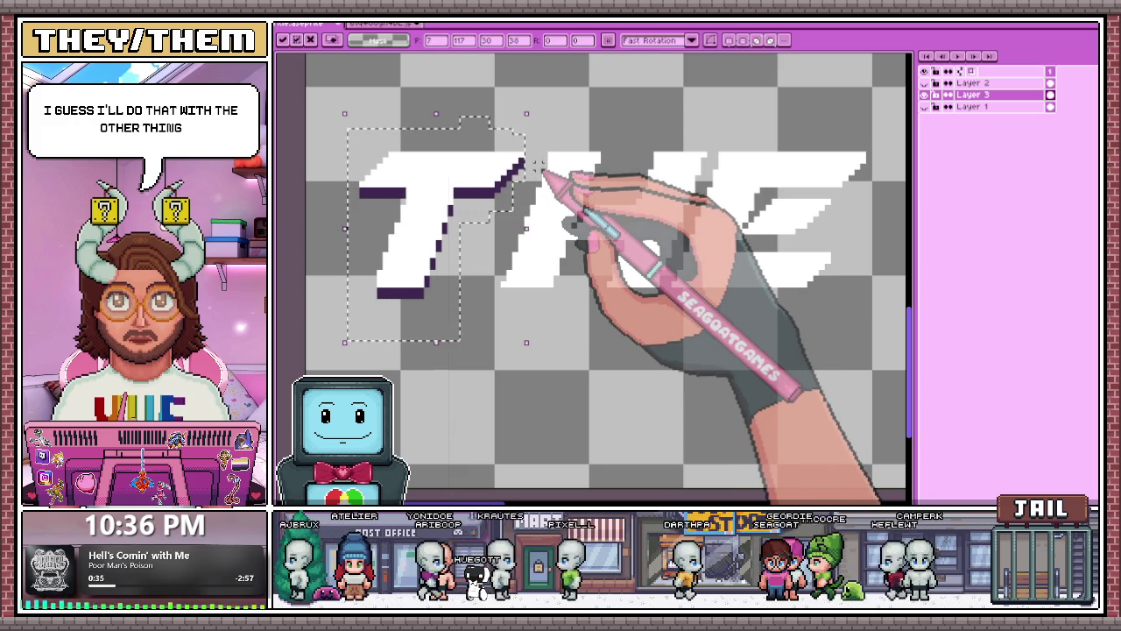
{"action": "scroll", "coordinate": [526, 188], "scroll_direction": "down", "scroll_amount": 1}
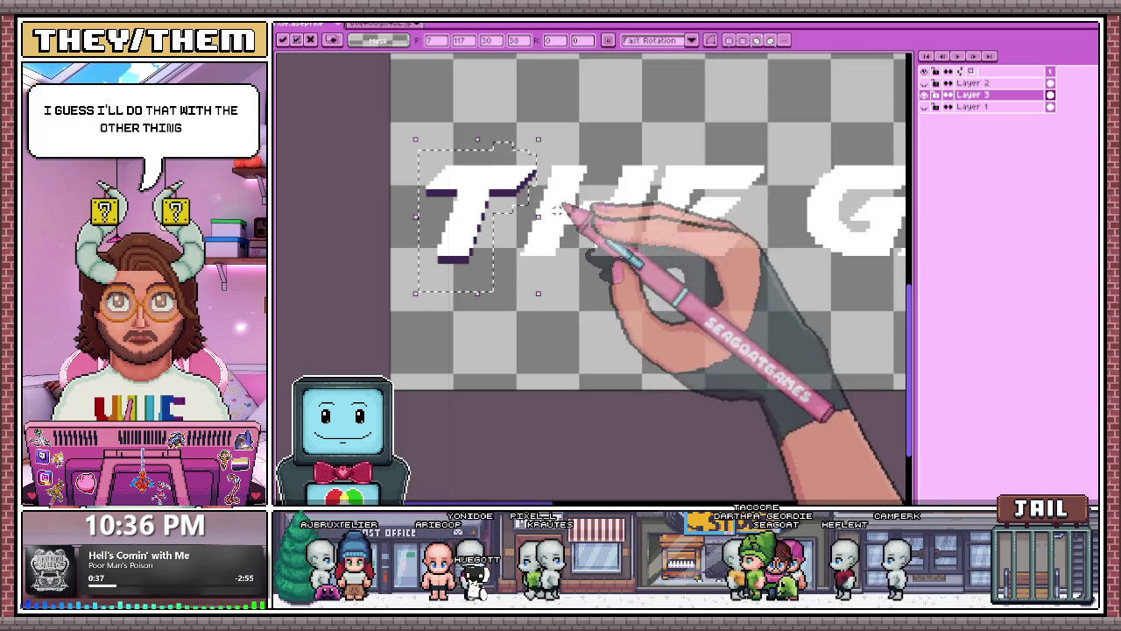
{"action": "key", "text": "Return"}
{"action": "scroll", "coordinate": [544, 210], "scroll_direction": "up", "scroll_amount": 4}
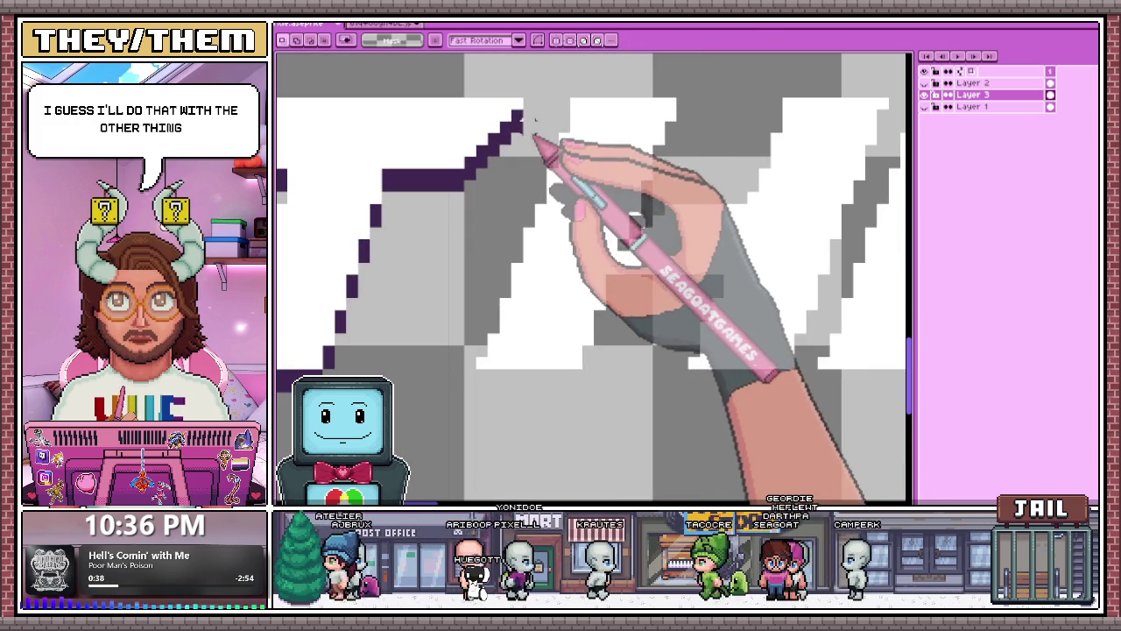
Pencil a dark purple shadow bar under the T's stem, edging its slanted left side and bottom.
{"action": "scroll", "coordinate": [517, 131], "scroll_direction": "down", "scroll_amount": 2}
{"action": "scroll", "coordinate": [552, 167], "scroll_direction": "up", "scroll_amount": 2}
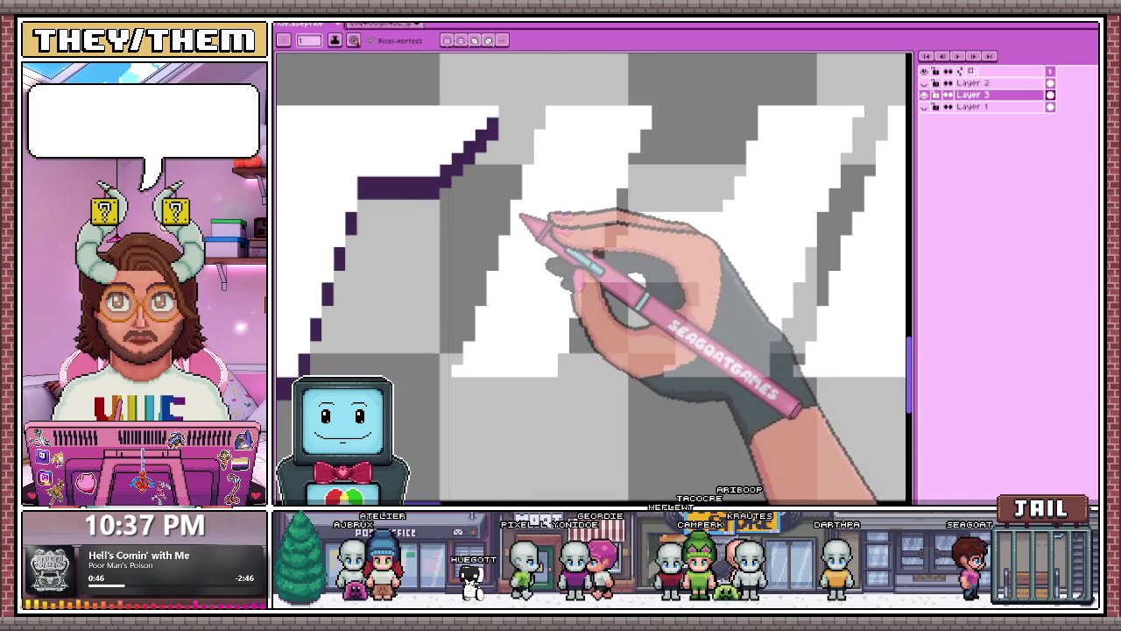
{"action": "scroll", "coordinate": [522, 215], "scroll_direction": "down", "scroll_amount": 2}
{"action": "scroll", "coordinate": [500, 306], "scroll_direction": "up", "scroll_amount": 1}
{"action": "scroll", "coordinate": [526, 175], "scroll_direction": "up", "scroll_amount": 1}
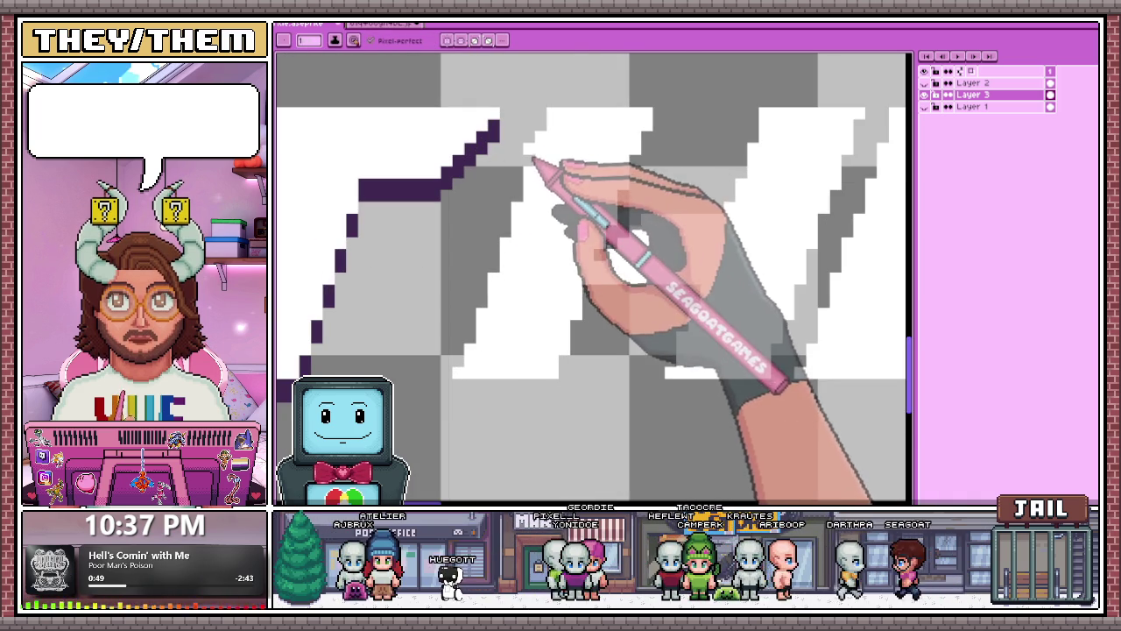
{"action": "scroll", "coordinate": [524, 198], "scroll_direction": "down", "scroll_amount": 1}
{"action": "scroll", "coordinate": [520, 172], "scroll_direction": "up", "scroll_amount": 1}
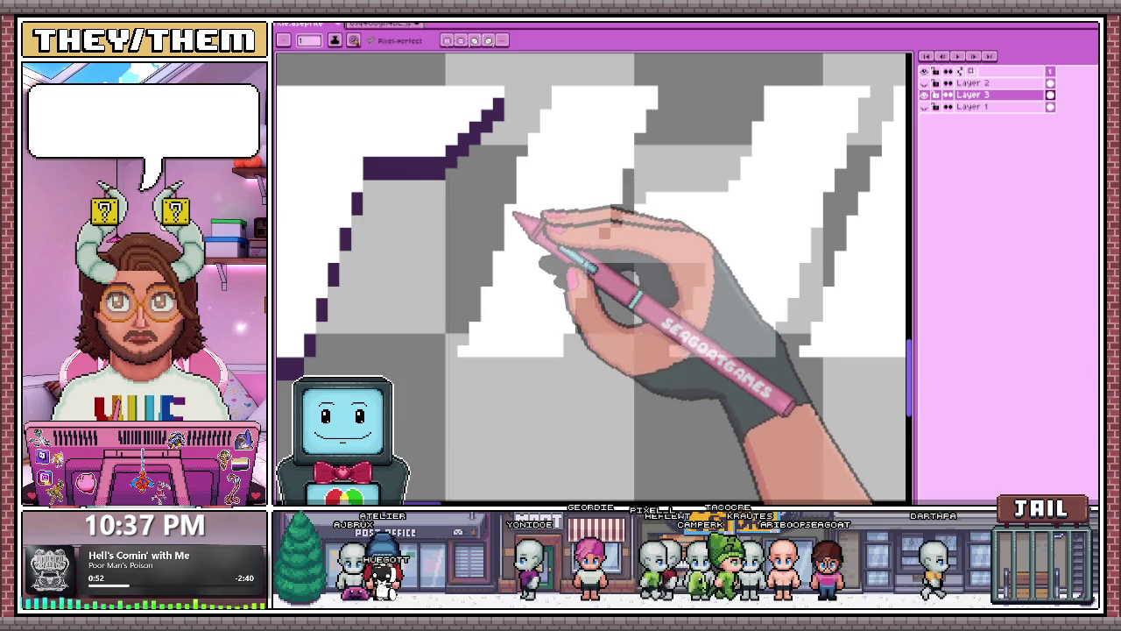
{"action": "scroll", "coordinate": [543, 223], "scroll_direction": "down", "scroll_amount": 2}
{"action": "scroll", "coordinate": [569, 254], "scroll_direction": "down", "scroll_amount": 1}
{"action": "scroll", "coordinate": [526, 257], "scroll_direction": "up", "scroll_amount": 2}
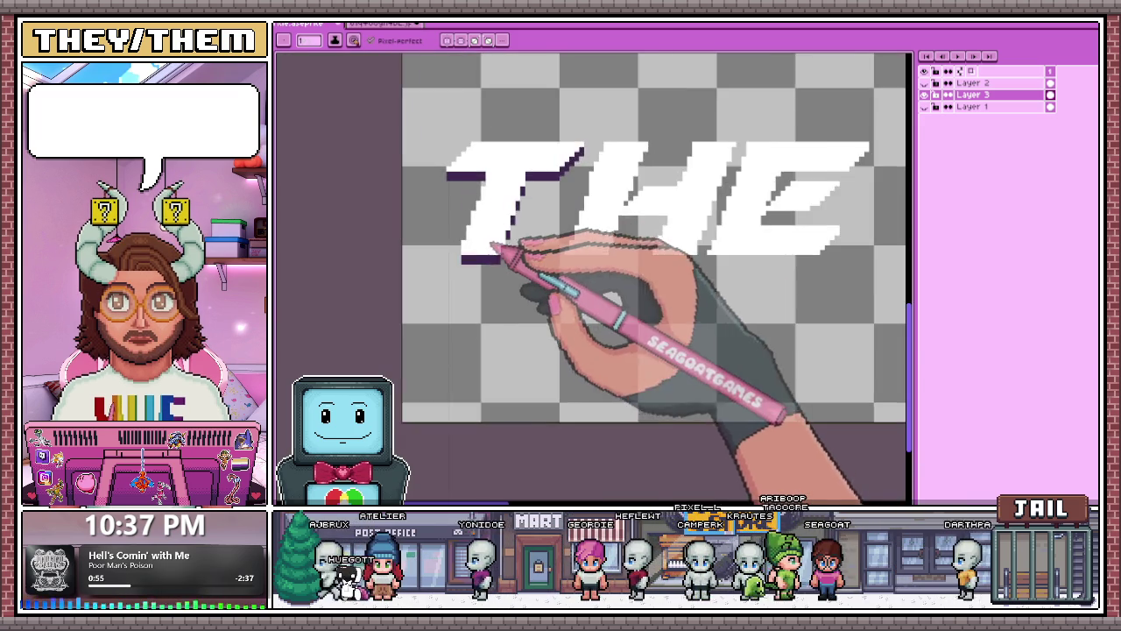
{"action": "scroll", "coordinate": [495, 251], "scroll_direction": "up", "scroll_amount": 1}
{"action": "scroll", "coordinate": [473, 276], "scroll_direction": "up", "scroll_amount": 1}
{"action": "scroll", "coordinate": [455, 283], "scroll_direction": "down", "scroll_amount": 1}
{"action": "scroll", "coordinate": [451, 280], "scroll_direction": "up", "scroll_amount": 2}
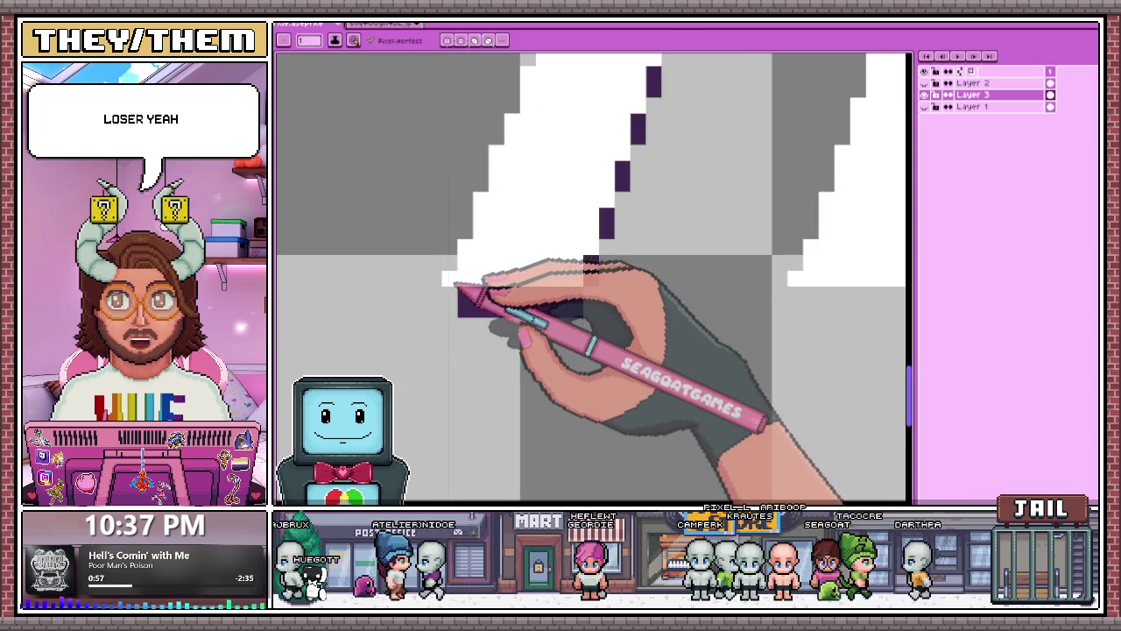
{"action": "left_click_drag", "start_coordinate": [521, 298], "coordinate": [459, 298]}
{"action": "scroll", "coordinate": [465, 233], "scroll_direction": "down", "scroll_amount": 2}
{"action": "scroll", "coordinate": [679, 105], "scroll_direction": "up", "scroll_amount": 2}
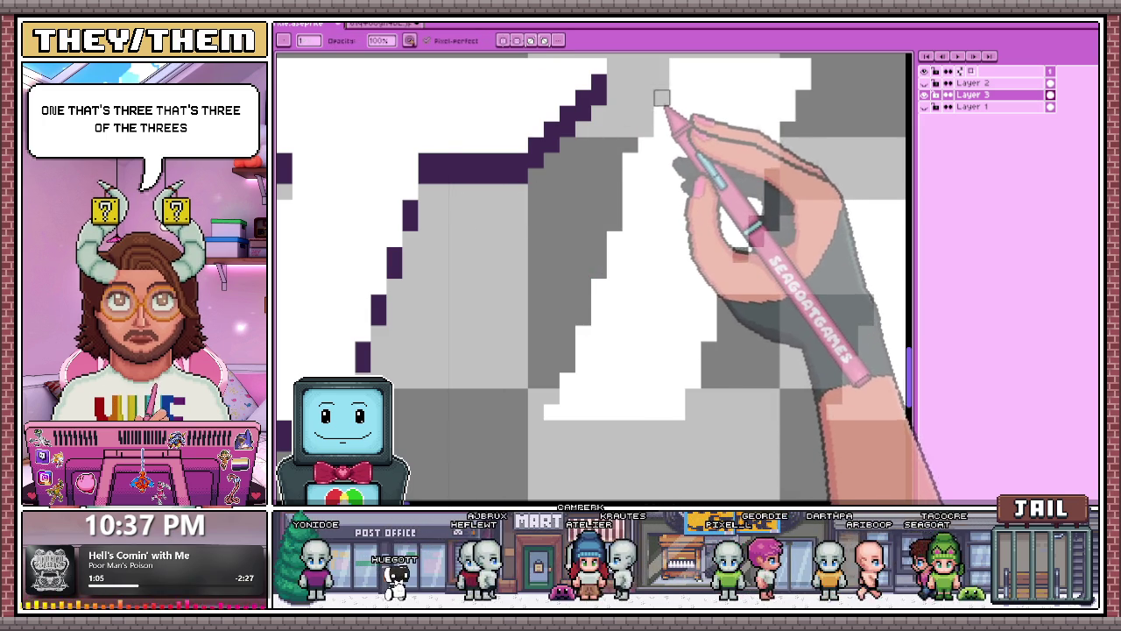
{"action": "scroll", "coordinate": [630, 160], "scroll_direction": "down", "scroll_amount": 1}
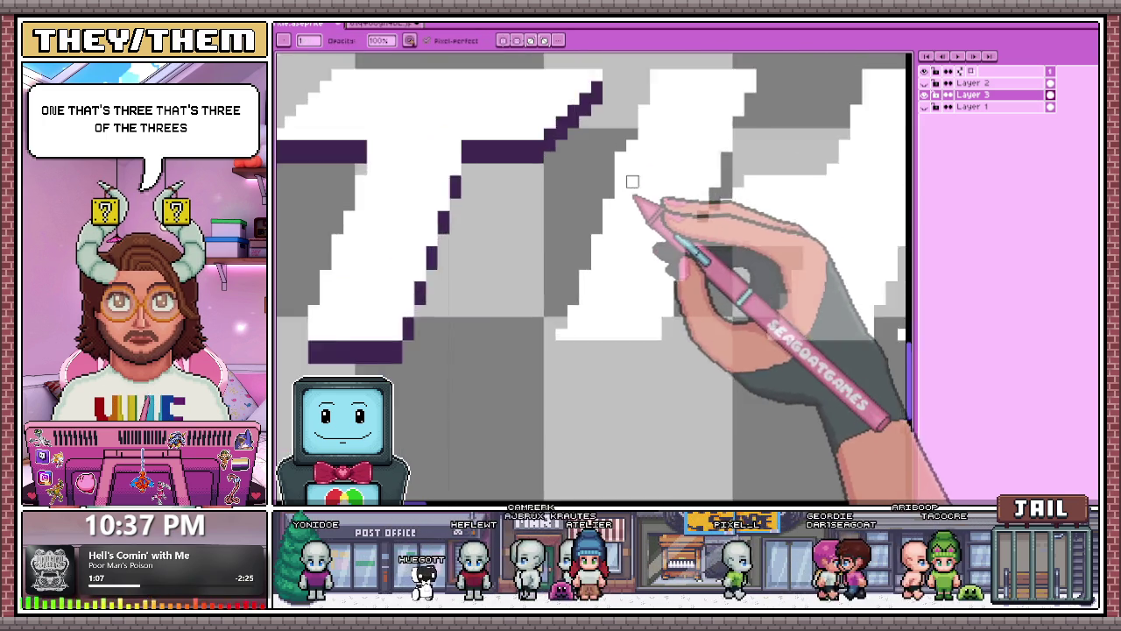
{"action": "scroll", "coordinate": [615, 161], "scroll_direction": "up", "scroll_amount": 1}
{"action": "scroll", "coordinate": [613, 161], "scroll_direction": "down", "scroll_amount": 2}
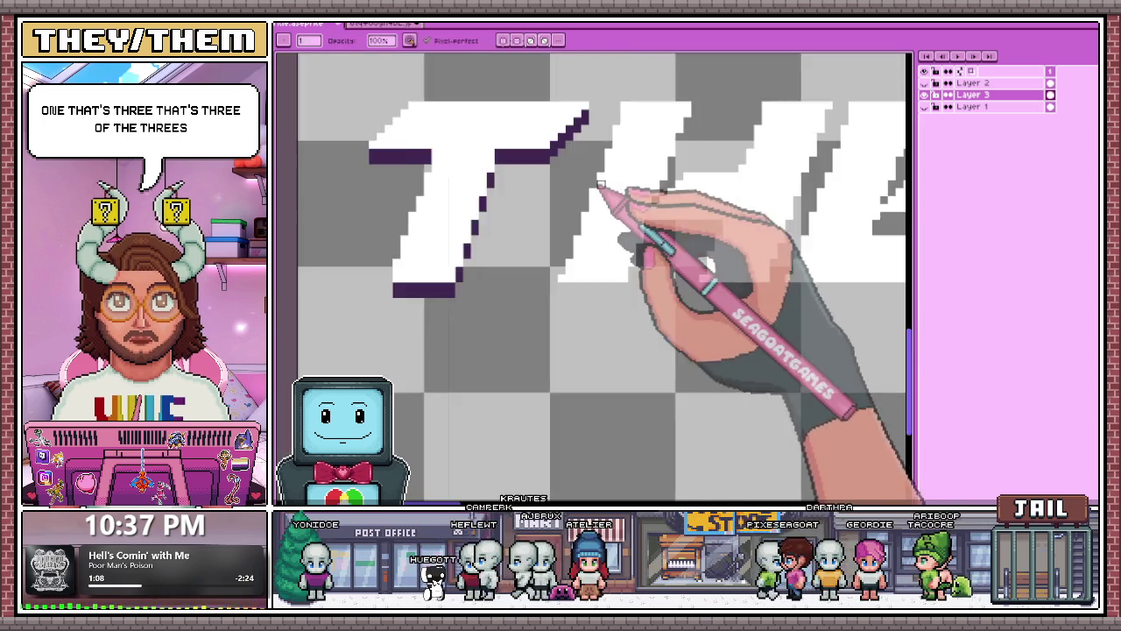
{"action": "scroll", "coordinate": [582, 183], "scroll_direction": "up", "scroll_amount": 2}
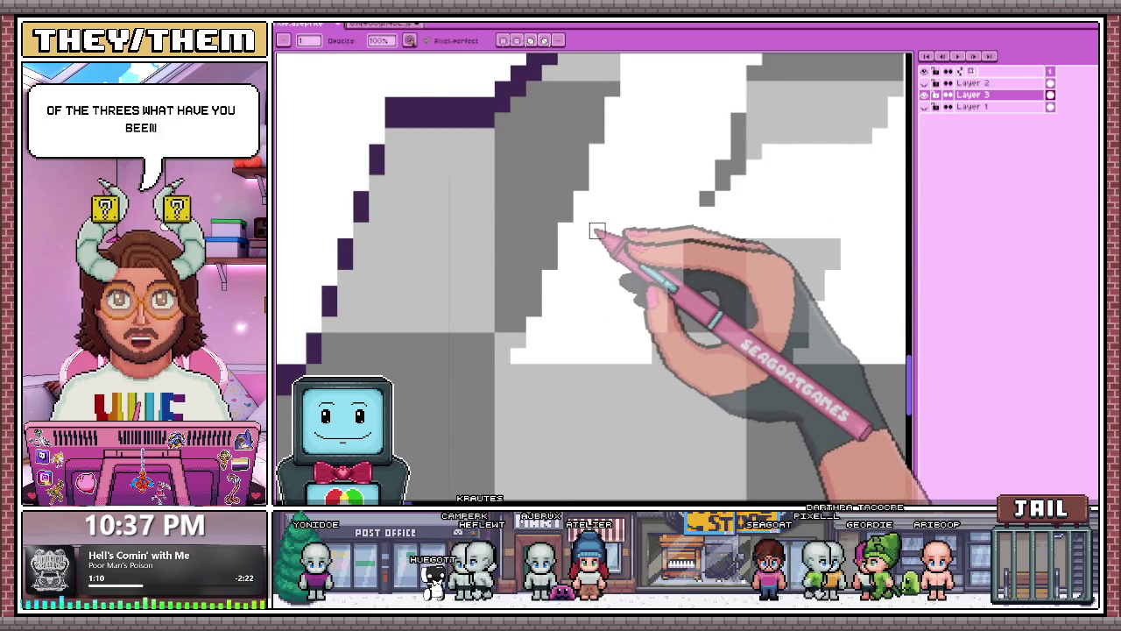
{"action": "scroll", "coordinate": [595, 204], "scroll_direction": "down", "scroll_amount": 1}
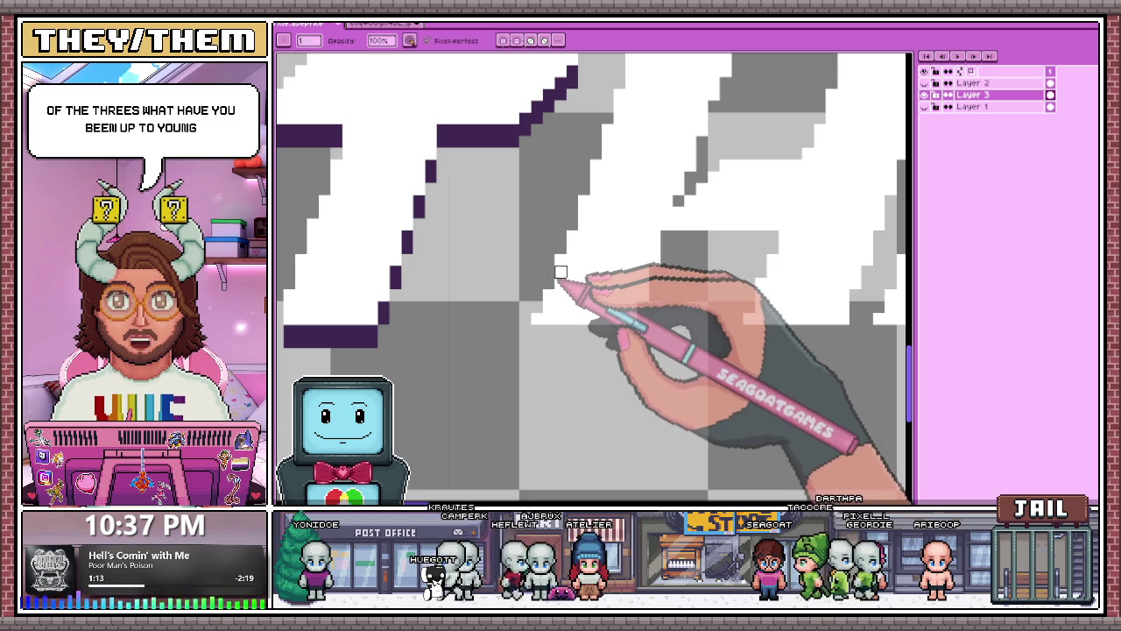
{"action": "scroll", "coordinate": [555, 268], "scroll_direction": "down", "scroll_amount": 2}
{"action": "scroll", "coordinate": [561, 281], "scroll_direction": "up", "scroll_amount": 1}
{"action": "scroll", "coordinate": [552, 267], "scroll_direction": "up", "scroll_amount": 1}
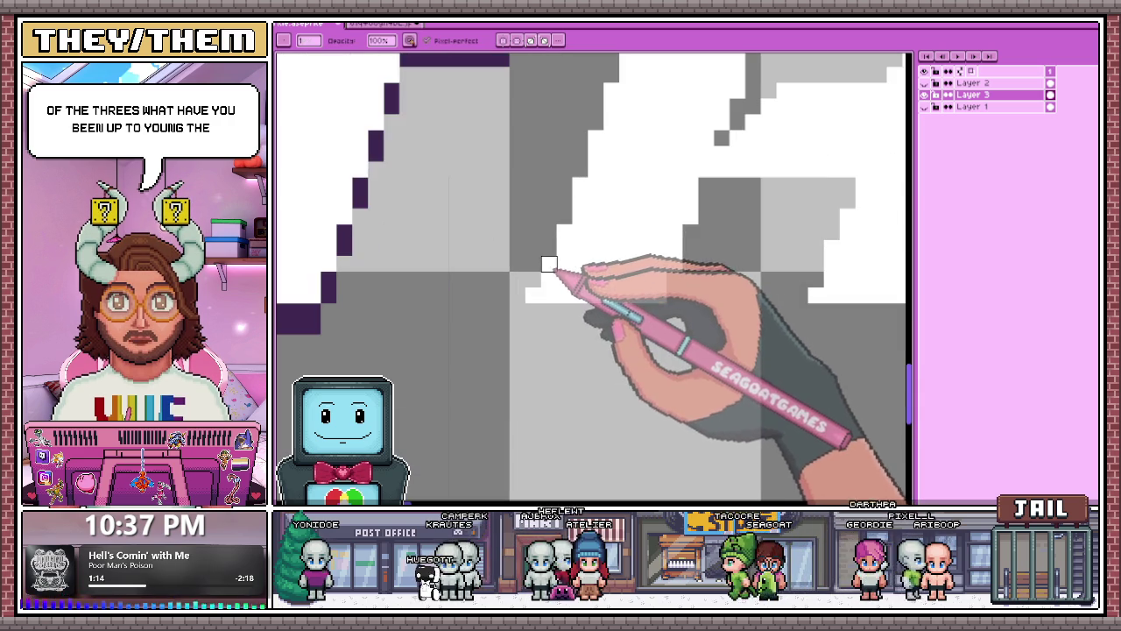
{"action": "scroll", "coordinate": [550, 254], "scroll_direction": "down", "scroll_amount": 1}
{"action": "scroll", "coordinate": [552, 271], "scroll_direction": "up", "scroll_amount": 1}
{"action": "scroll", "coordinate": [552, 260], "scroll_direction": "down", "scroll_amount": 2}
{"action": "scroll", "coordinate": [613, 241], "scroll_direction": "down", "scroll_amount": 1}
{"action": "scroll", "coordinate": [613, 228], "scroll_direction": "up", "scroll_amount": 1}
{"action": "scroll", "coordinate": [591, 211], "scroll_direction": "up", "scroll_amount": 1}
{"action": "scroll", "coordinate": [583, 262], "scroll_direction": "up", "scroll_amount": 1}
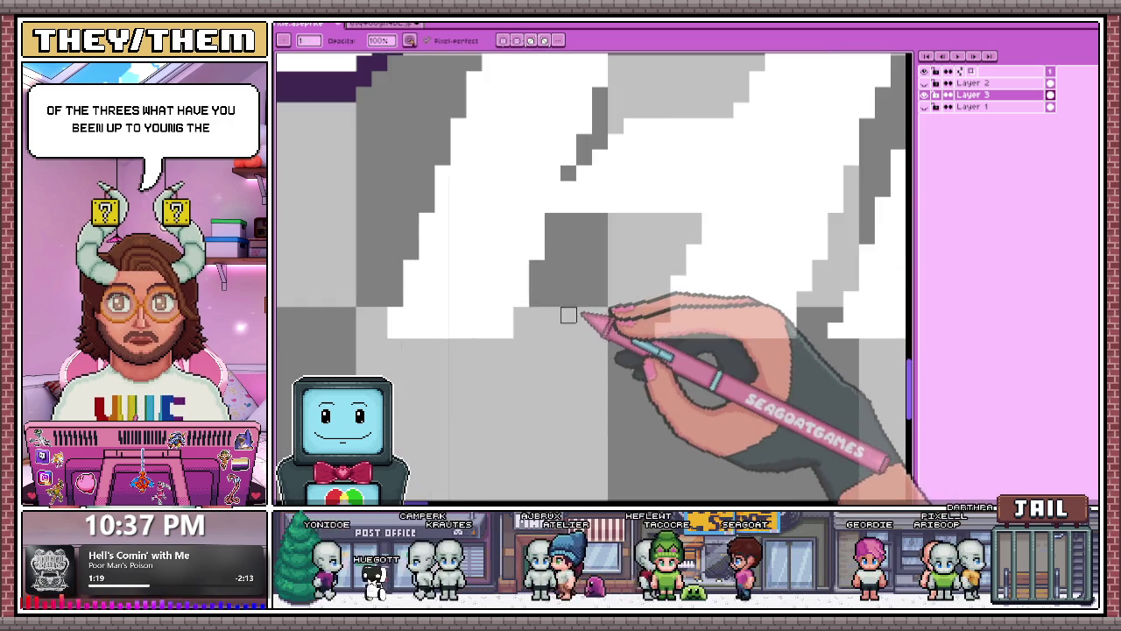
{"action": "scroll", "coordinate": [525, 263], "scroll_direction": "down", "scroll_amount": 3}
{"action": "scroll", "coordinate": [561, 219], "scroll_direction": "up", "scroll_amount": 3}
{"action": "scroll", "coordinate": [577, 179], "scroll_direction": "up", "scroll_amount": 1}
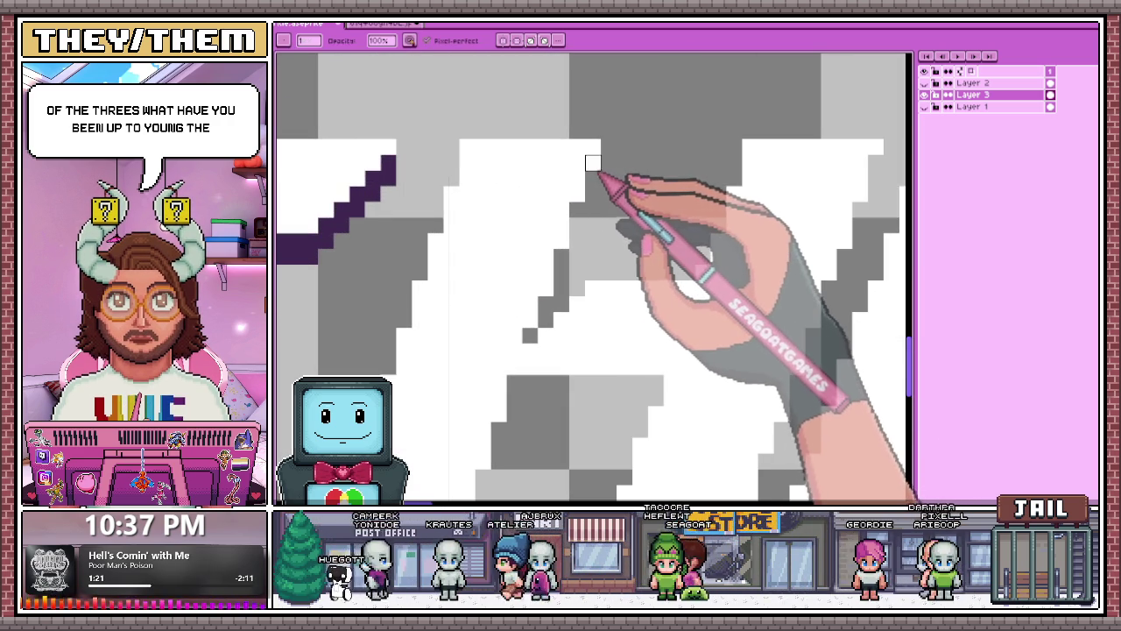
{"action": "scroll", "coordinate": [593, 149], "scroll_direction": "down", "scroll_amount": 1}
{"action": "scroll", "coordinate": [592, 156], "scroll_direction": "up", "scroll_amount": 1}
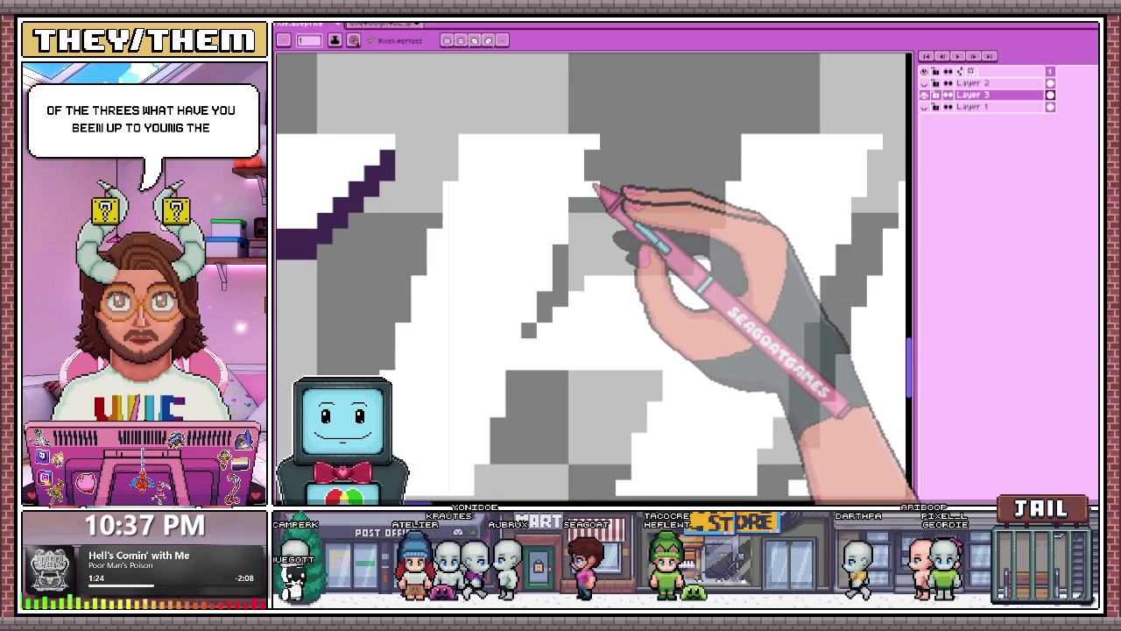
{"action": "scroll", "coordinate": [570, 170], "scroll_direction": "down", "scroll_amount": 3}
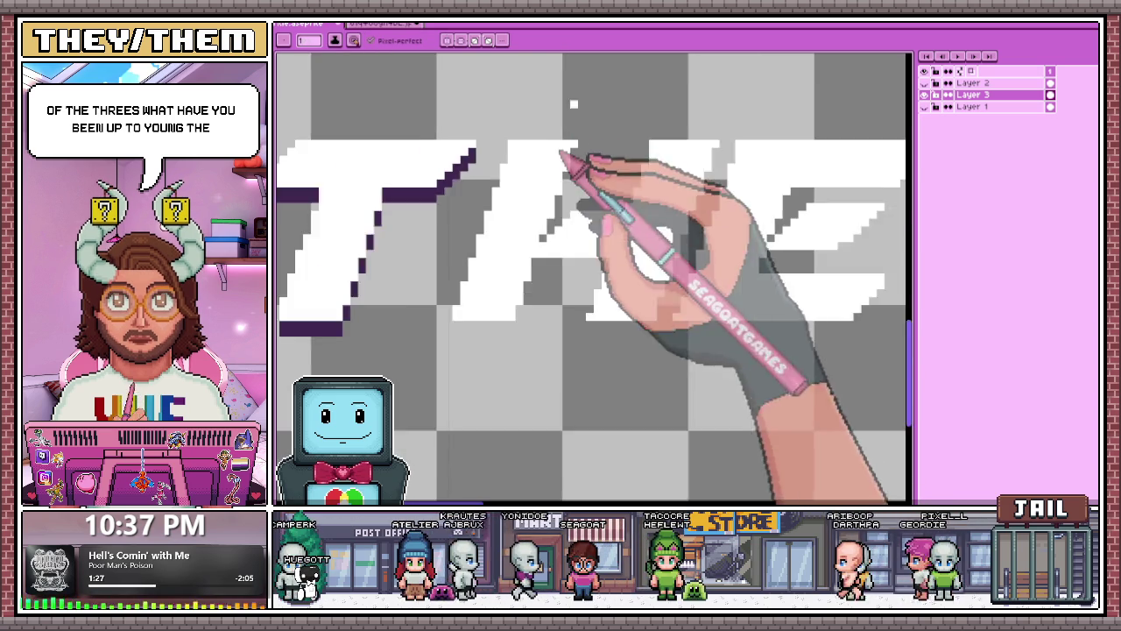
{"action": "scroll", "coordinate": [581, 250], "scroll_direction": "down", "scroll_amount": 1}
{"action": "scroll", "coordinate": [575, 250], "scroll_direction": "up", "scroll_amount": 3}
{"action": "scroll", "coordinate": [574, 223], "scroll_direction": "down", "scroll_amount": 3}
{"action": "scroll", "coordinate": [575, 224], "scroll_direction": "down", "scroll_amount": 2}
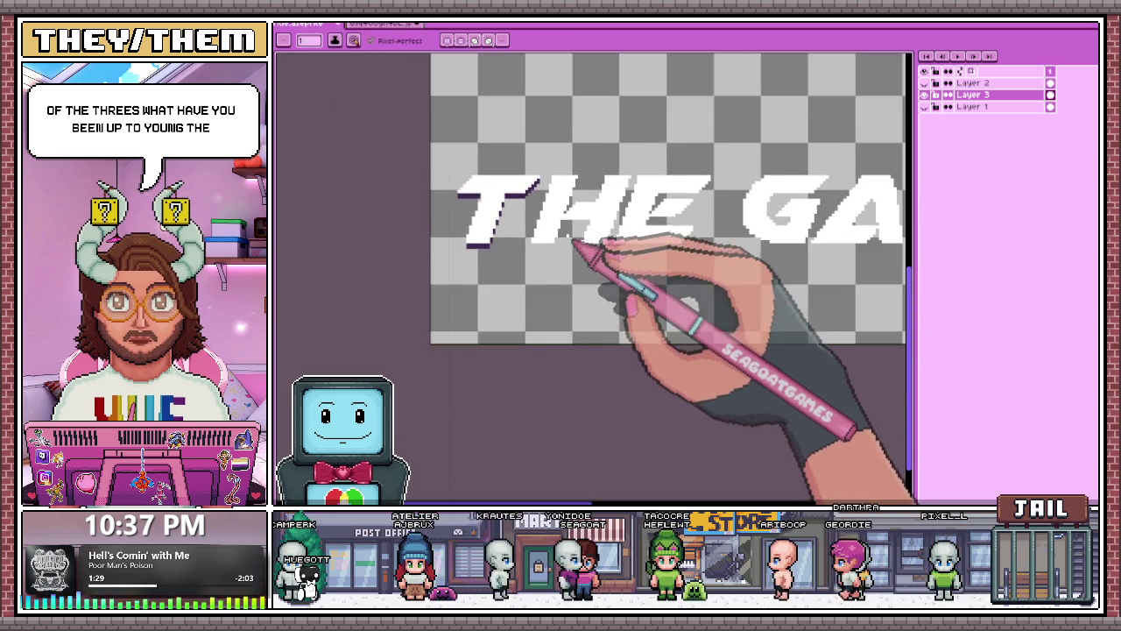
{"action": "scroll", "coordinate": [575, 236], "scroll_direction": "down", "scroll_amount": 2}
{"action": "scroll", "coordinate": [581, 238], "scroll_direction": "up", "scroll_amount": 3}
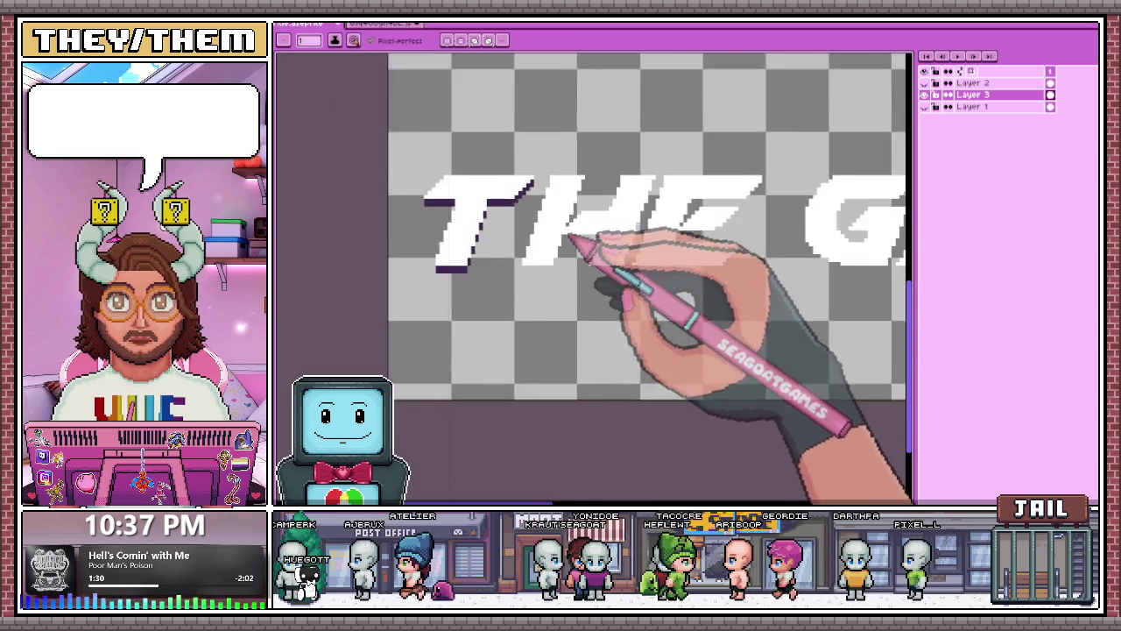
{"action": "scroll", "coordinate": [570, 242], "scroll_direction": "up", "scroll_amount": 1}
{"action": "scroll", "coordinate": [570, 220], "scroll_direction": "down", "scroll_amount": 1}
{"action": "scroll", "coordinate": [576, 230], "scroll_direction": "up", "scroll_amount": 1}
{"action": "scroll", "coordinate": [574, 181], "scroll_direction": "down", "scroll_amount": 1}
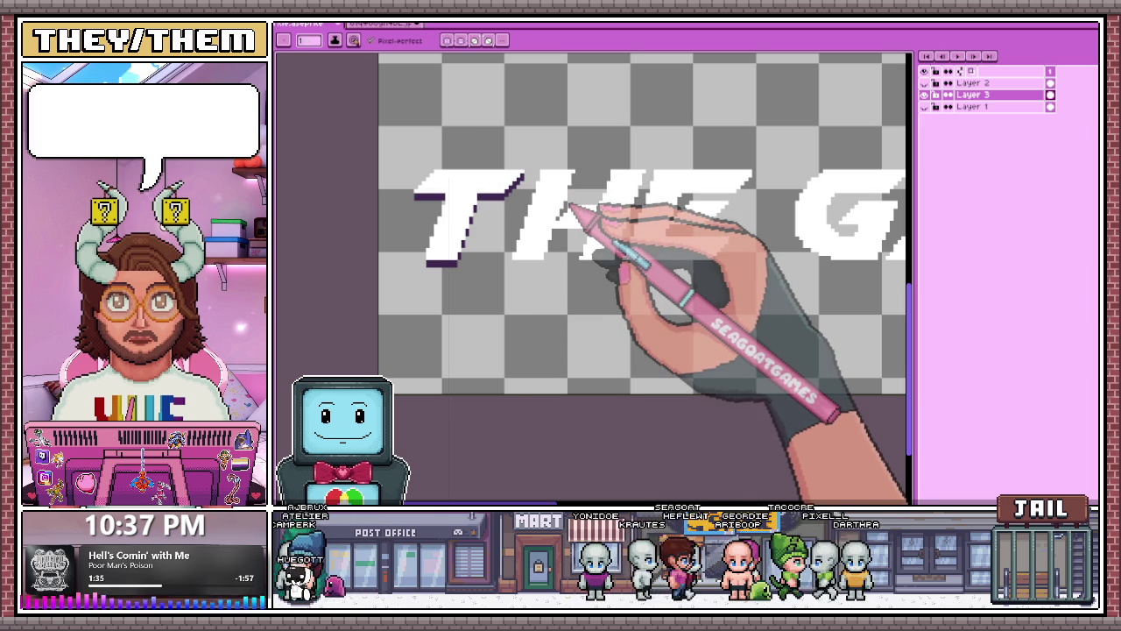
{"action": "scroll", "coordinate": [574, 176], "scroll_direction": "up", "scroll_amount": 1}
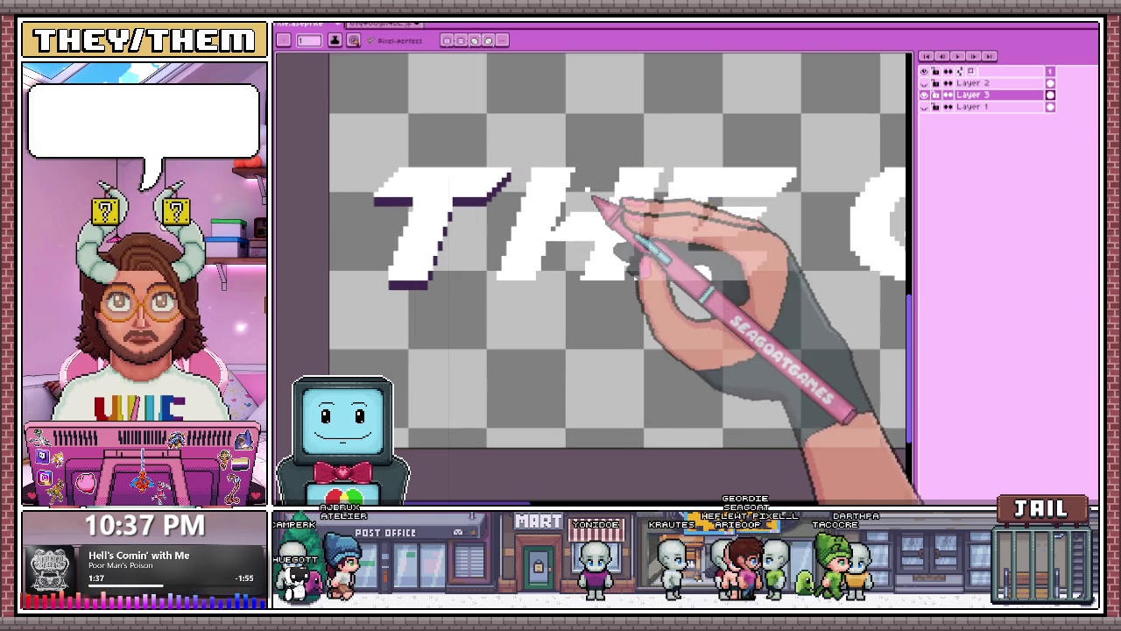
{"action": "scroll", "coordinate": [587, 241], "scroll_direction": "up", "scroll_amount": 1}
{"action": "scroll", "coordinate": [543, 228], "scroll_direction": "up", "scroll_amount": 1}
{"action": "scroll", "coordinate": [524, 208], "scroll_direction": "down", "scroll_amount": 1}
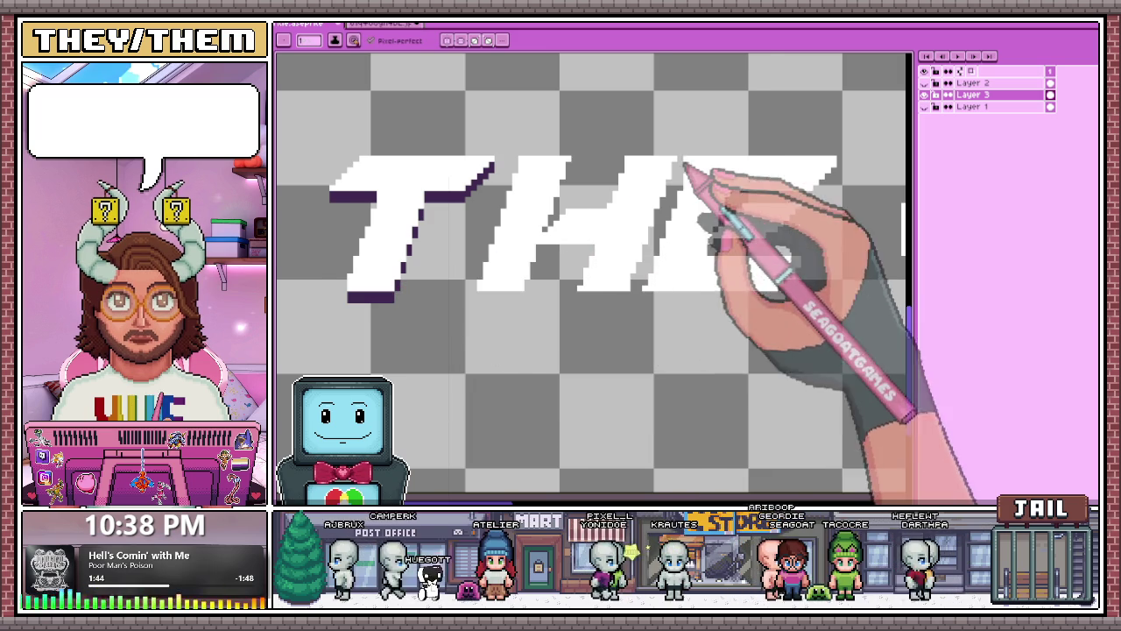
{"action": "scroll", "coordinate": [670, 180], "scroll_direction": "up", "scroll_amount": 1}
{"action": "scroll", "coordinate": [663, 180], "scroll_direction": "up", "scroll_amount": 1}
{"action": "scroll", "coordinate": [524, 211], "scroll_direction": "down", "scroll_amount": 2}
{"action": "scroll", "coordinate": [524, 210], "scroll_direction": "down", "scroll_amount": 2}
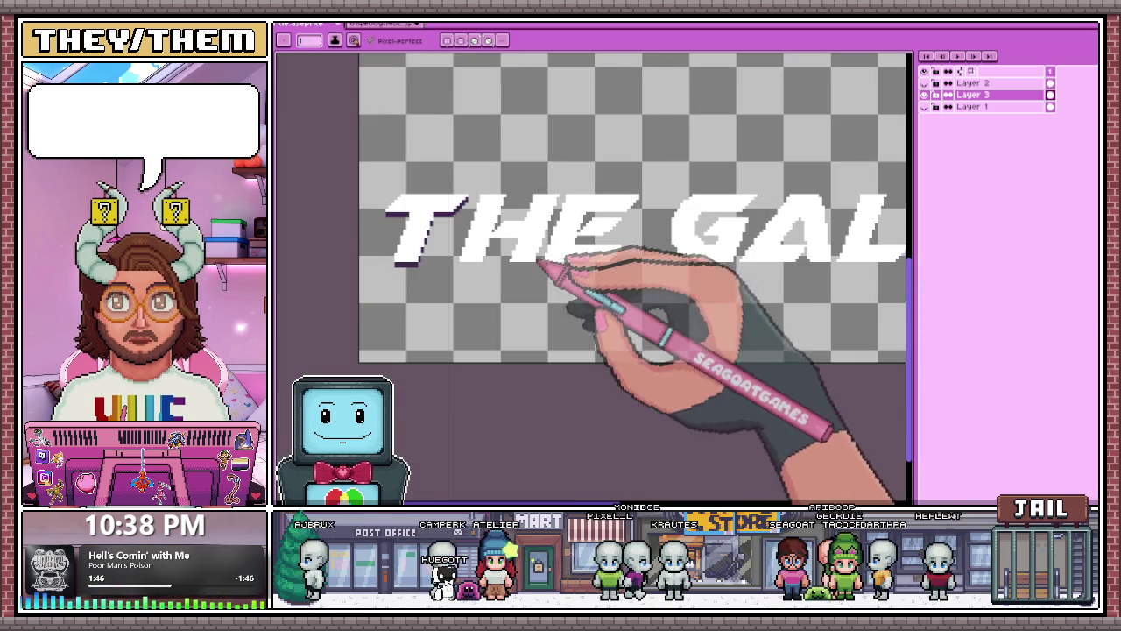
{"action": "scroll", "coordinate": [463, 187], "scroll_direction": "up", "scroll_amount": 1}
{"action": "scroll", "coordinate": [430, 200], "scroll_direction": "up", "scroll_amount": 1}
{"action": "scroll", "coordinate": [430, 214], "scroll_direction": "up", "scroll_amount": 1}
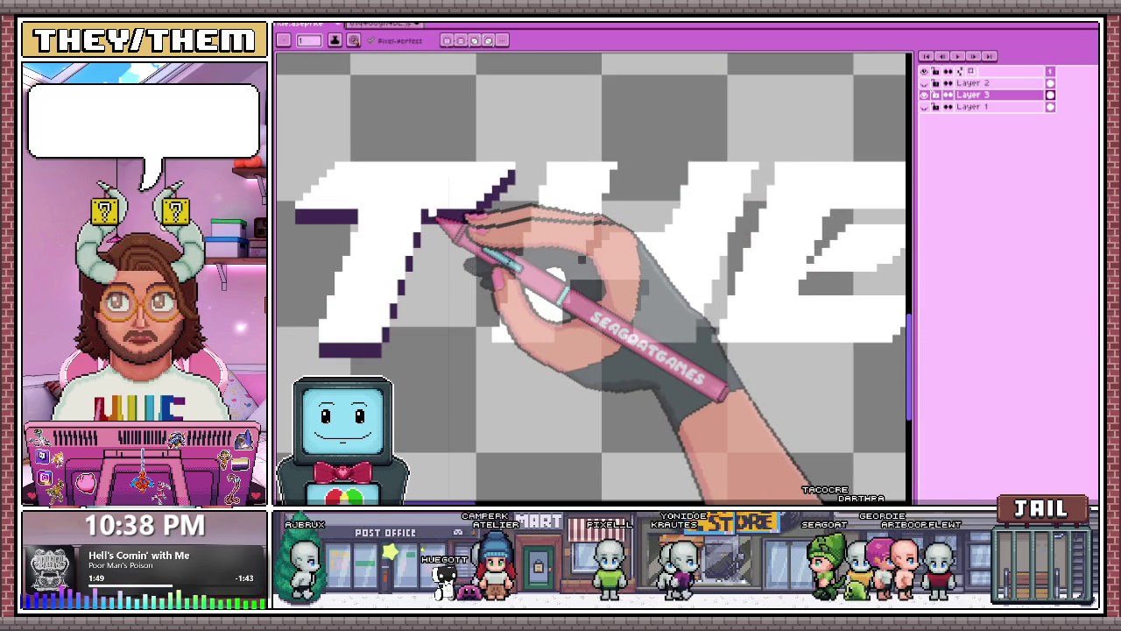
{"action": "scroll", "coordinate": [376, 220], "scroll_direction": "up", "scroll_amount": 1}
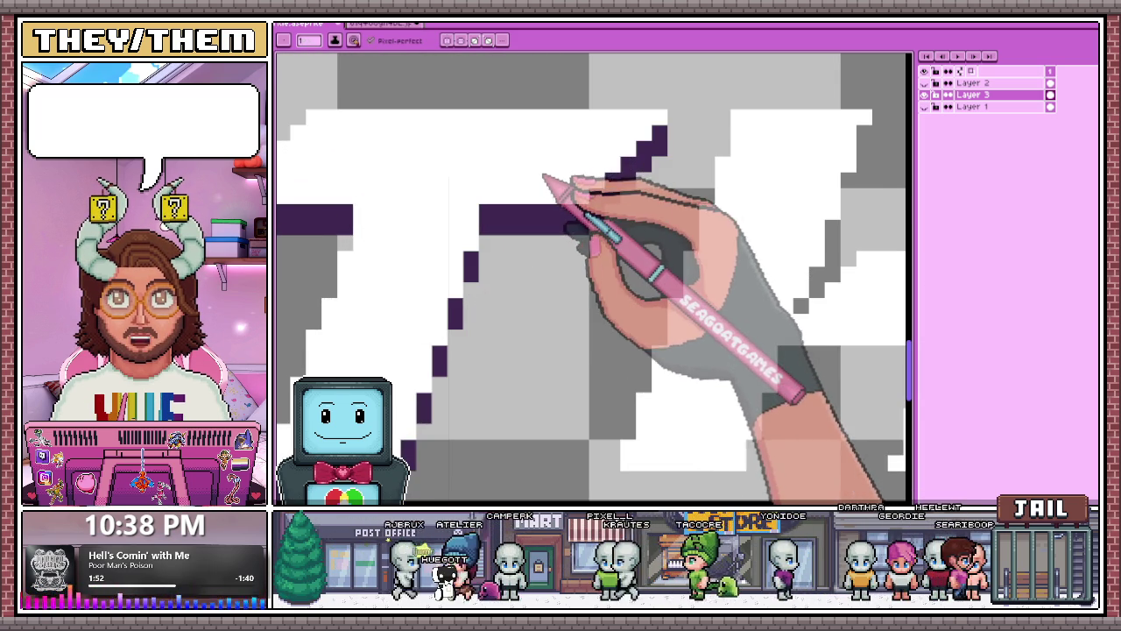
{"action": "scroll", "coordinate": [552, 183], "scroll_direction": "down", "scroll_amount": 1}
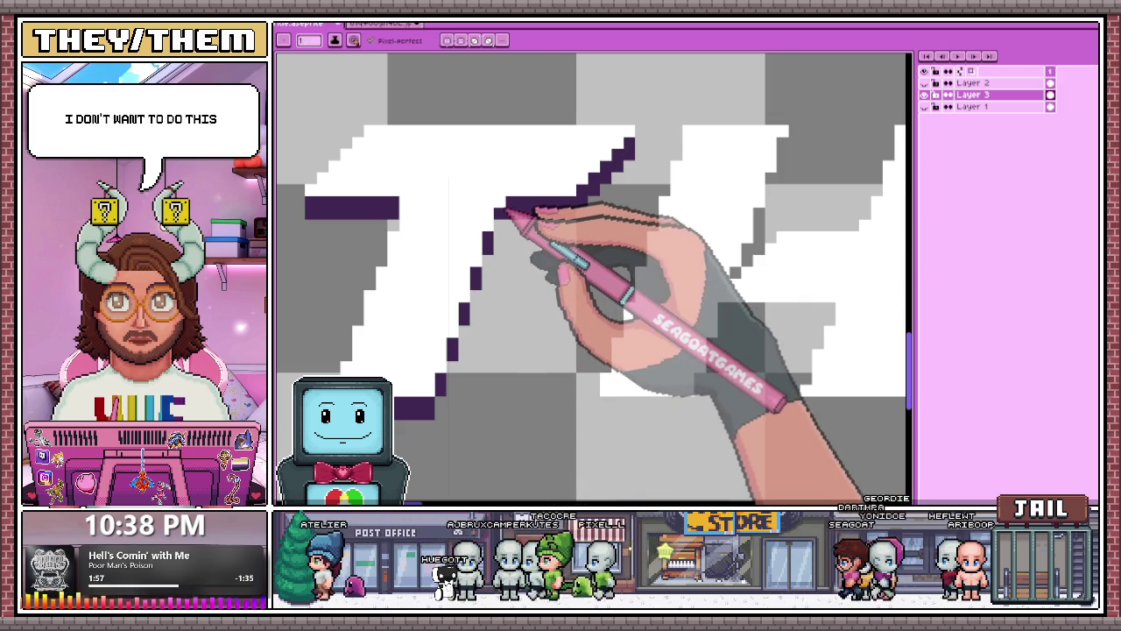
{"action": "scroll", "coordinate": [517, 224], "scroll_direction": "down", "scroll_amount": 1}
{"action": "scroll", "coordinate": [536, 242], "scroll_direction": "down", "scroll_amount": 1}
{"action": "scroll", "coordinate": [538, 249], "scroll_direction": "down", "scroll_amount": 2}
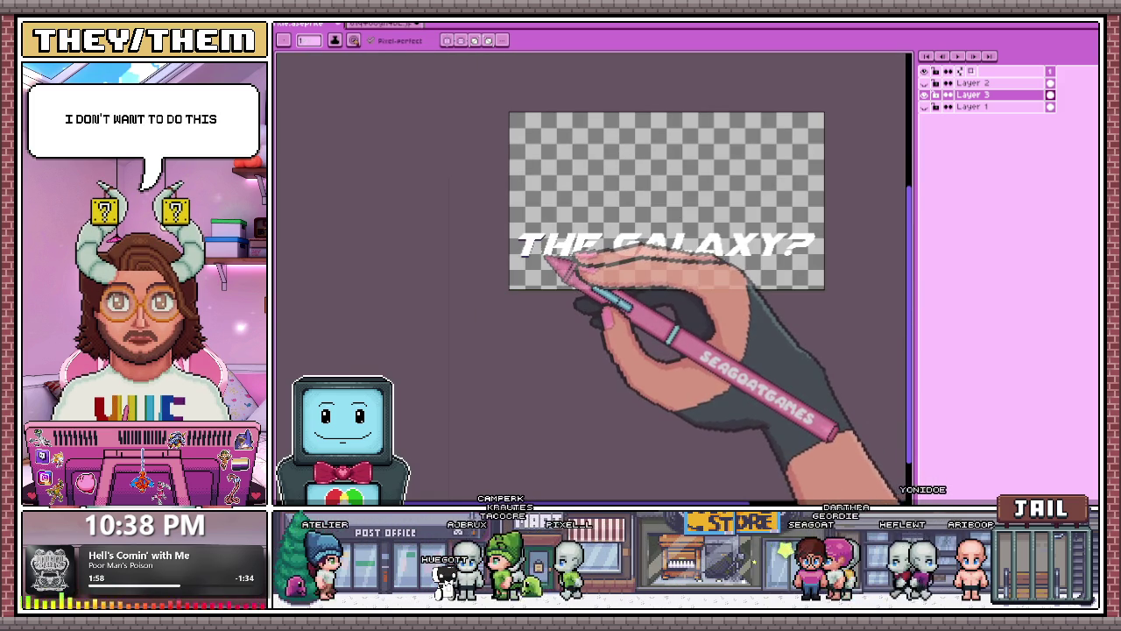
Draw a dark purple shadow strip along the bottom of the H's legs.
{"action": "scroll", "coordinate": [547, 256], "scroll_direction": "up", "scroll_amount": 2}
{"action": "scroll", "coordinate": [593, 268], "scroll_direction": "up", "scroll_amount": 1}
{"action": "scroll", "coordinate": [531, 233], "scroll_direction": "up", "scroll_amount": 1}
{"action": "scroll", "coordinate": [498, 228], "scroll_direction": "down", "scroll_amount": 2}
{"action": "scroll", "coordinate": [581, 251], "scroll_direction": "down", "scroll_amount": 1}
{"action": "scroll", "coordinate": [581, 254], "scroll_direction": "up", "scroll_amount": 1}
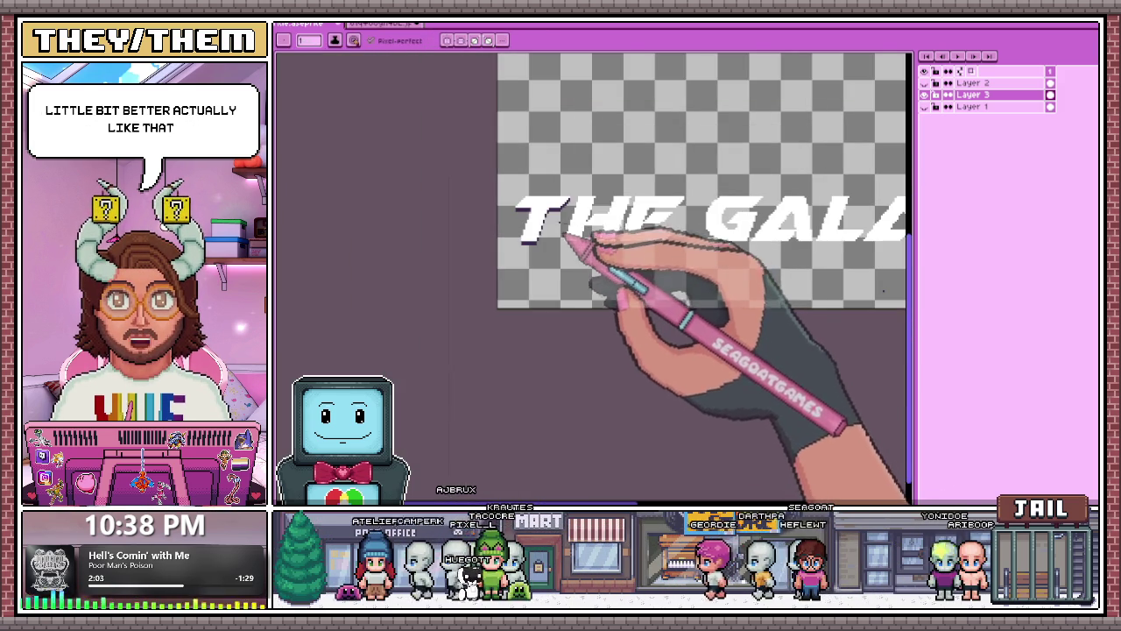
{"action": "scroll", "coordinate": [569, 243], "scroll_direction": "up", "scroll_amount": 1}
{"action": "scroll", "coordinate": [571, 247], "scroll_direction": "up", "scroll_amount": 1}
{"action": "scroll", "coordinate": [574, 256], "scroll_direction": "up", "scroll_amount": 1}
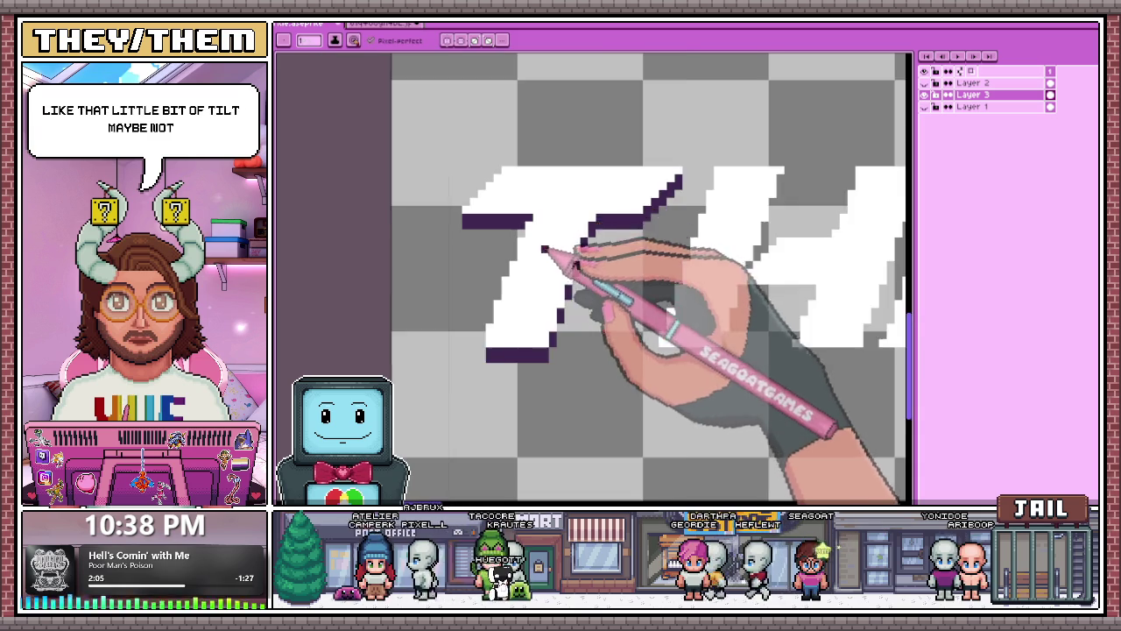
{"action": "scroll", "coordinate": [544, 248], "scroll_direction": "down", "scroll_amount": 2}
{"action": "scroll", "coordinate": [566, 280], "scroll_direction": "down", "scroll_amount": 1}
{"action": "scroll", "coordinate": [579, 295], "scroll_direction": "up", "scroll_amount": 1}
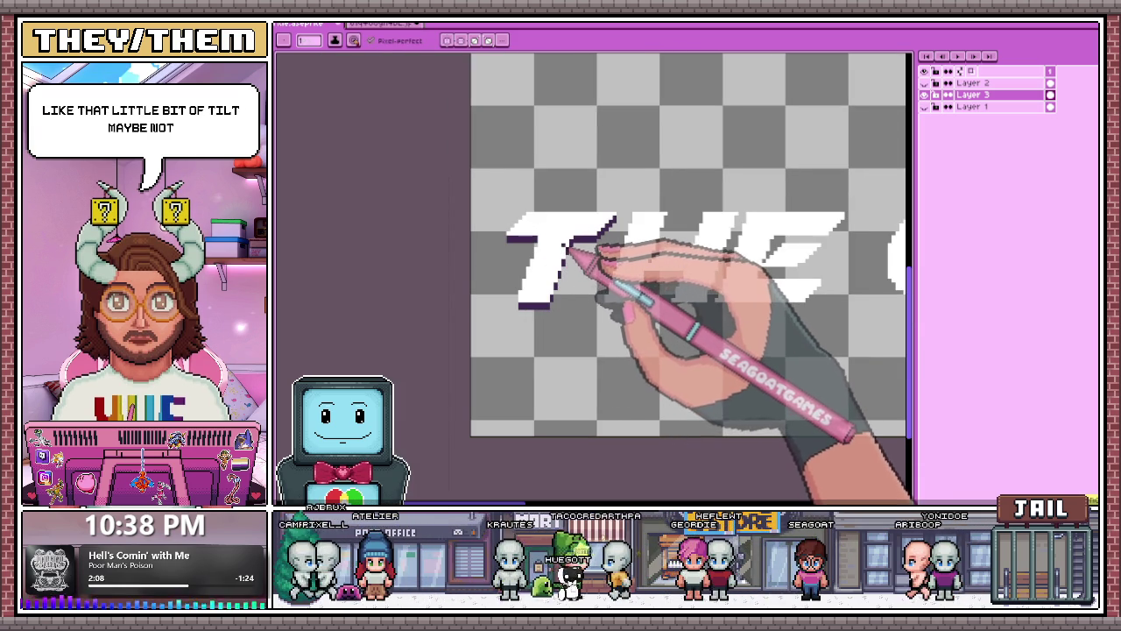
{"action": "scroll", "coordinate": [589, 256], "scroll_direction": "up", "scroll_amount": 1}
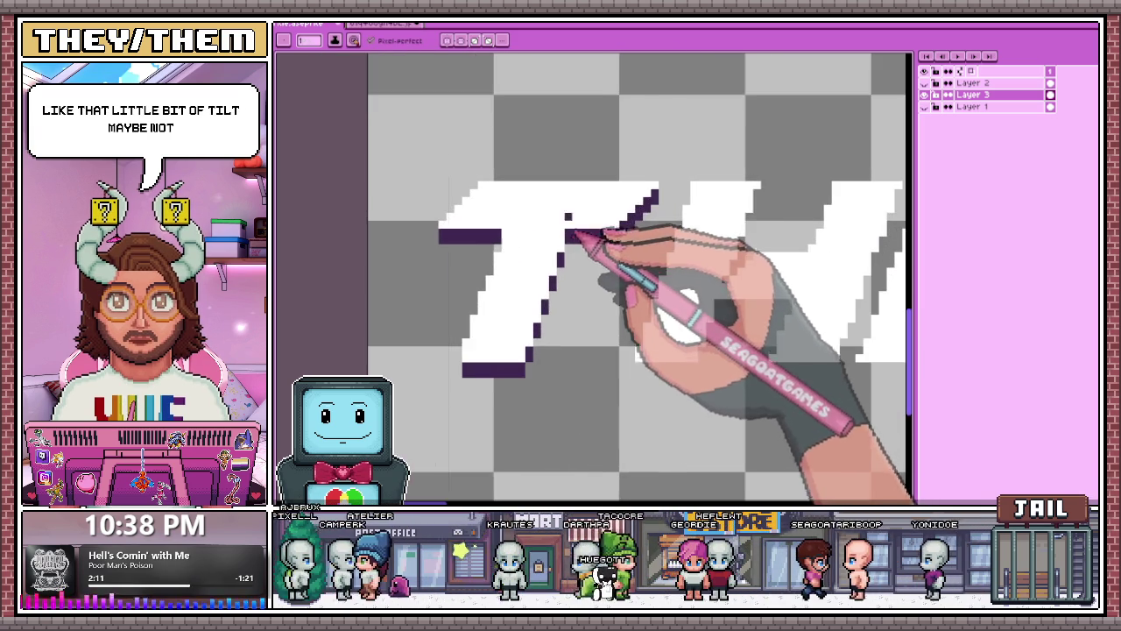
{"action": "scroll", "coordinate": [657, 242], "scroll_direction": "down", "scroll_amount": 1}
{"action": "scroll", "coordinate": [605, 267], "scroll_direction": "up", "scroll_amount": 2}
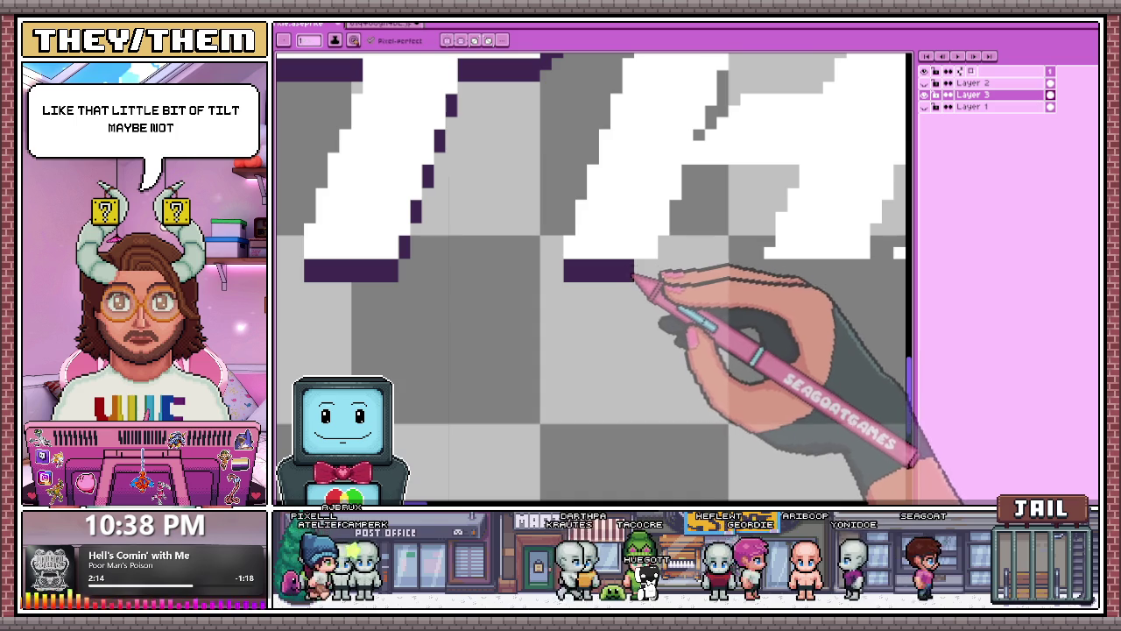
{"action": "scroll", "coordinate": [646, 282], "scroll_direction": "down", "scroll_amount": 2}
{"action": "scroll", "coordinate": [601, 243], "scroll_direction": "down", "scroll_amount": 1}
{"action": "scroll", "coordinate": [613, 271], "scroll_direction": "up", "scroll_amount": 2}
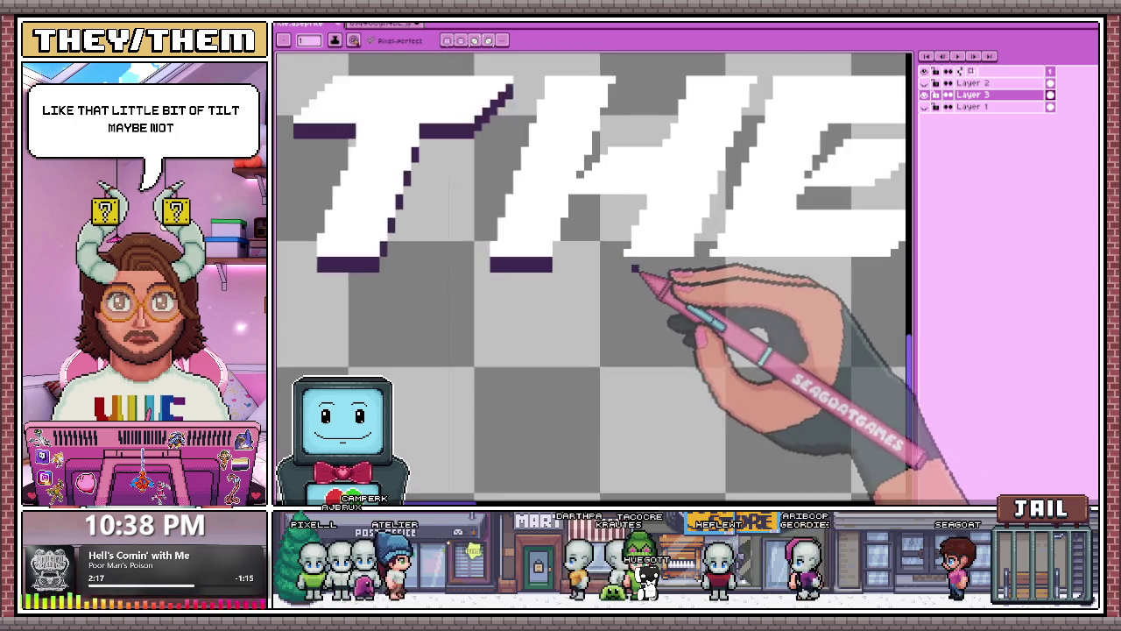
{"action": "scroll", "coordinate": [630, 268], "scroll_direction": "up", "scroll_amount": 1}
{"action": "left_click_drag", "start_coordinate": [652, 282], "coordinate": [757, 266]}
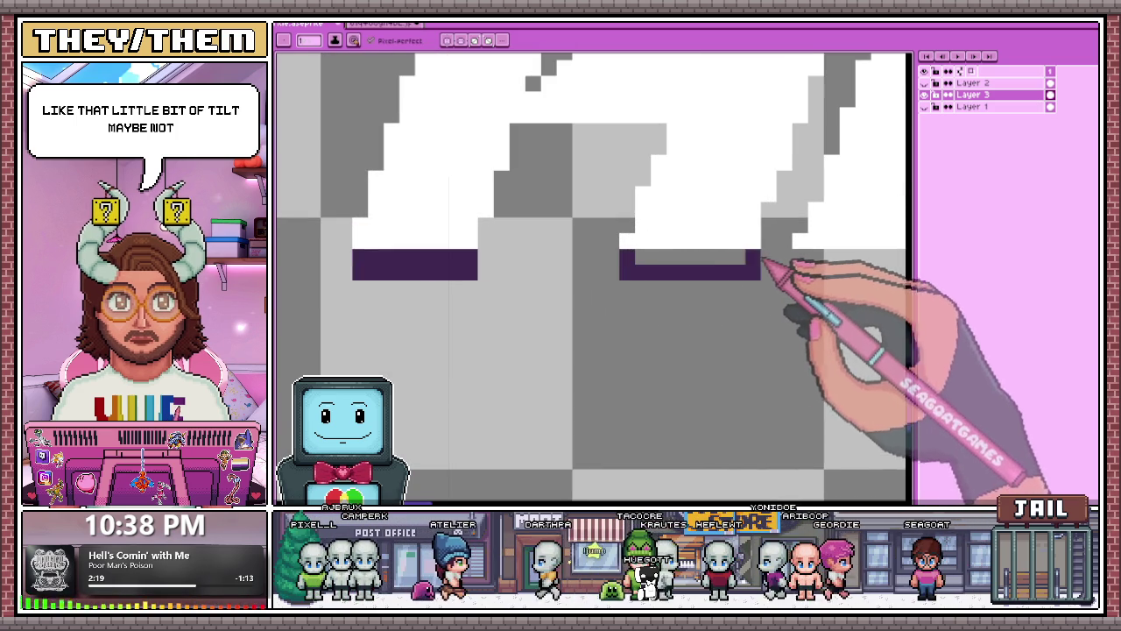
{"action": "scroll", "coordinate": [646, 274], "scroll_direction": "down", "scroll_amount": 1}
{"action": "scroll", "coordinate": [613, 289], "scroll_direction": "up", "scroll_amount": 1}
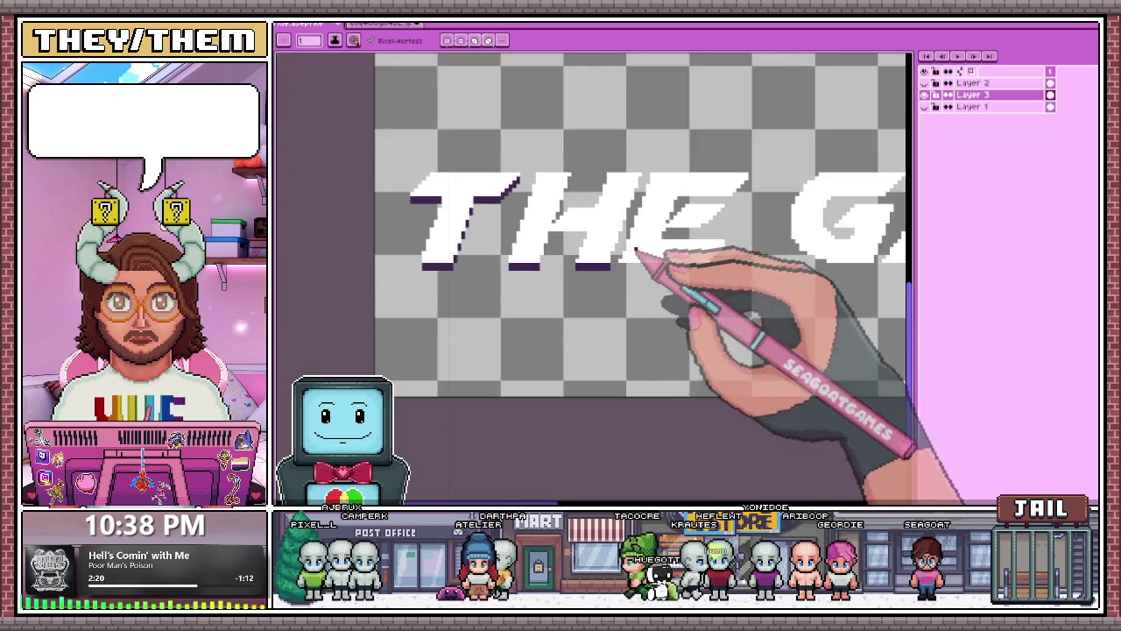
{"action": "scroll", "coordinate": [614, 289], "scroll_direction": "up", "scroll_amount": 1}
{"action": "scroll", "coordinate": [603, 278], "scroll_direction": "up", "scroll_amount": 1}
{"action": "scroll", "coordinate": [601, 278], "scroll_direction": "down", "scroll_amount": 1}
{"action": "scroll", "coordinate": [681, 295], "scroll_direction": "down", "scroll_amount": 1}
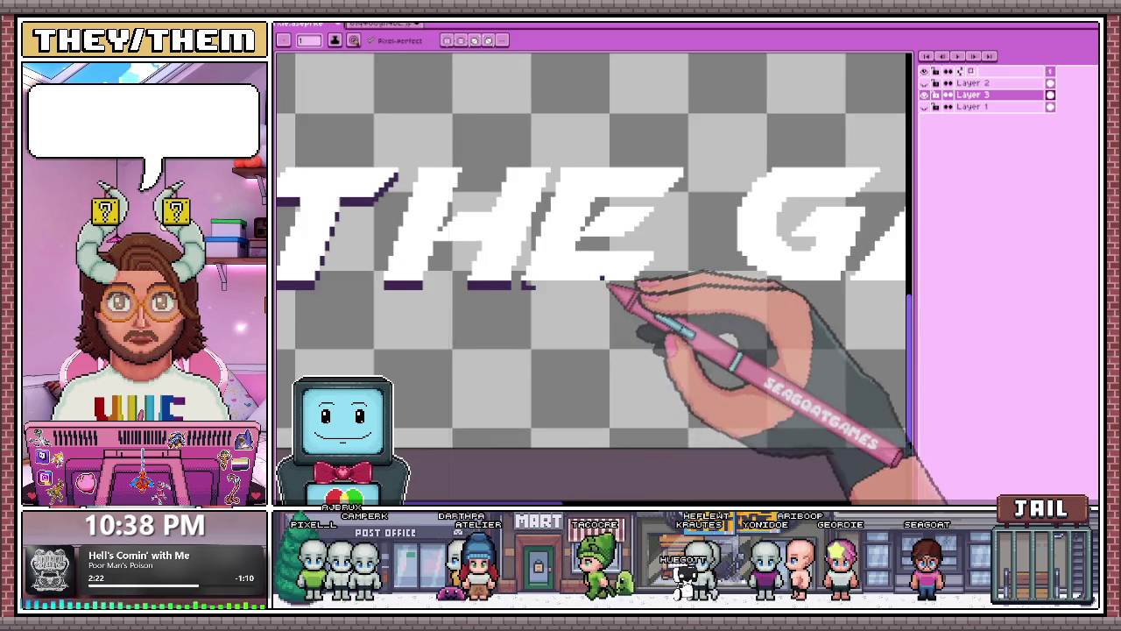
{"action": "scroll", "coordinate": [613, 292], "scroll_direction": "up", "scroll_amount": 1}
{"action": "scroll", "coordinate": [570, 313], "scroll_direction": "up", "scroll_amount": 1}
Extend the purple strip under the E, undoing uneven bumps and redrawing it as an even band.
{"action": "left_click_drag", "start_coordinate": [524, 282], "coordinate": [617, 284]}
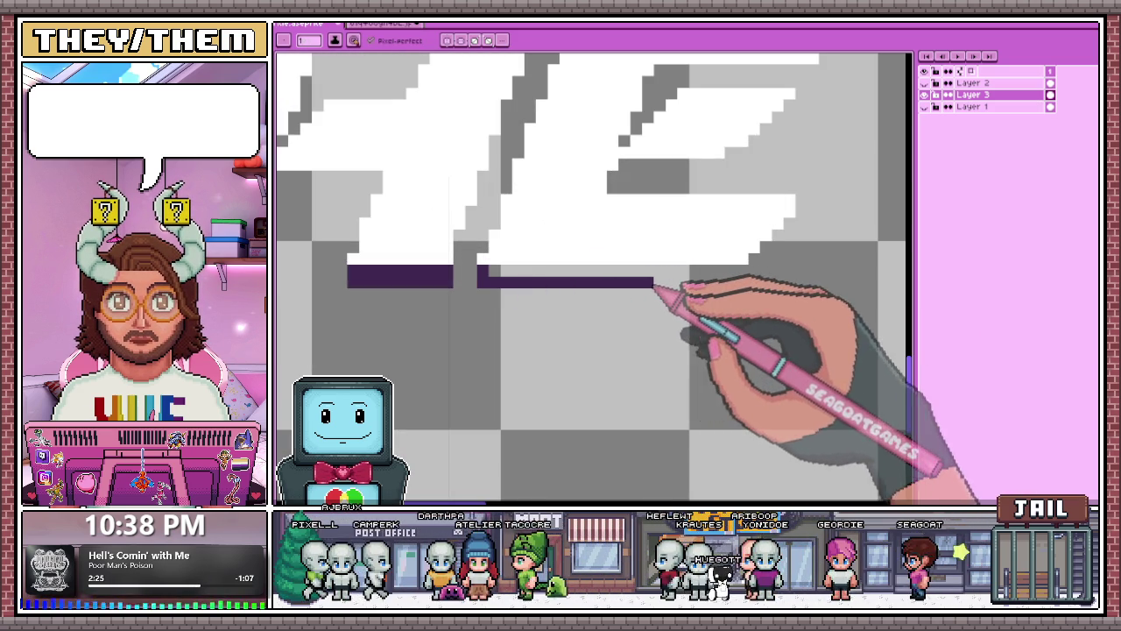
{"action": "left_click_drag", "start_coordinate": [718, 289], "coordinate": [749, 273]}
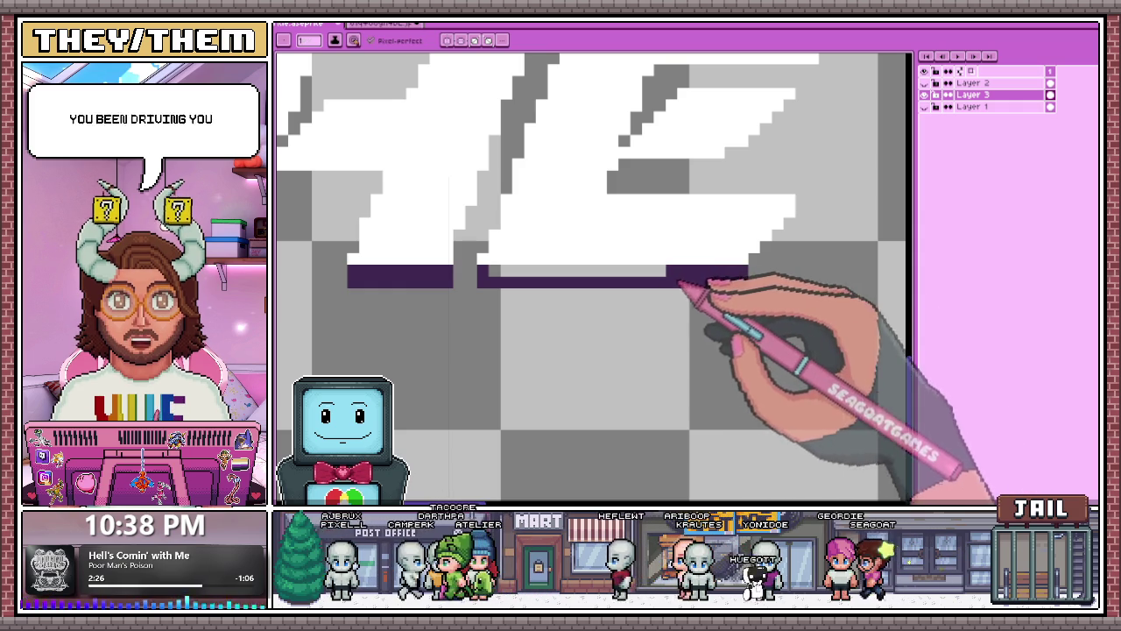
{"action": "left_click_drag", "start_coordinate": [552, 261], "coordinate": [594, 261]}
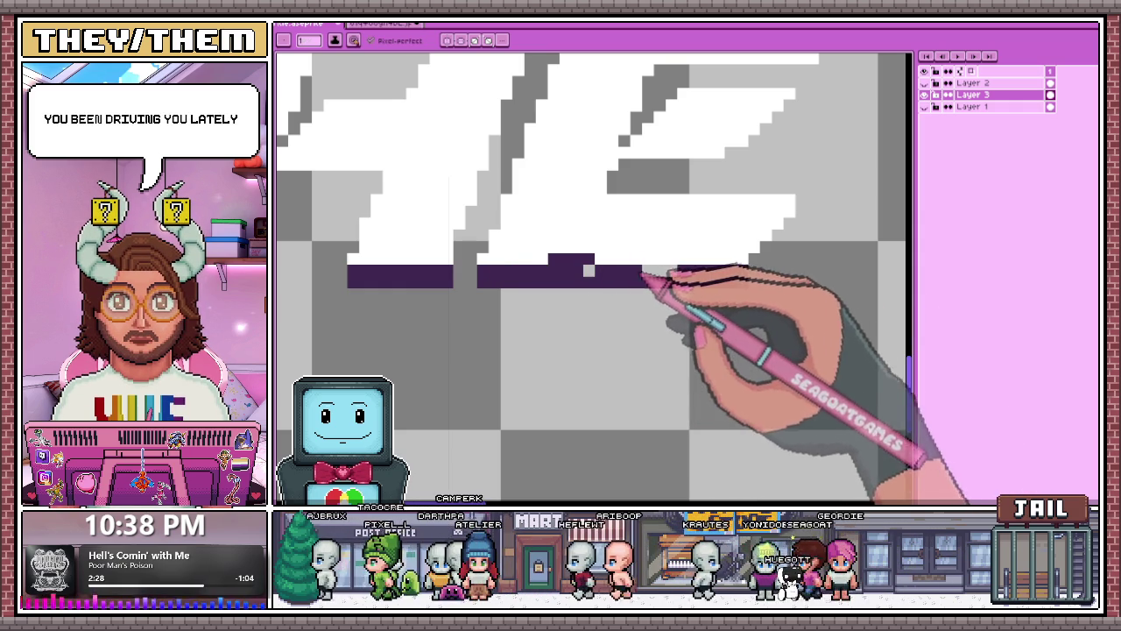
{"action": "key", "text": "ctrl+z"}
{"action": "left_click_drag", "start_coordinate": [589, 274], "coordinate": [676, 273]}
{"action": "scroll", "coordinate": [610, 233], "scroll_direction": "down", "scroll_amount": 1}
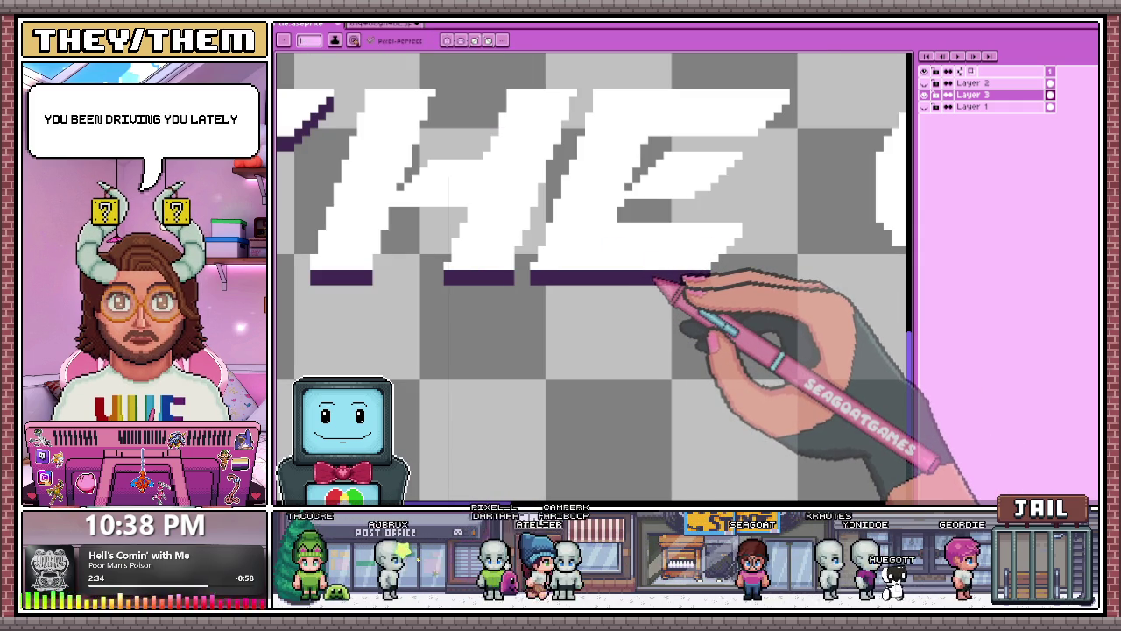
{"action": "left_click", "coordinate": [652, 266]}
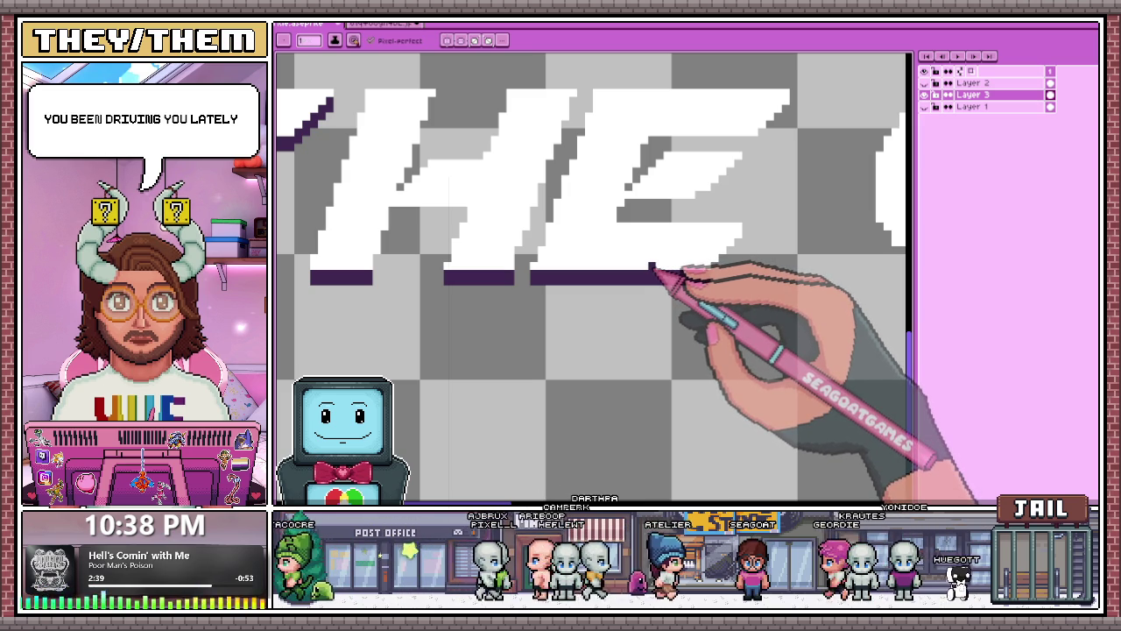
Draw a purple pixel staircase up the E's slanted right edge to its corner.
{"action": "scroll", "coordinate": [739, 260], "scroll_direction": "up", "scroll_amount": 1}
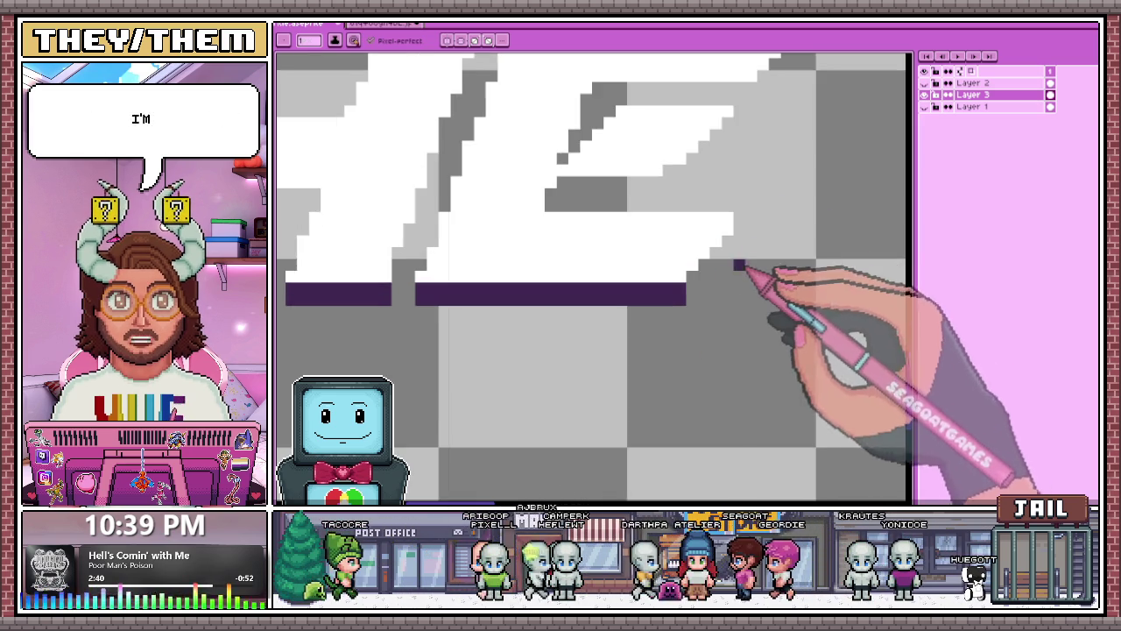
{"action": "scroll", "coordinate": [695, 285], "scroll_direction": "up", "scroll_amount": 1}
{"action": "left_click_drag", "start_coordinate": [684, 285], "coordinate": [696, 245]}
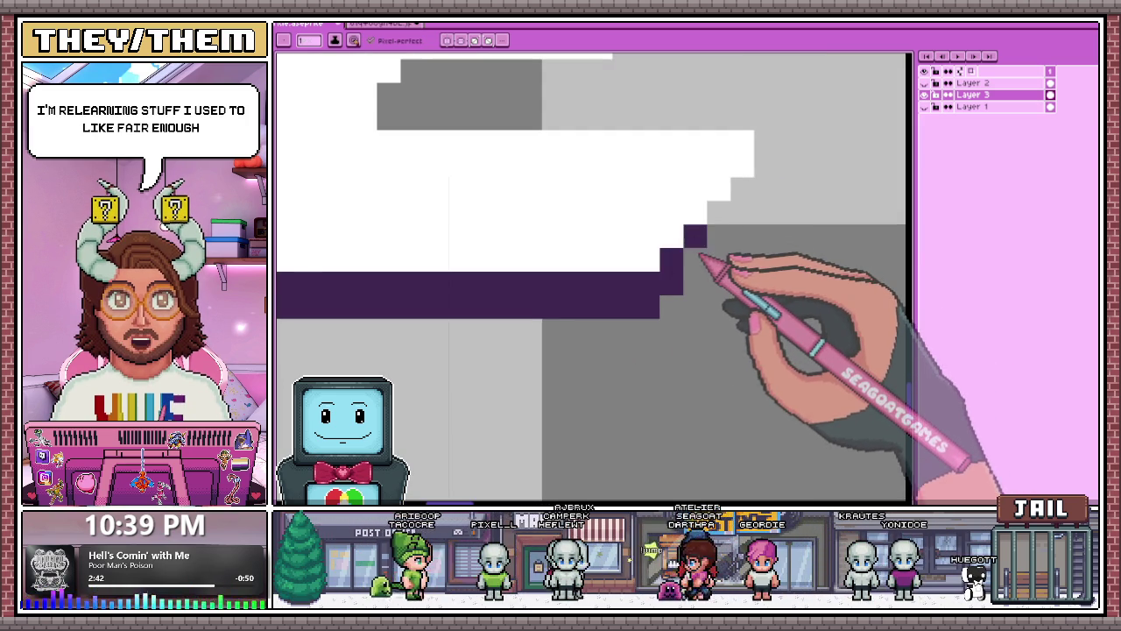
{"action": "left_click", "coordinate": [717, 210]}
{"action": "left_click_drag", "start_coordinate": [717, 211], "coordinate": [744, 186]}
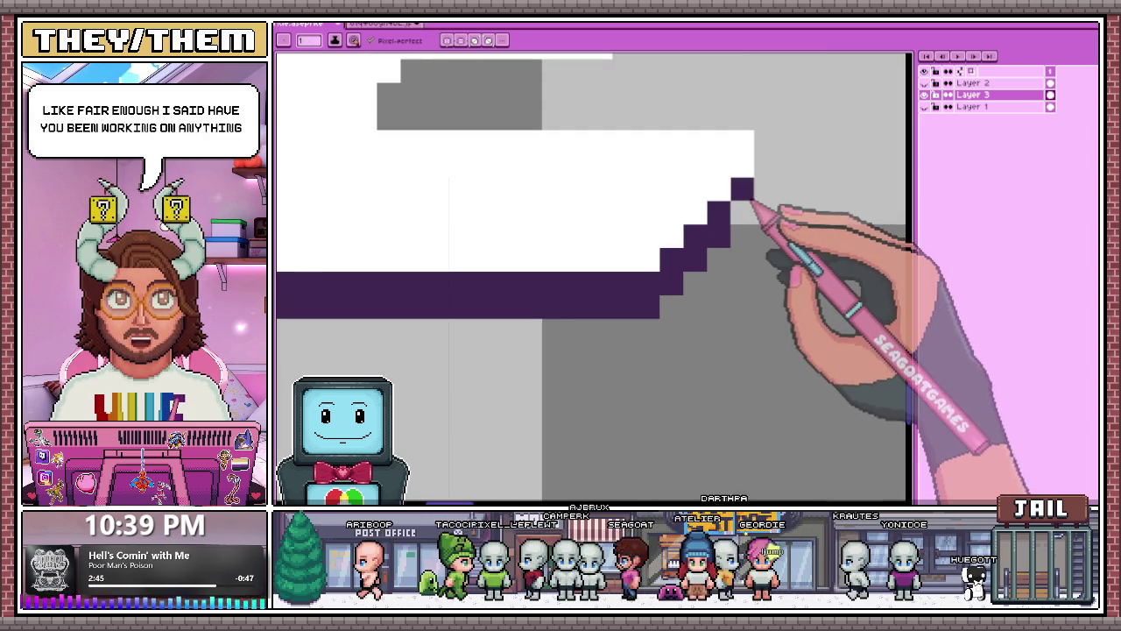
Add a purple row under the E's middle bar and fill gaps in the band.
{"action": "scroll", "coordinate": [727, 204], "scroll_direction": "down", "scroll_amount": 1}
{"action": "scroll", "coordinate": [701, 219], "scroll_direction": "down", "scroll_amount": 2}
{"action": "scroll", "coordinate": [671, 238], "scroll_direction": "up", "scroll_amount": 2}
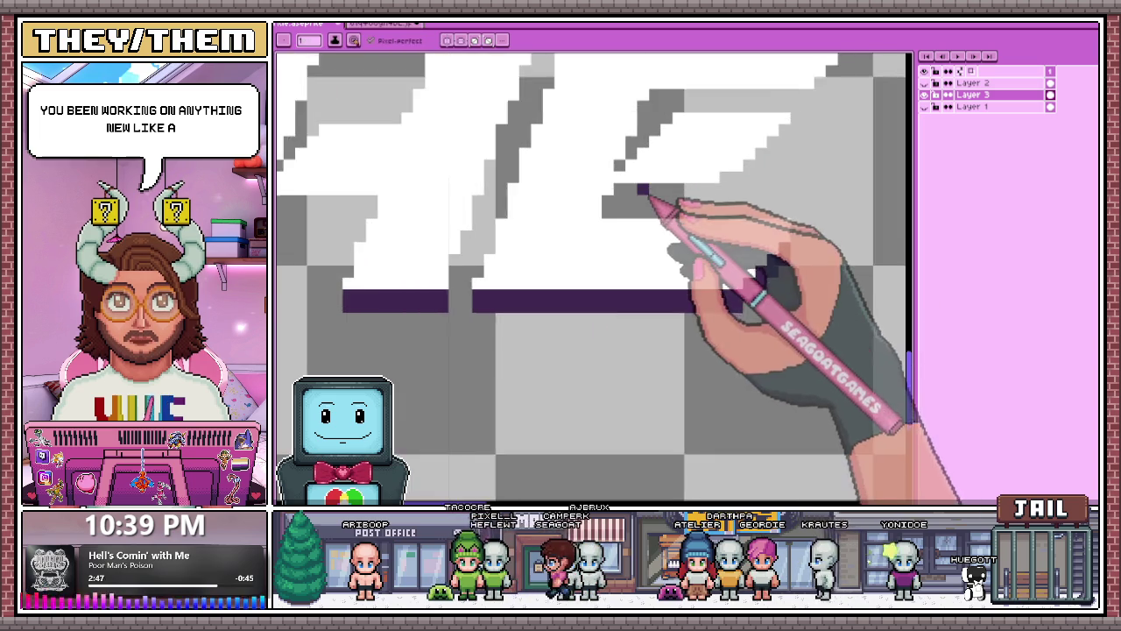
{"action": "scroll", "coordinate": [643, 190], "scroll_direction": "up", "scroll_amount": 1}
{"action": "left_click", "coordinate": [611, 186]}
{"action": "mouse_move", "coordinate": [624, 202]}
{"action": "left_mouse_down"}
{"action": "mouse_move", "coordinate": [716, 205]}
{"action": "mouse_move", "coordinate": [637, 187]}
{"action": "left_mouse_up"}
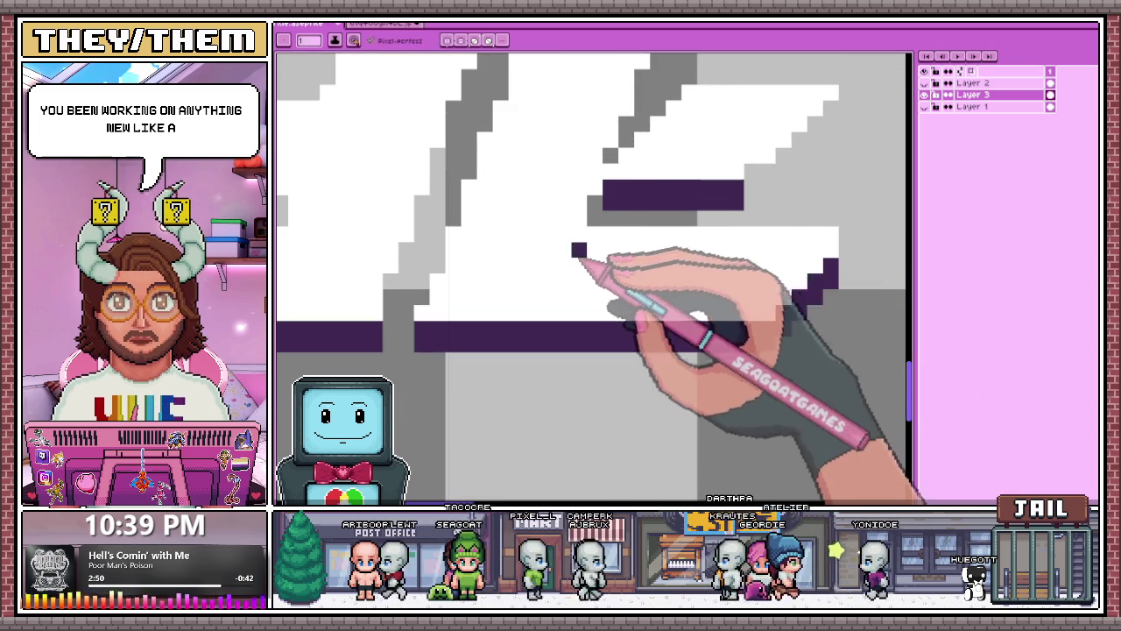
{"action": "left_click", "coordinate": [594, 217]}
{"action": "scroll", "coordinate": [596, 217], "scroll_direction": "down", "scroll_amount": 2}
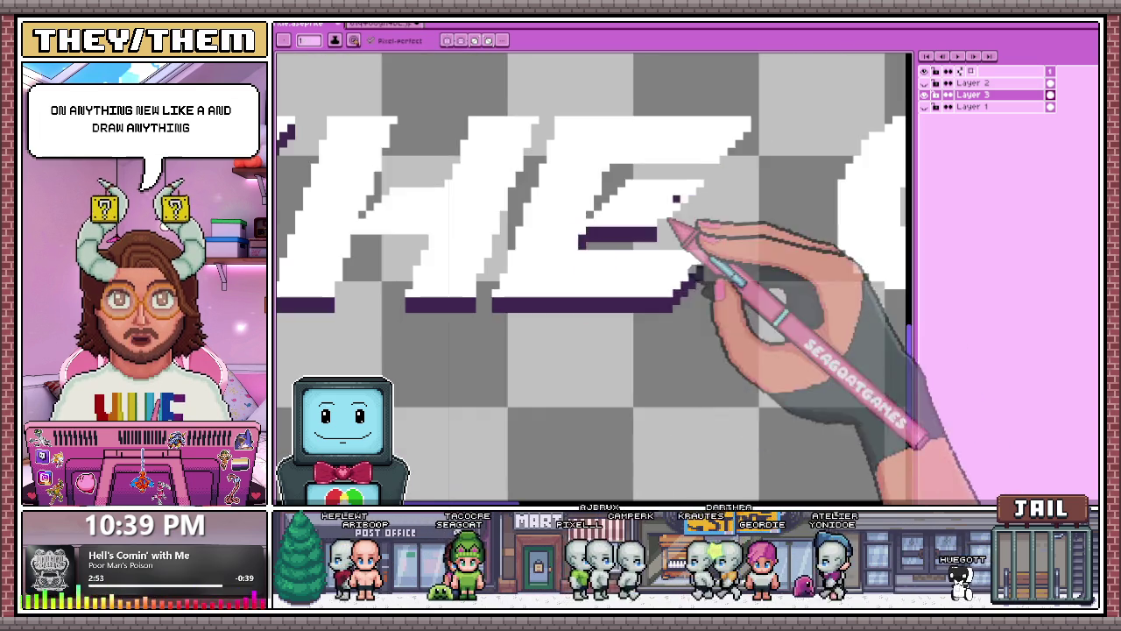
{"action": "scroll", "coordinate": [666, 227], "scroll_direction": "up", "scroll_amount": 2}
{"action": "left_click", "coordinate": [608, 283]}
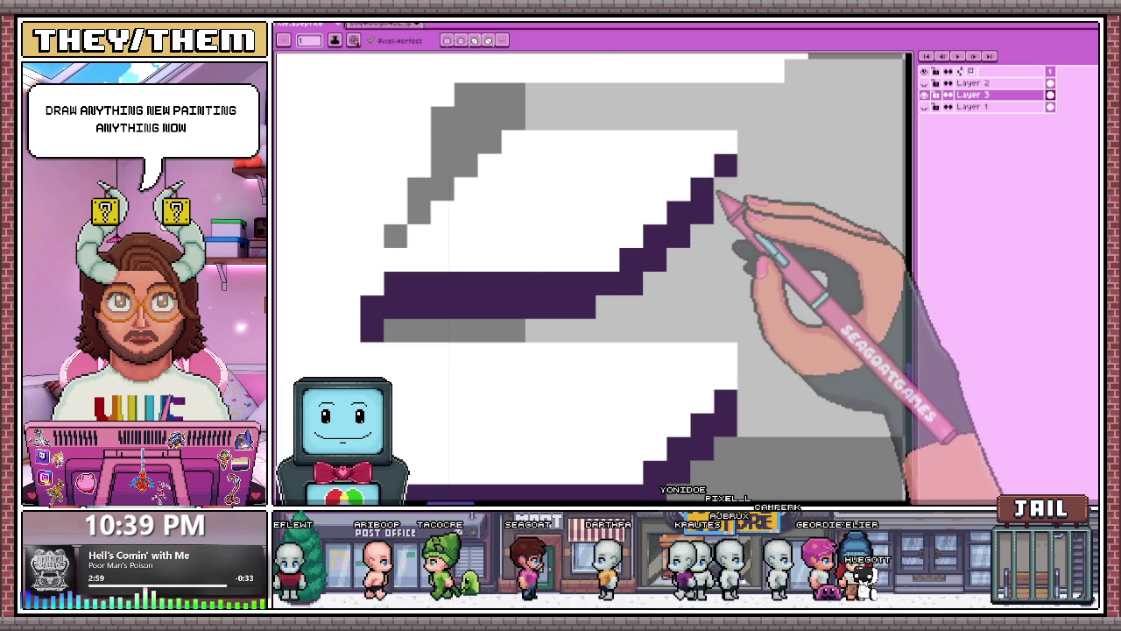
Trace purple along the E's top arm and slanted edge, adding a diagonal at the bar's end.
{"action": "scroll", "coordinate": [692, 200], "scroll_direction": "down", "scroll_amount": 2}
{"action": "scroll", "coordinate": [622, 186], "scroll_direction": "up", "scroll_amount": 2}
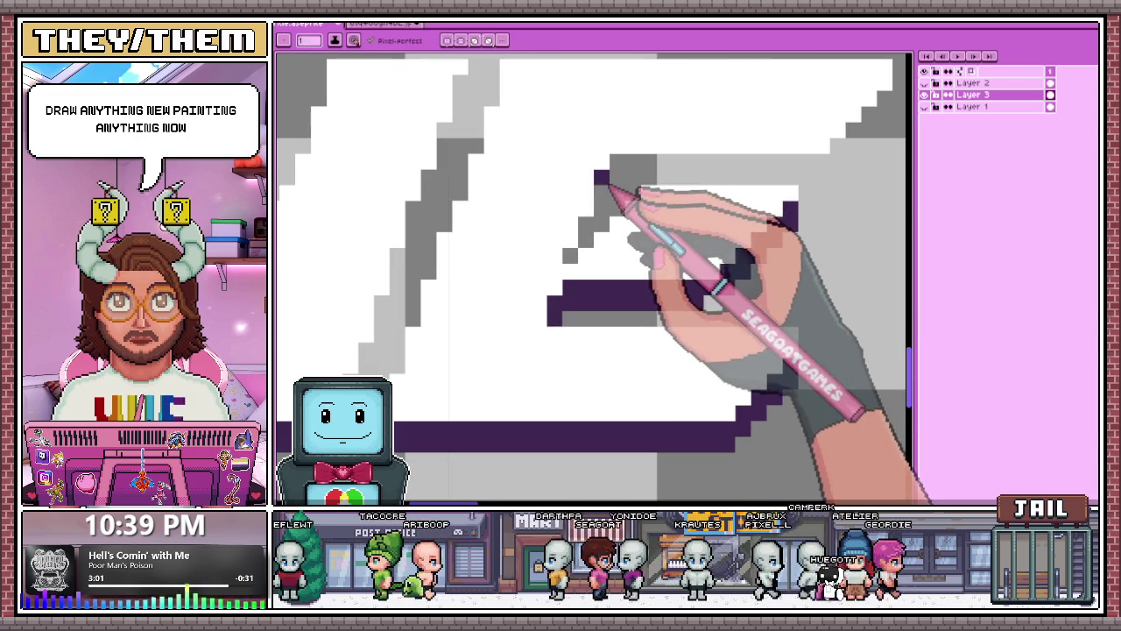
{"action": "left_click_drag", "start_coordinate": [624, 181], "coordinate": [727, 276]}
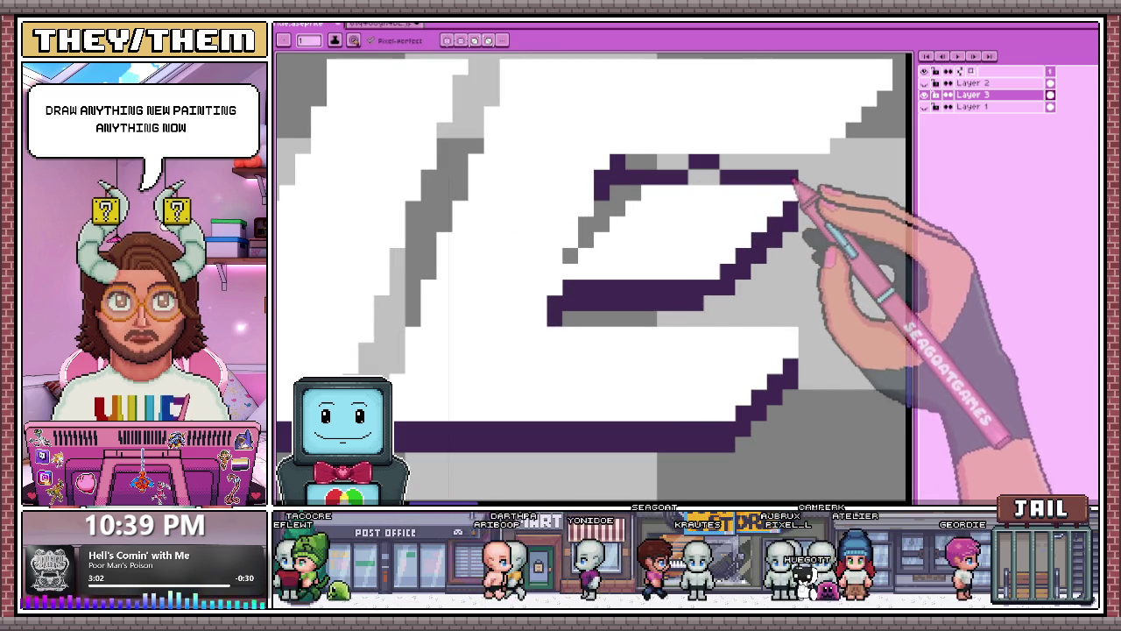
{"action": "left_click_drag", "start_coordinate": [768, 174], "coordinate": [662, 182]}
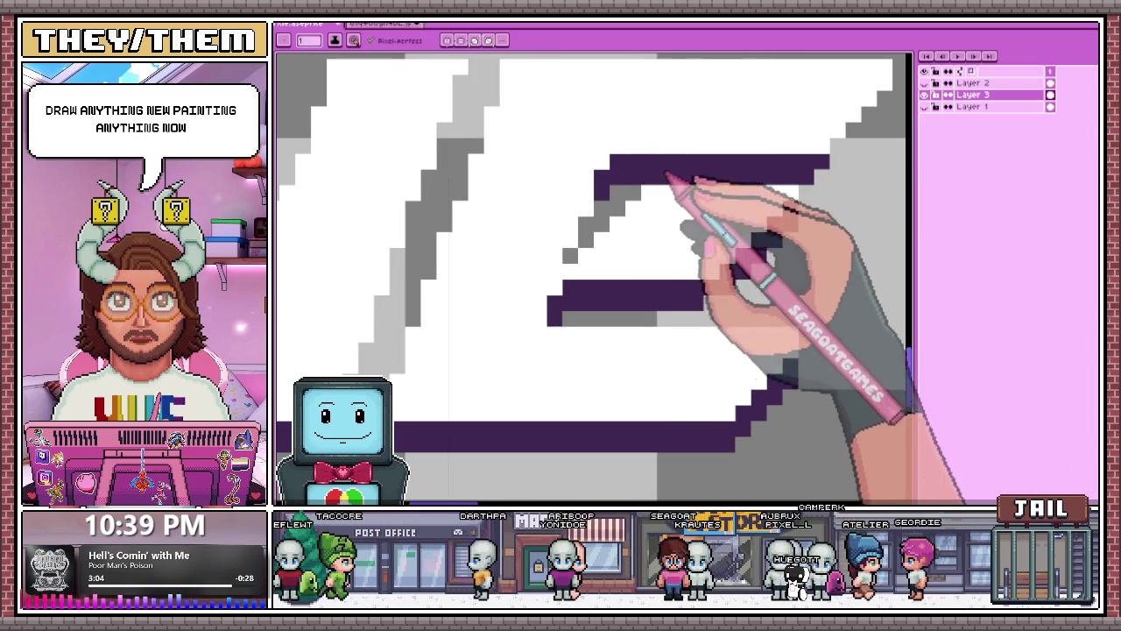
{"action": "scroll", "coordinate": [667, 175], "scroll_direction": "down", "scroll_amount": 2}
{"action": "scroll", "coordinate": [714, 243], "scroll_direction": "up", "scroll_amount": 2}
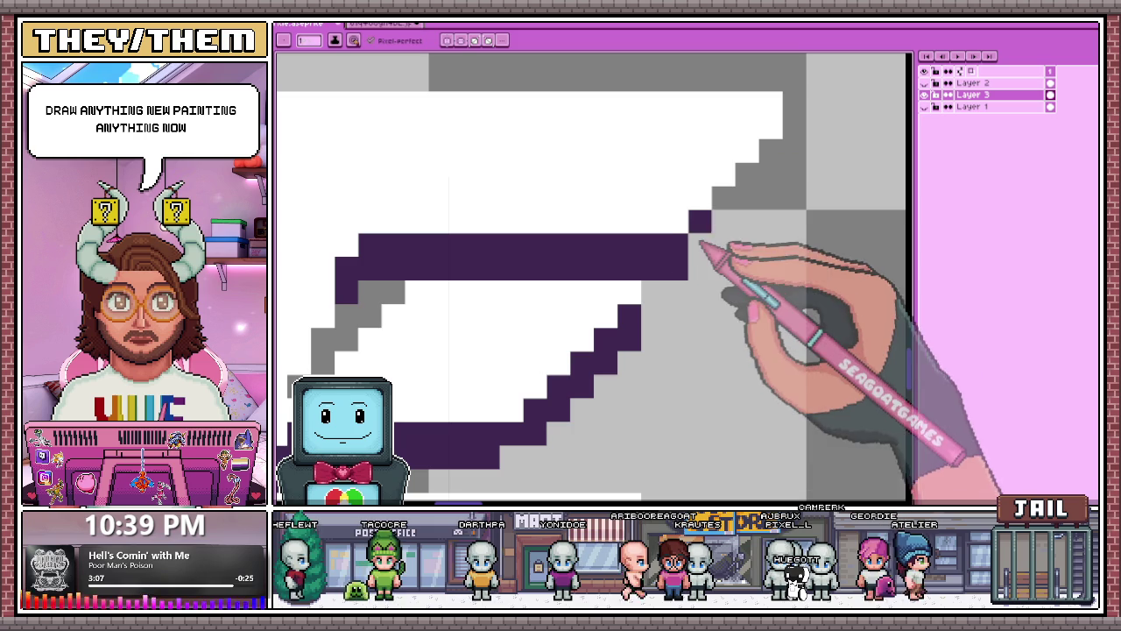
{"action": "left_click_drag", "start_coordinate": [733, 220], "coordinate": [751, 176]}
Add dark purple outline pixels to close the gaps around the H.
{"action": "scroll", "coordinate": [726, 237], "scroll_direction": "down", "scroll_amount": 1}
{"action": "scroll", "coordinate": [585, 226], "scroll_direction": "down", "scroll_amount": 2}
{"action": "scroll", "coordinate": [585, 226], "scroll_direction": "up", "scroll_amount": 1}
{"action": "scroll", "coordinate": [556, 251], "scroll_direction": "up", "scroll_amount": 1}
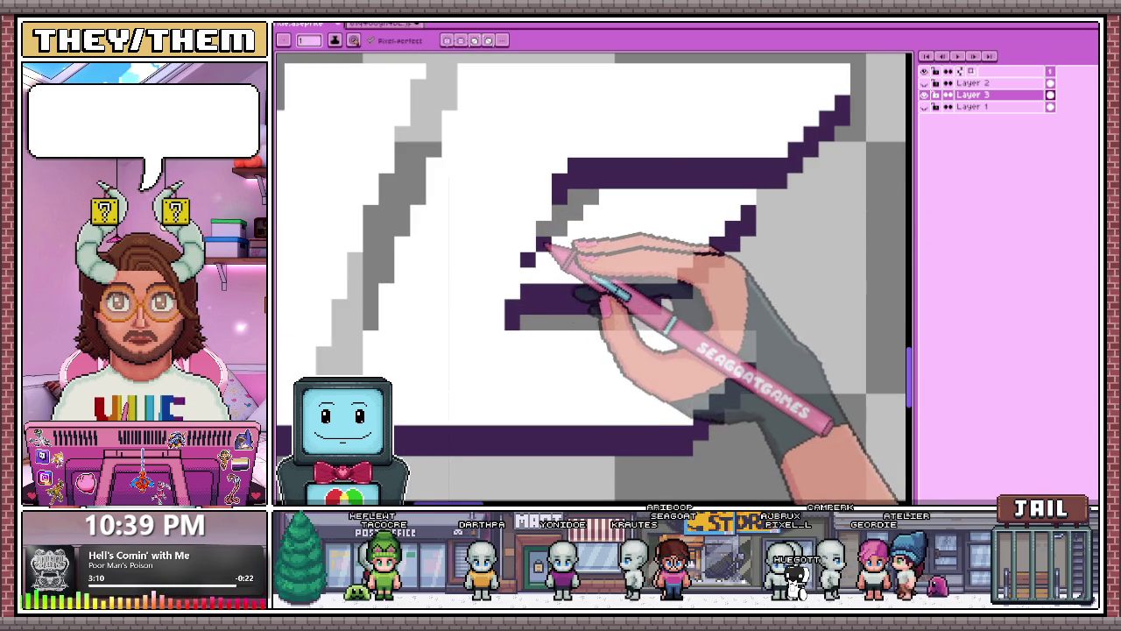
{"action": "scroll", "coordinate": [561, 226], "scroll_direction": "down", "scroll_amount": 2}
{"action": "scroll", "coordinate": [538, 280], "scroll_direction": "down", "scroll_amount": 1}
{"action": "scroll", "coordinate": [534, 226], "scroll_direction": "up", "scroll_amount": 2}
{"action": "scroll", "coordinate": [559, 268], "scroll_direction": "up", "scroll_amount": 2}
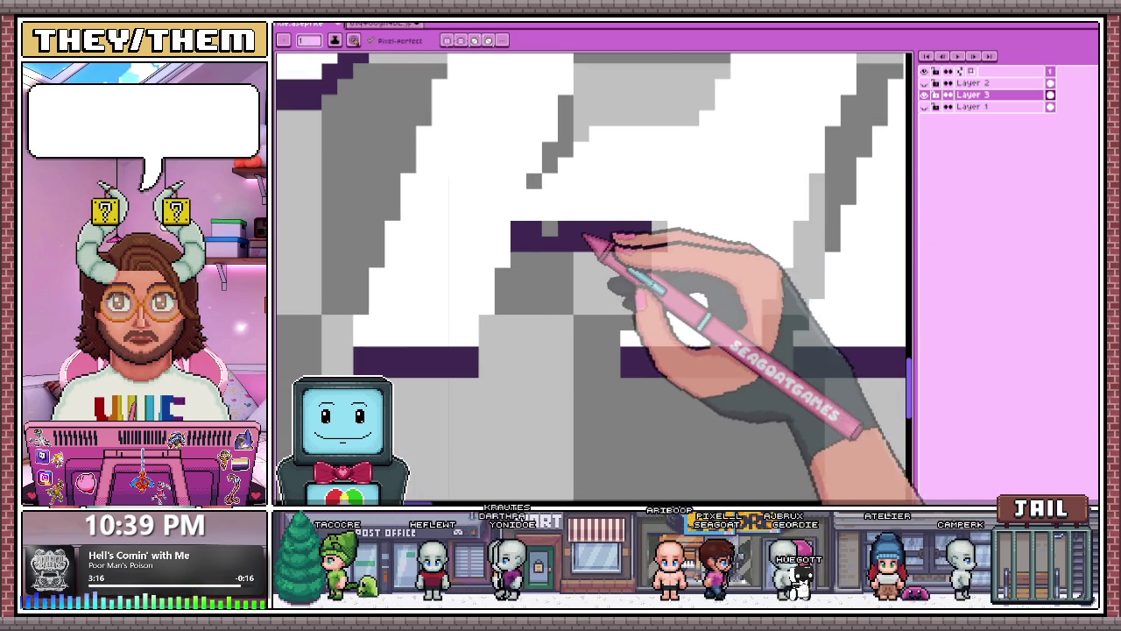
{"action": "left_click", "coordinate": [502, 282]}
{"action": "left_click", "coordinate": [486, 331]}
{"action": "scroll", "coordinate": [636, 298], "scroll_direction": "down", "scroll_amount": 3}
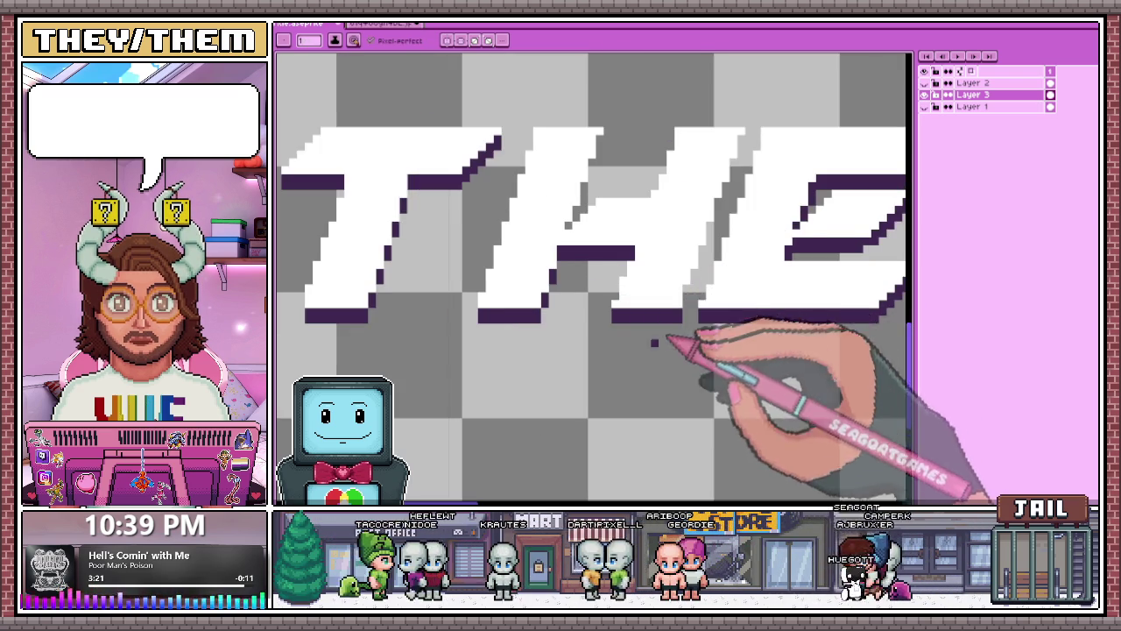
{"action": "scroll", "coordinate": [676, 321], "scroll_direction": "down", "scroll_amount": 1}
{"action": "scroll", "coordinate": [639, 288], "scroll_direction": "down", "scroll_amount": 1}
{"action": "scroll", "coordinate": [714, 280], "scroll_direction": "down", "scroll_amount": 2}
{"action": "scroll", "coordinate": [708, 265], "scroll_direction": "up", "scroll_amount": 1}
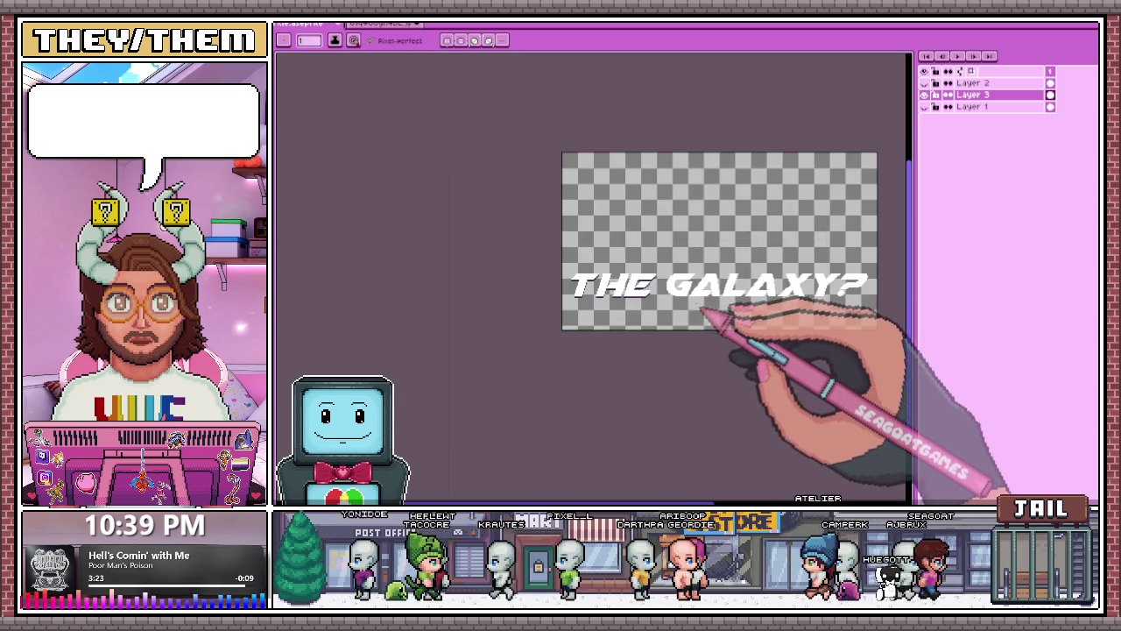
Pick the dark purple from the canvas with the eyedropper.
{"action": "scroll", "coordinate": [709, 306], "scroll_direction": "up", "scroll_amount": 2}
{"action": "scroll", "coordinate": [688, 318], "scroll_direction": "up", "scroll_amount": 1}
{"action": "scroll", "coordinate": [624, 261], "scroll_direction": "up", "scroll_amount": 2}
{"action": "key", "text": "alt"}
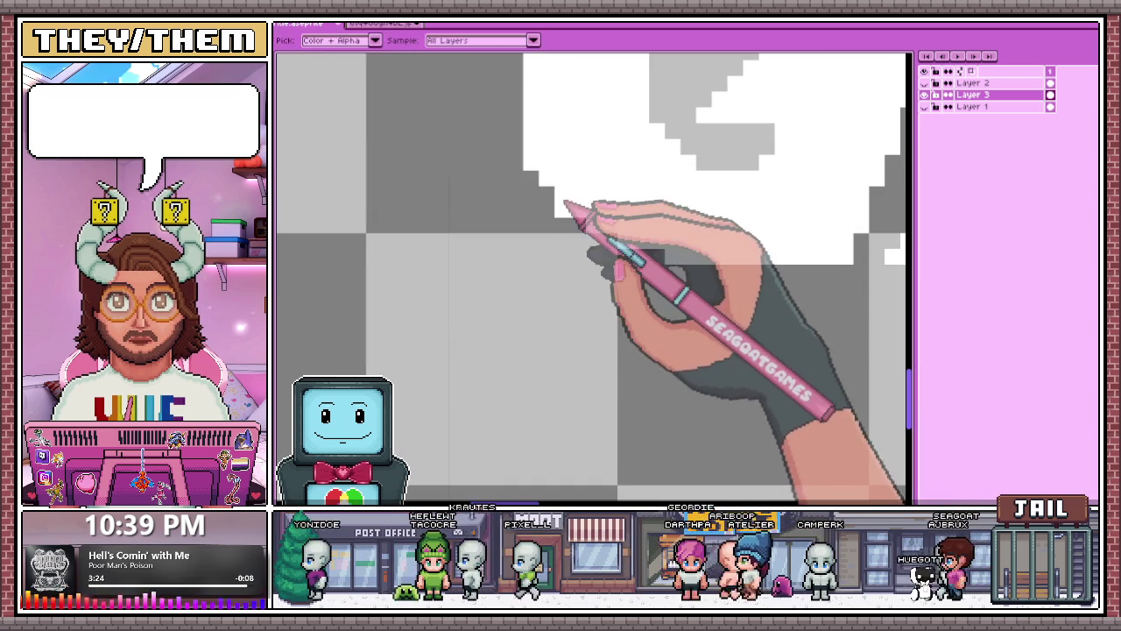
{"action": "scroll", "coordinate": [561, 254], "scroll_direction": "down", "scroll_amount": 2}
{"action": "scroll", "coordinate": [586, 337], "scroll_direction": "down", "scroll_amount": 1}
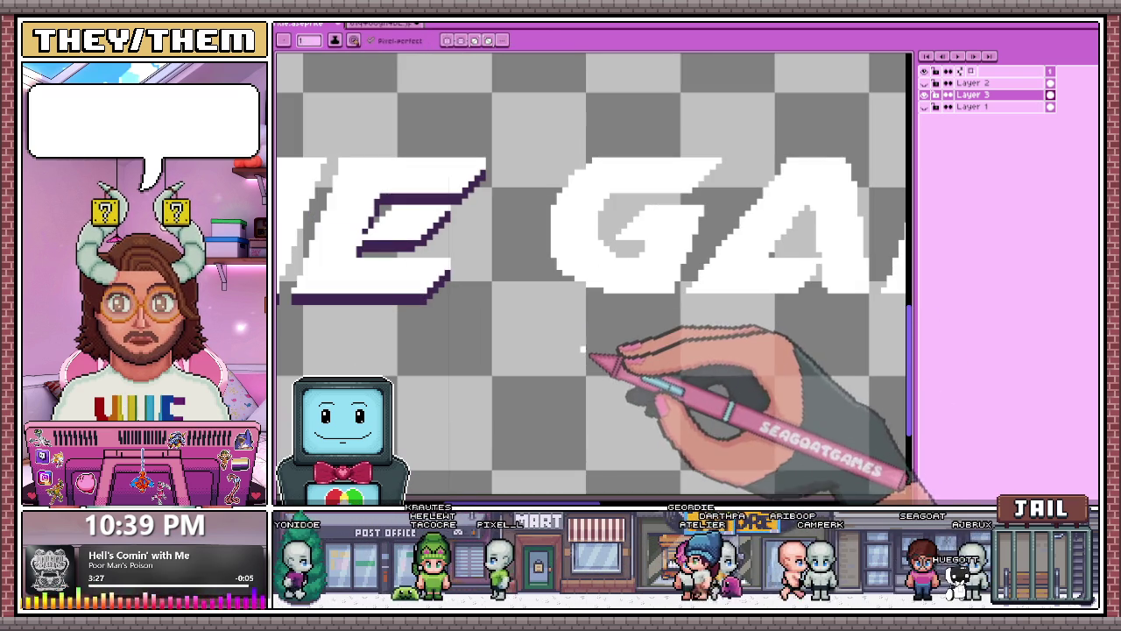
{"action": "scroll", "coordinate": [580, 303], "scroll_direction": "up", "scroll_amount": 3}
{"action": "scroll", "coordinate": [543, 263], "scroll_direction": "down", "scroll_amount": 2}
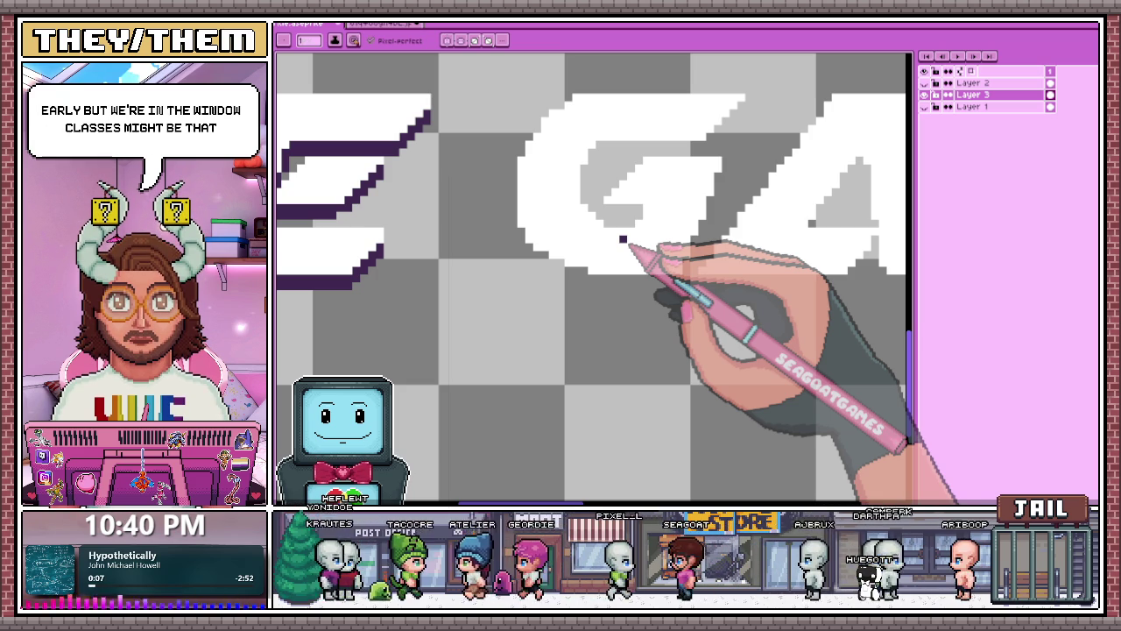
{"action": "scroll", "coordinate": [586, 234], "scroll_direction": "up", "scroll_amount": 1}
Draw the purple outline along the G's lower curve and bottom edge.
{"action": "left_click", "coordinate": [515, 226]}
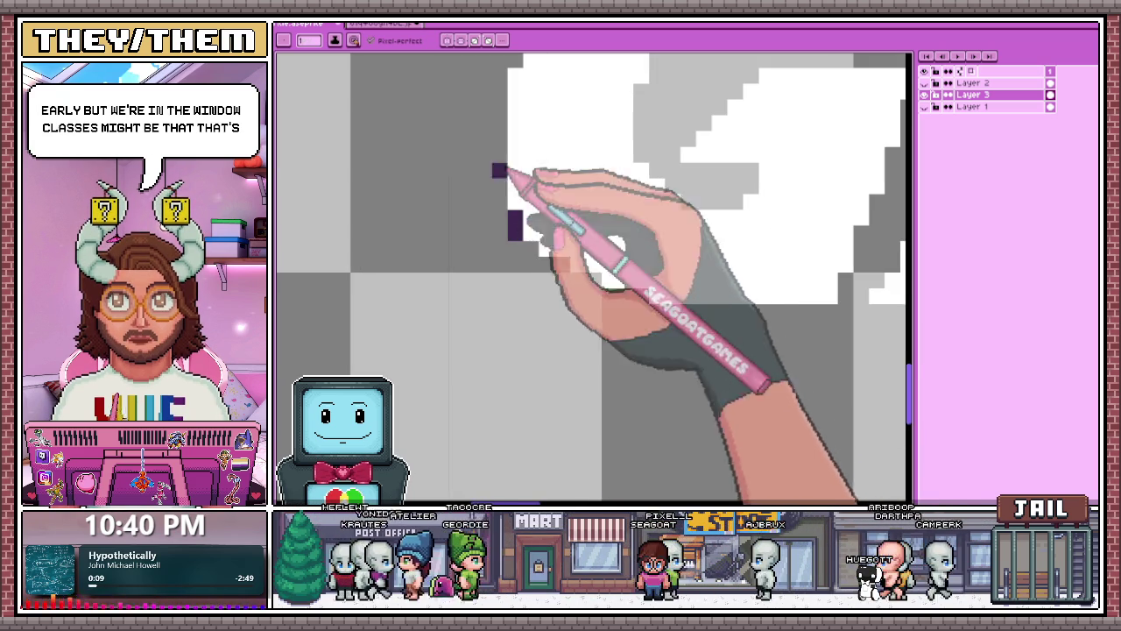
{"action": "left_click_drag", "start_coordinate": [526, 245], "coordinate": [585, 285]}
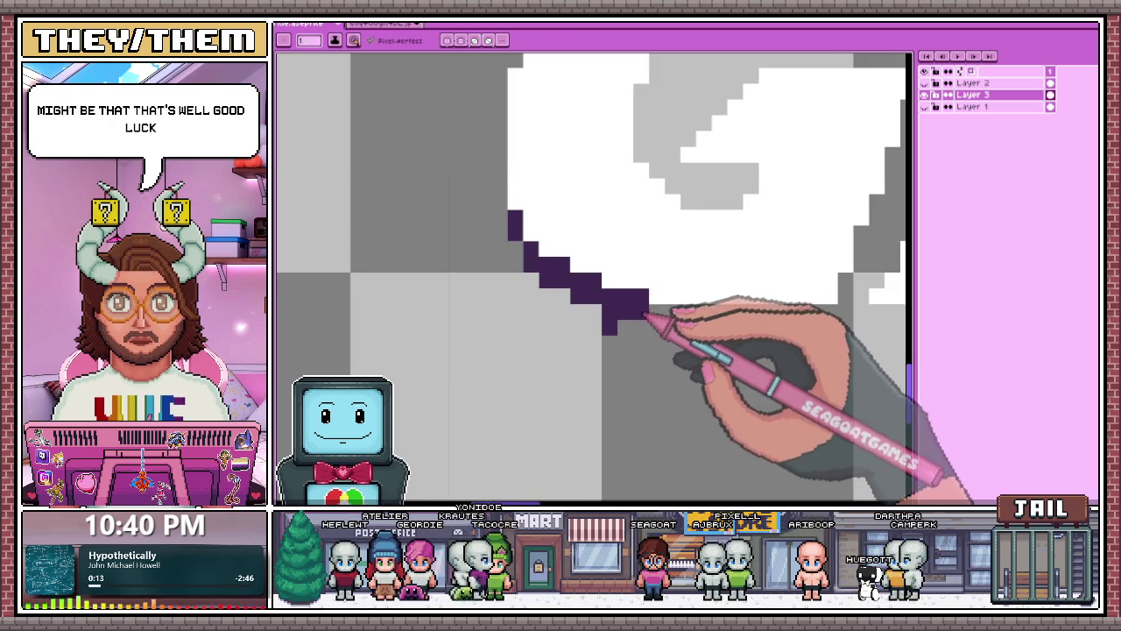
{"action": "scroll", "coordinate": [638, 307], "scroll_direction": "down", "scroll_amount": 2}
{"action": "scroll", "coordinate": [555, 187], "scroll_direction": "up", "scroll_amount": 2}
{"action": "left_click", "coordinate": [614, 261]}
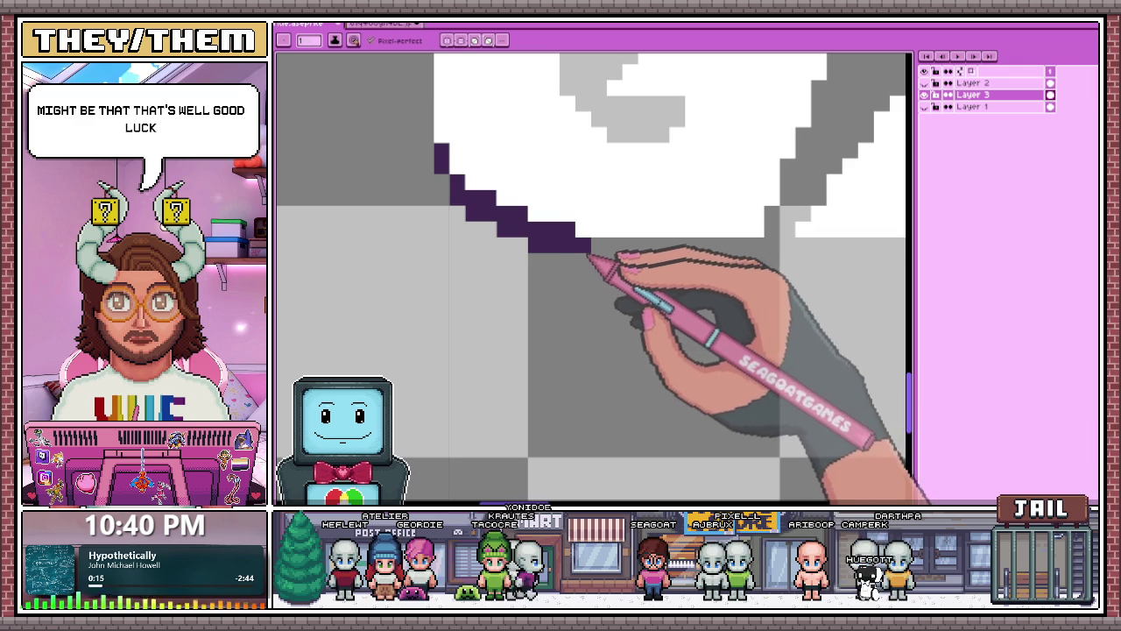
{"action": "mouse_move", "coordinate": [589, 256]}
{"action": "left_mouse_down"}
{"action": "mouse_move", "coordinate": [760, 262]}
{"action": "mouse_move", "coordinate": [681, 256]}
{"action": "left_mouse_up"}
Add purple pixels along the G's top corner and edge and under its inner bar.
{"action": "scroll", "coordinate": [611, 256], "scroll_direction": "down", "scroll_amount": 2}
{"action": "scroll", "coordinate": [581, 325], "scroll_direction": "up", "scroll_amount": 1}
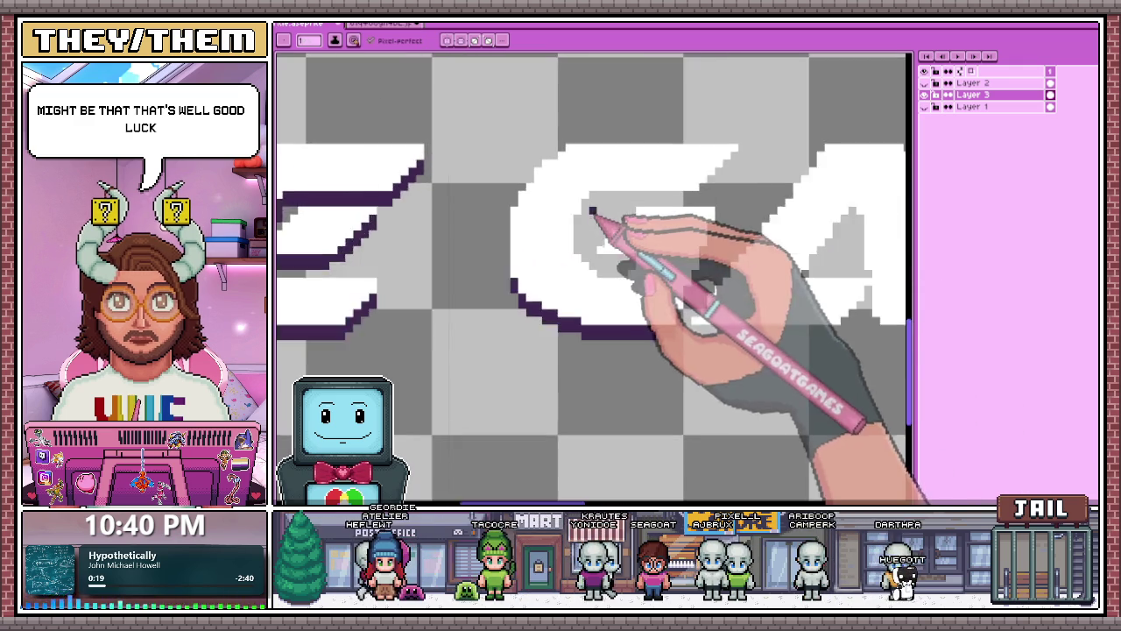
{"action": "scroll", "coordinate": [591, 220], "scroll_direction": "up", "scroll_amount": 1}
{"action": "left_click", "coordinate": [571, 219]}
{"action": "mouse_move", "coordinate": [601, 185]}
{"action": "left_mouse_down"}
{"action": "mouse_move", "coordinate": [752, 185]}
{"action": "mouse_move", "coordinate": [607, 173]}
{"action": "left_mouse_up"}
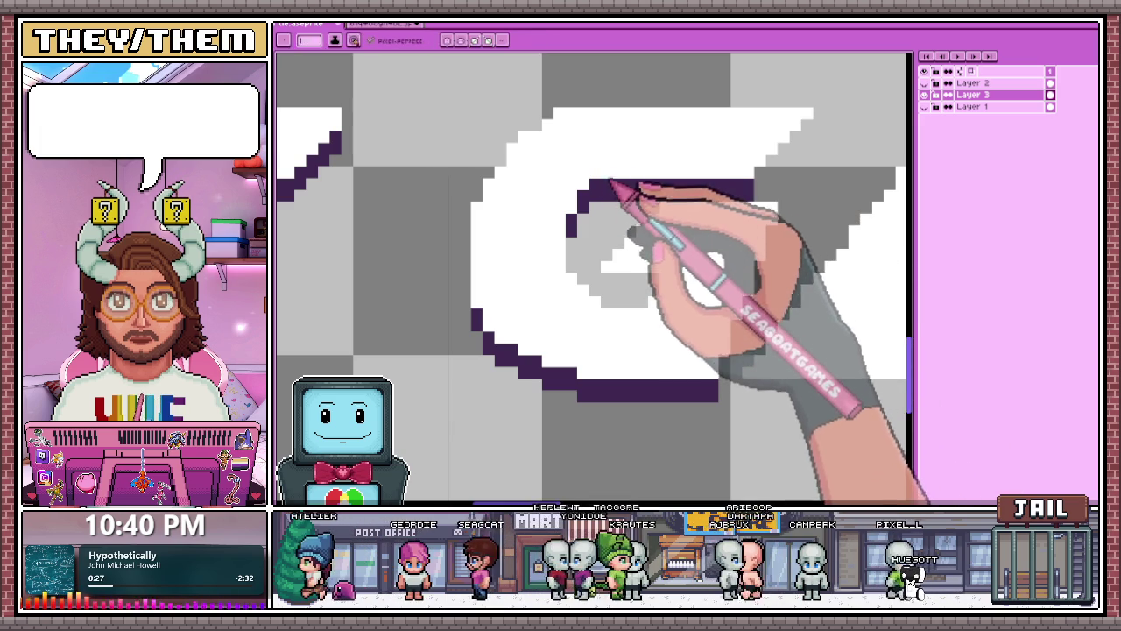
{"action": "scroll", "coordinate": [581, 180], "scroll_direction": "down", "scroll_amount": 2}
{"action": "scroll", "coordinate": [596, 230], "scroll_direction": "up", "scroll_amount": 2}
{"action": "left_click", "coordinate": [588, 221]}
{"action": "scroll", "coordinate": [595, 250], "scroll_direction": "up", "scroll_amount": 2}
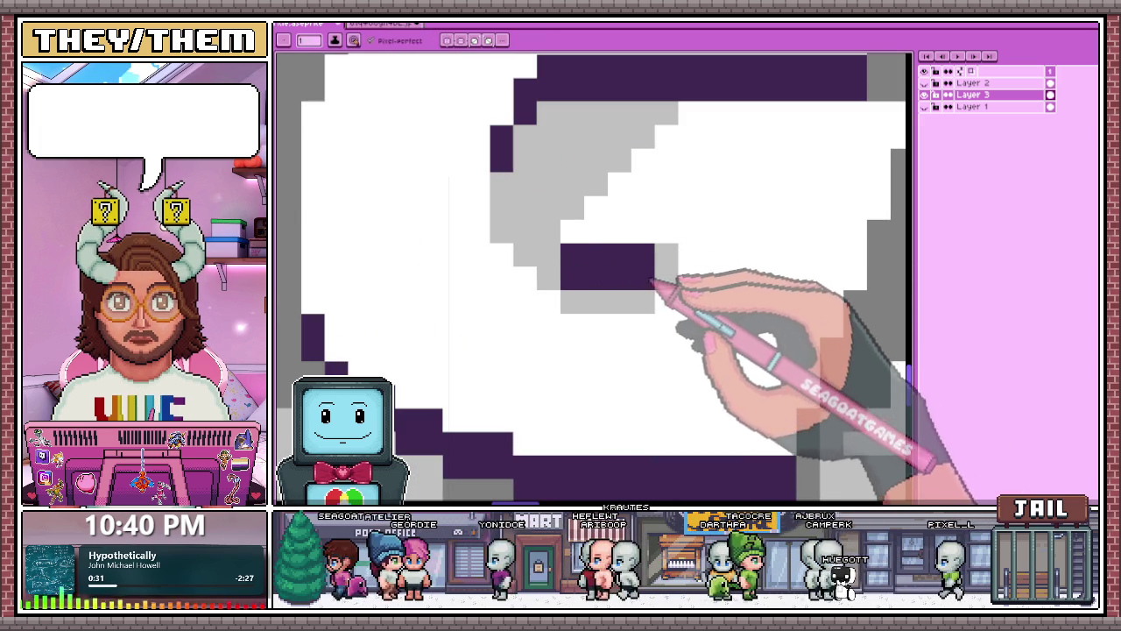
{"action": "scroll", "coordinate": [632, 248], "scroll_direction": "down", "scroll_amount": 3}
{"action": "scroll", "coordinate": [638, 249], "scroll_direction": "down", "scroll_amount": 3}
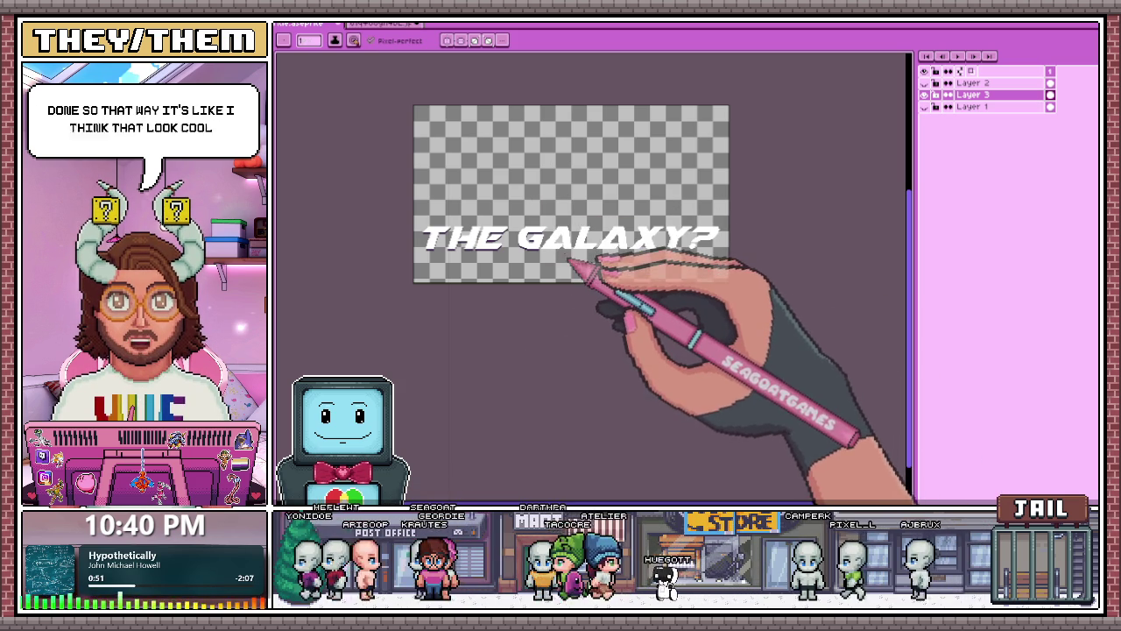
{"action": "key", "text": "alt+Down"}
{"action": "key", "text": "alt+Down"}
Return to Layer 3 and run the purple outline along the A's base, stepping up at the end.
{"action": "key", "text": "alt+Up"}
{"action": "scroll", "coordinate": [552, 267], "scroll_direction": "up", "scroll_amount": 1}
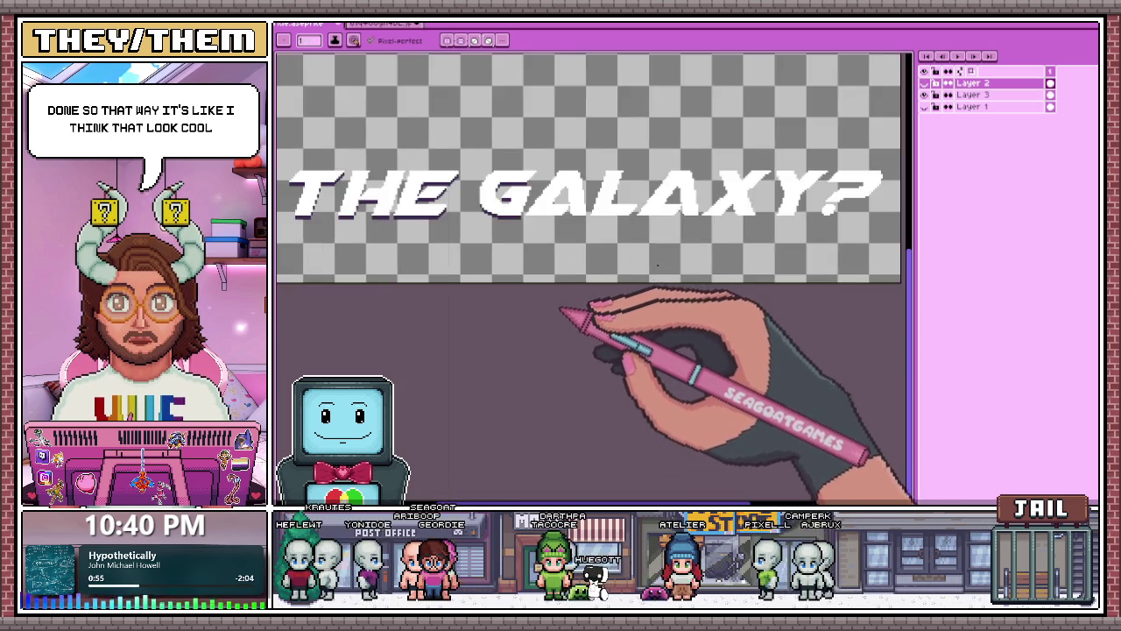
{"action": "scroll", "coordinate": [552, 268], "scroll_direction": "up", "scroll_amount": 2}
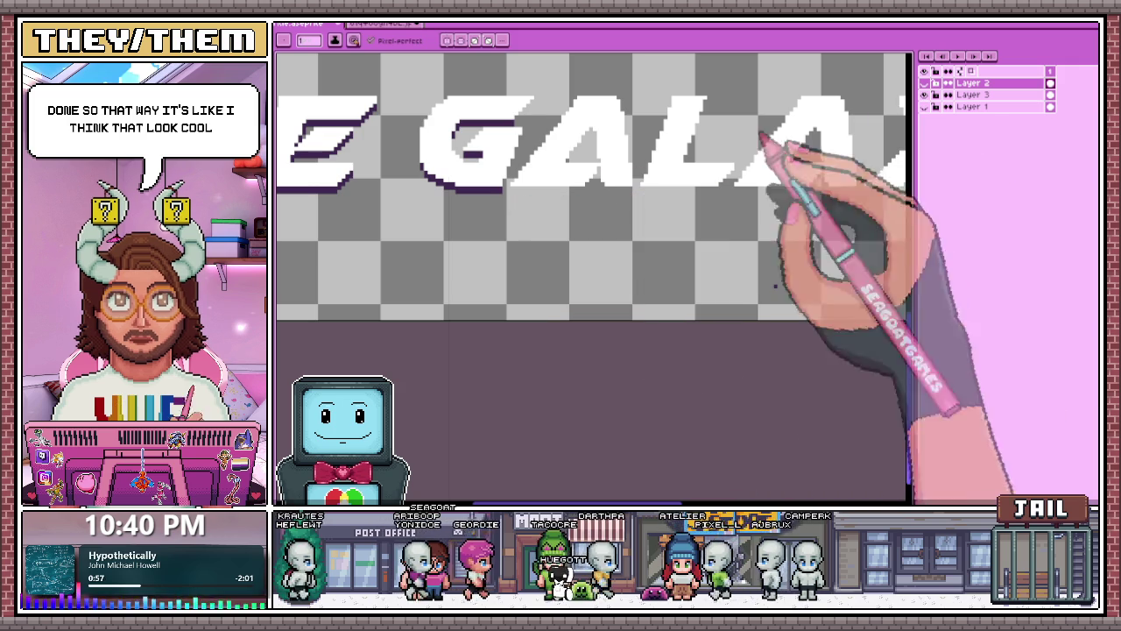
{"action": "left_click", "coordinate": [1008, 94]}
{"action": "scroll", "coordinate": [551, 195], "scroll_direction": "up", "scroll_amount": 2}
{"action": "left_click_drag", "start_coordinate": [473, 224], "coordinate": [751, 198]}
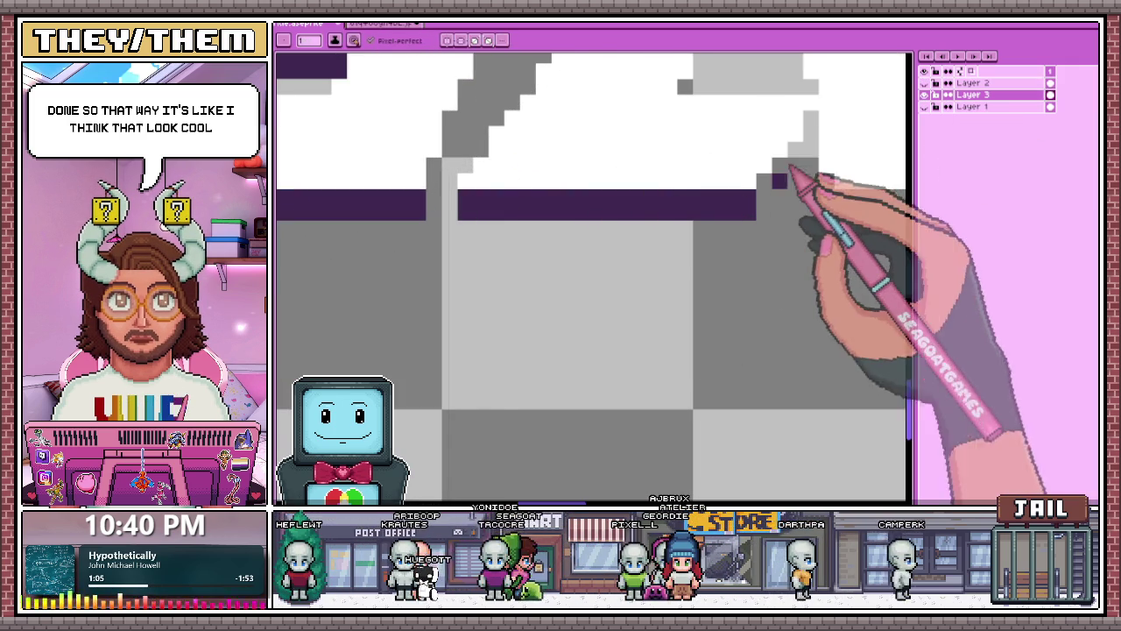
{"action": "mouse_move", "coordinate": [763, 204]}
{"action": "left_mouse_down"}
{"action": "mouse_move", "coordinate": [783, 166]}
{"action": "mouse_move", "coordinate": [806, 155]}
{"action": "left_mouse_up"}
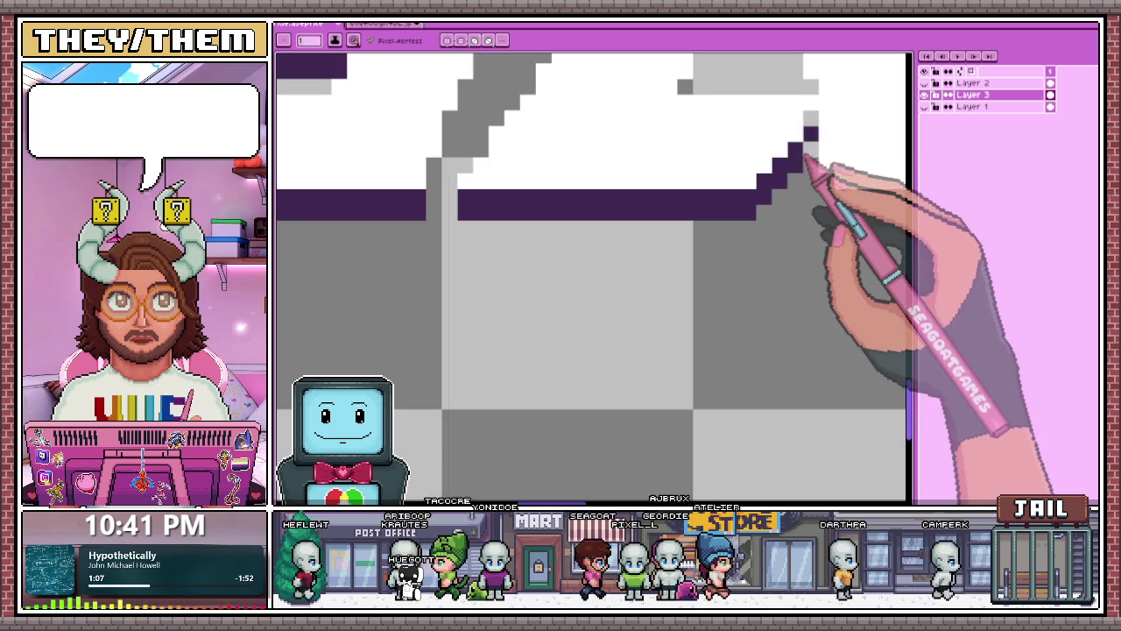
Outline the A's inner triangle edge in purple and cap its top, zooming out to check.
{"action": "scroll", "coordinate": [806, 155], "scroll_direction": "down", "scroll_amount": 2}
{"action": "scroll", "coordinate": [594, 298], "scroll_direction": "down", "scroll_amount": 2}
{"action": "scroll", "coordinate": [695, 220], "scroll_direction": "up", "scroll_amount": 1}
{"action": "scroll", "coordinate": [639, 233], "scroll_direction": "up", "scroll_amount": 1}
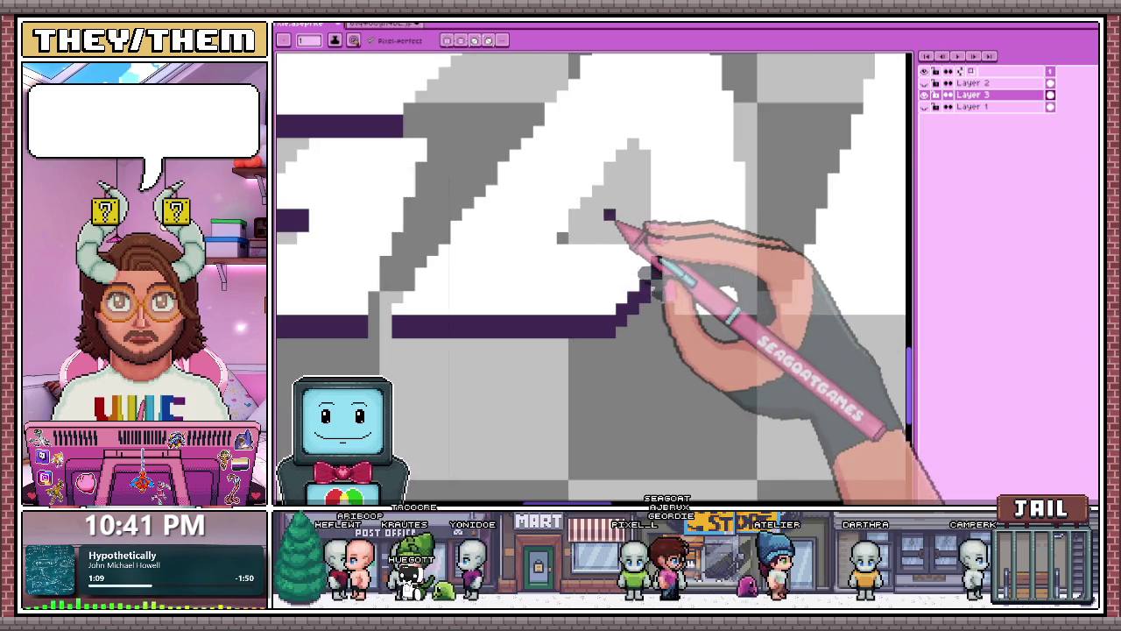
{"action": "scroll", "coordinate": [565, 248], "scroll_direction": "up", "scroll_amount": 1}
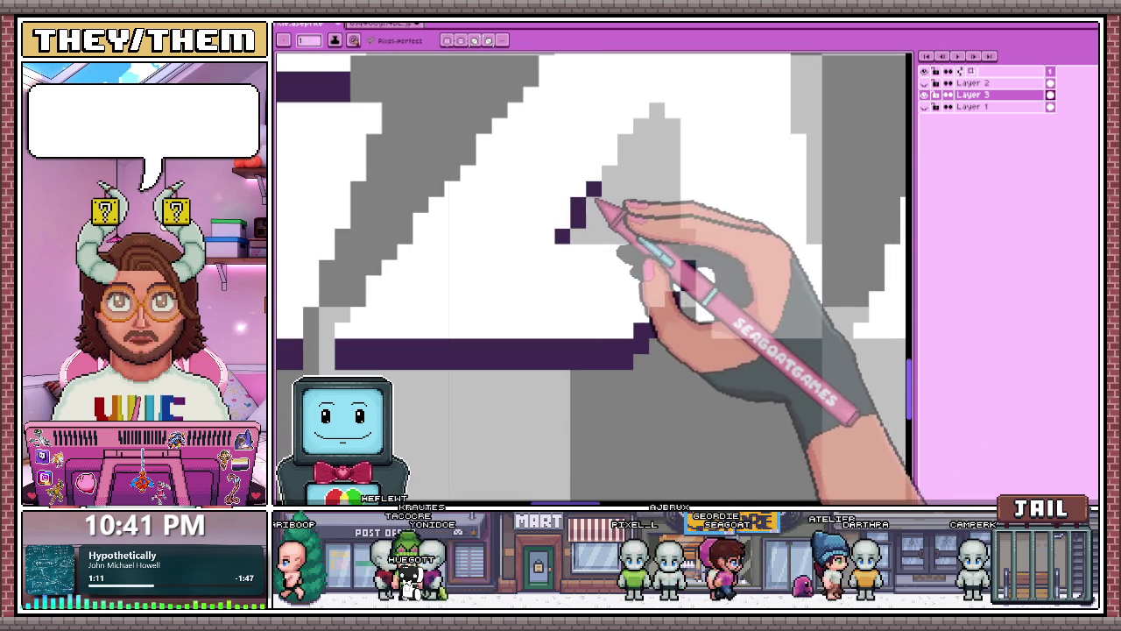
{"action": "mouse_move", "coordinate": [615, 190]}
{"action": "left_mouse_down"}
{"action": "mouse_move", "coordinate": [629, 155]}
{"action": "mouse_move", "coordinate": [663, 142]}
{"action": "left_mouse_up"}
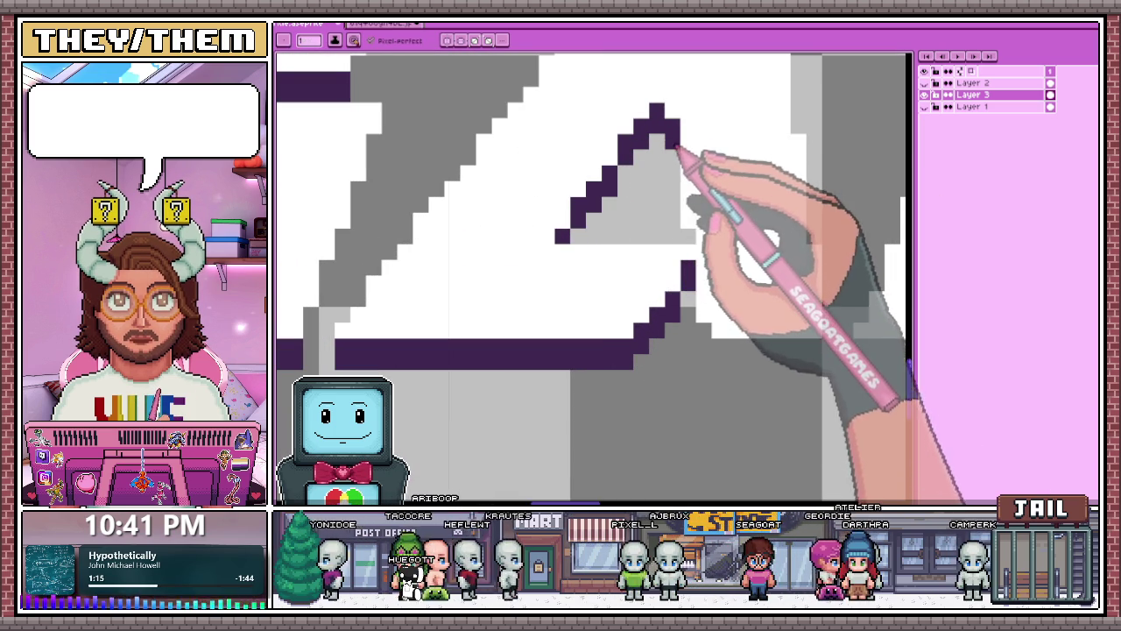
{"action": "left_click", "coordinate": [684, 225]}
{"action": "scroll", "coordinate": [691, 235], "scroll_direction": "down", "scroll_amount": 1}
{"action": "scroll", "coordinate": [664, 225], "scroll_direction": "down", "scroll_amount": 2}
{"action": "scroll", "coordinate": [671, 195], "scroll_direction": "down", "scroll_amount": 1}
{"action": "scroll", "coordinate": [676, 213], "scroll_direction": "down", "scroll_amount": 1}
{"action": "scroll", "coordinate": [684, 136], "scroll_direction": "up", "scroll_amount": 1}
{"action": "scroll", "coordinate": [683, 137], "scroll_direction": "up", "scroll_amount": 1}
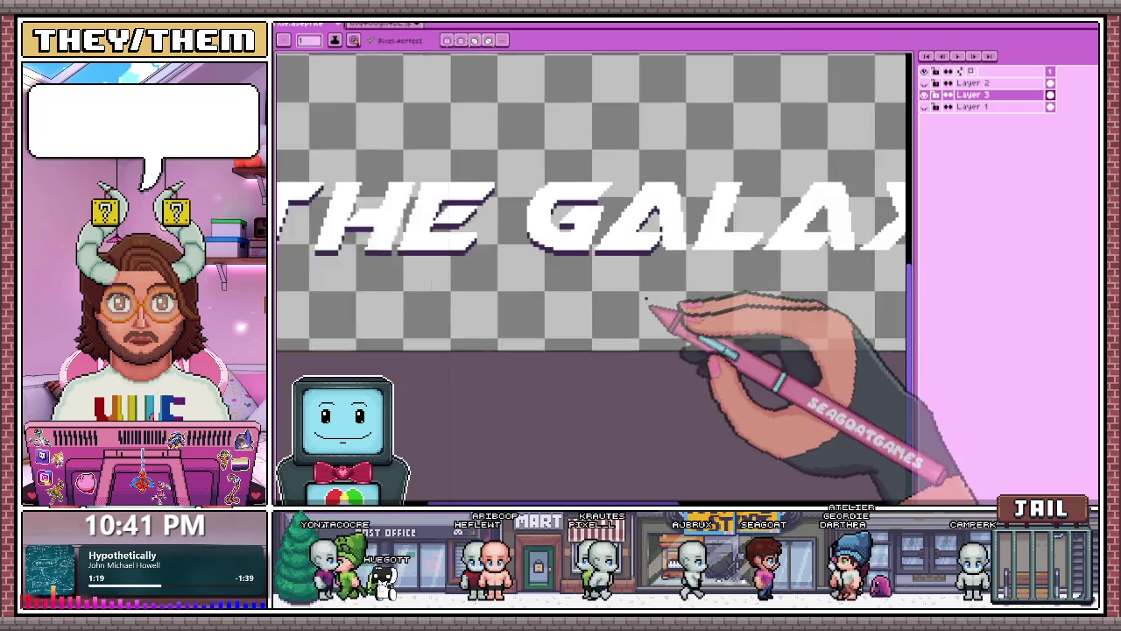
{"action": "scroll", "coordinate": [646, 300], "scroll_direction": "up", "scroll_amount": 1}
{"action": "scroll", "coordinate": [657, 213], "scroll_direction": "up", "scroll_amount": 1}
{"action": "scroll", "coordinate": [656, 210], "scroll_direction": "up", "scroll_amount": 1}
{"action": "scroll", "coordinate": [578, 233], "scroll_direction": "down", "scroll_amount": 1}
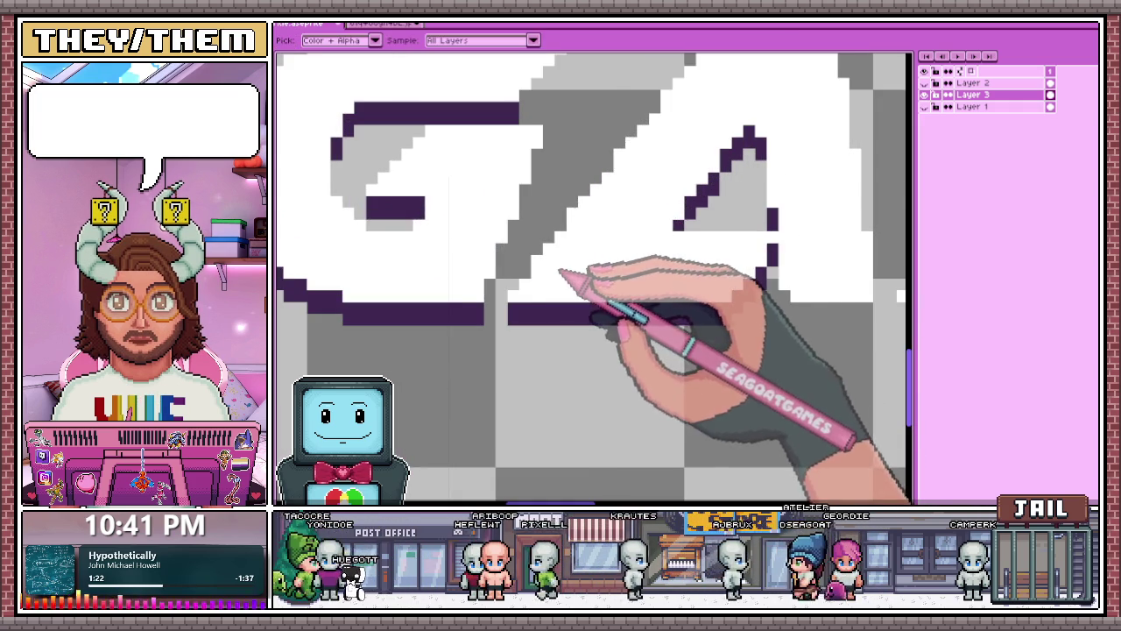
{"action": "scroll", "coordinate": [563, 263], "scroll_direction": "down", "scroll_amount": 2}
{"action": "scroll", "coordinate": [538, 213], "scroll_direction": "down", "scroll_amount": 1}
{"action": "scroll", "coordinate": [526, 219], "scroll_direction": "up", "scroll_amount": 1}
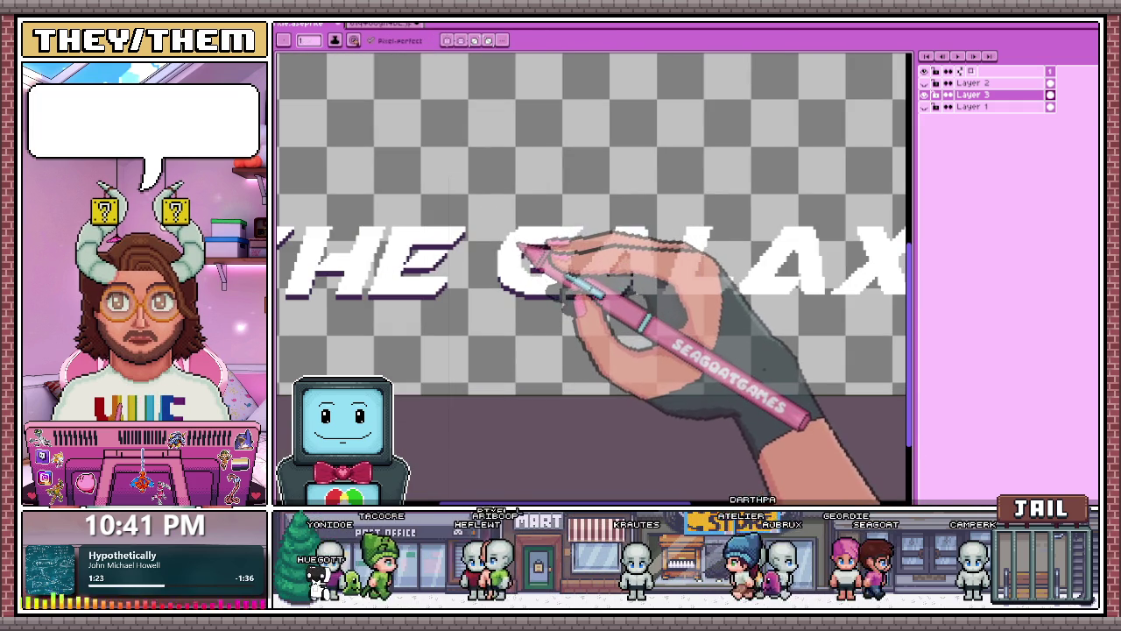
{"action": "left_click_drag", "start_coordinate": [490, 202], "coordinate": [544, 310]}
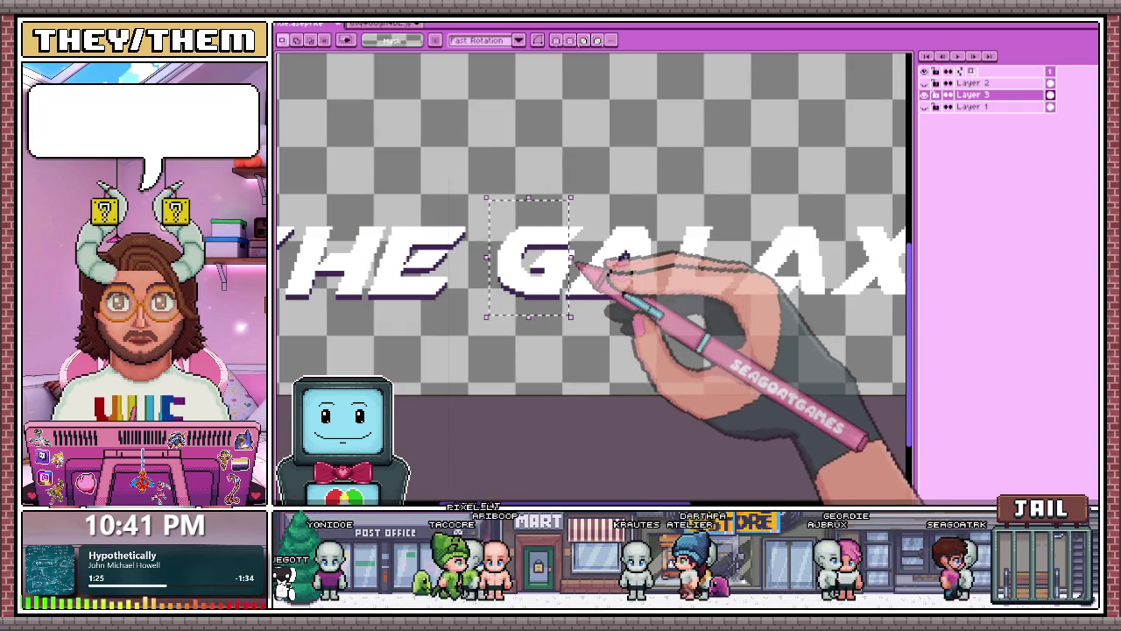
{"action": "scroll", "coordinate": [586, 296], "scroll_direction": "up", "scroll_amount": 1}
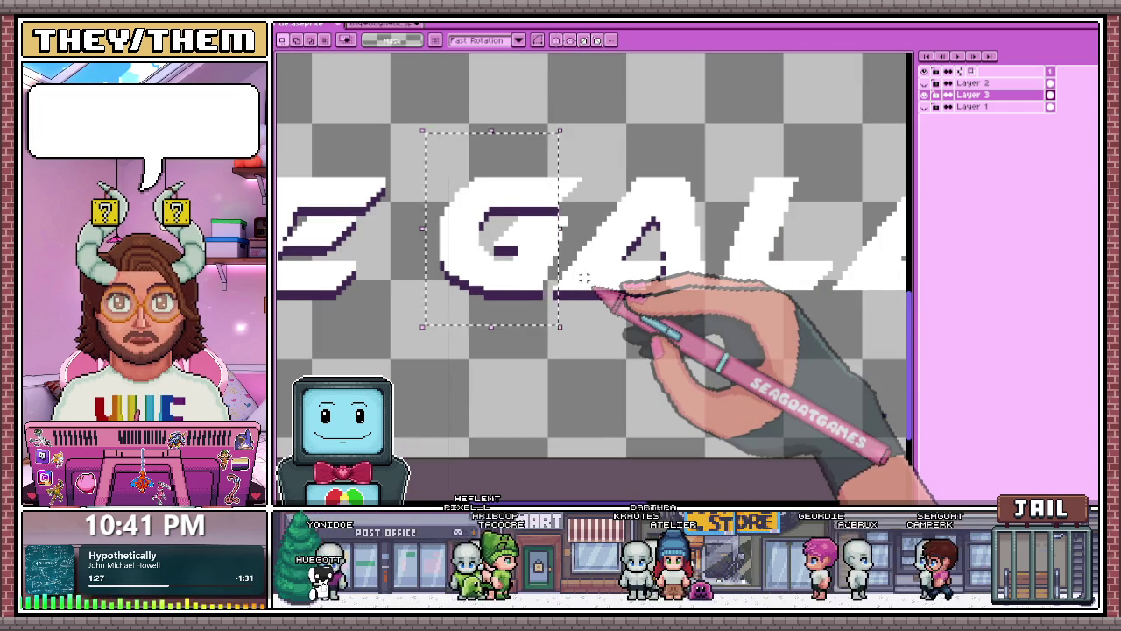
{"action": "scroll", "coordinate": [584, 278], "scroll_direction": "up", "scroll_amount": 1}
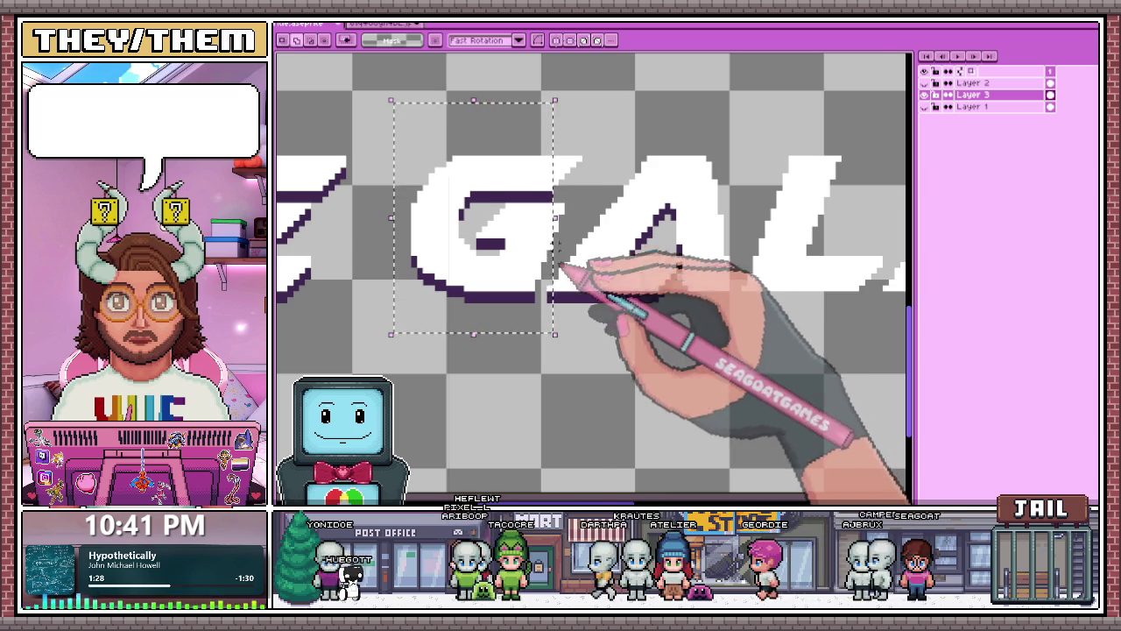
{"action": "scroll", "coordinate": [578, 295], "scroll_direction": "left", "scroll_amount": 1}
{"action": "scroll", "coordinate": [617, 291], "scroll_direction": "left", "scroll_amount": 2}
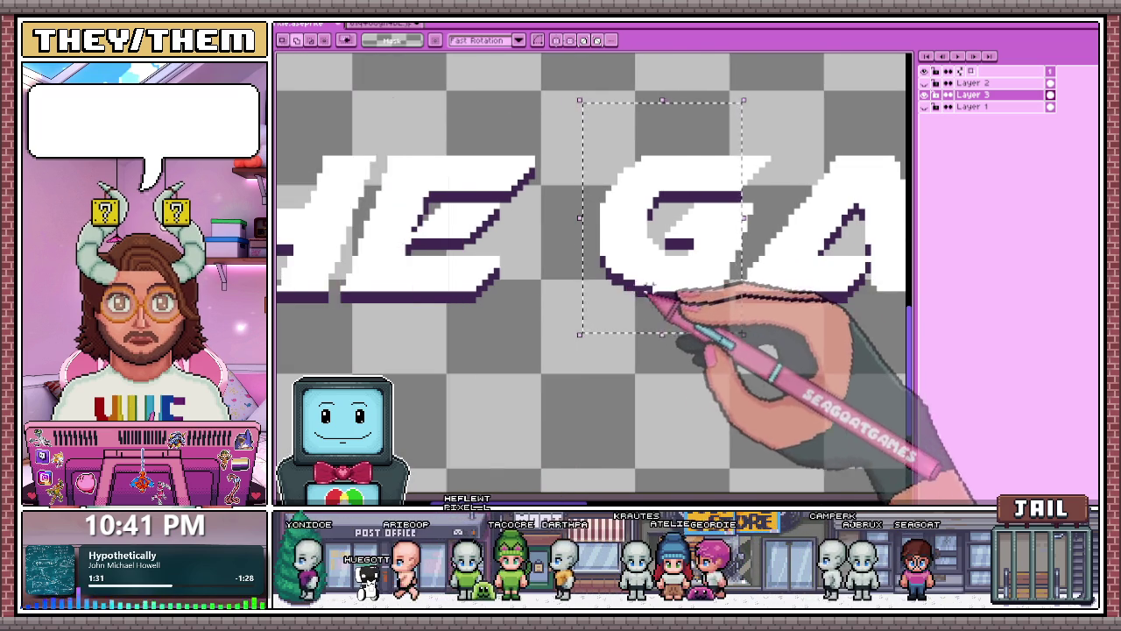
{"action": "scroll", "coordinate": [618, 291], "scroll_direction": "right", "scroll_amount": 3}
{"action": "scroll", "coordinate": [561, 298], "scroll_direction": "right", "scroll_amount": 1}
{"action": "scroll", "coordinate": [525, 298], "scroll_direction": "left", "scroll_amount": 1}
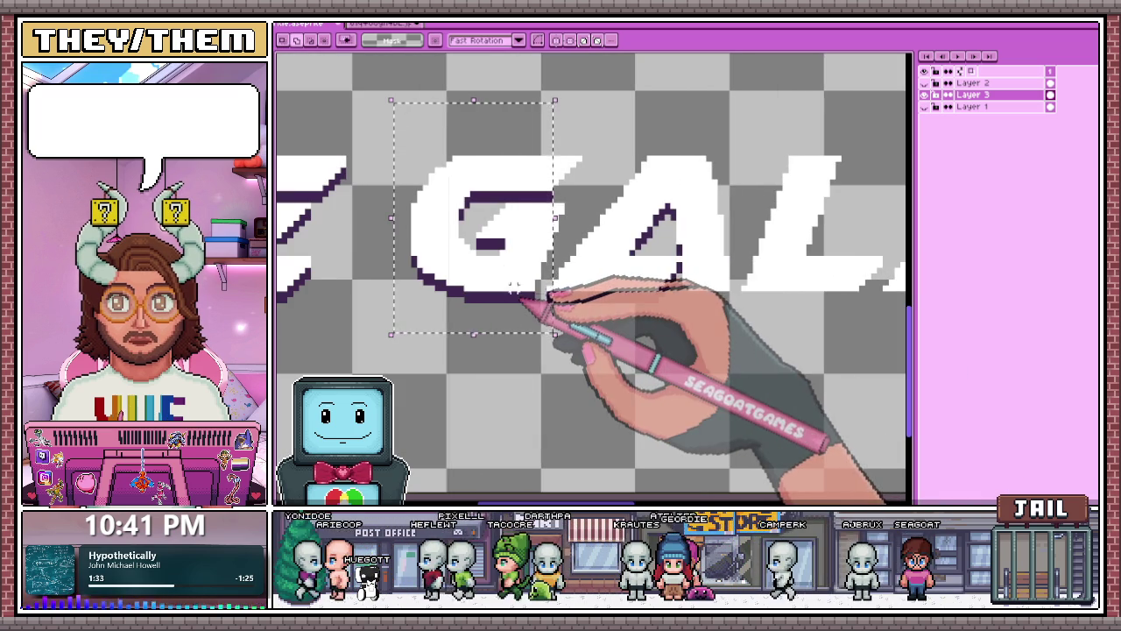
{"action": "scroll", "coordinate": [553, 293], "scroll_direction": "right", "scroll_amount": 1}
{"action": "scroll", "coordinate": [571, 311], "scroll_direction": "left", "scroll_amount": 1}
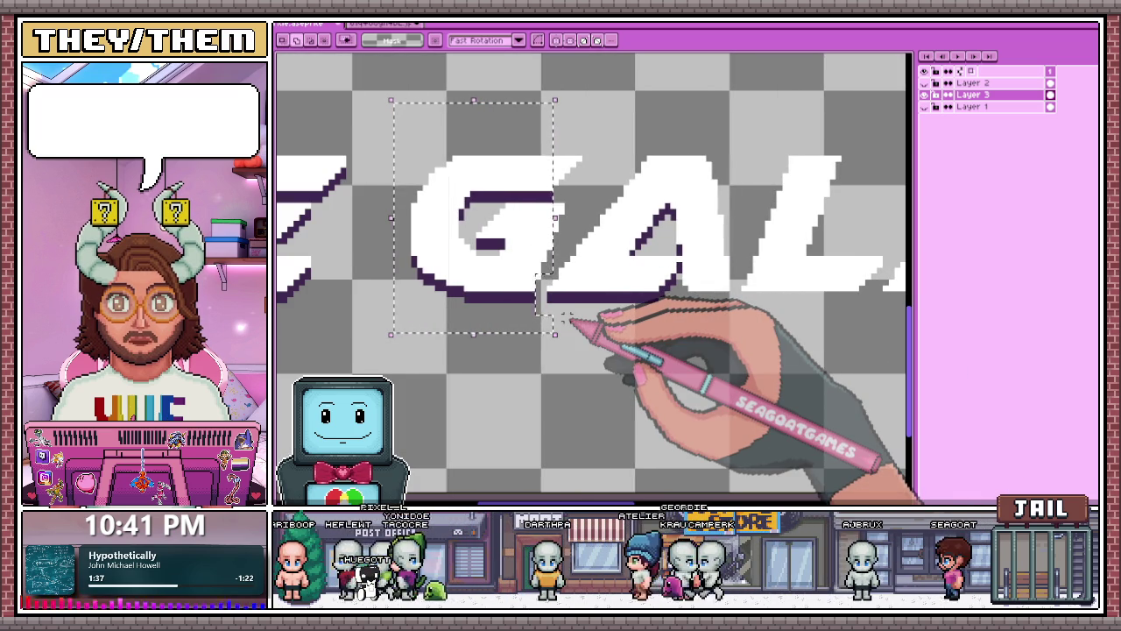
{"action": "scroll", "coordinate": [570, 322], "scroll_direction": "right", "scroll_amount": 1}
{"action": "scroll", "coordinate": [583, 337], "scroll_direction": "right", "scroll_amount": 1}
{"action": "scroll", "coordinate": [596, 353], "scroll_direction": "left", "scroll_amount": 2}
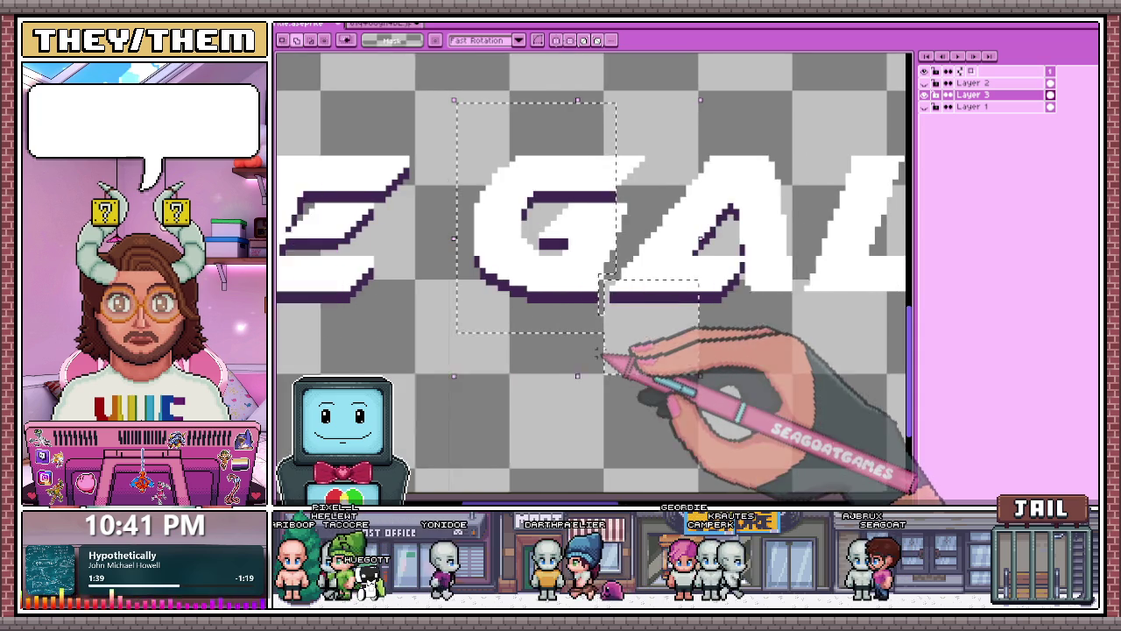
{"action": "scroll", "coordinate": [595, 353], "scroll_direction": "down", "scroll_amount": 2}
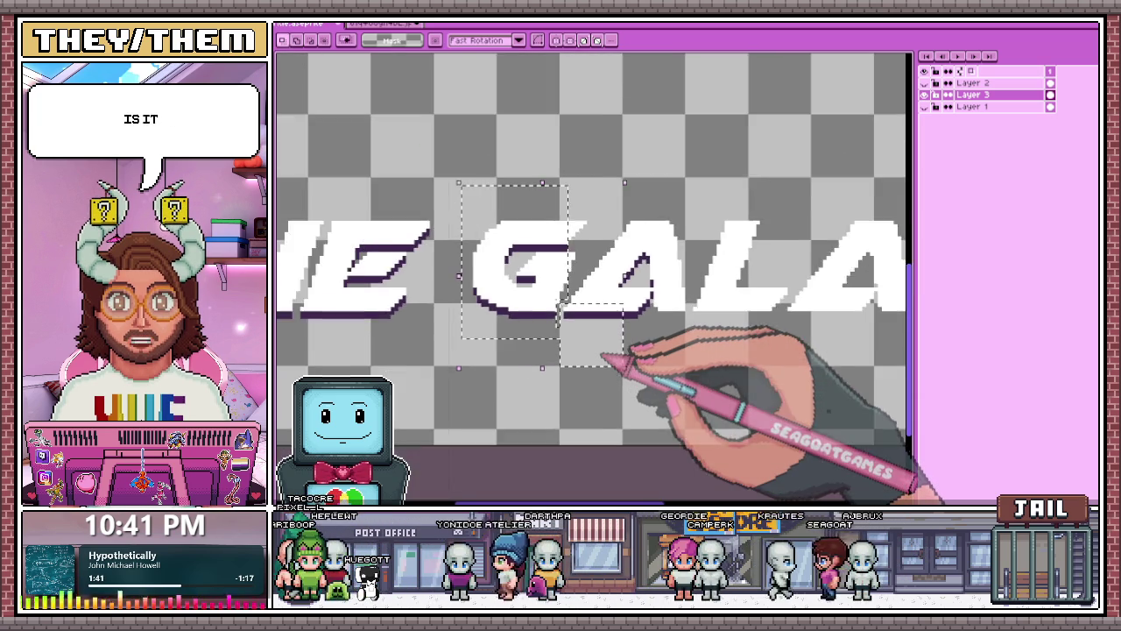
{"action": "scroll", "coordinate": [600, 354], "scroll_direction": "up", "scroll_amount": 1}
{"action": "scroll", "coordinate": [551, 288], "scroll_direction": "down", "scroll_amount": 2}
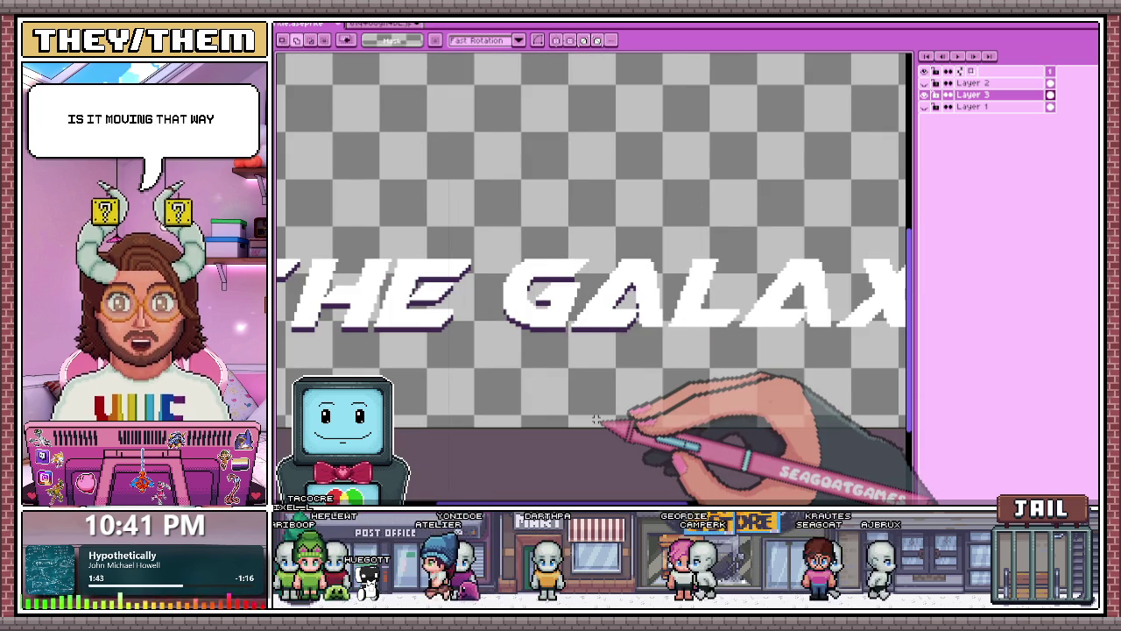
{"action": "scroll", "coordinate": [596, 418], "scroll_direction": "up", "scroll_amount": 1}
{"action": "scroll", "coordinate": [538, 175], "scroll_direction": "right", "scroll_amount": 1}
{"action": "scroll", "coordinate": [546, 220], "scroll_direction": "right", "scroll_amount": 2}
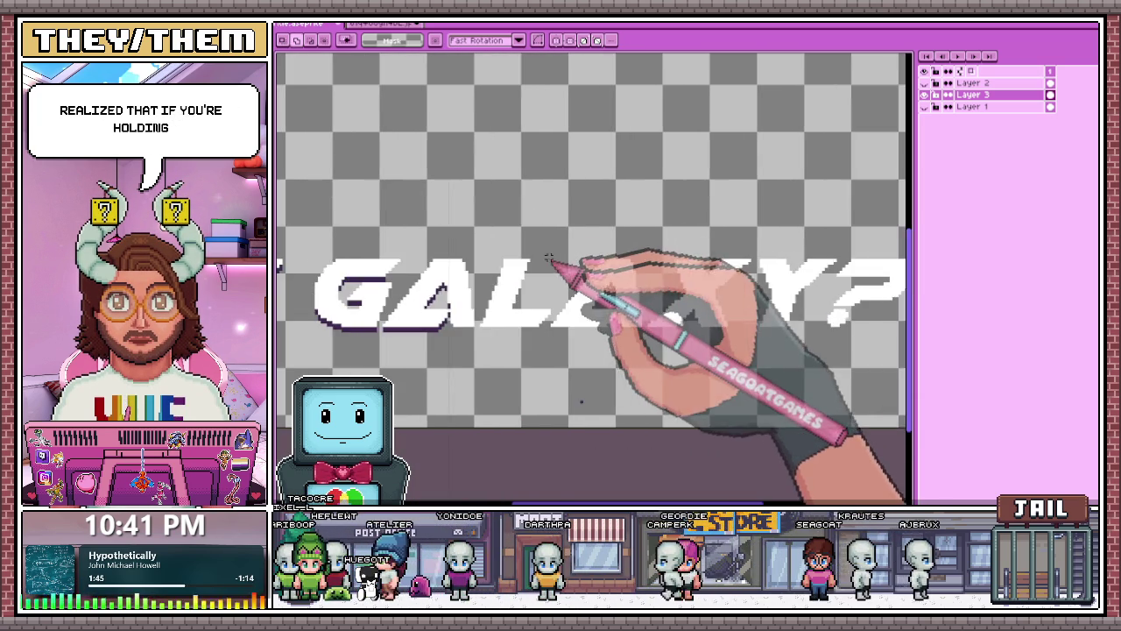
{"action": "scroll", "coordinate": [551, 263], "scroll_direction": "right", "scroll_amount": 1}
{"action": "scroll", "coordinate": [550, 263], "scroll_direction": "left", "scroll_amount": 1}
{"action": "scroll", "coordinate": [550, 271], "scroll_direction": "left", "scroll_amount": 1}
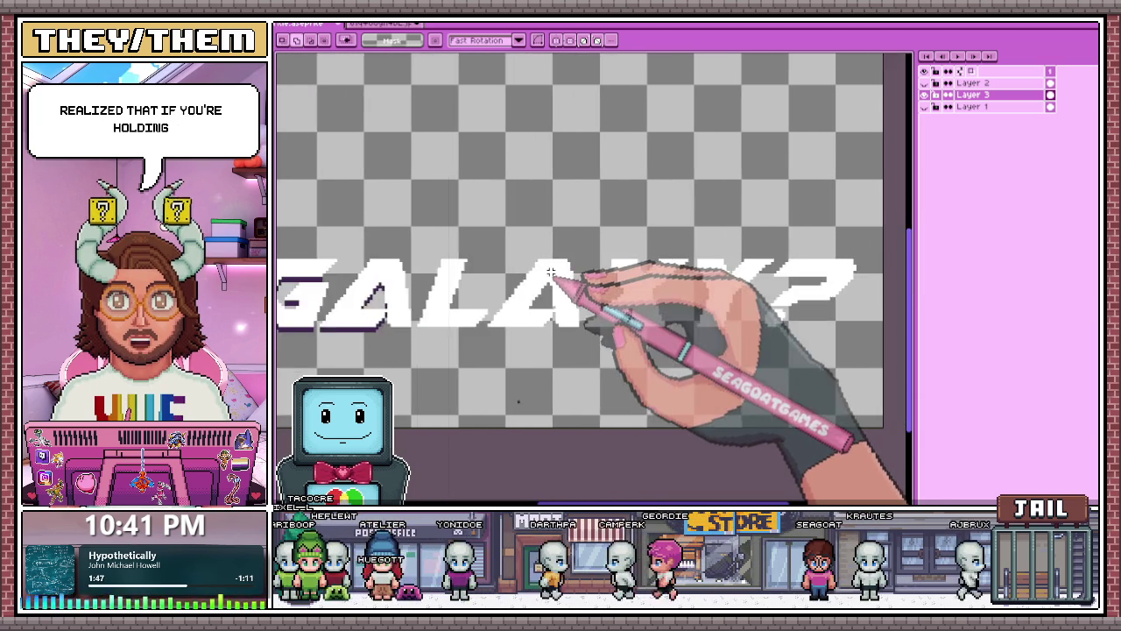
{"action": "scroll", "coordinate": [550, 275], "scroll_direction": "right", "scroll_amount": 1}
{"action": "scroll", "coordinate": [550, 274], "scroll_direction": "right", "scroll_amount": 1}
{"action": "scroll", "coordinate": [550, 276], "scroll_direction": "right", "scroll_amount": 1}
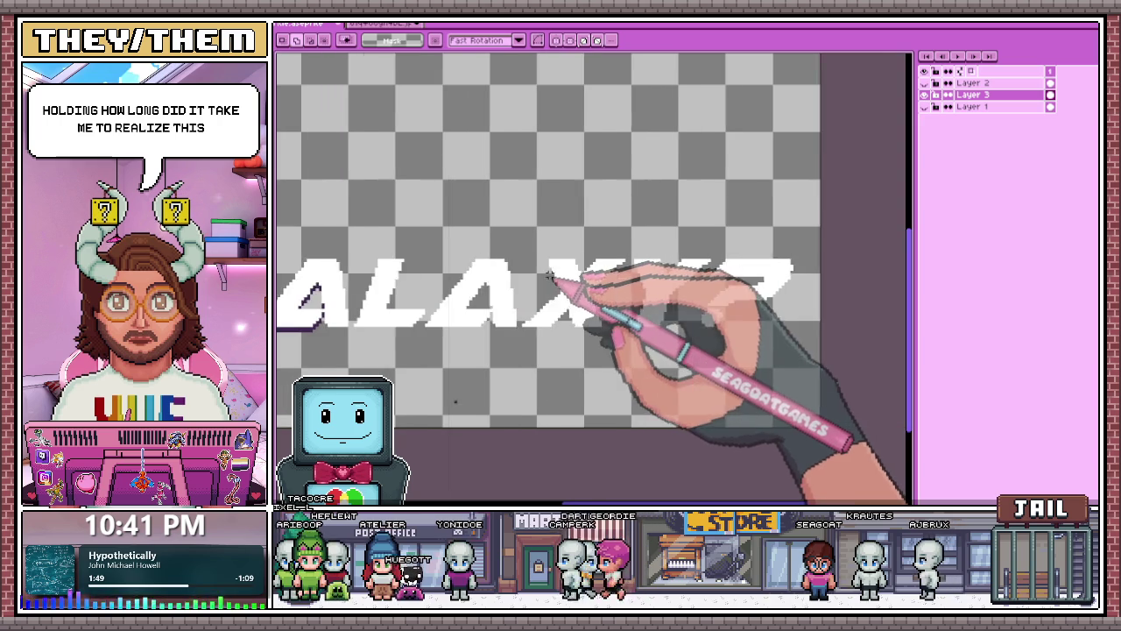
{"action": "scroll", "coordinate": [550, 276], "scroll_direction": "right", "scroll_amount": 1}
{"action": "scroll", "coordinate": [550, 276], "scroll_direction": "left", "scroll_amount": 2}
{"action": "scroll", "coordinate": [550, 276], "scroll_direction": "left", "scroll_amount": 1}
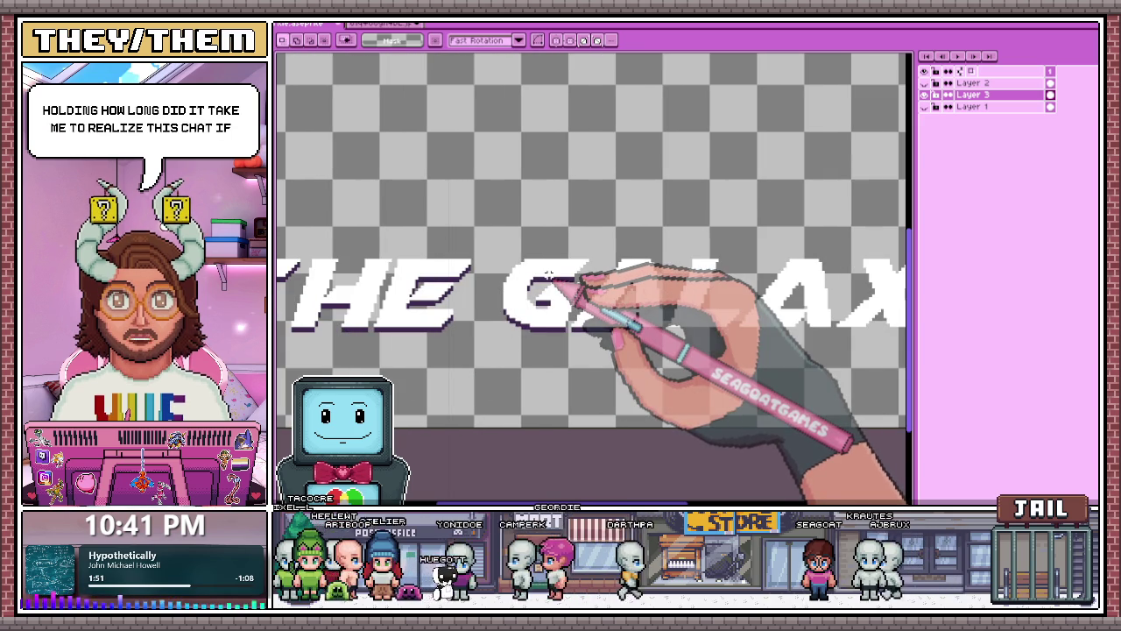
{"action": "scroll", "coordinate": [548, 280], "scroll_direction": "up", "scroll_amount": 2}
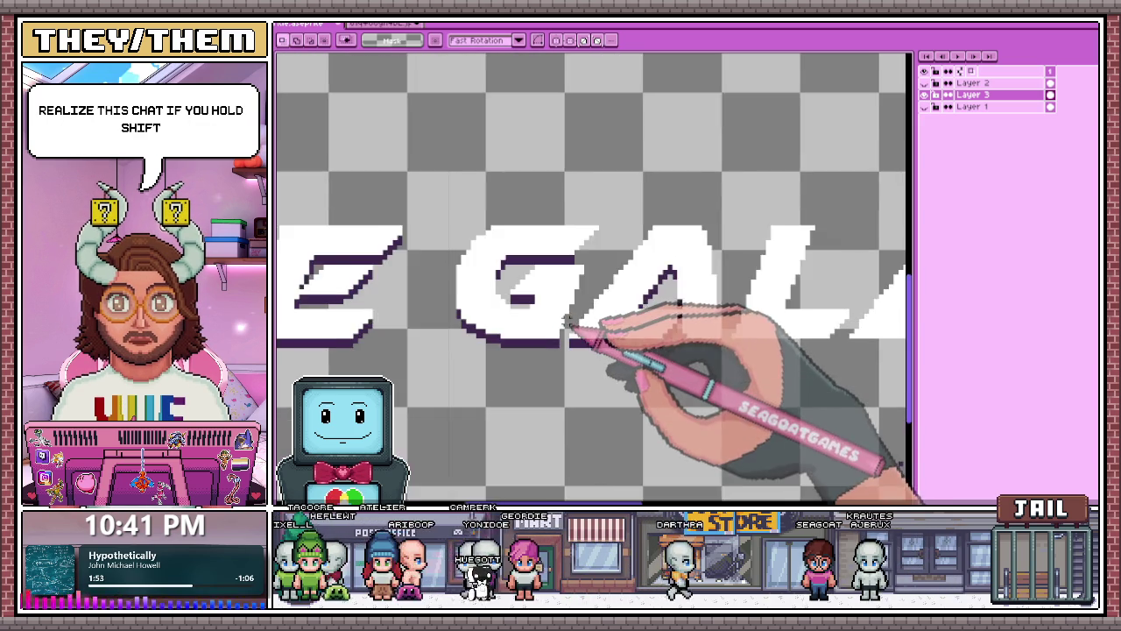
{"action": "scroll", "coordinate": [561, 311], "scroll_direction": "down", "scroll_amount": 1}
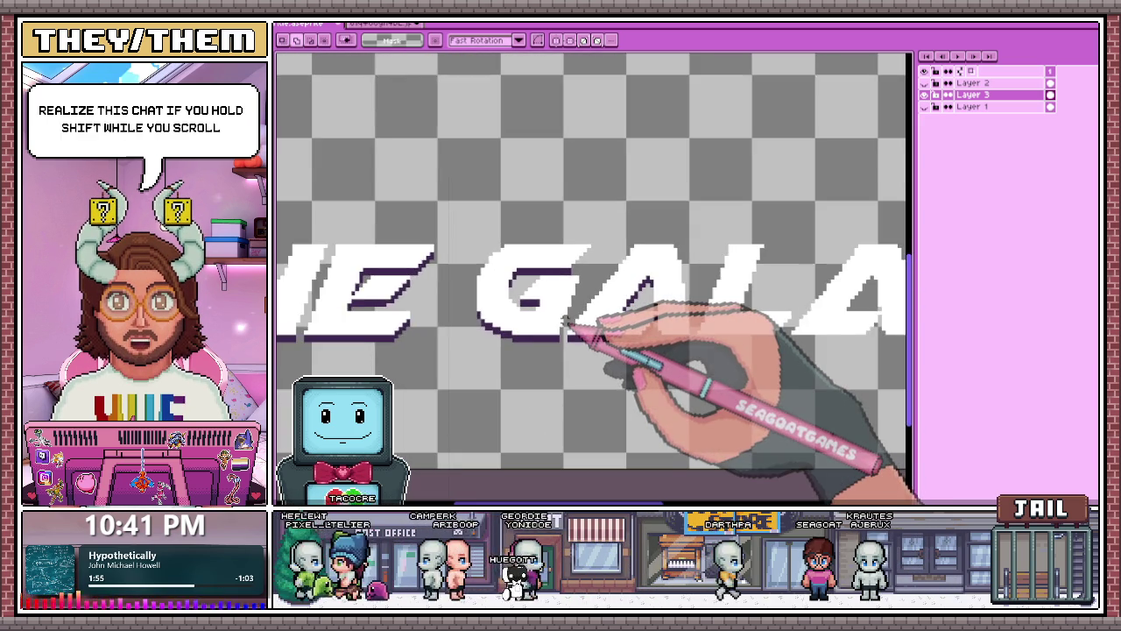
{"action": "scroll", "coordinate": [568, 322], "scroll_direction": "left", "scroll_amount": 1}
{"action": "scroll", "coordinate": [568, 321], "scroll_direction": "right", "scroll_amount": 2}
{"action": "scroll", "coordinate": [565, 323], "scroll_direction": "left", "scroll_amount": 1}
{"action": "scroll", "coordinate": [565, 323], "scroll_direction": "left", "scroll_amount": 1}
{"action": "scroll", "coordinate": [565, 322], "scroll_direction": "right", "scroll_amount": 2}
{"action": "scroll", "coordinate": [566, 325], "scroll_direction": "right", "scroll_amount": 1}
{"action": "scroll", "coordinate": [567, 322], "scroll_direction": "left", "scroll_amount": 2}
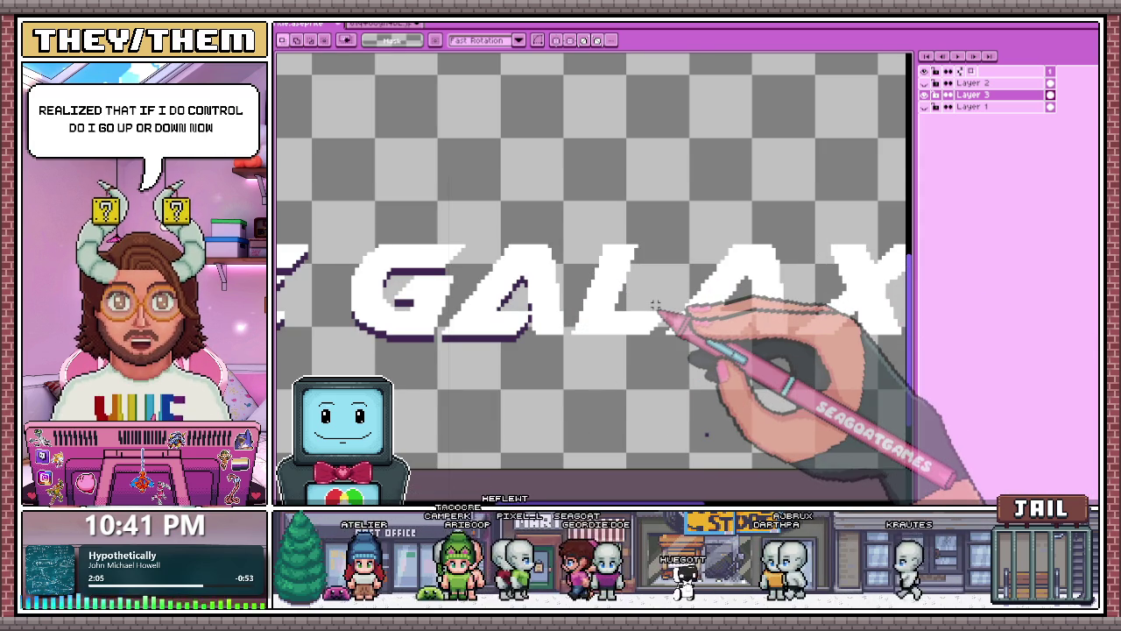
Pick the purple from the lettering and pencil outline pixels below the A's right stroke.
{"action": "scroll", "coordinate": [613, 306], "scroll_direction": "down", "scroll_amount": 1}
{"action": "scroll", "coordinate": [578, 311], "scroll_direction": "down", "scroll_amount": 1}
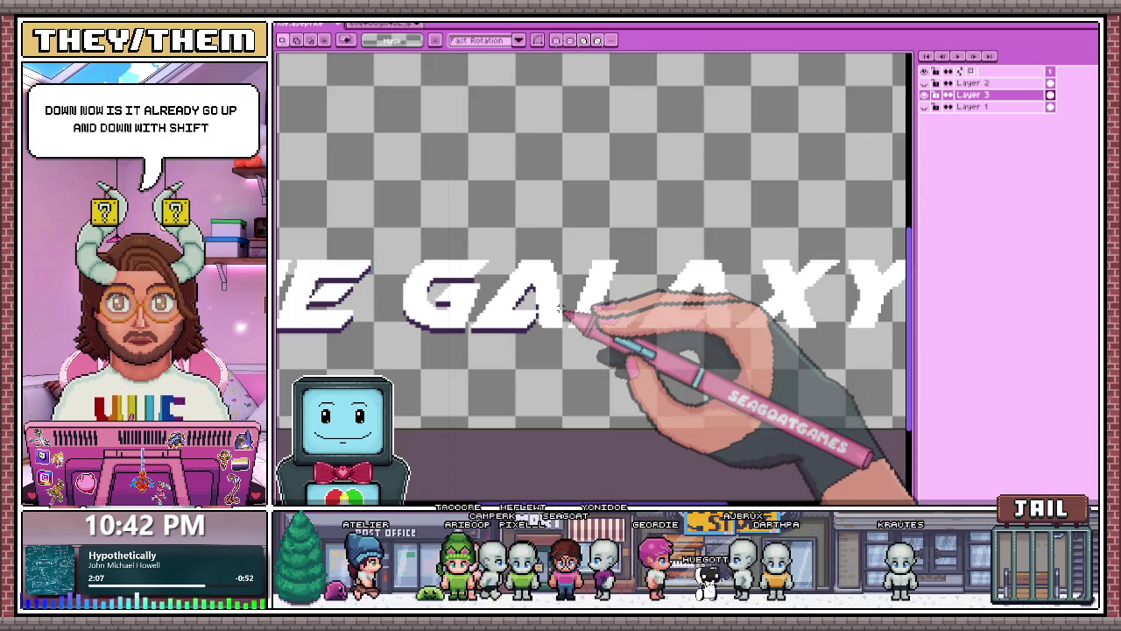
{"action": "key", "text": "i"}
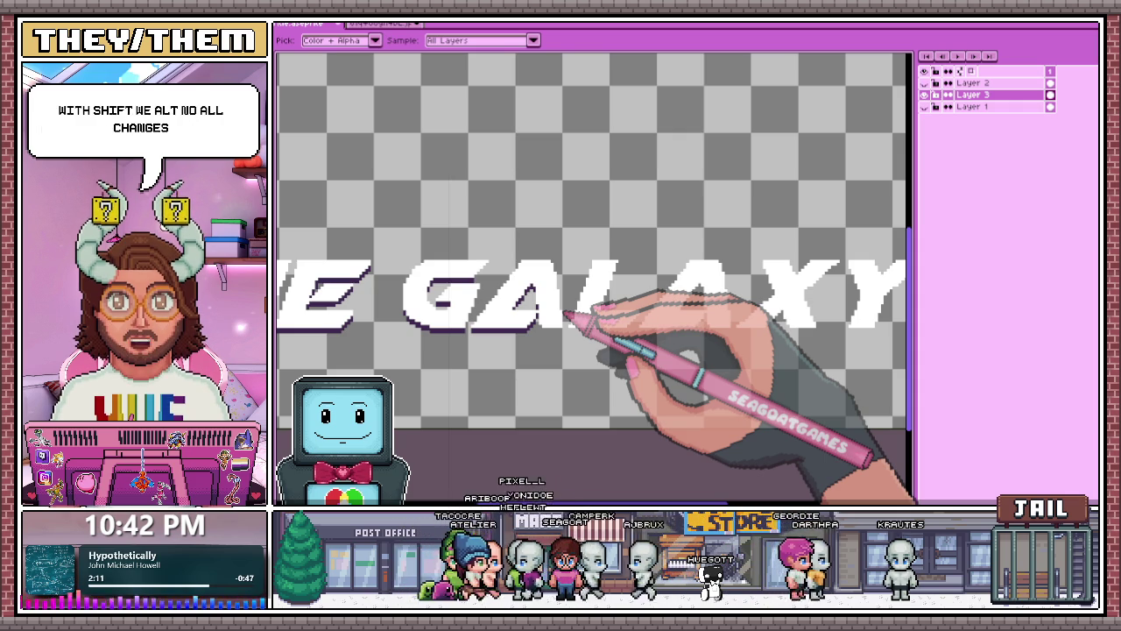
{"action": "key", "text": "i"}
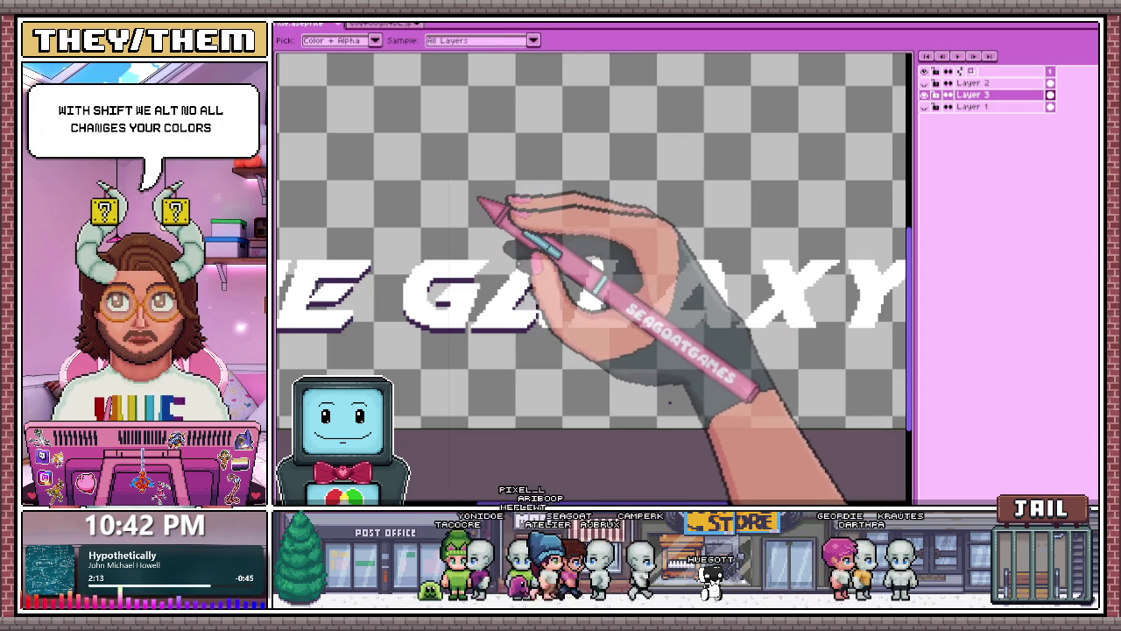
{"action": "key", "text": "m"}
{"action": "scroll", "coordinate": [468, 201], "scroll_direction": "down", "scroll_amount": 1}
{"action": "scroll", "coordinate": [469, 201], "scroll_direction": "up", "scroll_amount": 2}
{"action": "key", "text": "i"}
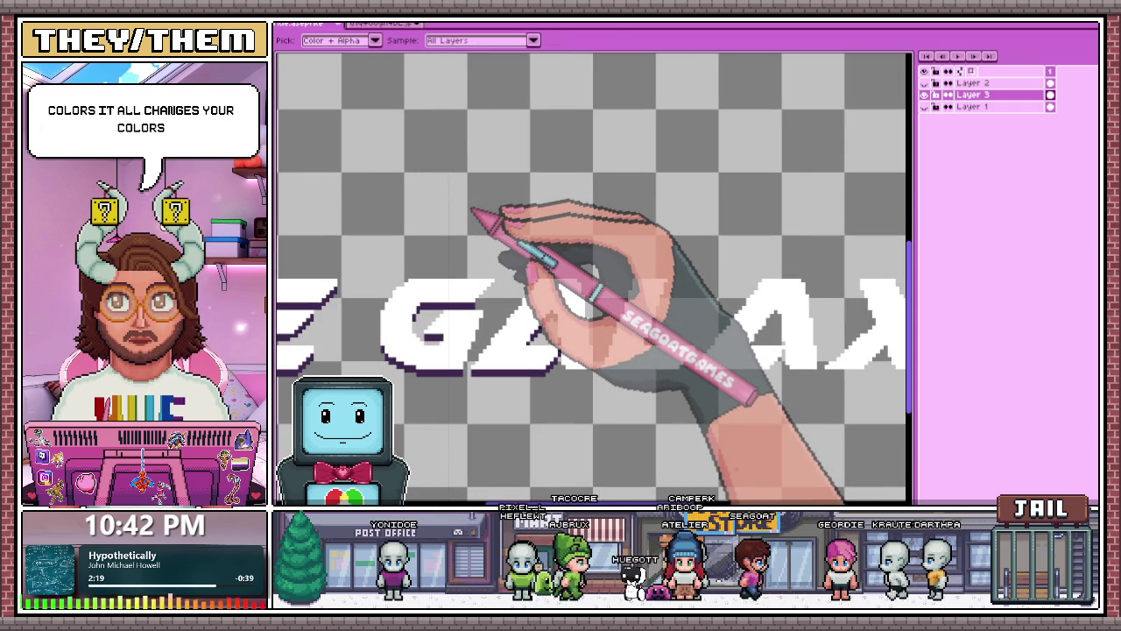
{"action": "key", "text": "m"}
{"action": "scroll", "coordinate": [473, 213], "scroll_direction": "down", "scroll_amount": 1}
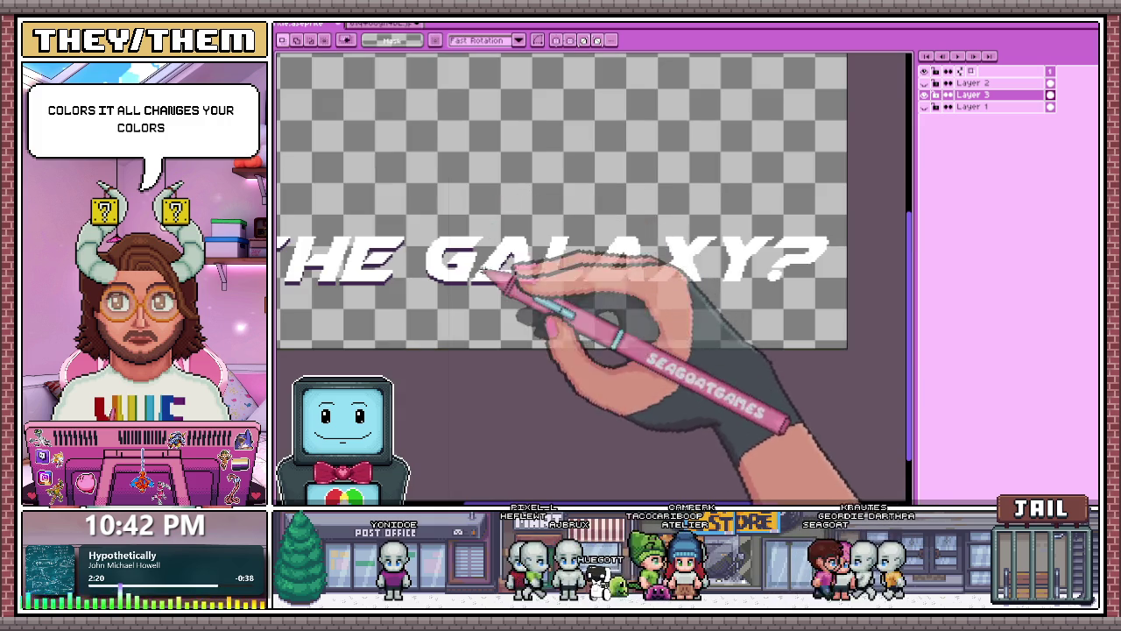
{"action": "scroll", "coordinate": [512, 278], "scroll_direction": "up", "scroll_amount": 2}
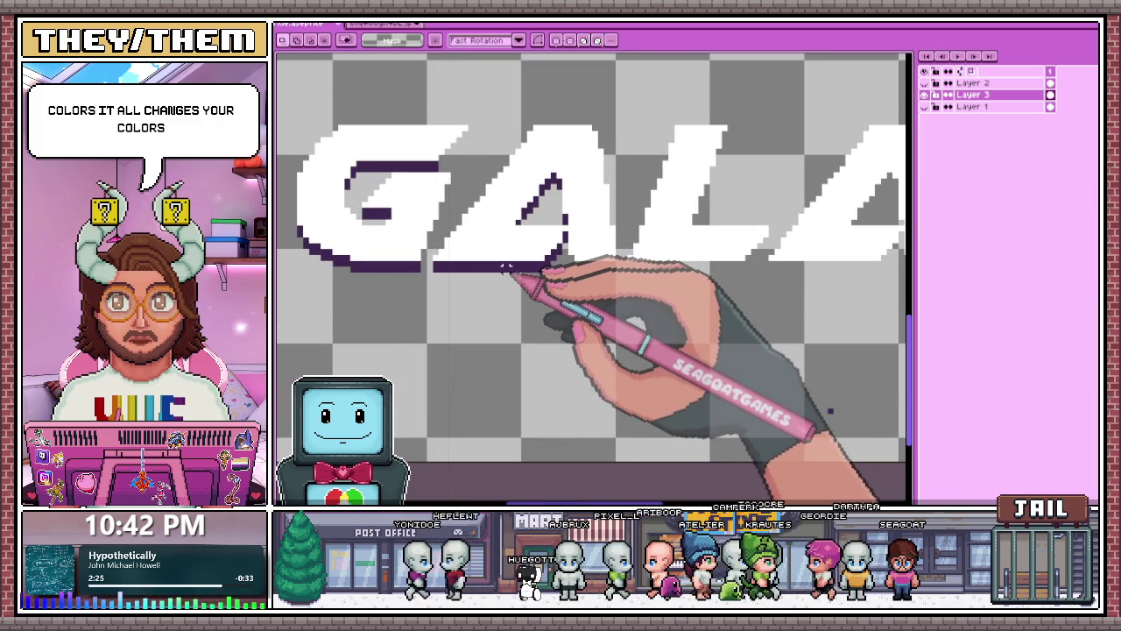
{"action": "scroll", "coordinate": [526, 210], "scroll_direction": "up", "scroll_amount": 2}
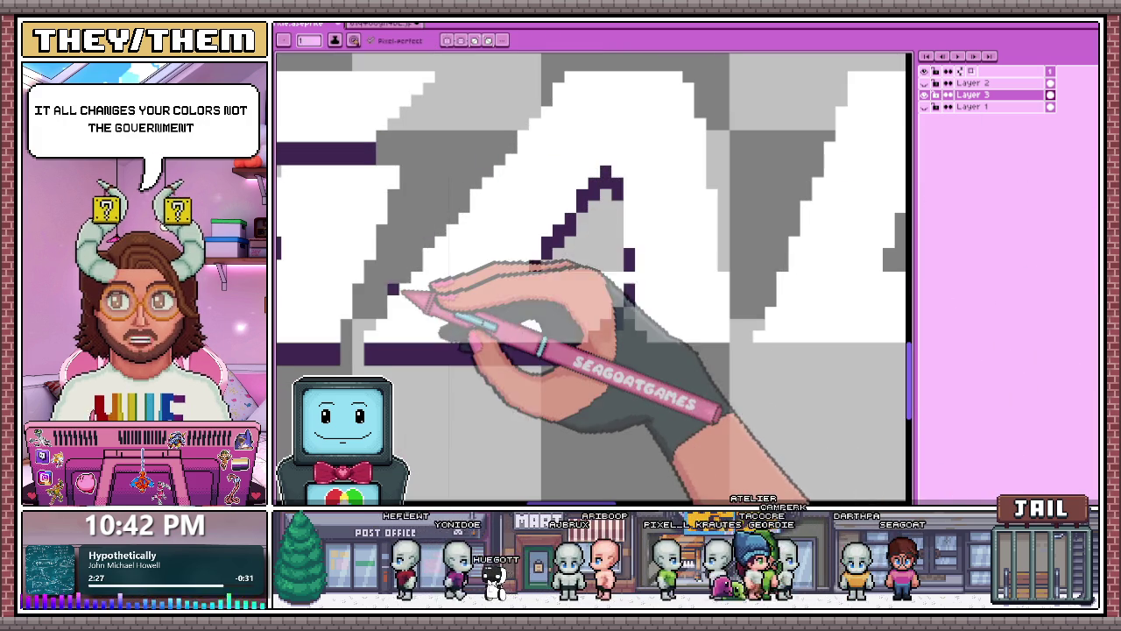
{"action": "key", "text": "i"}
{"action": "key", "text": "b"}
{"action": "left_click_drag", "start_coordinate": [630, 273], "coordinate": [629, 305]}
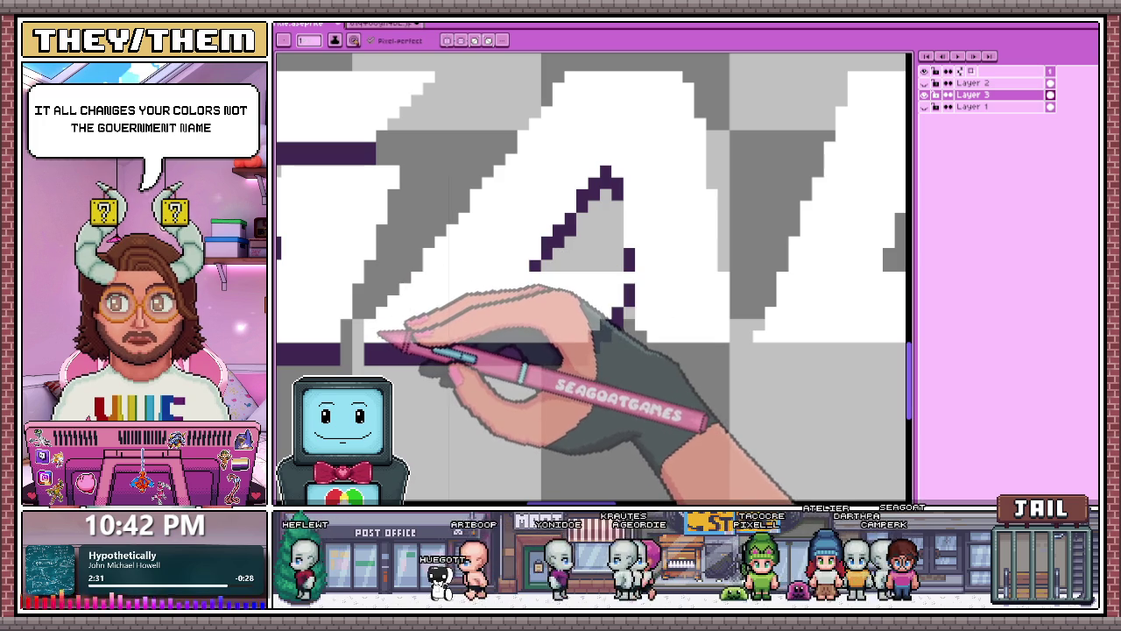
Select the G with a rectangular marquee.
{"action": "key", "text": "e"}
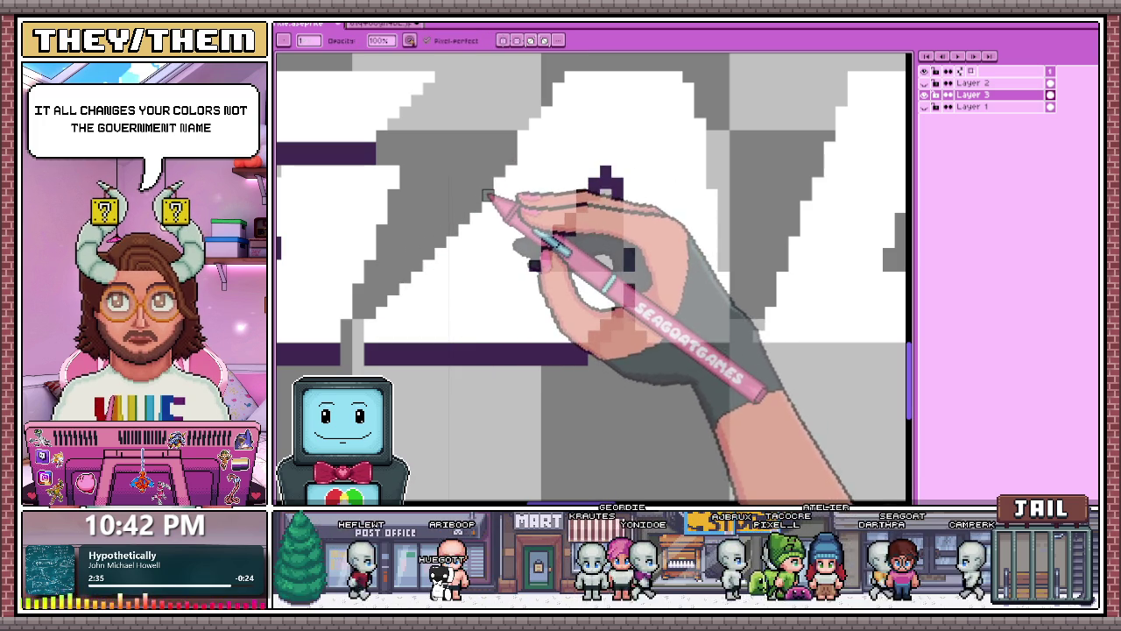
{"action": "key", "text": "m"}
{"action": "scroll", "coordinate": [511, 160], "scroll_direction": "down", "scroll_amount": 4}
{"action": "mouse_move", "coordinate": [408, 145]}
{"action": "left_mouse_down"}
{"action": "mouse_move", "coordinate": [524, 295]}
{"action": "mouse_move", "coordinate": [508, 289]}
{"action": "left_mouse_up"}
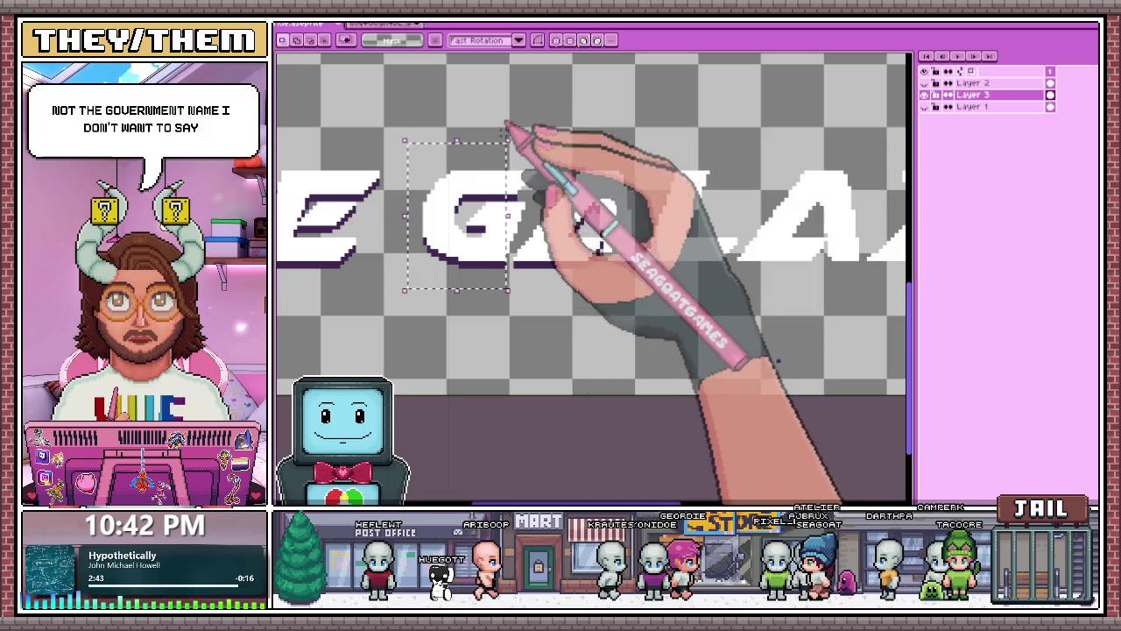
{"action": "scroll", "coordinate": [513, 164], "scroll_direction": "up", "scroll_amount": 1}
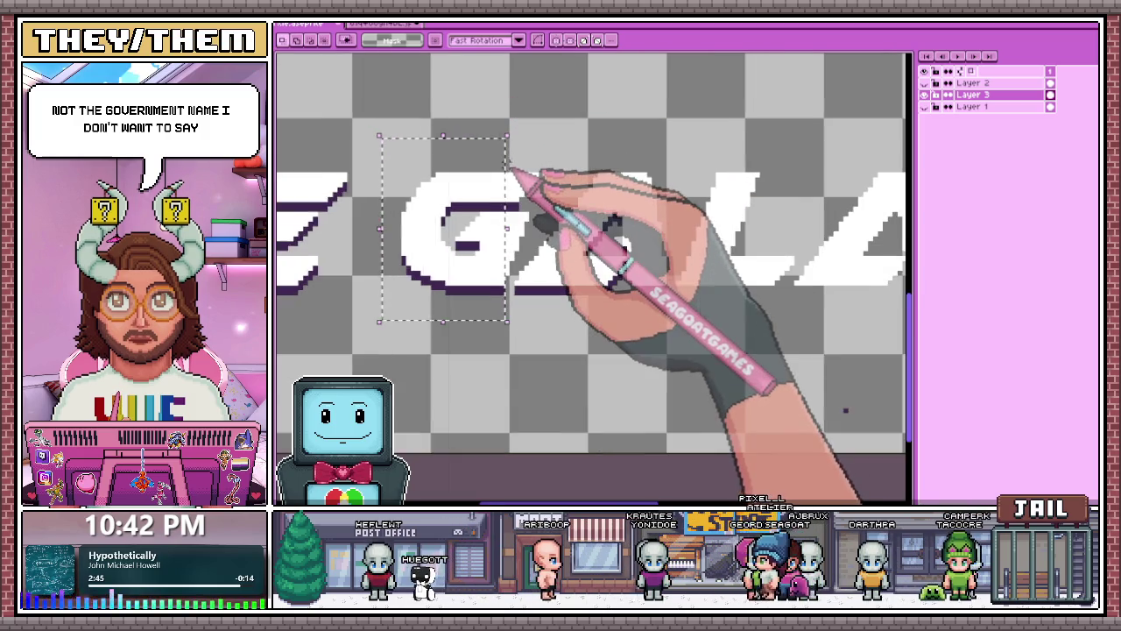
Widen the marquee to cover the whole G, nudge it left and commit the move.
{"action": "scroll", "coordinate": [512, 166], "scroll_direction": "up", "scroll_amount": 1}
{"action": "left_click_drag", "start_coordinate": [505, 294], "coordinate": [535, 298]}
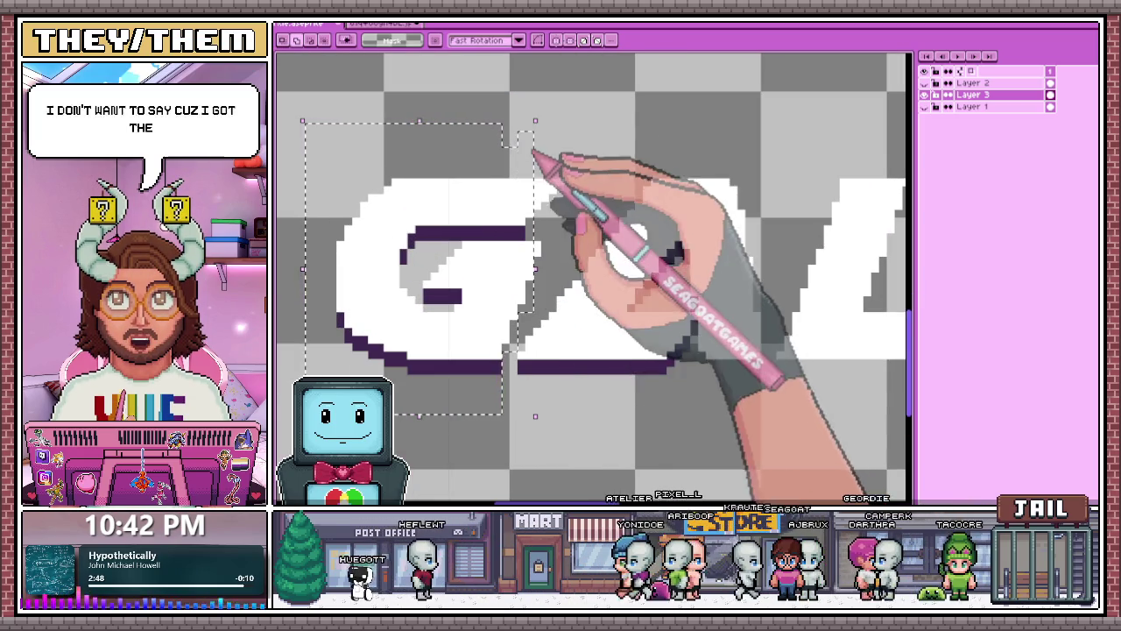
{"action": "left_click_drag", "start_coordinate": [537, 151], "coordinate": [558, 271]}
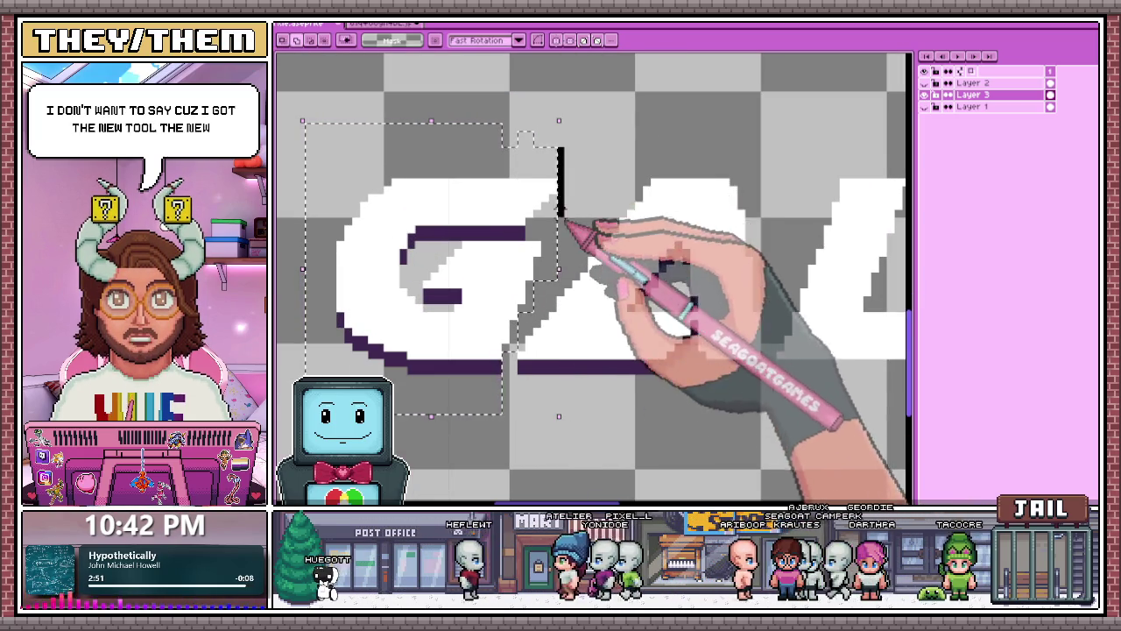
{"action": "scroll", "coordinate": [552, 162], "scroll_direction": "down", "scroll_amount": 1}
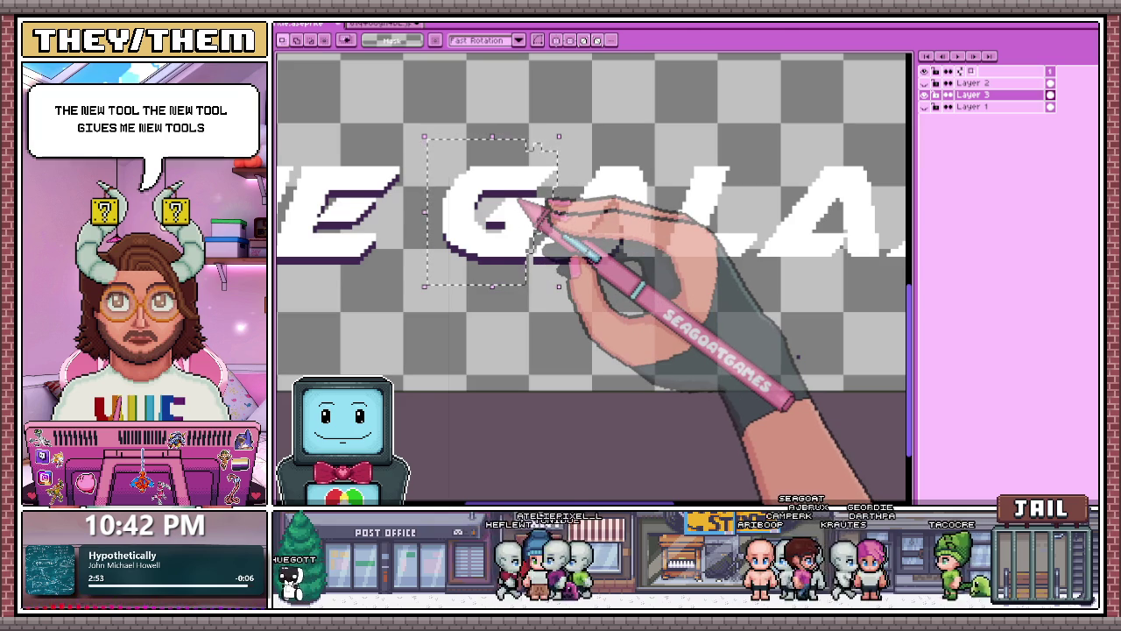
{"action": "key", "text": "Left"}
{"action": "key", "text": "Left"}
{"action": "key", "text": "Return"}
{"action": "scroll", "coordinate": [560, 245], "scroll_direction": "up", "scroll_amount": 1}
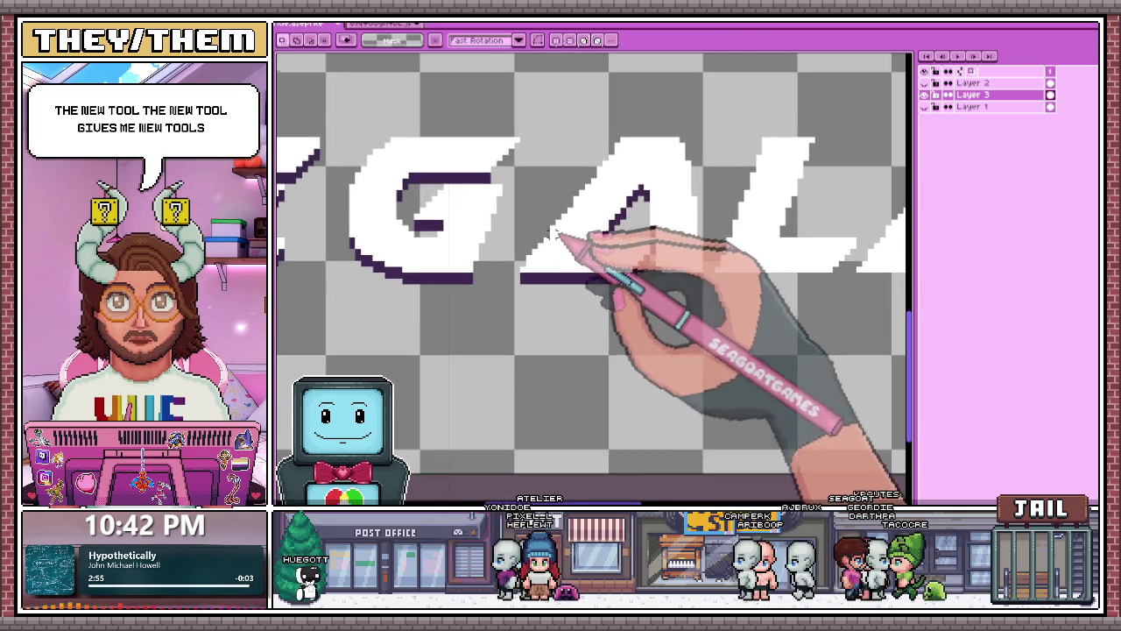
{"action": "scroll", "coordinate": [528, 244], "scroll_direction": "up", "scroll_amount": 1}
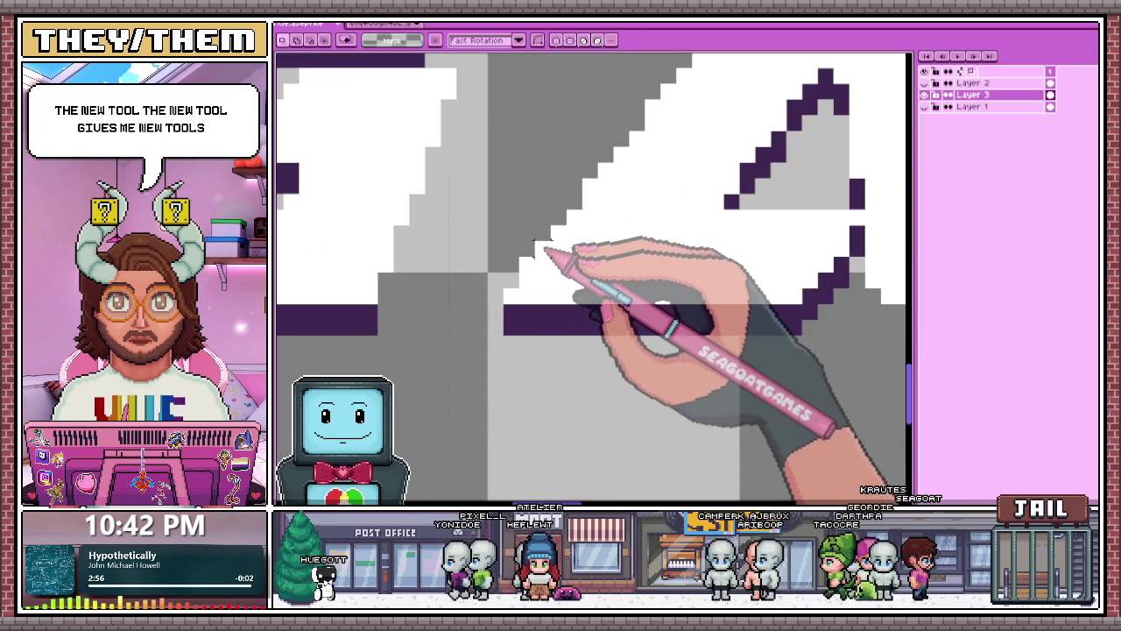
{"action": "key", "text": "b"}
{"action": "scroll", "coordinate": [491, 245], "scroll_direction": "down", "scroll_amount": 1}
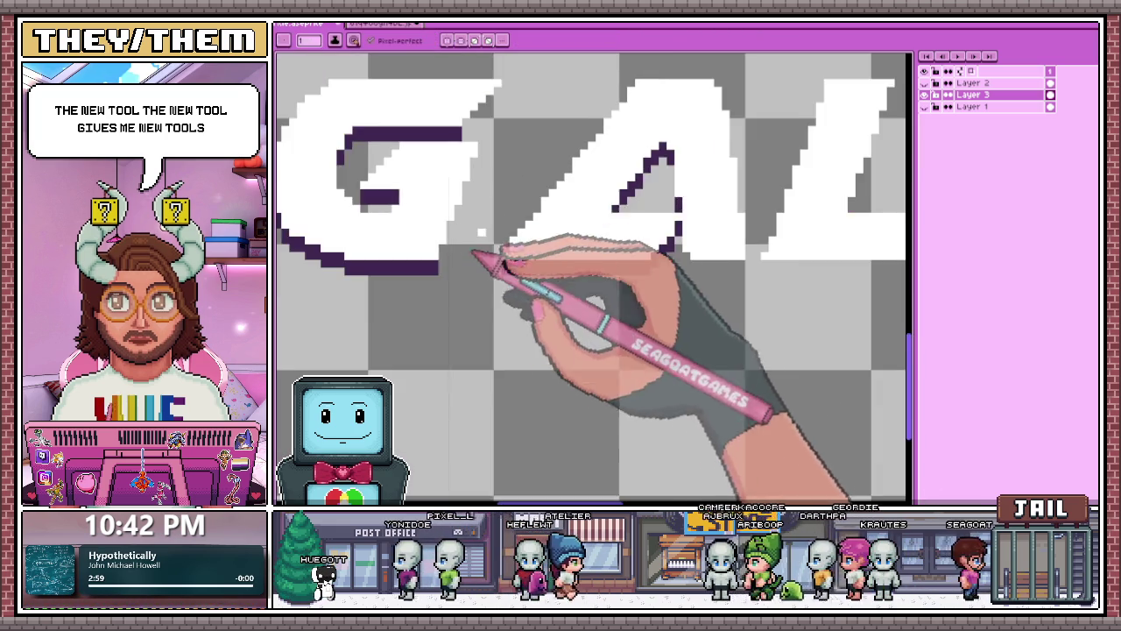
Zoom in and add a dark purple pixel at the lower corner of the A's inner triangle.
{"action": "scroll", "coordinate": [491, 246], "scroll_direction": "up", "scroll_amount": 1}
{"action": "scroll", "coordinate": [547, 197], "scroll_direction": "down", "scroll_amount": 1}
{"action": "scroll", "coordinate": [538, 220], "scroll_direction": "up", "scroll_amount": 1}
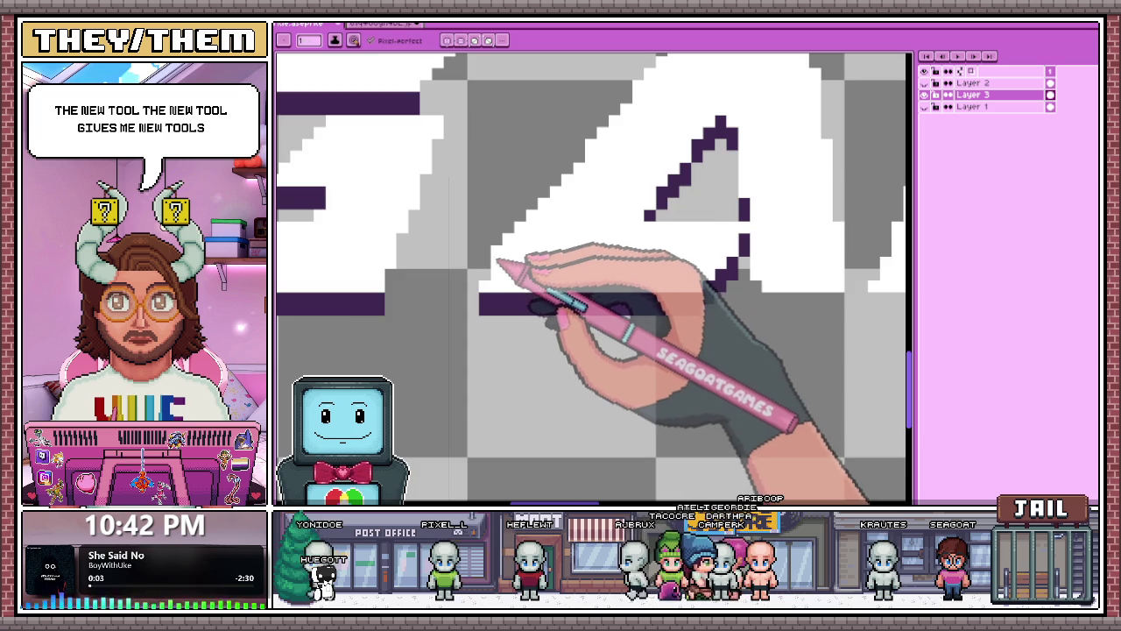
{"action": "scroll", "coordinate": [496, 261], "scroll_direction": "down", "scroll_amount": 1}
{"action": "scroll", "coordinate": [512, 254], "scroll_direction": "down", "scroll_amount": 1}
{"action": "scroll", "coordinate": [517, 245], "scroll_direction": "up", "scroll_amount": 1}
{"action": "scroll", "coordinate": [517, 238], "scroll_direction": "up", "scroll_amount": 1}
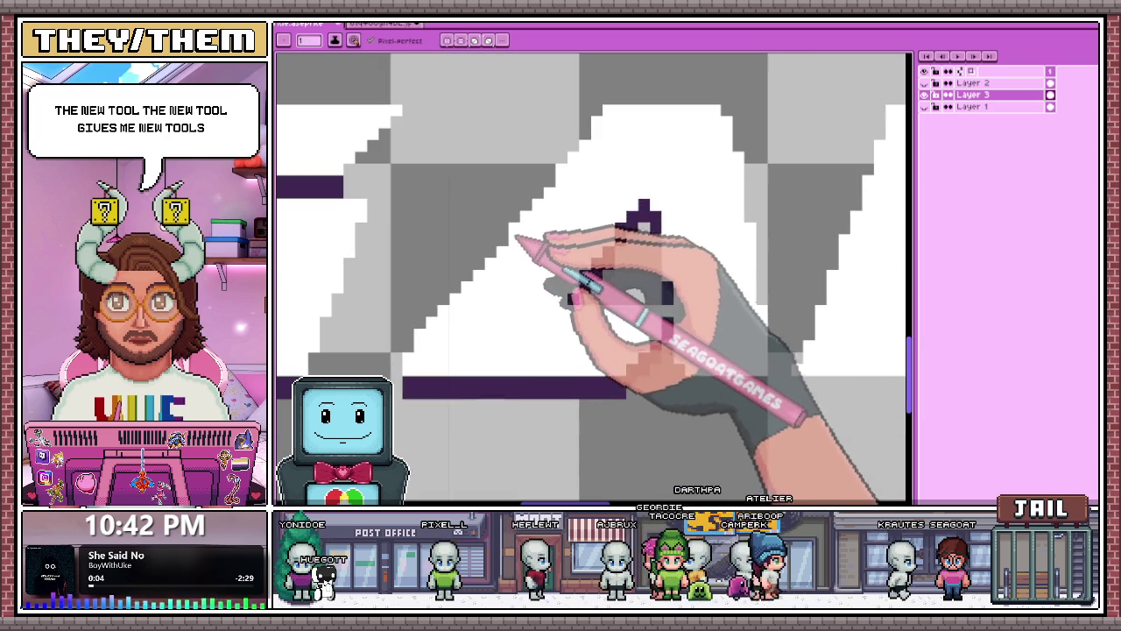
{"action": "key", "text": "e"}
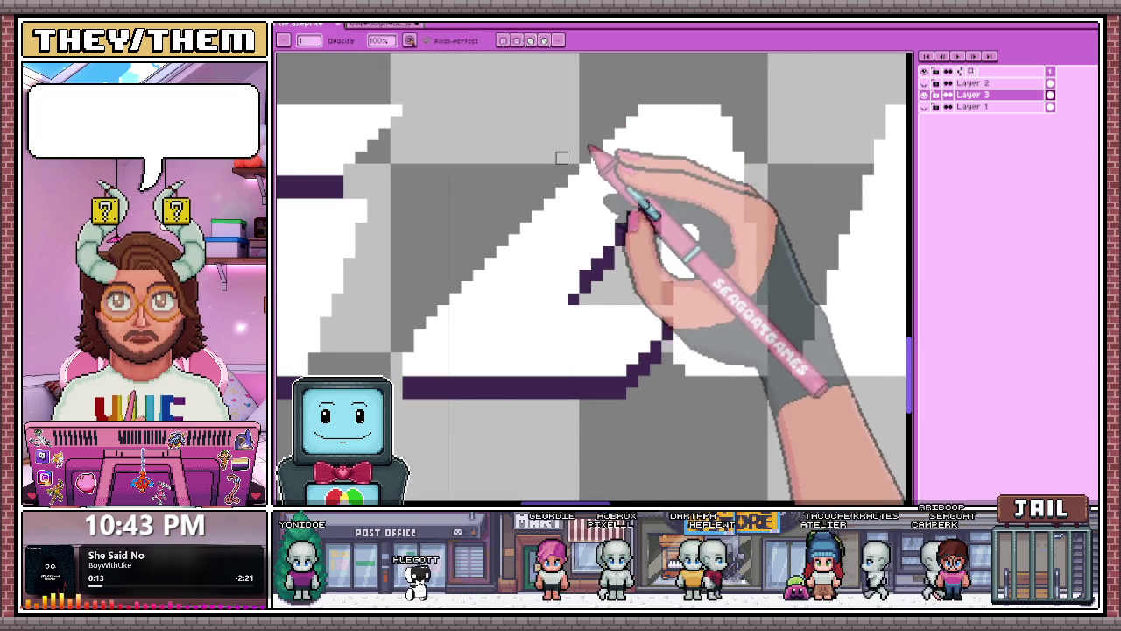
{"action": "scroll", "coordinate": [585, 135], "scroll_direction": "down", "scroll_amount": 2}
{"action": "scroll", "coordinate": [586, 135], "scroll_direction": "down", "scroll_amount": 2}
{"action": "scroll", "coordinate": [587, 175], "scroll_direction": "down", "scroll_amount": 2}
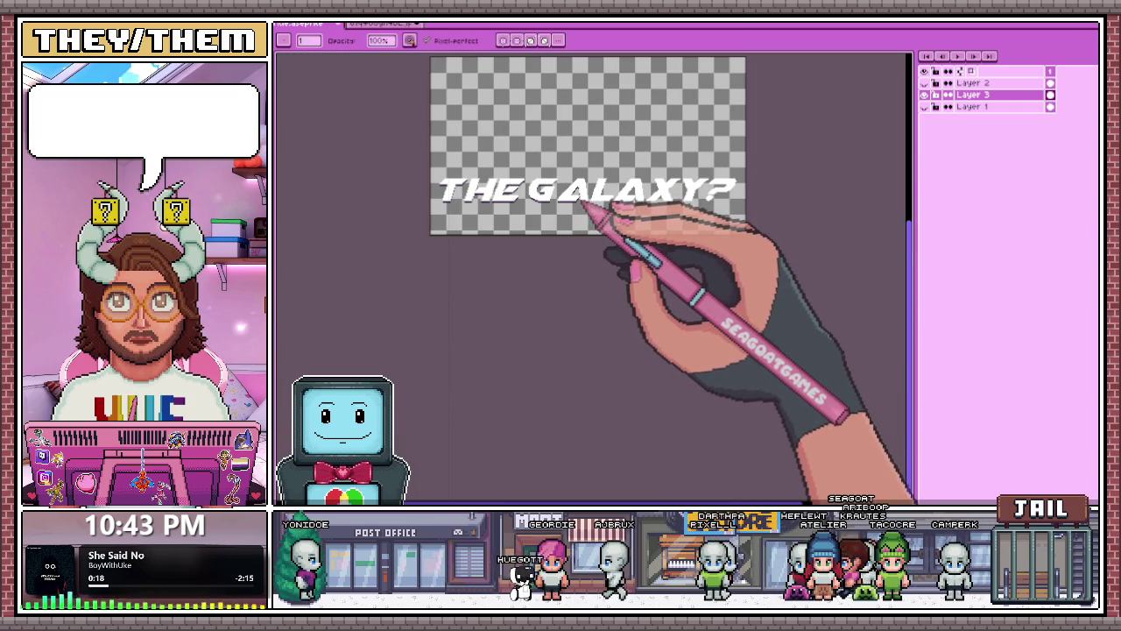
{"action": "scroll", "coordinate": [585, 201], "scroll_direction": "up", "scroll_amount": 2}
{"action": "scroll", "coordinate": [585, 206], "scroll_direction": "up", "scroll_amount": 1}
{"action": "scroll", "coordinate": [579, 210], "scroll_direction": "down", "scroll_amount": 1}
{"action": "scroll", "coordinate": [566, 210], "scroll_direction": "down", "scroll_amount": 1}
{"action": "scroll", "coordinate": [561, 180], "scroll_direction": "down", "scroll_amount": 1}
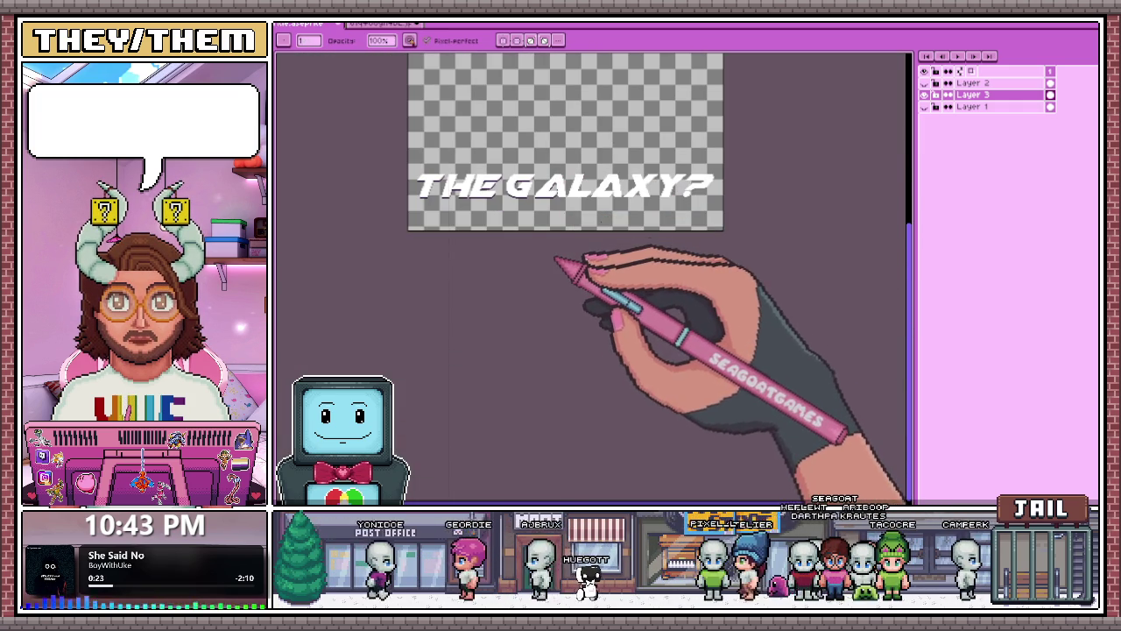
{"action": "scroll", "coordinate": [557, 257], "scroll_direction": "up", "scroll_amount": 1}
{"action": "scroll", "coordinate": [563, 200], "scroll_direction": "up", "scroll_amount": 1}
{"action": "scroll", "coordinate": [555, 251], "scroll_direction": "up", "scroll_amount": 2}
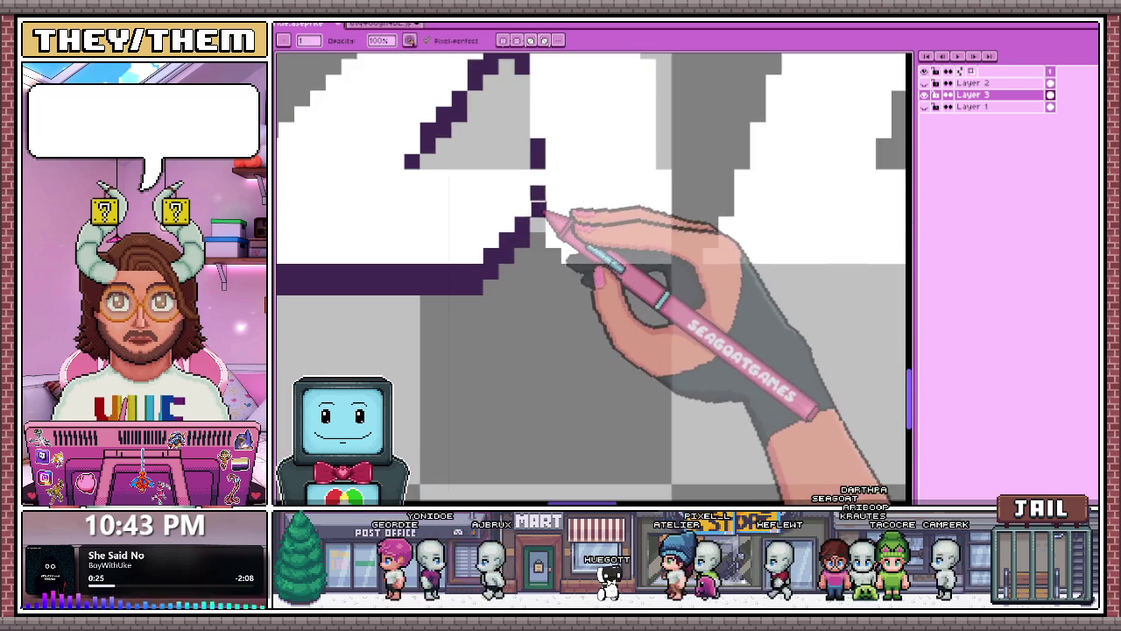
{"action": "left_click", "coordinate": [538, 191]}
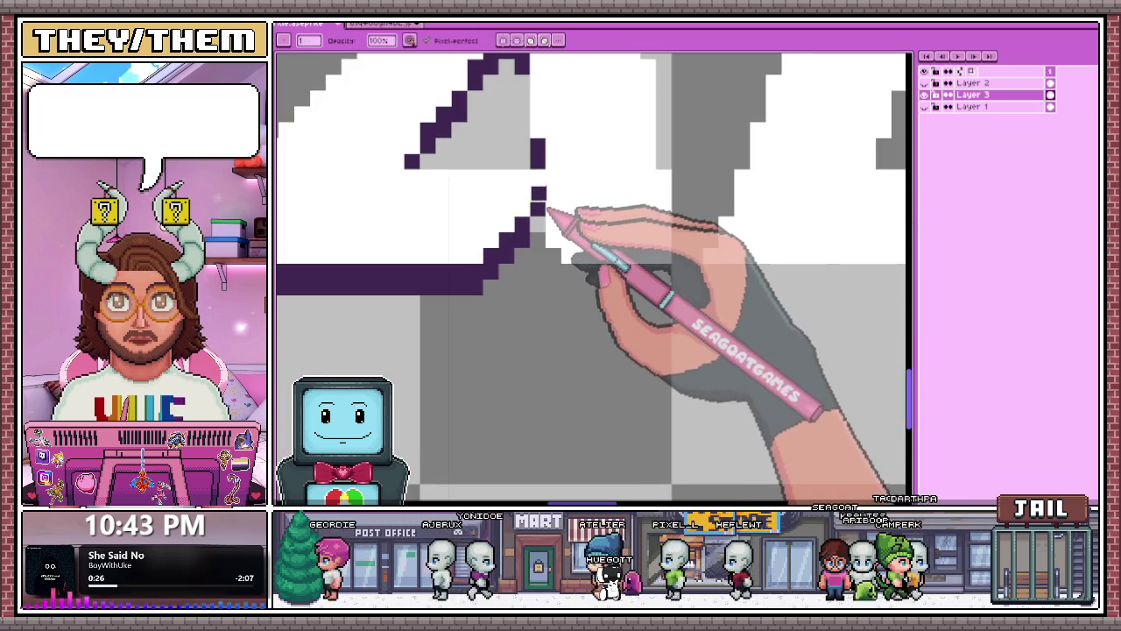
Zoom in and out to inspect the A's updated inner-triangle outline.
{"action": "scroll", "coordinate": [544, 201], "scroll_direction": "down", "scroll_amount": 2}
{"action": "scroll", "coordinate": [544, 236], "scroll_direction": "up", "scroll_amount": 2}
{"action": "scroll", "coordinate": [531, 219], "scroll_direction": "down", "scroll_amount": 2}
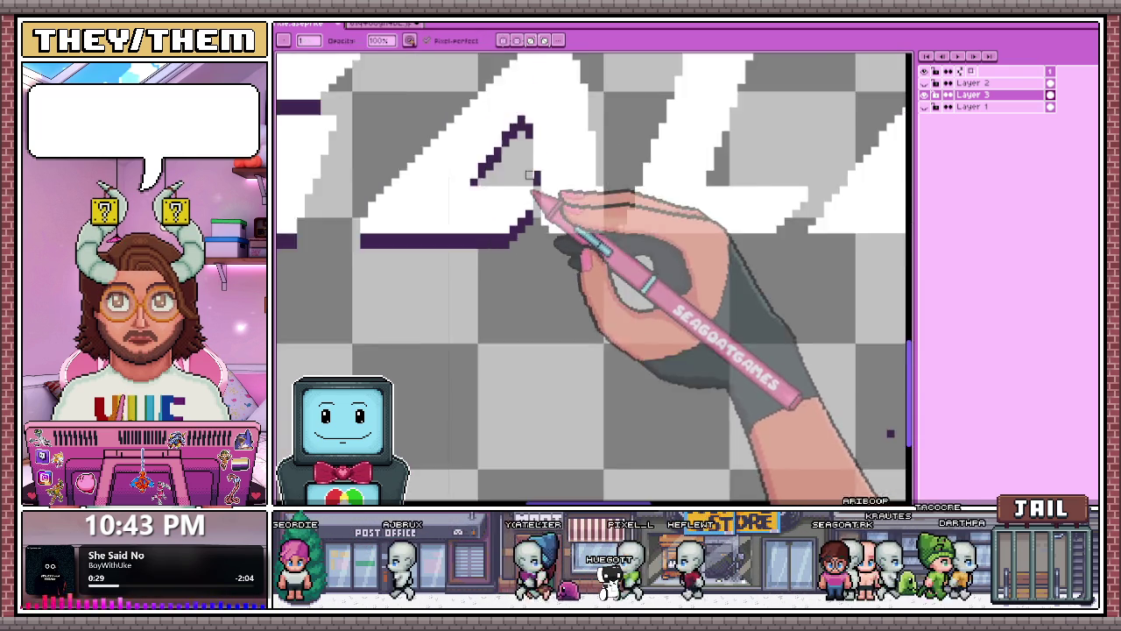
{"action": "scroll", "coordinate": [530, 201], "scroll_direction": "down", "scroll_amount": 1}
{"action": "scroll", "coordinate": [530, 215], "scroll_direction": "up", "scroll_amount": 1}
{"action": "scroll", "coordinate": [536, 217], "scroll_direction": "up", "scroll_amount": 2}
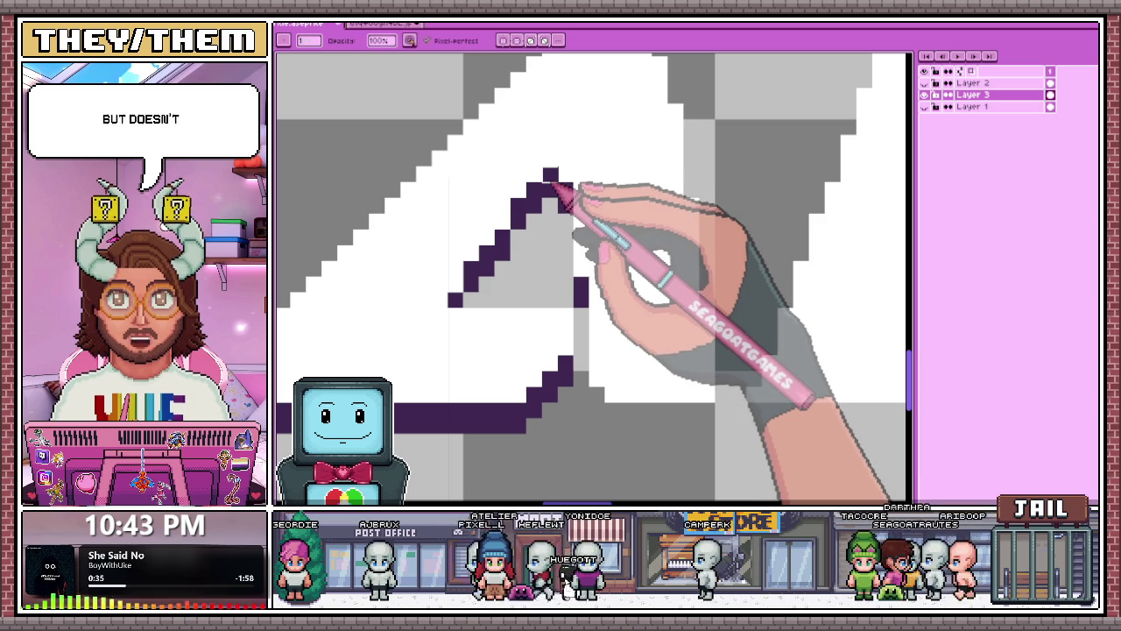
{"action": "scroll", "coordinate": [548, 205], "scroll_direction": "down", "scroll_amount": 1}
{"action": "scroll", "coordinate": [494, 233], "scroll_direction": "up", "scroll_amount": 1}
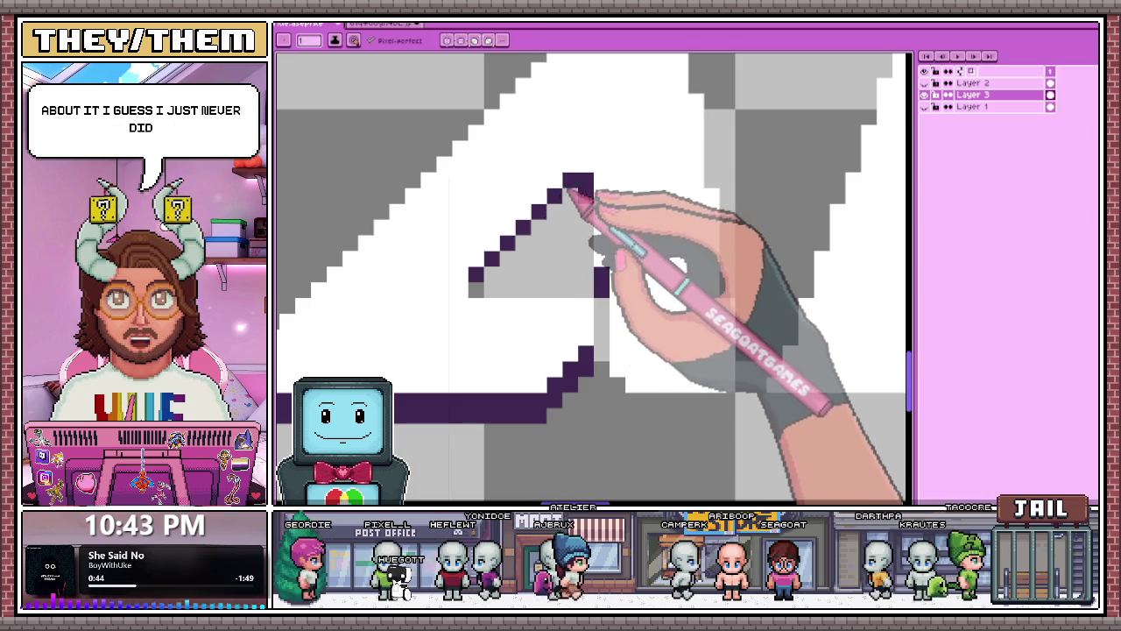
{"action": "scroll", "coordinate": [569, 165], "scroll_direction": "down", "scroll_amount": 2}
{"action": "scroll", "coordinate": [570, 161], "scroll_direction": "down", "scroll_amount": 2}
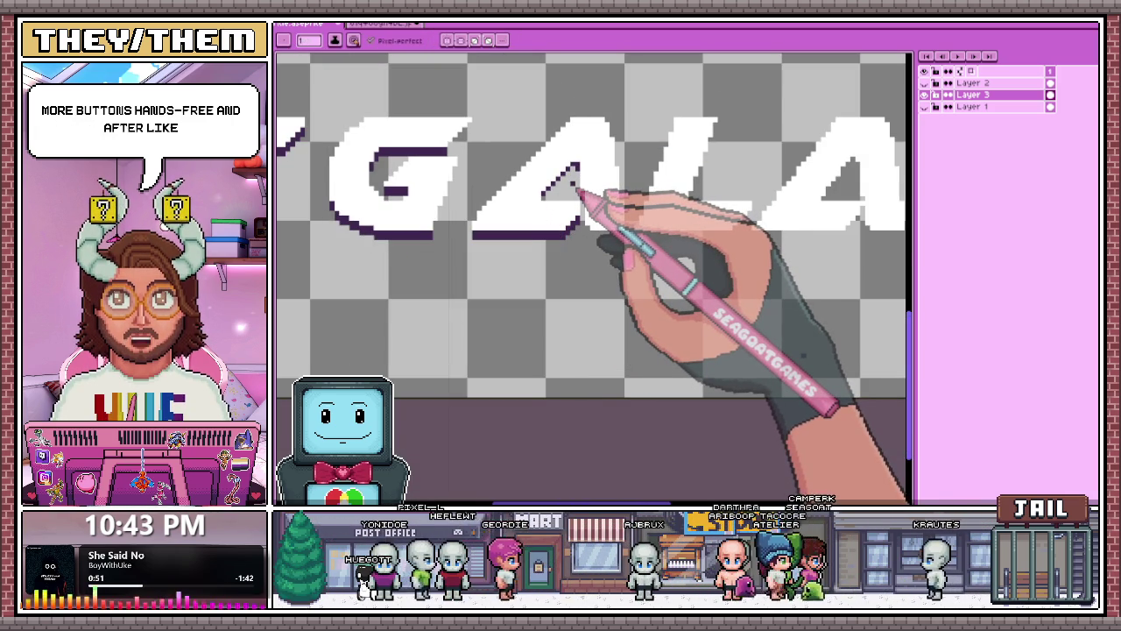
{"action": "scroll", "coordinate": [578, 188], "scroll_direction": "up", "scroll_amount": 1}
{"action": "scroll", "coordinate": [580, 172], "scroll_direction": "up", "scroll_amount": 1}
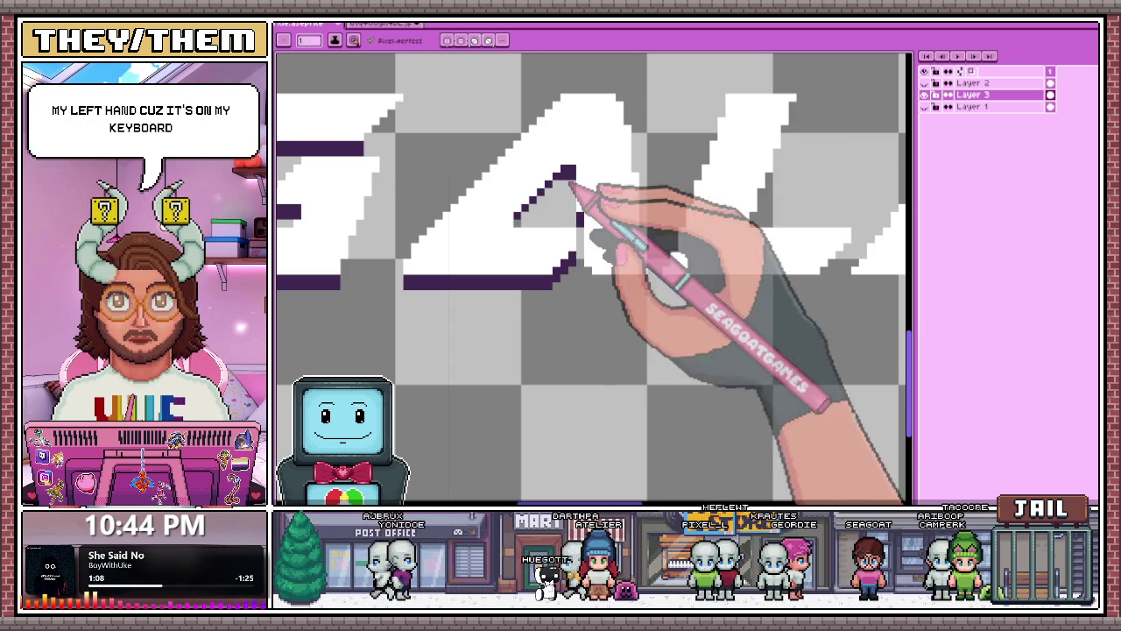
{"action": "scroll", "coordinate": [569, 245], "scroll_direction": "down", "scroll_amount": 1}
{"action": "scroll", "coordinate": [555, 205], "scroll_direction": "down", "scroll_amount": 2}
{"action": "scroll", "coordinate": [550, 280], "scroll_direction": "up", "scroll_amount": 1}
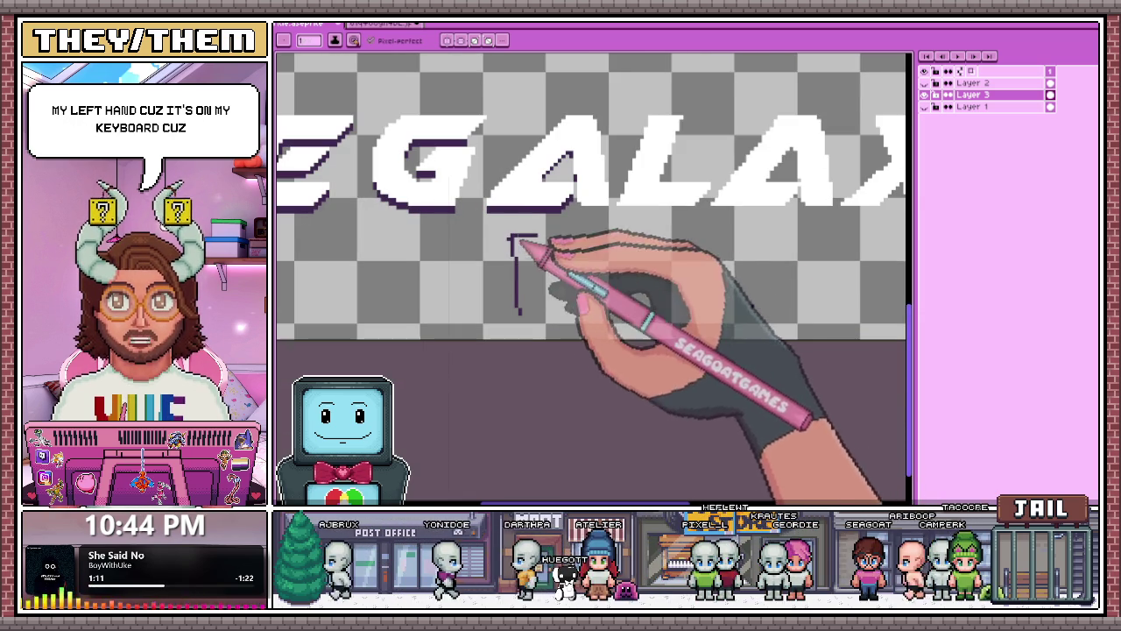
{"action": "left_click_drag", "start_coordinate": [523, 247], "coordinate": [519, 311]}
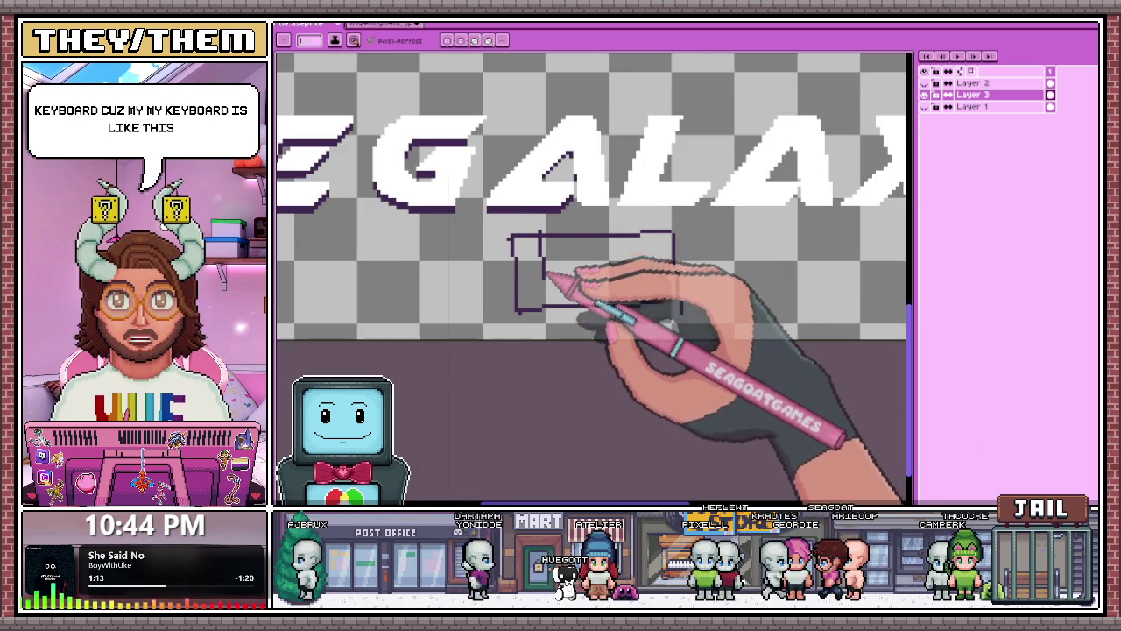
{"action": "scroll", "coordinate": [545, 274], "scroll_direction": "up", "scroll_amount": 1}
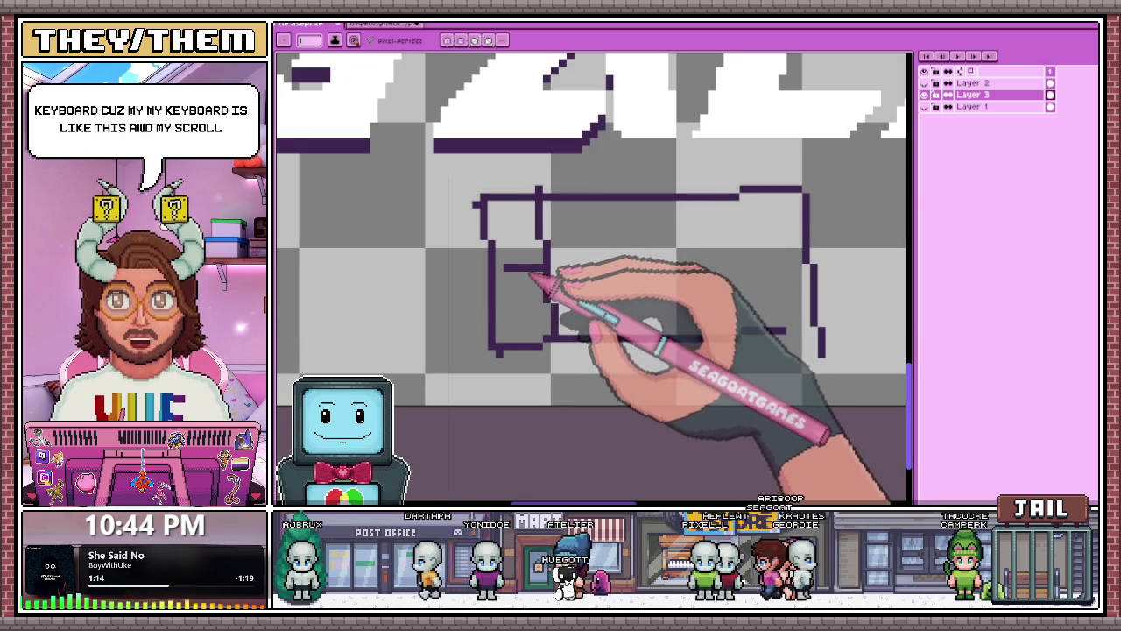
{"action": "scroll", "coordinate": [531, 275], "scroll_direction": "down", "scroll_amount": 1}
{"action": "scroll", "coordinate": [532, 276], "scroll_direction": "down", "scroll_amount": 1}
{"action": "scroll", "coordinate": [534, 277], "scroll_direction": "down", "scroll_amount": 1}
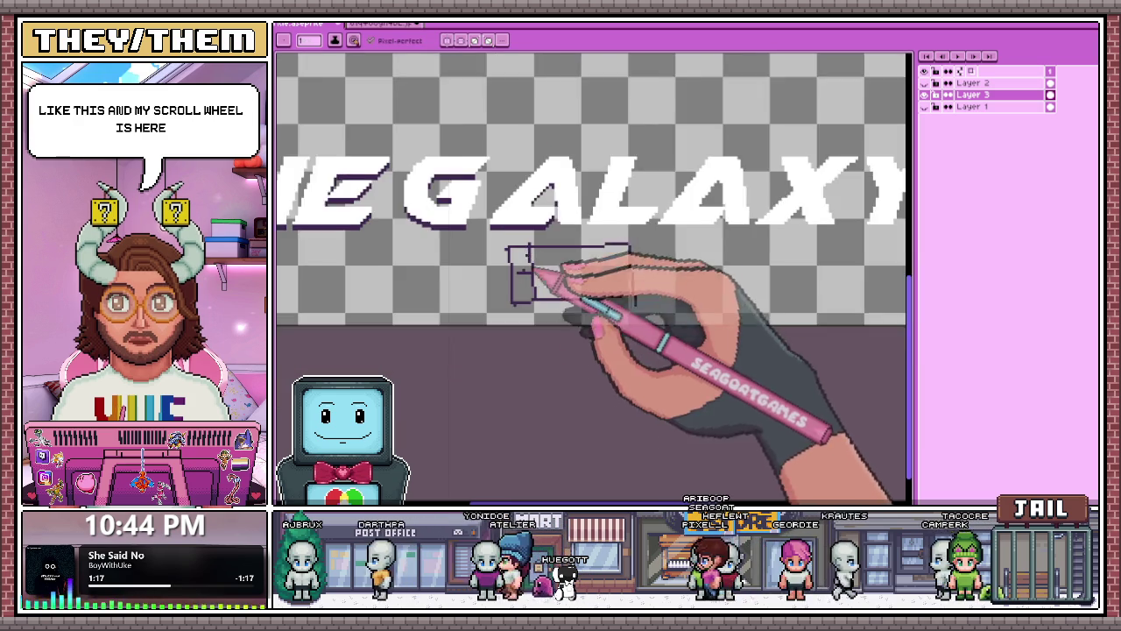
{"action": "scroll", "coordinate": [535, 275], "scroll_direction": "up", "scroll_amount": 1}
{"action": "mouse_move", "coordinate": [462, 221]}
{"action": "left_mouse_down"}
{"action": "mouse_move", "coordinate": [488, 175]}
{"action": "mouse_move", "coordinate": [626, 230]}
{"action": "mouse_move", "coordinate": [663, 176]}
{"action": "left_mouse_up"}
{"action": "mouse_move", "coordinate": [514, 170]}
{"action": "left_mouse_down"}
{"action": "mouse_move", "coordinate": [551, 195]}
{"action": "mouse_move", "coordinate": [624, 174]}
{"action": "left_mouse_up"}
{"action": "scroll", "coordinate": [561, 202], "scroll_direction": "up", "scroll_amount": 1}
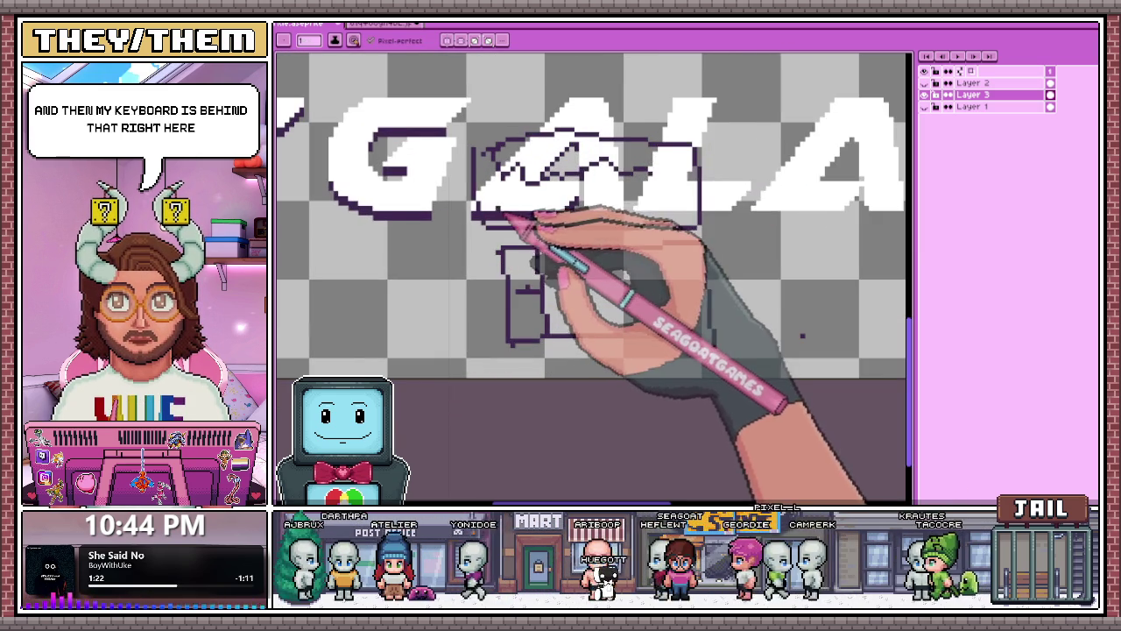
{"action": "scroll", "coordinate": [494, 222], "scroll_direction": "up", "scroll_amount": 1}
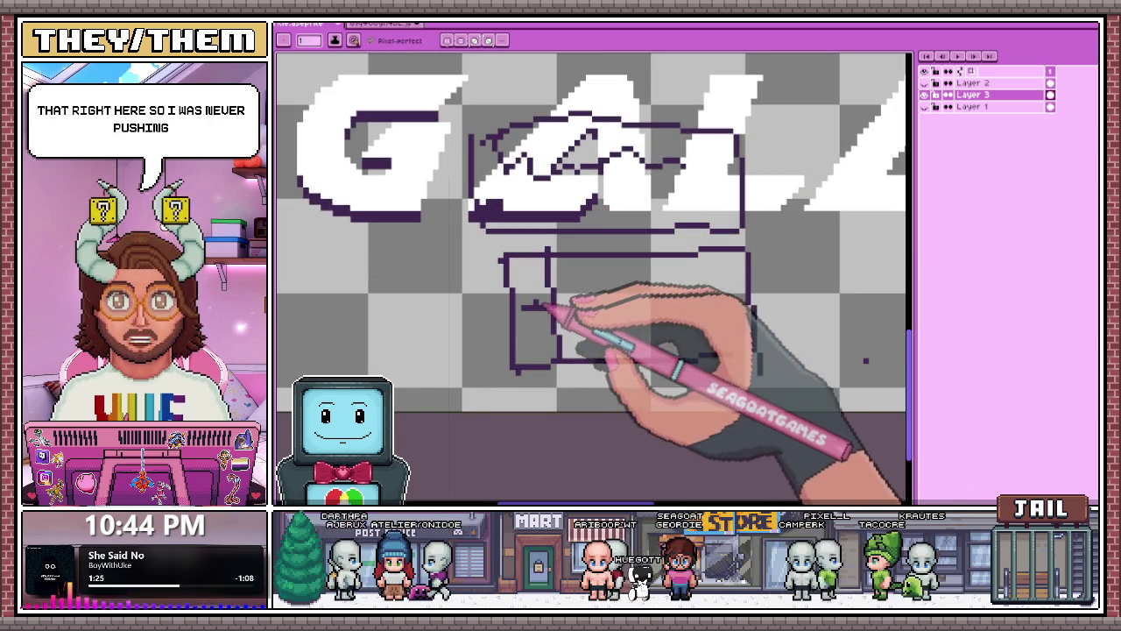
{"action": "scroll", "coordinate": [504, 219], "scroll_direction": "down", "scroll_amount": 1}
{"action": "scroll", "coordinate": [504, 219], "scroll_direction": "up", "scroll_amount": 1}
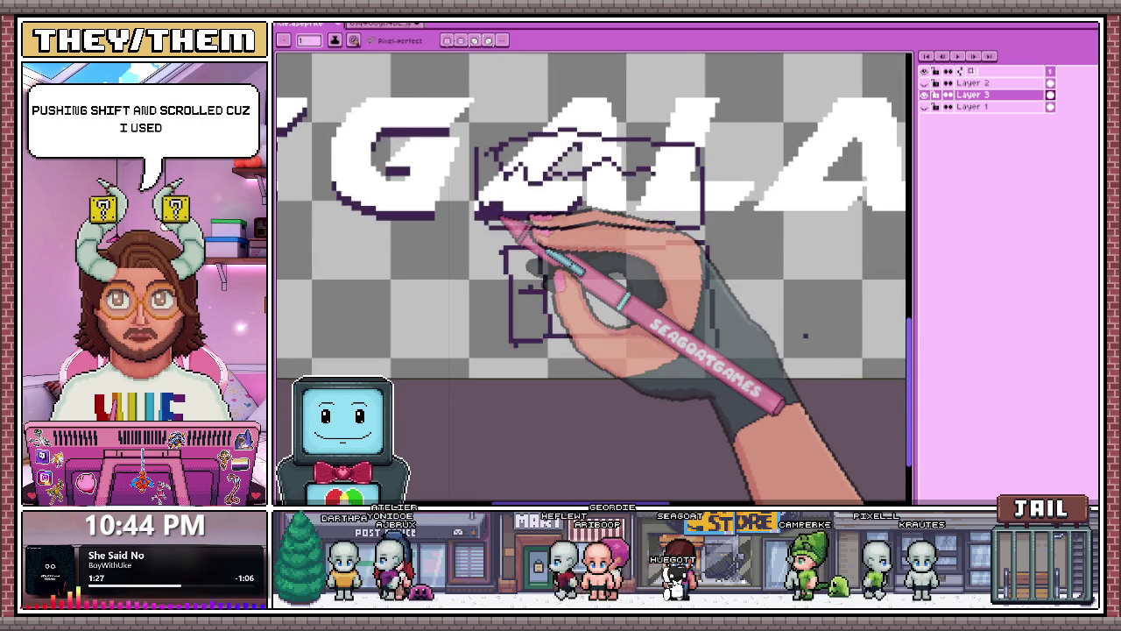
{"action": "scroll", "coordinate": [504, 219], "scroll_direction": "down", "scroll_amount": 1}
{"action": "scroll", "coordinate": [504, 220], "scroll_direction": "up", "scroll_amount": 1}
{"action": "scroll", "coordinate": [507, 221], "scroll_direction": "down", "scroll_amount": 1}
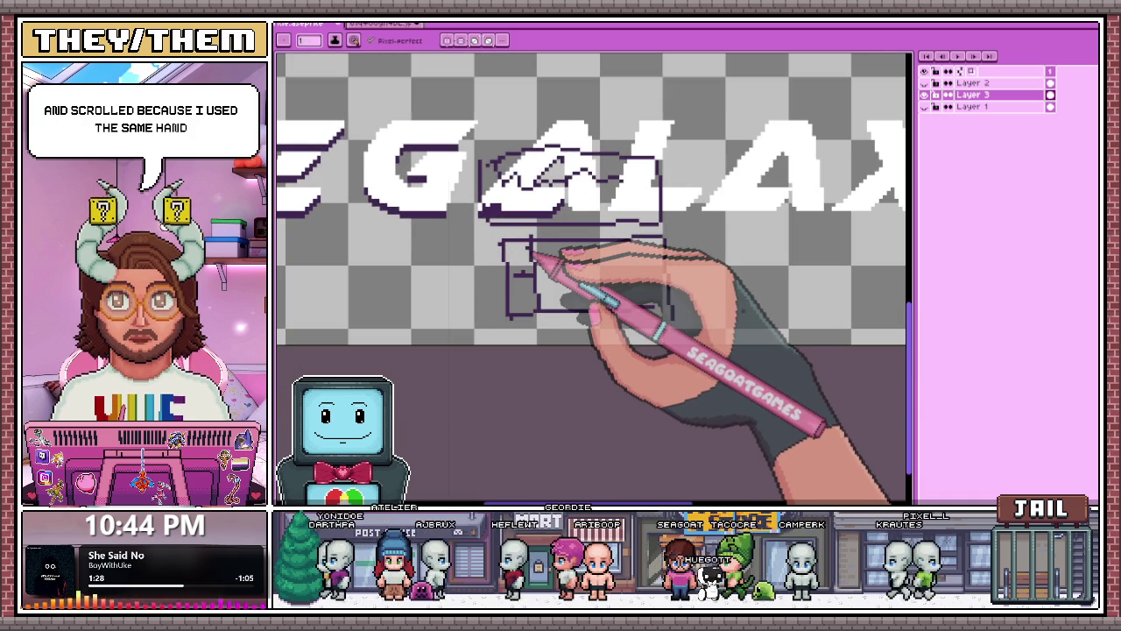
{"action": "scroll", "coordinate": [525, 261], "scroll_direction": "down", "scroll_amount": 2}
{"action": "scroll", "coordinate": [525, 261], "scroll_direction": "up", "scroll_amount": 1}
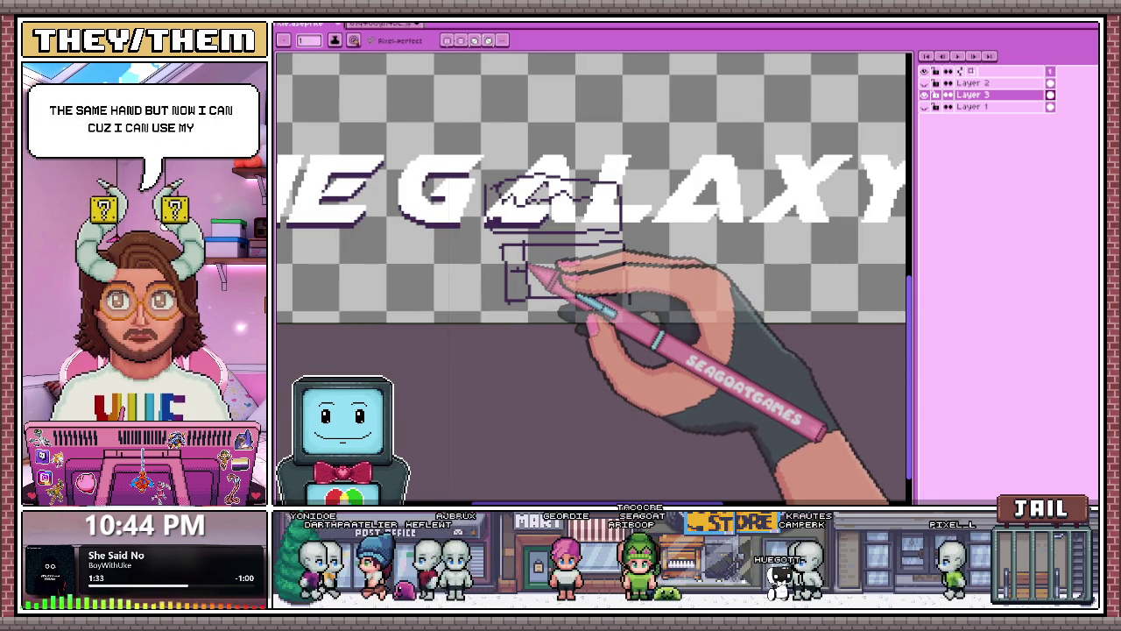
{"action": "mouse_move", "coordinate": [561, 189]}
{"action": "left_mouse_down"}
{"action": "mouse_move", "coordinate": [657, 88]}
{"action": "mouse_move", "coordinate": [551, 187]}
{"action": "left_mouse_up"}
{"action": "mouse_move", "coordinate": [525, 107]}
{"action": "left_mouse_down"}
{"action": "mouse_move", "coordinate": [653, 123]}
{"action": "mouse_move", "coordinate": [719, 111]}
{"action": "mouse_move", "coordinate": [450, 105]}
{"action": "mouse_move", "coordinate": [625, 81]}
{"action": "left_mouse_up"}
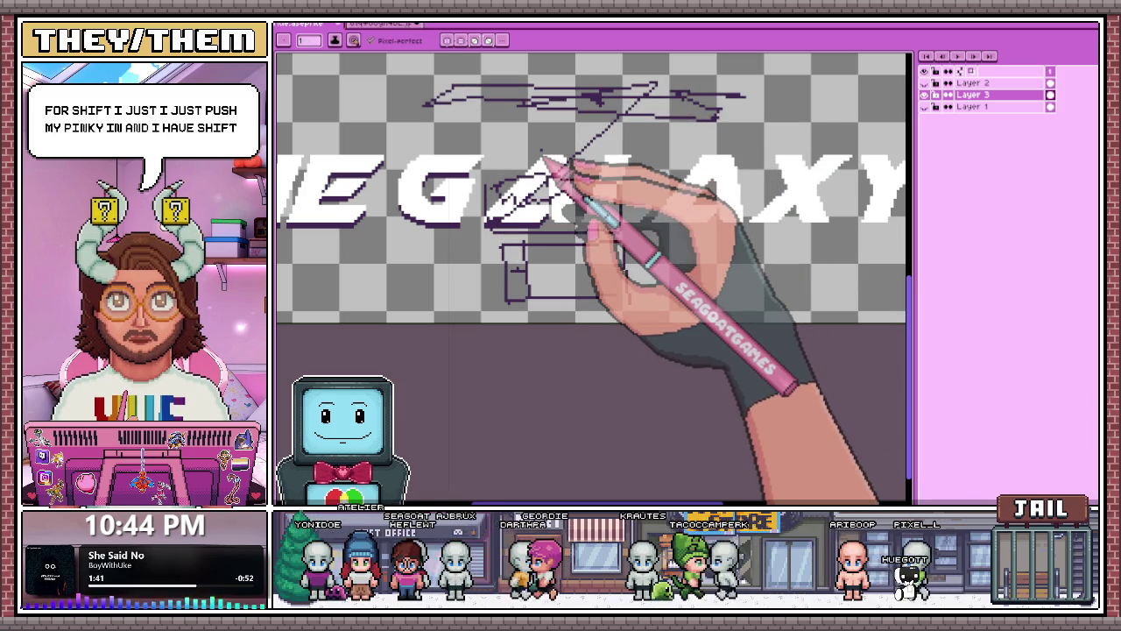
{"action": "scroll", "coordinate": [545, 229], "scroll_direction": "up", "scroll_amount": 1}
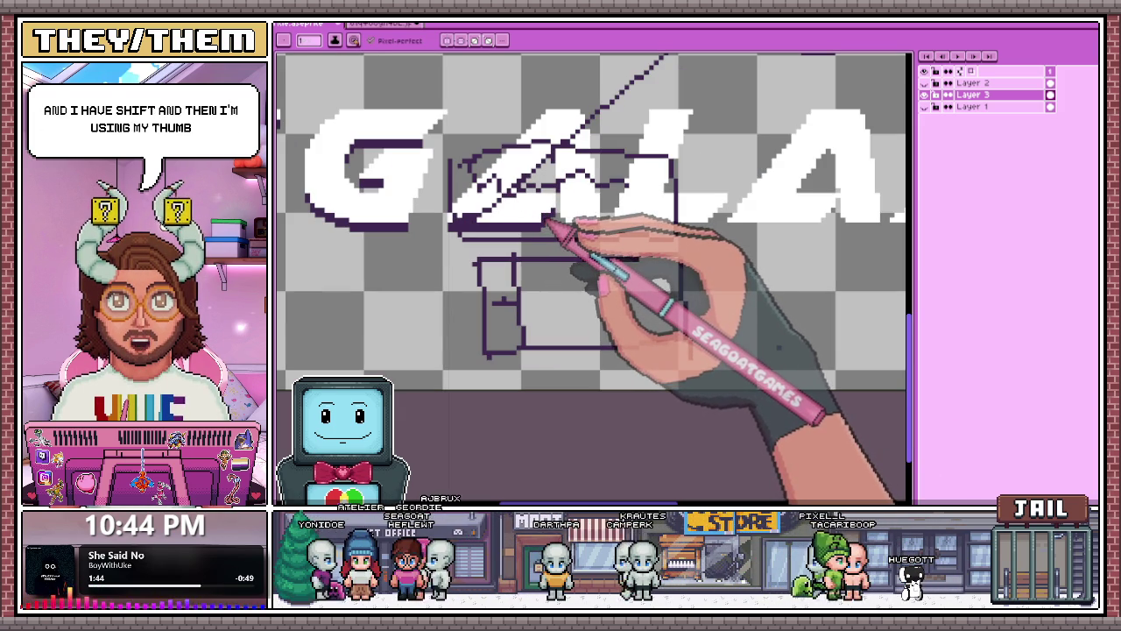
{"action": "left_click_drag", "start_coordinate": [359, 346], "coordinate": [394, 368]}
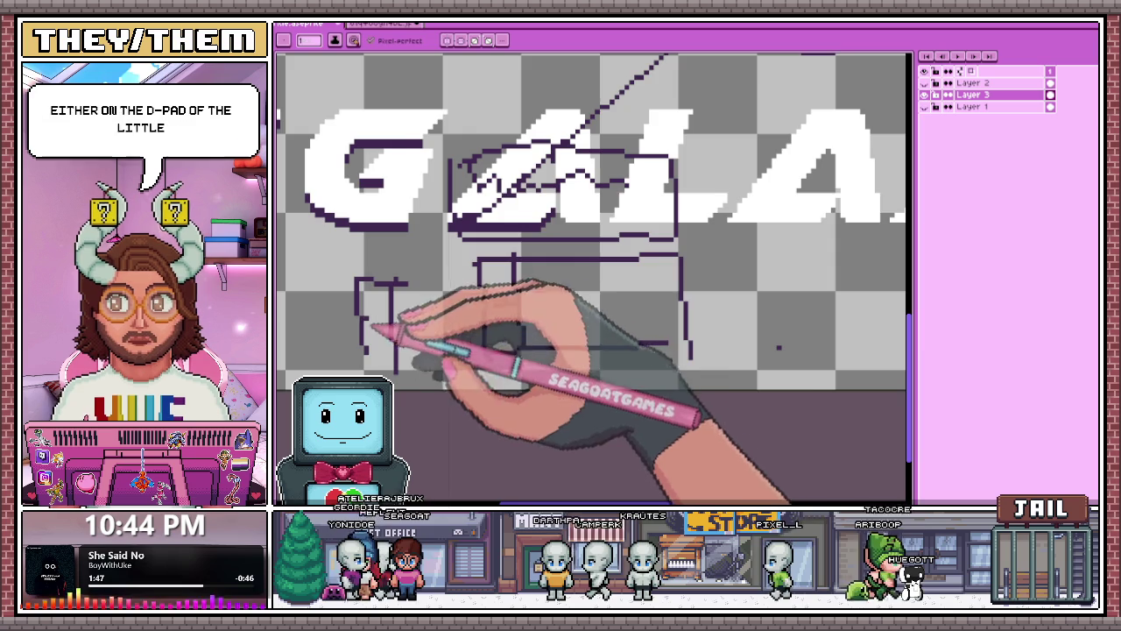
{"action": "scroll", "coordinate": [542, 280], "scroll_direction": "up", "scroll_amount": 1}
{"action": "scroll", "coordinate": [545, 190], "scroll_direction": "down", "scroll_amount": 1}
{"action": "scroll", "coordinate": [490, 306], "scroll_direction": "down", "scroll_amount": 1}
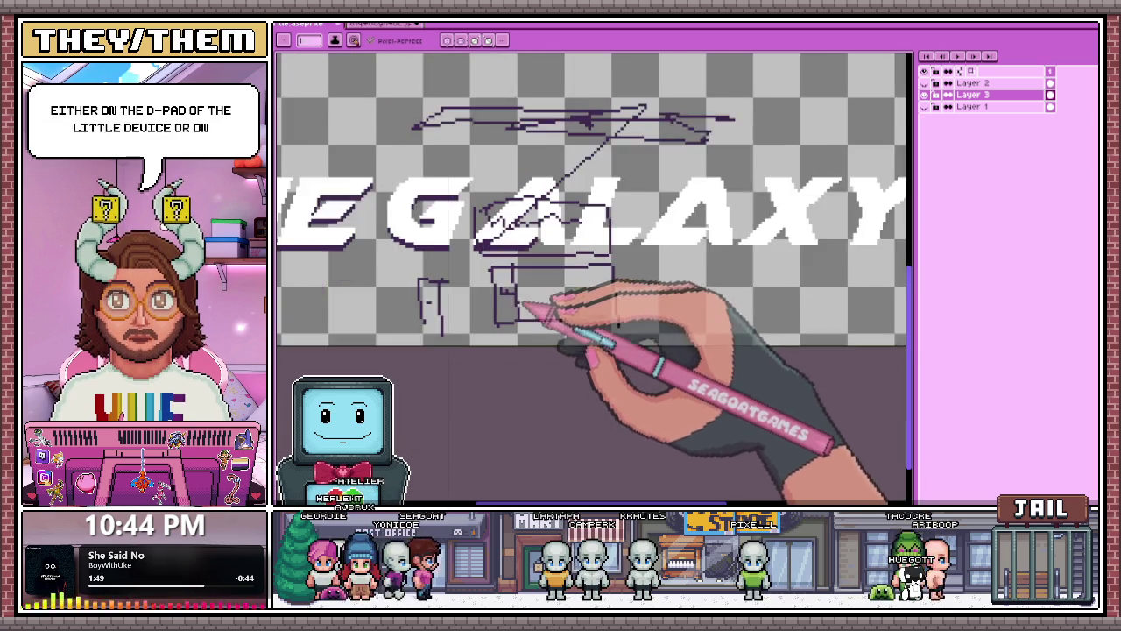
{"action": "scroll", "coordinate": [513, 296], "scroll_direction": "up", "scroll_amount": 1}
{"action": "scroll", "coordinate": [524, 315], "scroll_direction": "up", "scroll_amount": 1}
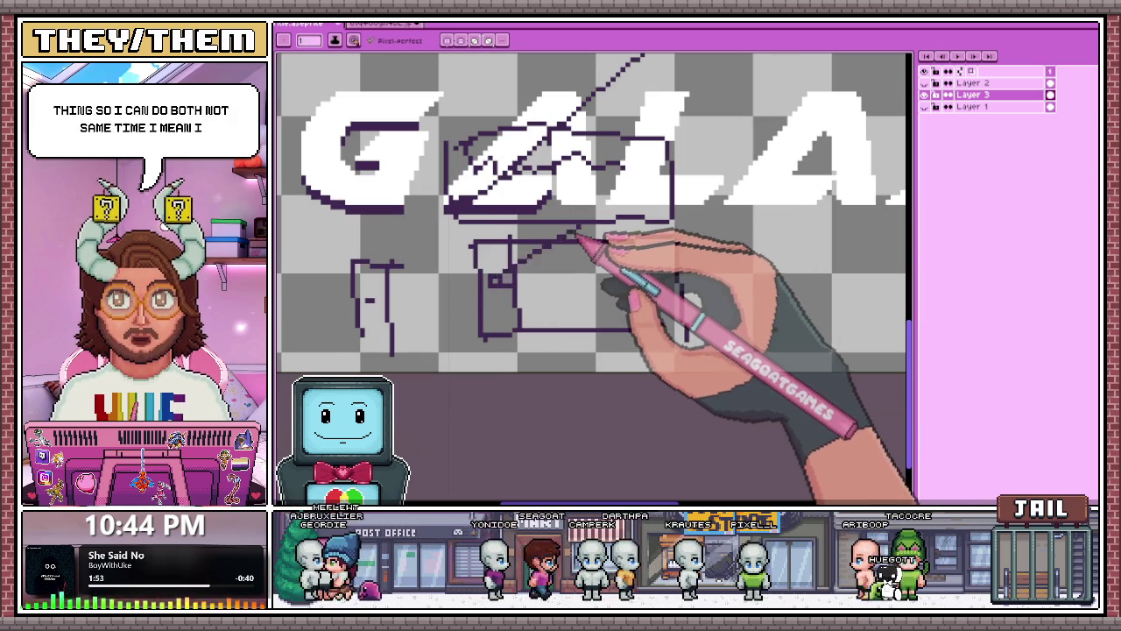
{"action": "left_click_drag", "start_coordinate": [576, 233], "coordinate": [808, 257]}
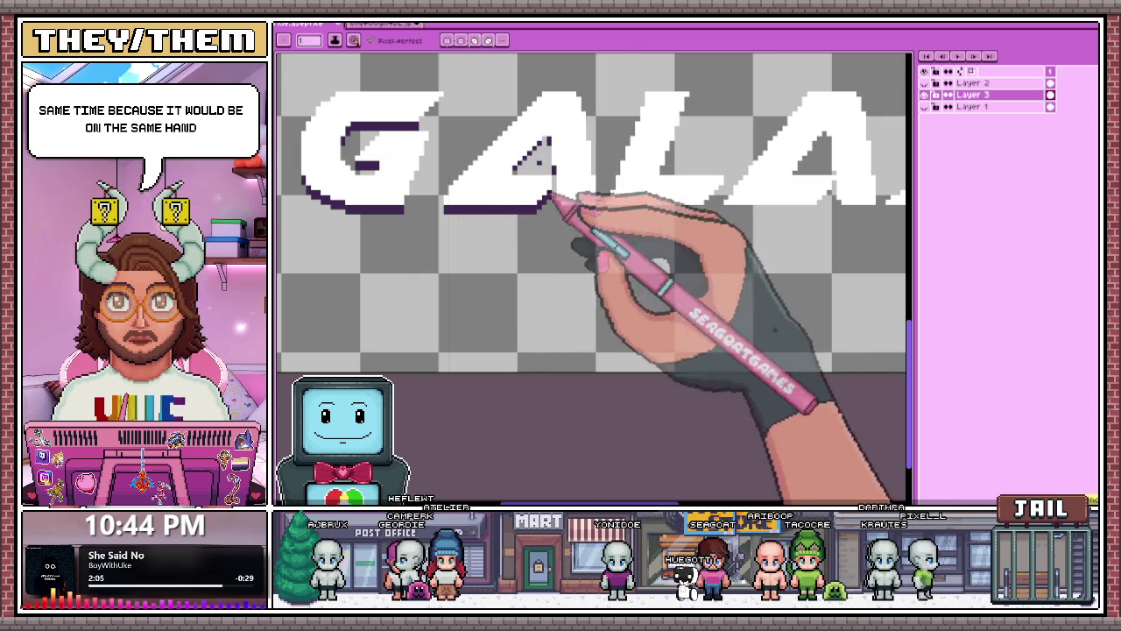
Select the lower inner part of the A's purple outline with a rectangular marquee.
{"action": "scroll", "coordinate": [560, 227], "scroll_direction": "down", "scroll_amount": 2}
{"action": "scroll", "coordinate": [560, 228], "scroll_direction": "up", "scroll_amount": 1}
{"action": "scroll", "coordinate": [552, 175], "scroll_direction": "up", "scroll_amount": 2}
{"action": "scroll", "coordinate": [568, 296], "scroll_direction": "up", "scroll_amount": 2}
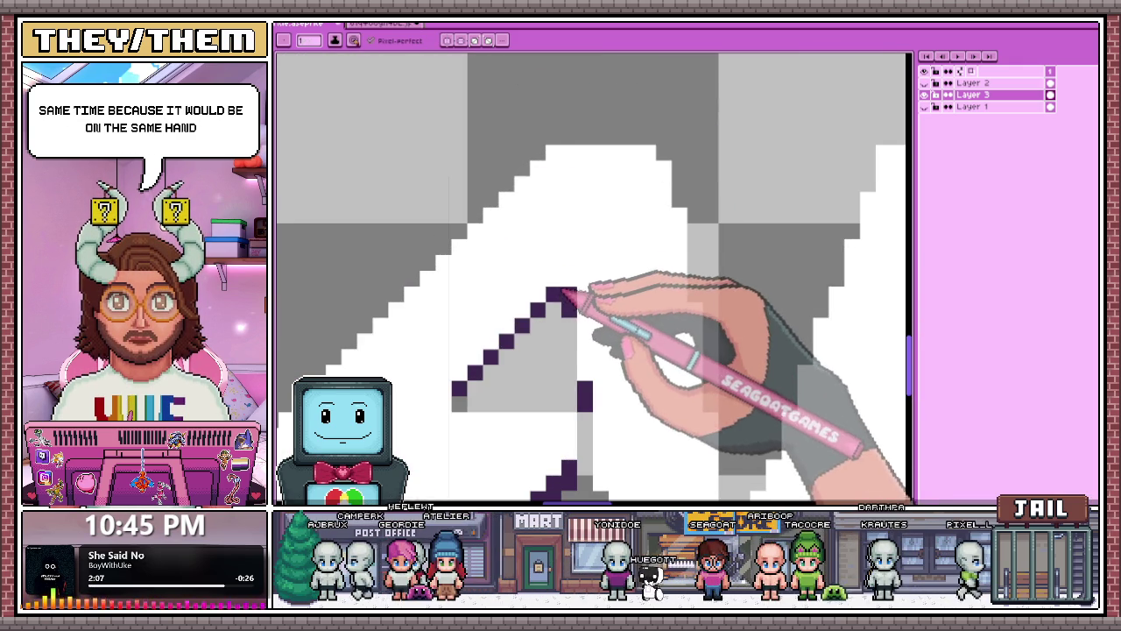
{"action": "scroll", "coordinate": [573, 292], "scroll_direction": "down", "scroll_amount": 1}
{"action": "scroll", "coordinate": [581, 250], "scroll_direction": "down", "scroll_amount": 2}
{"action": "scroll", "coordinate": [663, 300], "scroll_direction": "up", "scroll_amount": 2}
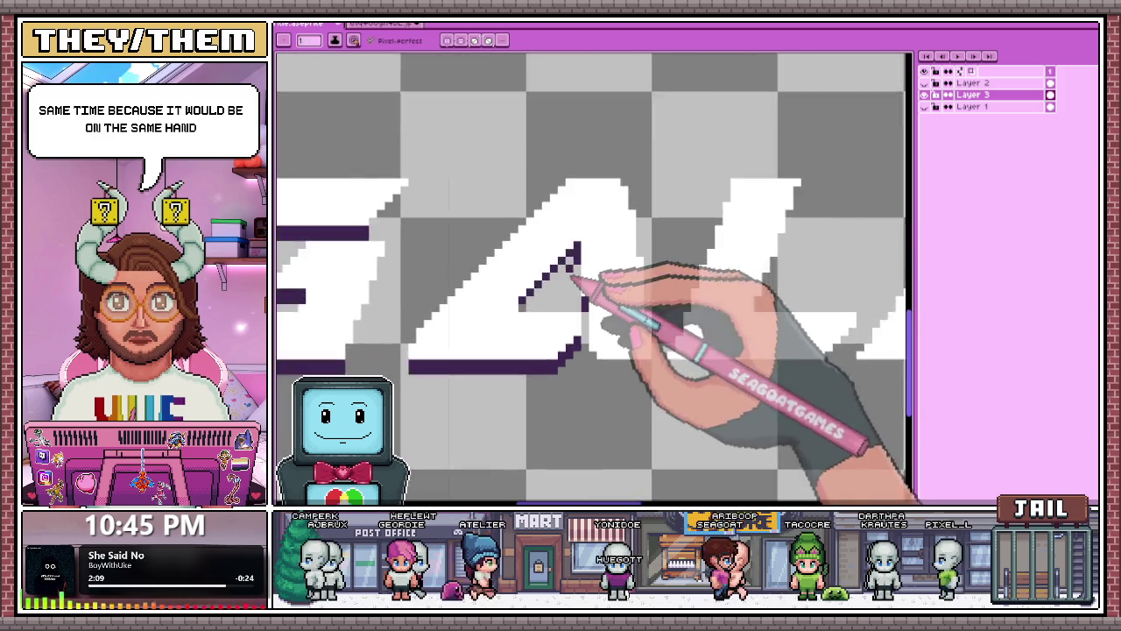
{"action": "scroll", "coordinate": [588, 280], "scroll_direction": "up", "scroll_amount": 1}
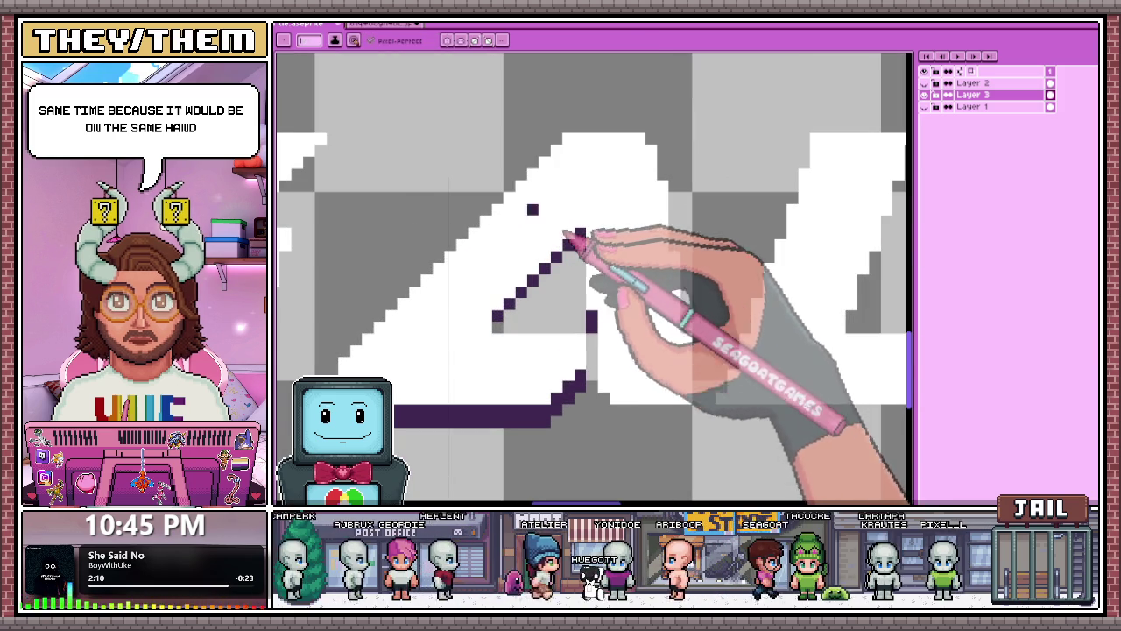
{"action": "scroll", "coordinate": [576, 246], "scroll_direction": "up", "scroll_amount": 2}
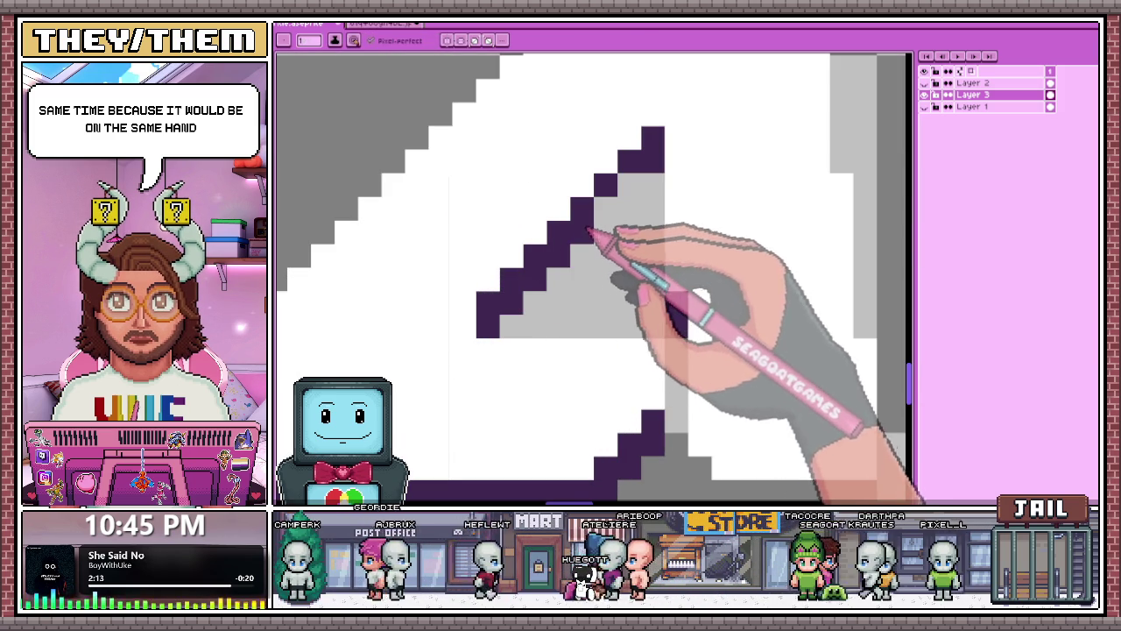
{"action": "scroll", "coordinate": [656, 200], "scroll_direction": "down", "scroll_amount": 2}
{"action": "scroll", "coordinate": [581, 243], "scroll_direction": "down", "scroll_amount": 1}
{"action": "scroll", "coordinate": [656, 216], "scroll_direction": "down", "scroll_amount": 1}
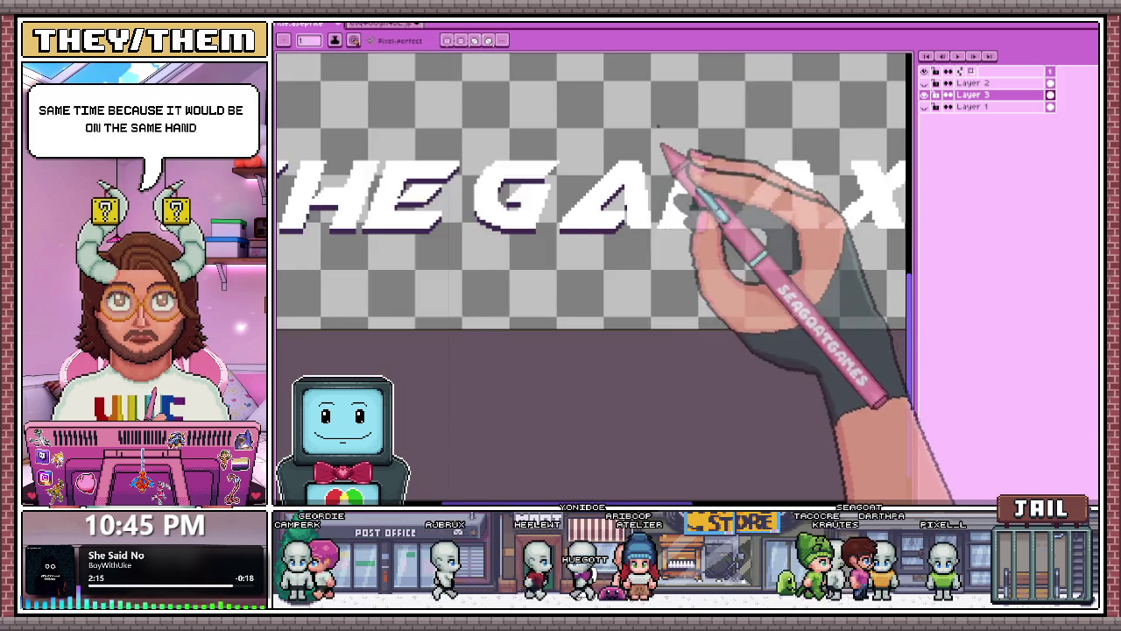
{"action": "scroll", "coordinate": [658, 138], "scroll_direction": "up", "scroll_amount": 2}
{"action": "scroll", "coordinate": [604, 102], "scroll_direction": "down", "scroll_amount": 1}
{"action": "scroll", "coordinate": [629, 244], "scroll_direction": "down", "scroll_amount": 1}
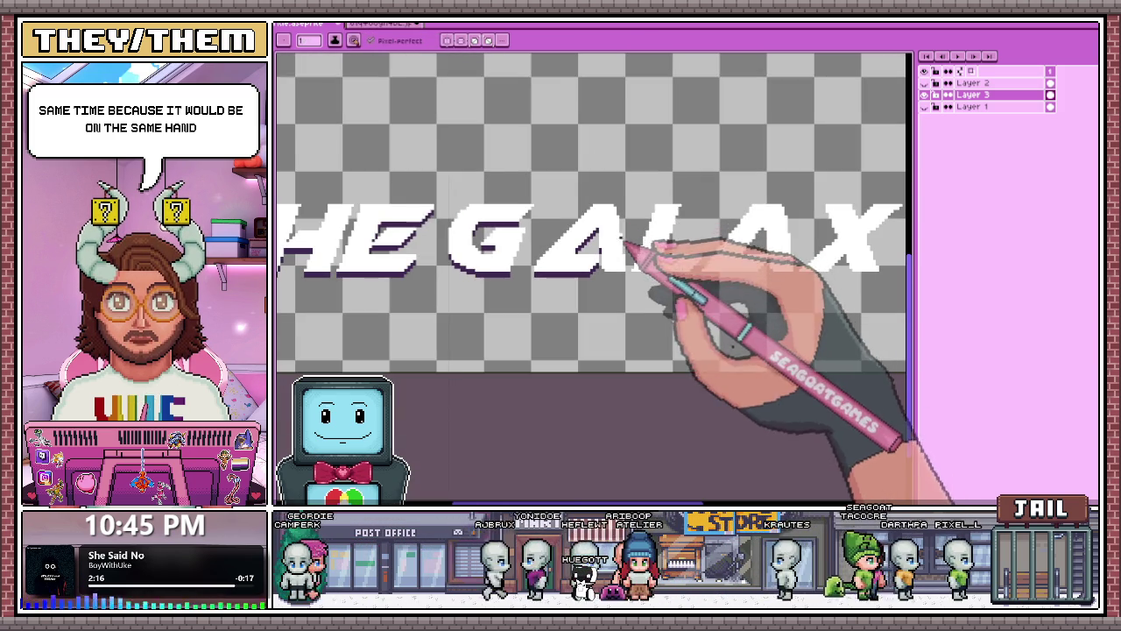
{"action": "scroll", "coordinate": [639, 294], "scroll_direction": "up", "scroll_amount": 1}
{"action": "scroll", "coordinate": [649, 281], "scroll_direction": "up", "scroll_amount": 1}
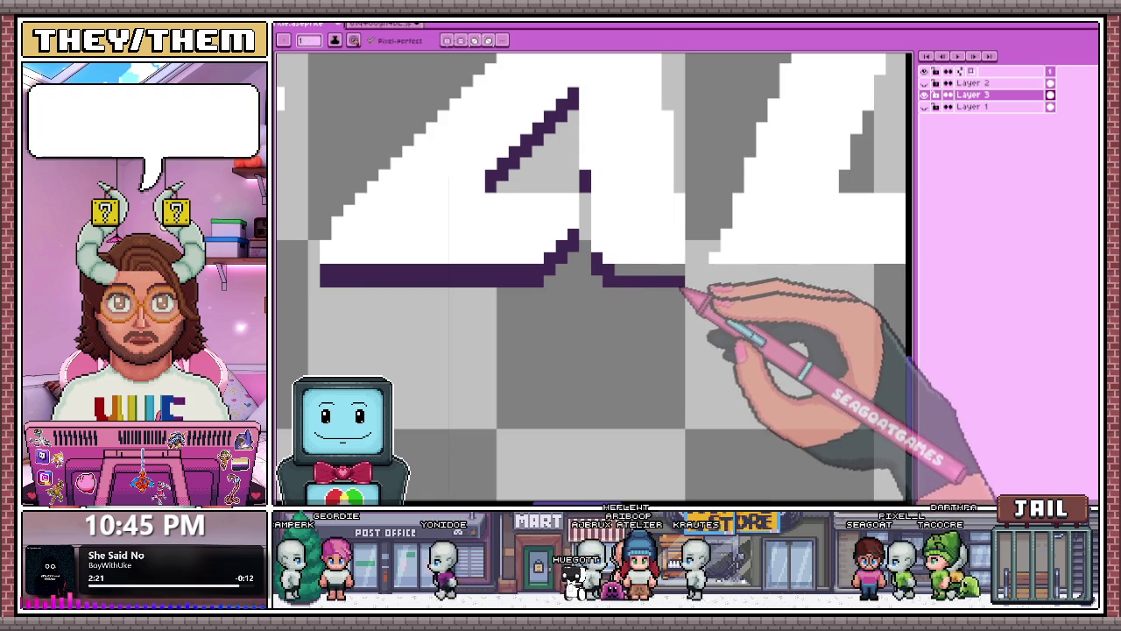
{"action": "scroll", "coordinate": [633, 233], "scroll_direction": "down", "scroll_amount": 2}
{"action": "scroll", "coordinate": [632, 233], "scroll_direction": "down", "scroll_amount": 2}
{"action": "scroll", "coordinate": [601, 275], "scroll_direction": "down", "scroll_amount": 1}
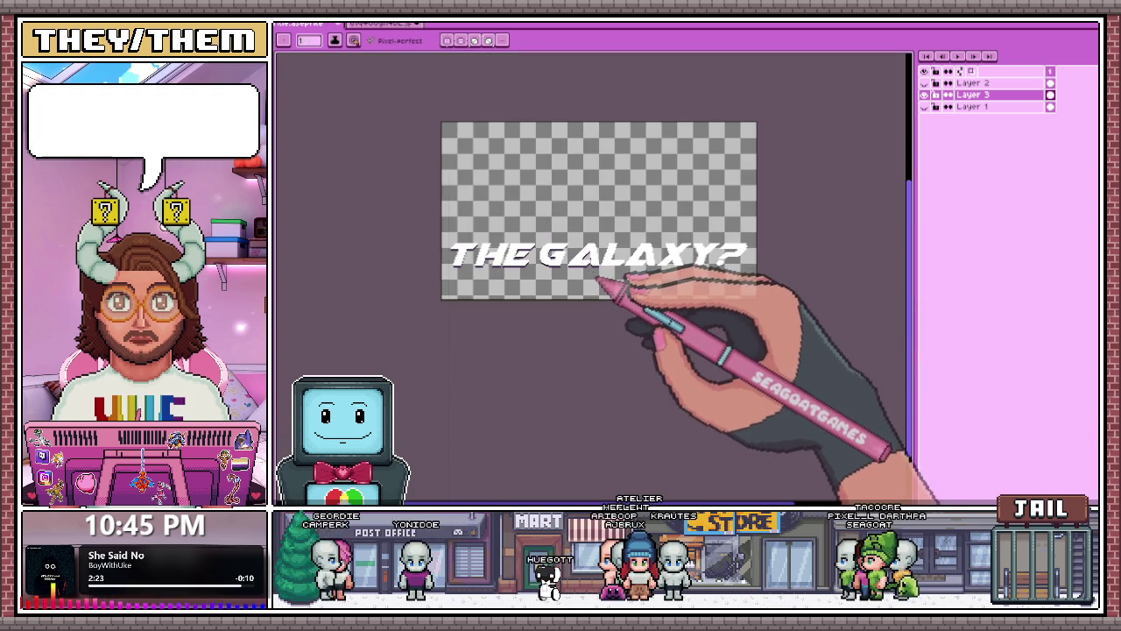
{"action": "scroll", "coordinate": [628, 270], "scroll_direction": "up", "scroll_amount": 2}
{"action": "scroll", "coordinate": [618, 261], "scroll_direction": "down", "scroll_amount": 2}
{"action": "scroll", "coordinate": [618, 263], "scroll_direction": "up", "scroll_amount": 2}
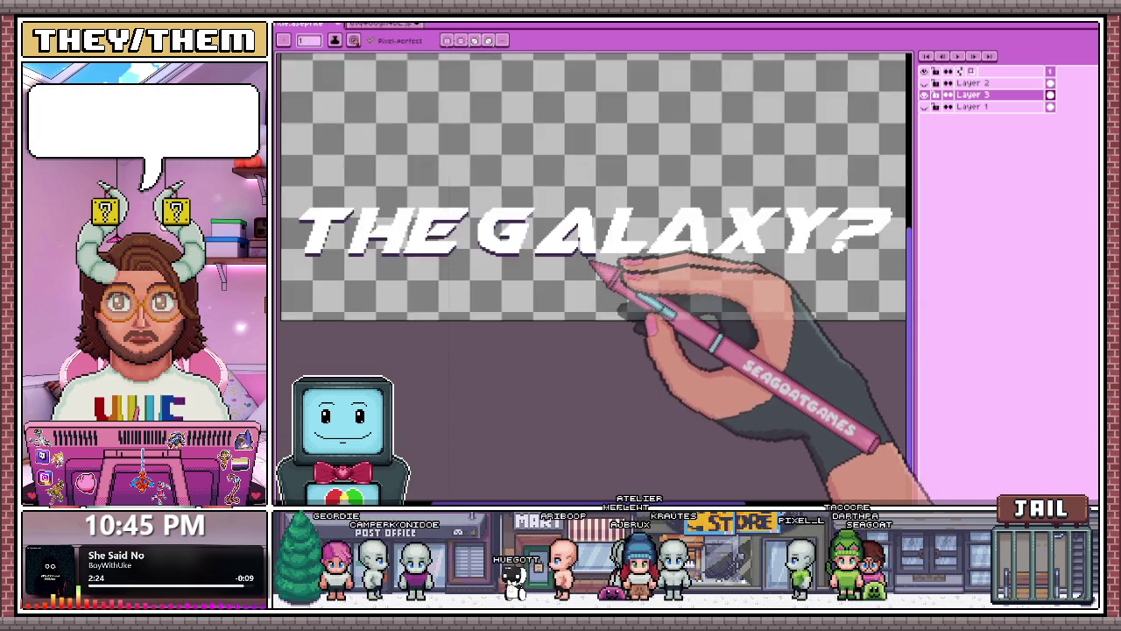
{"action": "scroll", "coordinate": [608, 258], "scroll_direction": "up", "scroll_amount": 1}
{"action": "scroll", "coordinate": [568, 256], "scroll_direction": "up", "scroll_amount": 2}
{"action": "scroll", "coordinate": [565, 277], "scroll_direction": "down", "scroll_amount": 2}
{"action": "scroll", "coordinate": [568, 263], "scroll_direction": "up", "scroll_amount": 2}
{"action": "scroll", "coordinate": [572, 252], "scroll_direction": "up", "scroll_amount": 1}
{"action": "scroll", "coordinate": [570, 208], "scroll_direction": "down", "scroll_amount": 1}
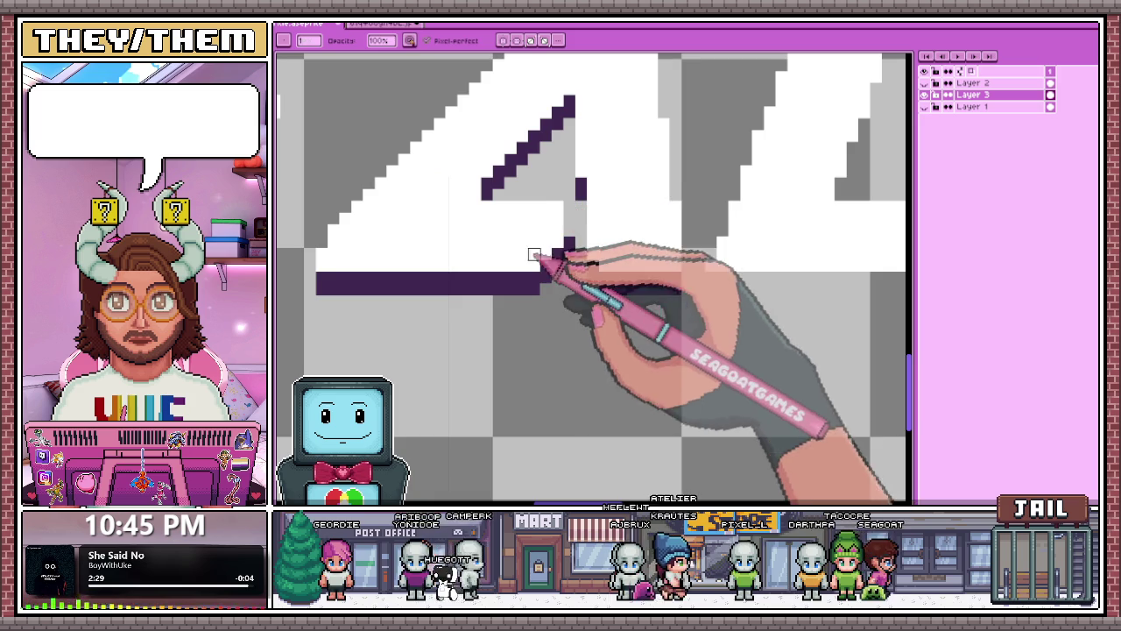
{"action": "scroll", "coordinate": [557, 241], "scroll_direction": "down", "scroll_amount": 1}
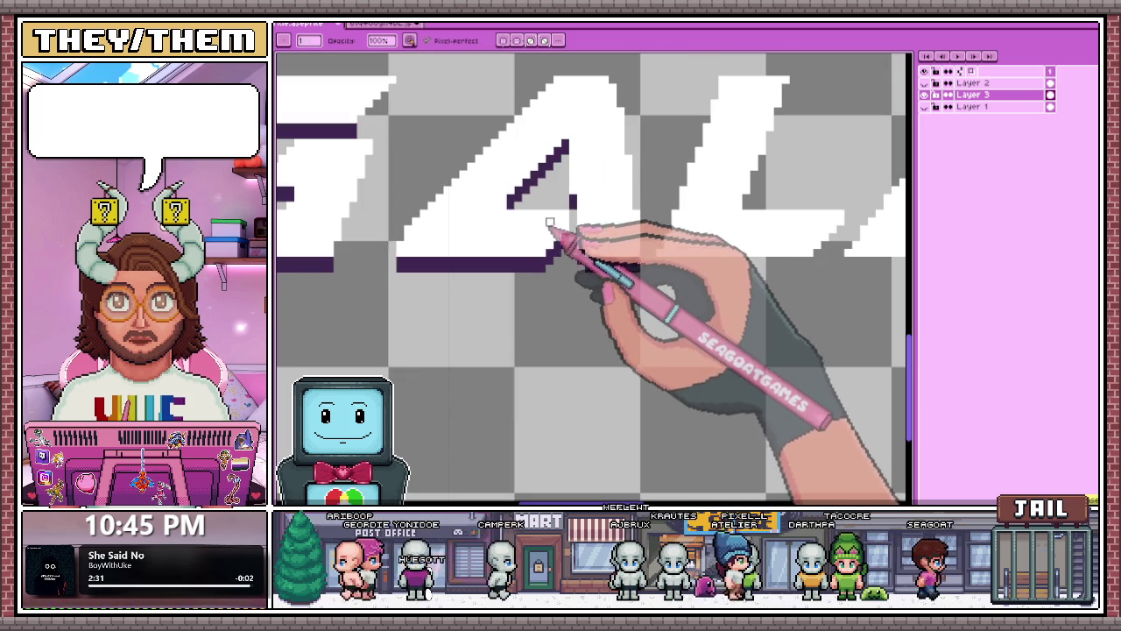
{"action": "scroll", "coordinate": [552, 252], "scroll_direction": "down", "scroll_amount": 1}
{"action": "scroll", "coordinate": [560, 263], "scroll_direction": "up", "scroll_amount": 1}
{"action": "key", "text": "m"}
{"action": "scroll", "coordinate": [578, 289], "scroll_direction": "up", "scroll_amount": 1}
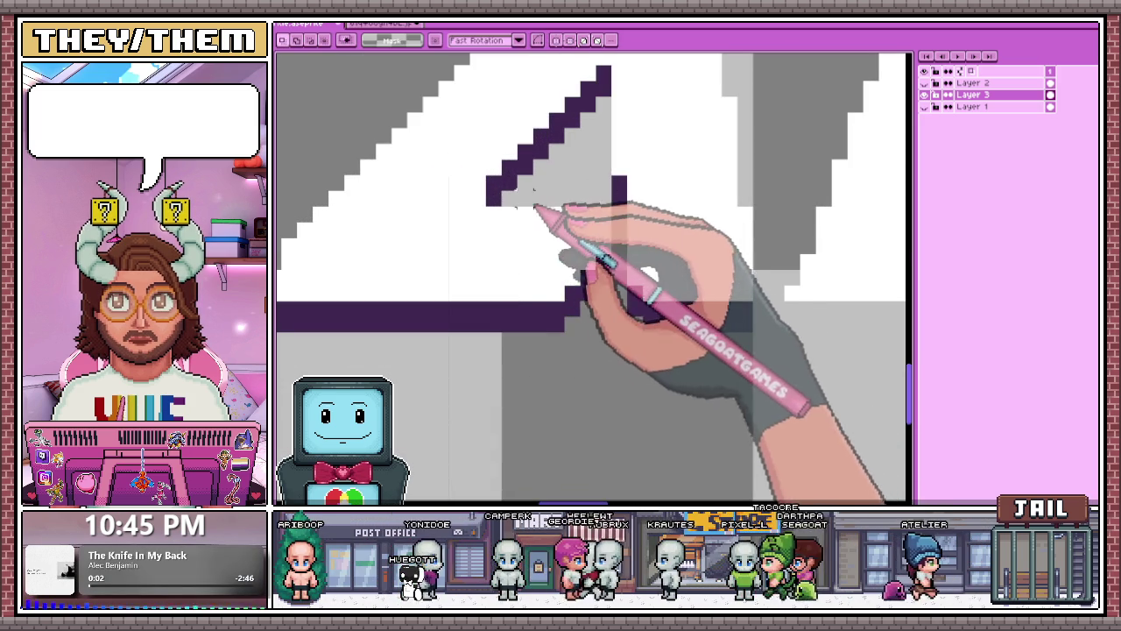
{"action": "left_click_drag", "start_coordinate": [513, 187], "coordinate": [581, 243]}
{"action": "left_click_drag", "start_coordinate": [581, 190], "coordinate": [515, 333]}
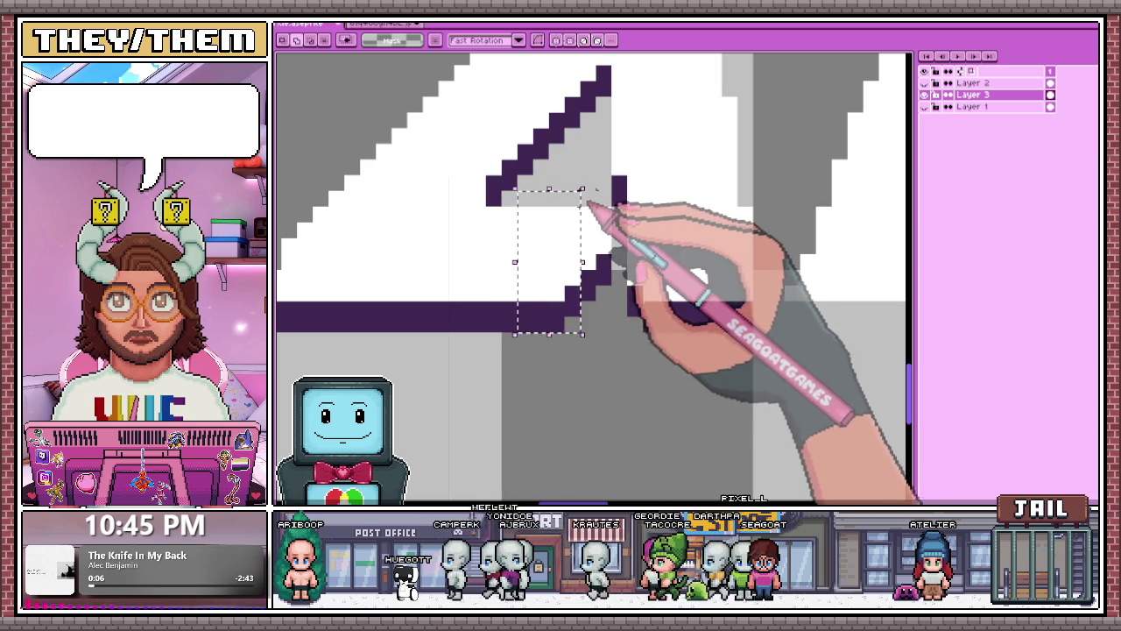
{"action": "left_click_drag", "start_coordinate": [582, 189], "coordinate": [613, 189]}
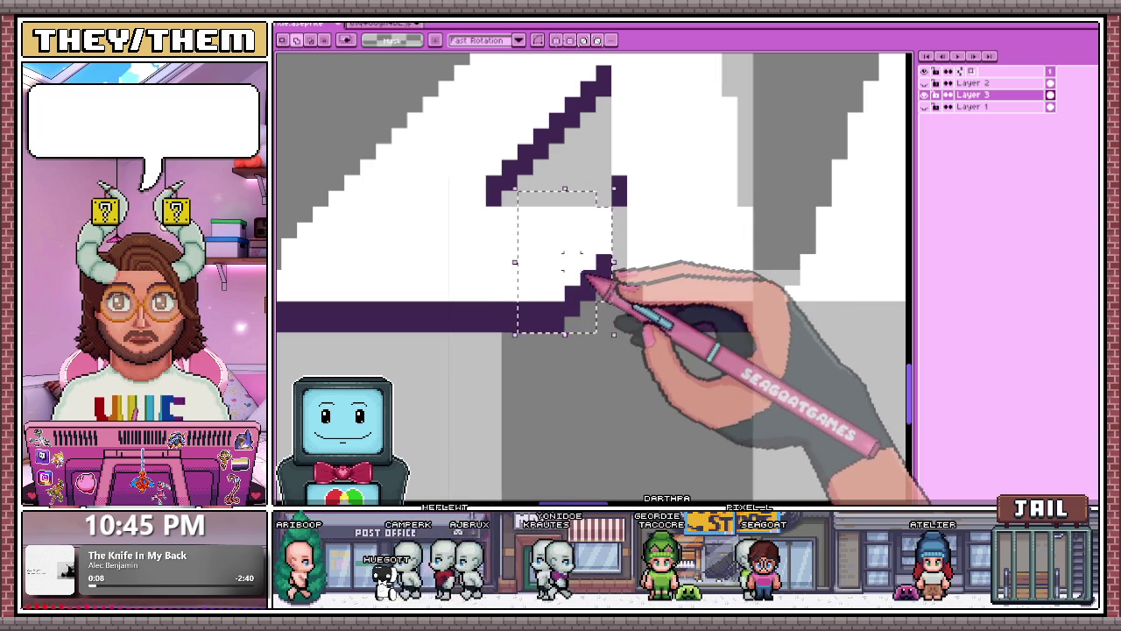
Nudge the selected outline pixels into their new position, commit, and return to the pencil.
{"action": "key", "text": "ctrl+t"}
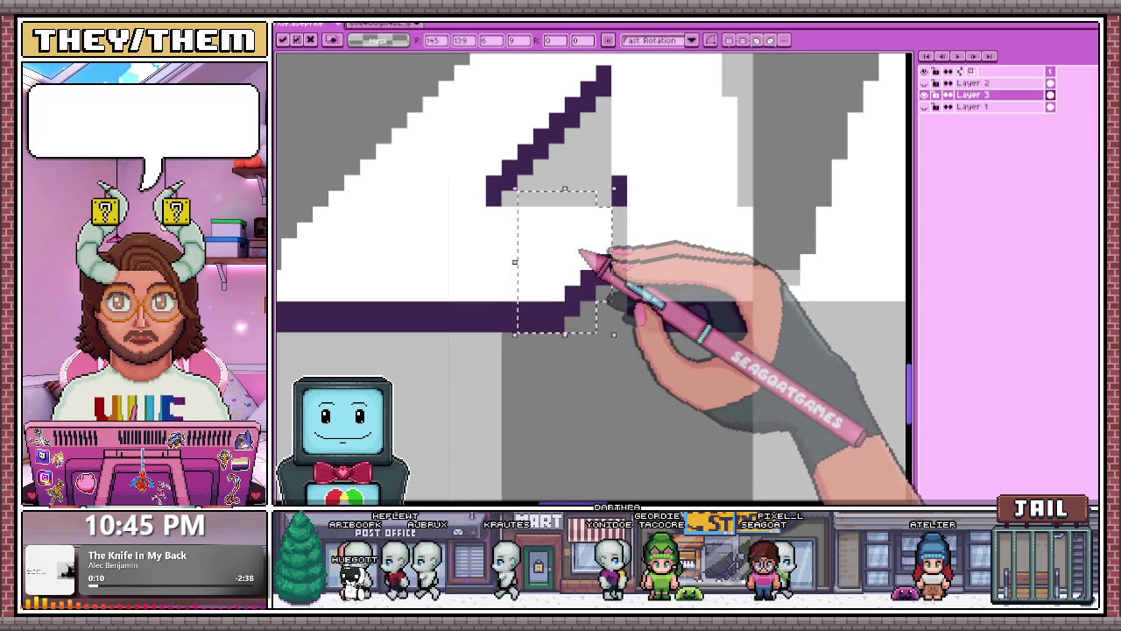
{"action": "scroll", "coordinate": [589, 200], "scroll_direction": "down", "scroll_amount": 2}
{"action": "scroll", "coordinate": [596, 219], "scroll_direction": "down", "scroll_amount": 1}
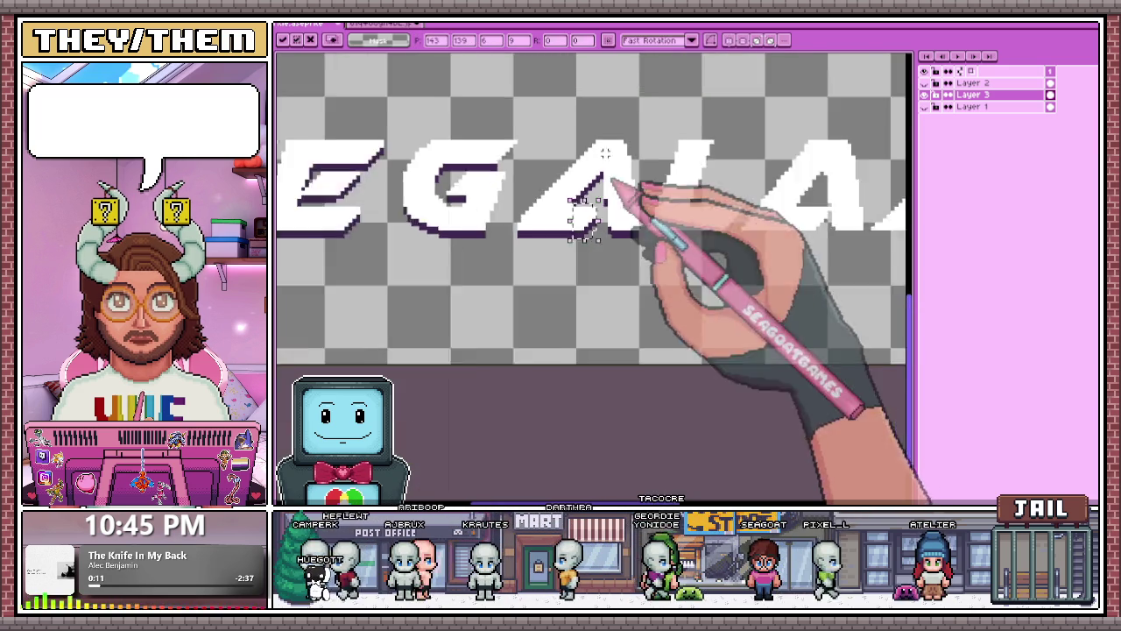
{"action": "key", "text": "Return"}
{"action": "scroll", "coordinate": [605, 254], "scroll_direction": "down", "scroll_amount": 2}
{"action": "scroll", "coordinate": [612, 277], "scroll_direction": "down", "scroll_amount": 1}
{"action": "scroll", "coordinate": [612, 277], "scroll_direction": "up", "scroll_amount": 2}
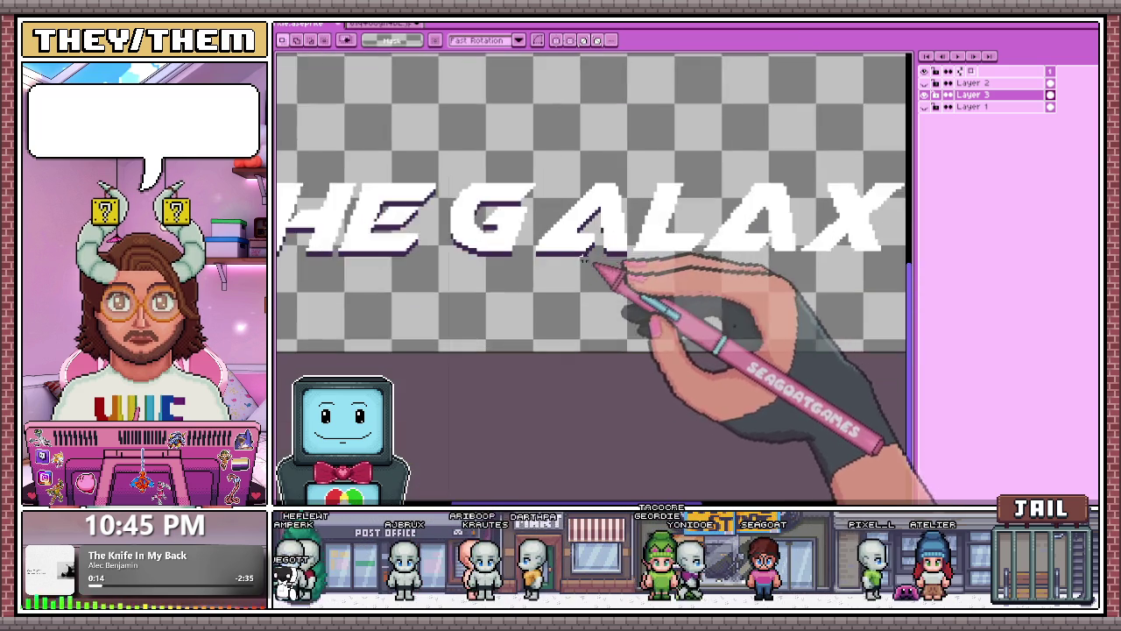
{"action": "scroll", "coordinate": [536, 235], "scroll_direction": "up", "scroll_amount": 2}
{"action": "scroll", "coordinate": [524, 229], "scroll_direction": "up", "scroll_amount": 1}
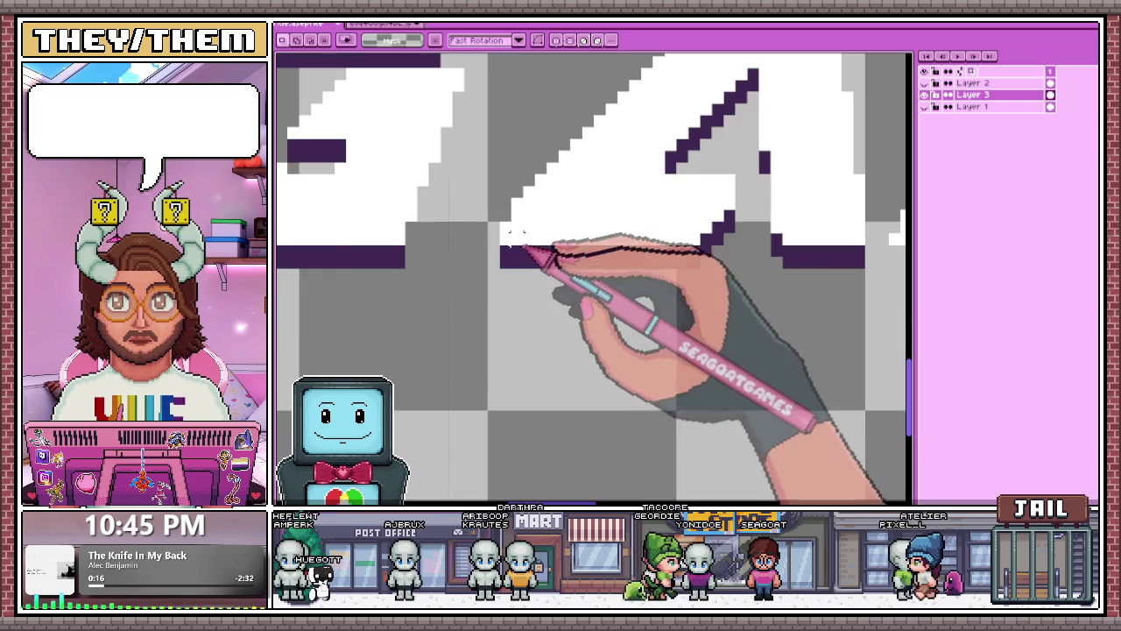
{"action": "scroll", "coordinate": [527, 225], "scroll_direction": "down", "scroll_amount": 2}
{"action": "scroll", "coordinate": [526, 237], "scroll_direction": "up", "scroll_amount": 2}
{"action": "key", "text": "b"}
Select a small rectangular patch of pixels near the A's counter.
{"action": "scroll", "coordinate": [538, 225], "scroll_direction": "down", "scroll_amount": 2}
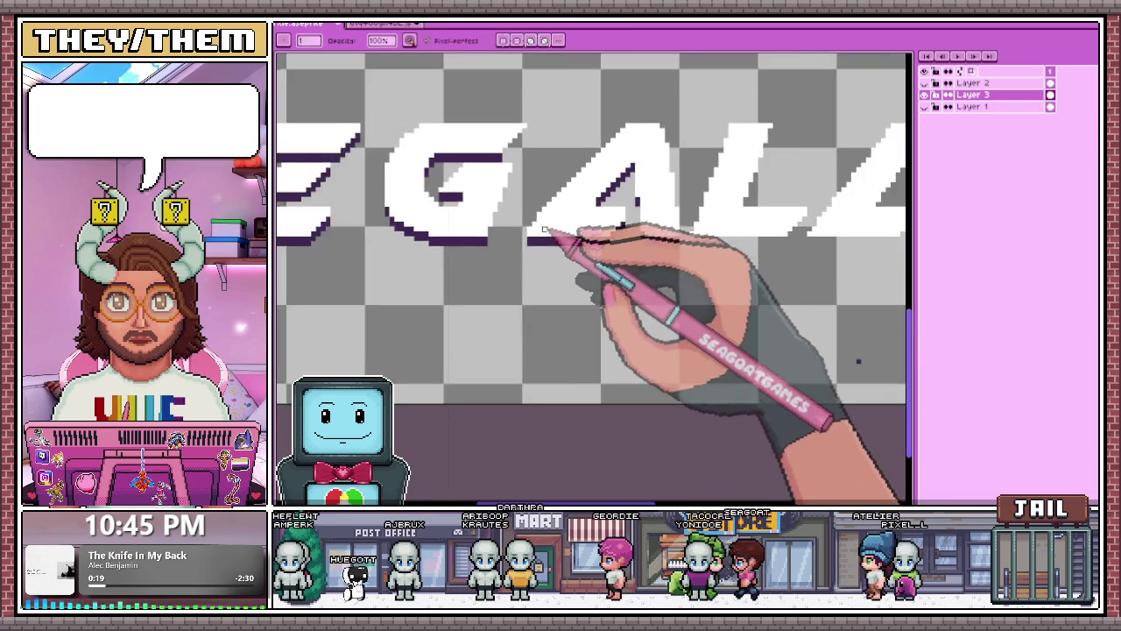
{"action": "scroll", "coordinate": [538, 231], "scroll_direction": "down", "scroll_amount": 2}
{"action": "scroll", "coordinate": [550, 255], "scroll_direction": "down", "scroll_amount": 2}
{"action": "scroll", "coordinate": [554, 265], "scroll_direction": "up", "scroll_amount": 2}
{"action": "scroll", "coordinate": [531, 237], "scroll_direction": "up", "scroll_amount": 2}
{"action": "scroll", "coordinate": [515, 219], "scroll_direction": "up", "scroll_amount": 2}
{"action": "key", "text": "m"}
{"action": "left_click_drag", "start_coordinate": [550, 198], "coordinate": [576, 219]}
{"action": "scroll", "coordinate": [570, 176], "scroll_direction": "down", "scroll_amount": 1}
{"action": "scroll", "coordinate": [538, 195], "scroll_direction": "down", "scroll_amount": 1}
{"action": "scroll", "coordinate": [534, 243], "scroll_direction": "down", "scroll_amount": 1}
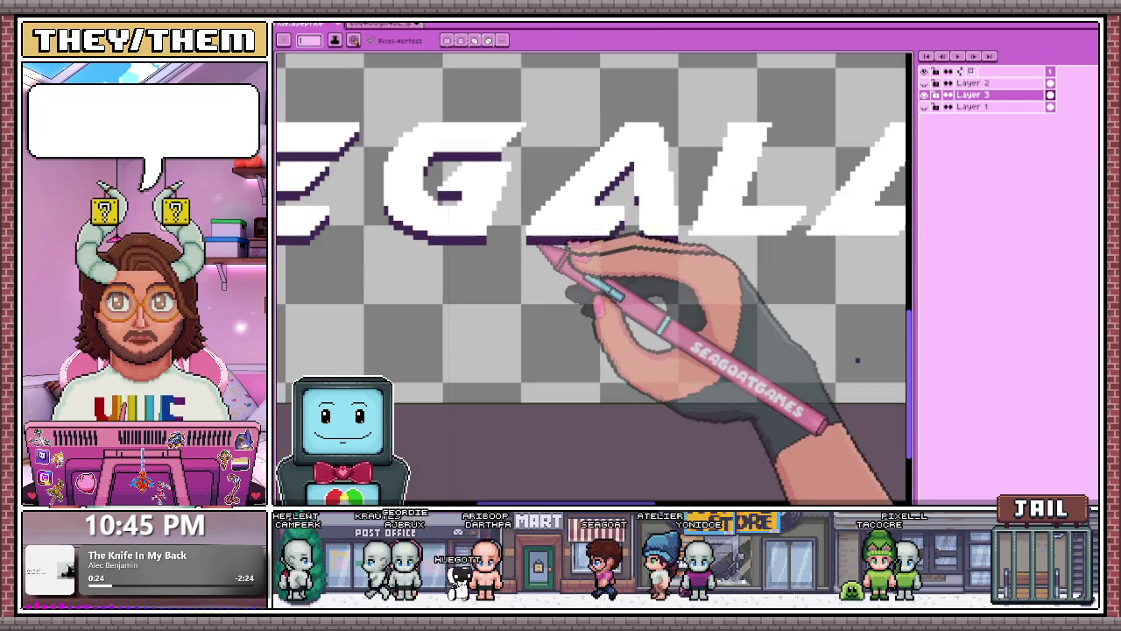
{"action": "scroll", "coordinate": [531, 243], "scroll_direction": "down", "scroll_amount": 2}
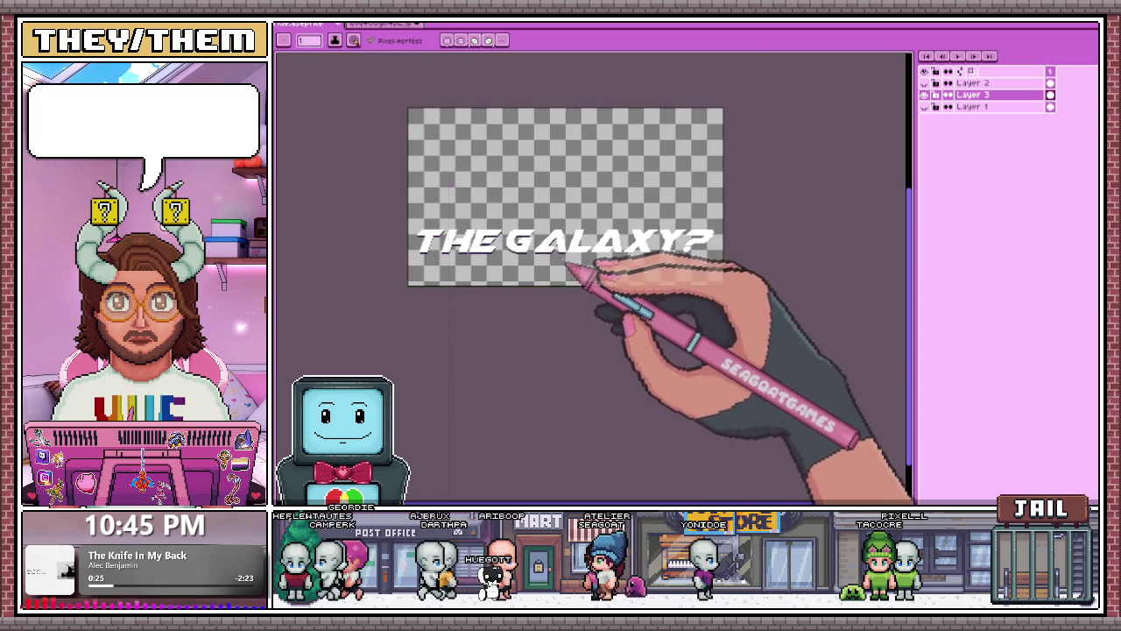
{"action": "scroll", "coordinate": [566, 268], "scroll_direction": "up", "scroll_amount": 2}
{"action": "scroll", "coordinate": [571, 260], "scroll_direction": "up", "scroll_amount": 1}
{"action": "scroll", "coordinate": [566, 201], "scroll_direction": "down", "scroll_amount": 1}
{"action": "scroll", "coordinate": [556, 181], "scroll_direction": "down", "scroll_amount": 1}
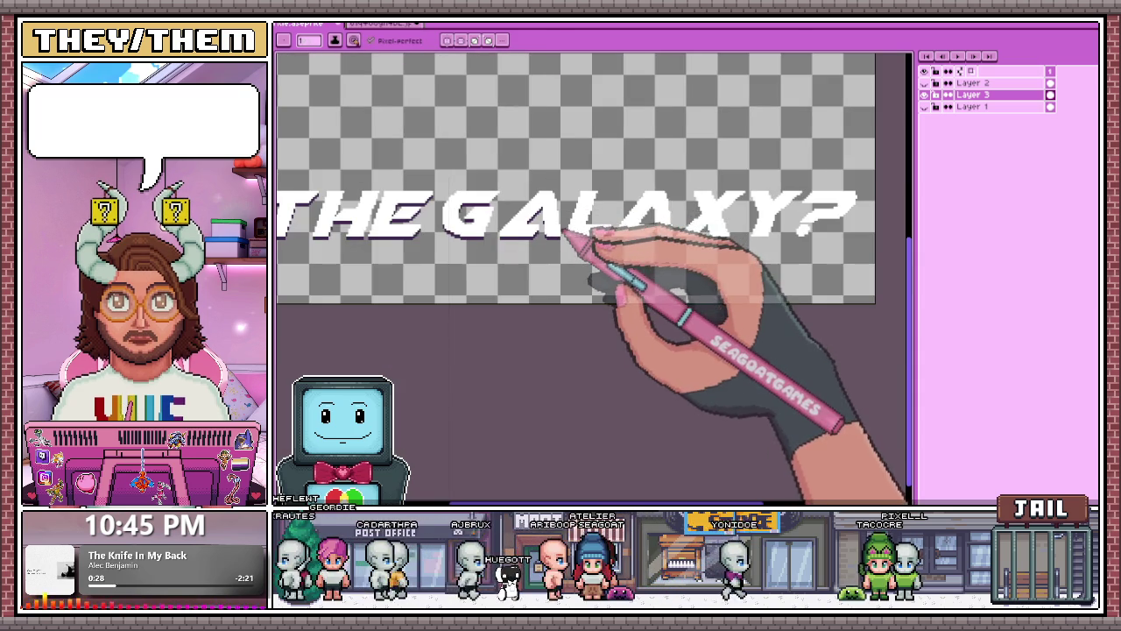
{"action": "scroll", "coordinate": [565, 245], "scroll_direction": "down", "scroll_amount": 2}
{"action": "scroll", "coordinate": [563, 218], "scroll_direction": "up", "scroll_amount": 1}
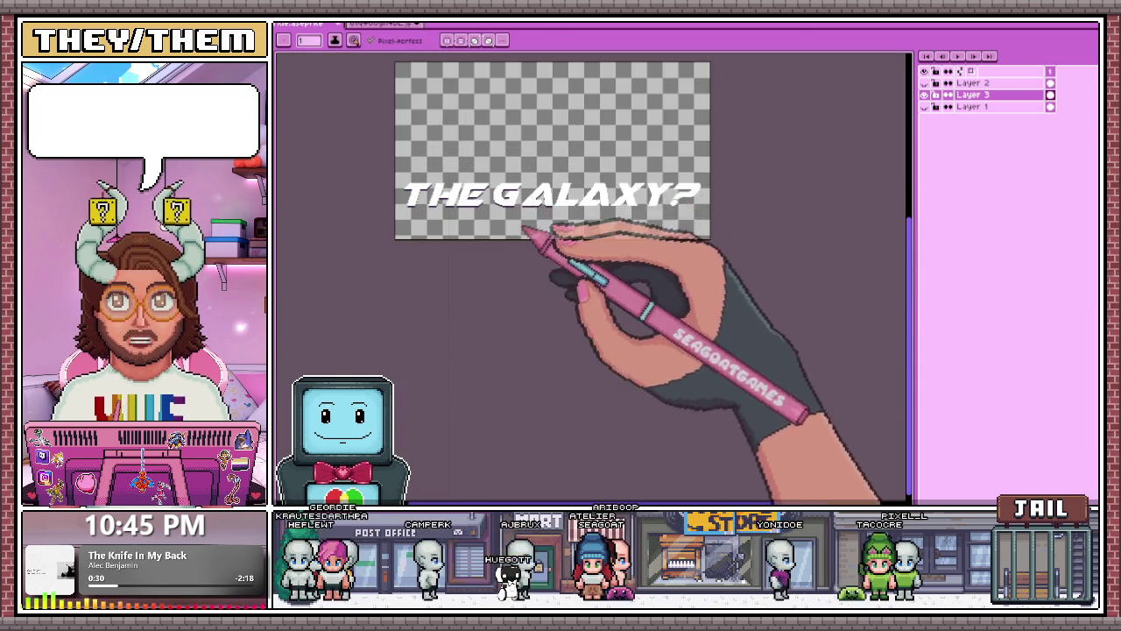
{"action": "scroll", "coordinate": [569, 215], "scroll_direction": "up", "scroll_amount": 2}
{"action": "scroll", "coordinate": [631, 280], "scroll_direction": "down", "scroll_amount": 1}
{"action": "scroll", "coordinate": [701, 280], "scroll_direction": "down", "scroll_amount": 1}
{"action": "scroll", "coordinate": [604, 280], "scroll_direction": "up", "scroll_amount": 2}
Draw red edge pixels along the A's left stroke up to its peak and inner edge.
{"action": "scroll", "coordinate": [289, 232], "scroll_direction": "up", "scroll_amount": 1}
{"action": "scroll", "coordinate": [563, 288], "scroll_direction": "up", "scroll_amount": 1}
{"action": "scroll", "coordinate": [538, 325], "scroll_direction": "up", "scroll_amount": 1}
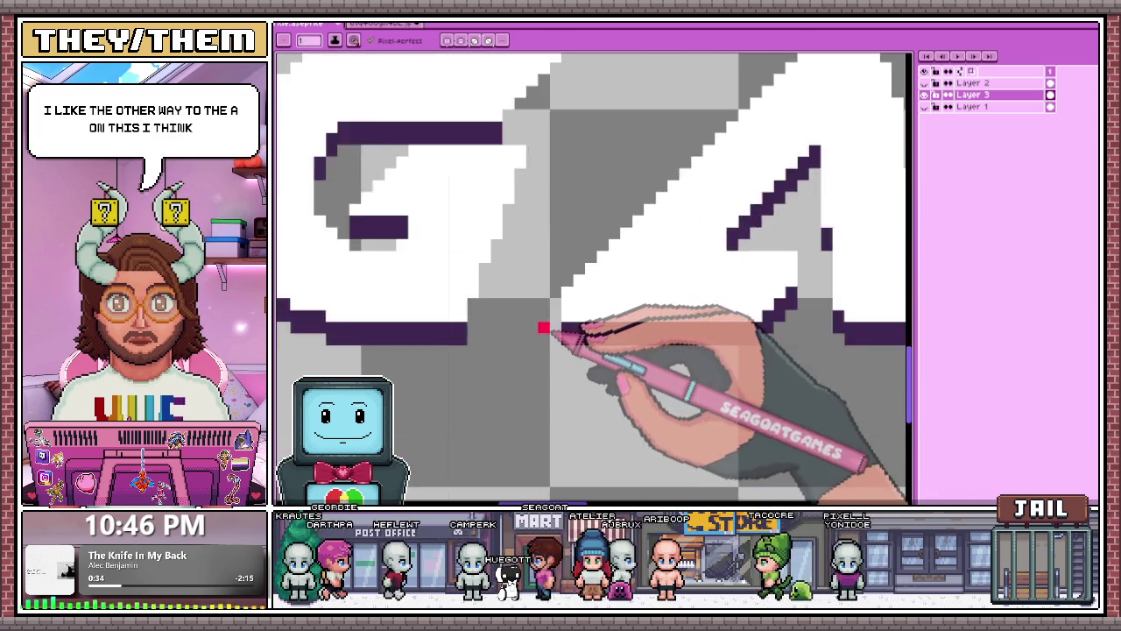
{"action": "scroll", "coordinate": [557, 312], "scroll_direction": "up", "scroll_amount": 1}
{"action": "scroll", "coordinate": [552, 307], "scroll_direction": "down", "scroll_amount": 2}
{"action": "scroll", "coordinate": [508, 295], "scroll_direction": "up", "scroll_amount": 2}
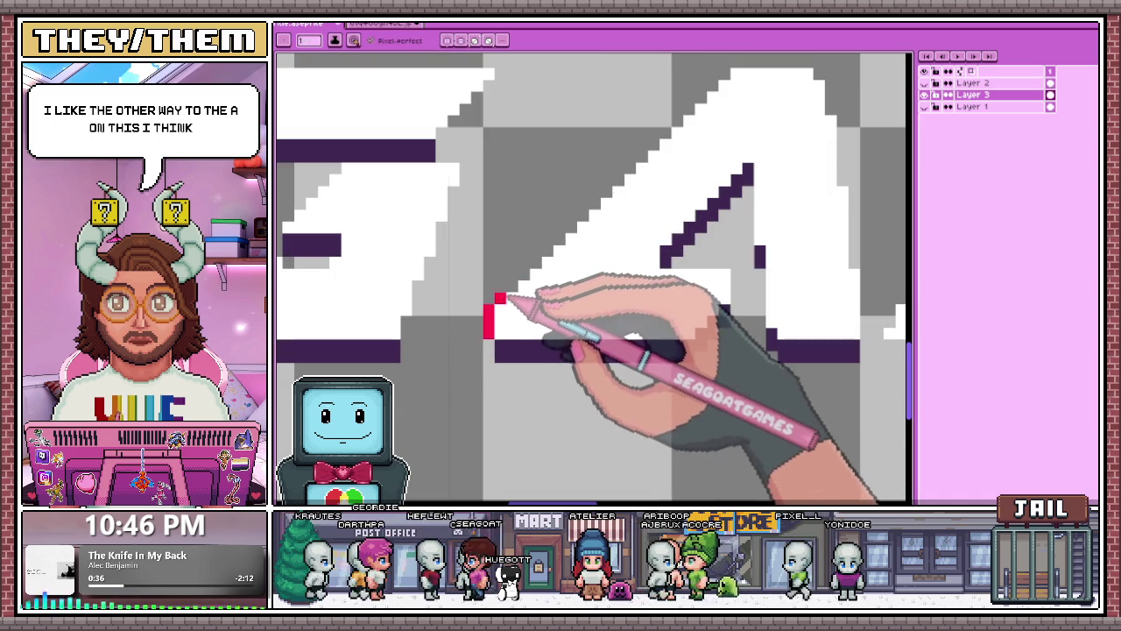
{"action": "left_click_drag", "start_coordinate": [507, 298], "coordinate": [526, 279]}
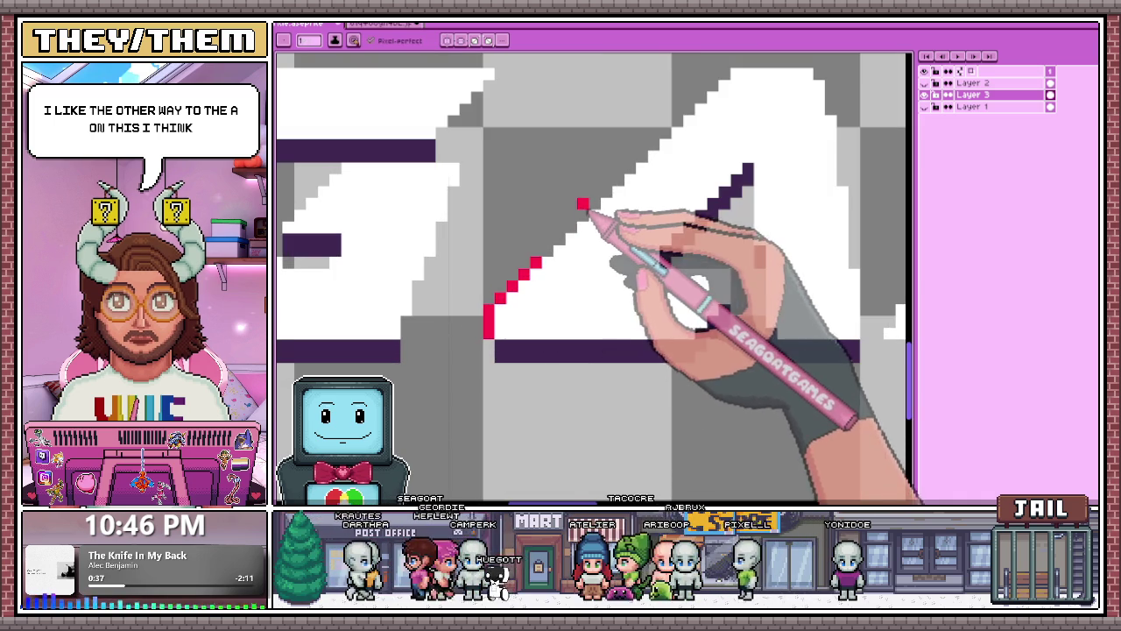
{"action": "left_click_drag", "start_coordinate": [571, 216], "coordinate": [726, 82]}
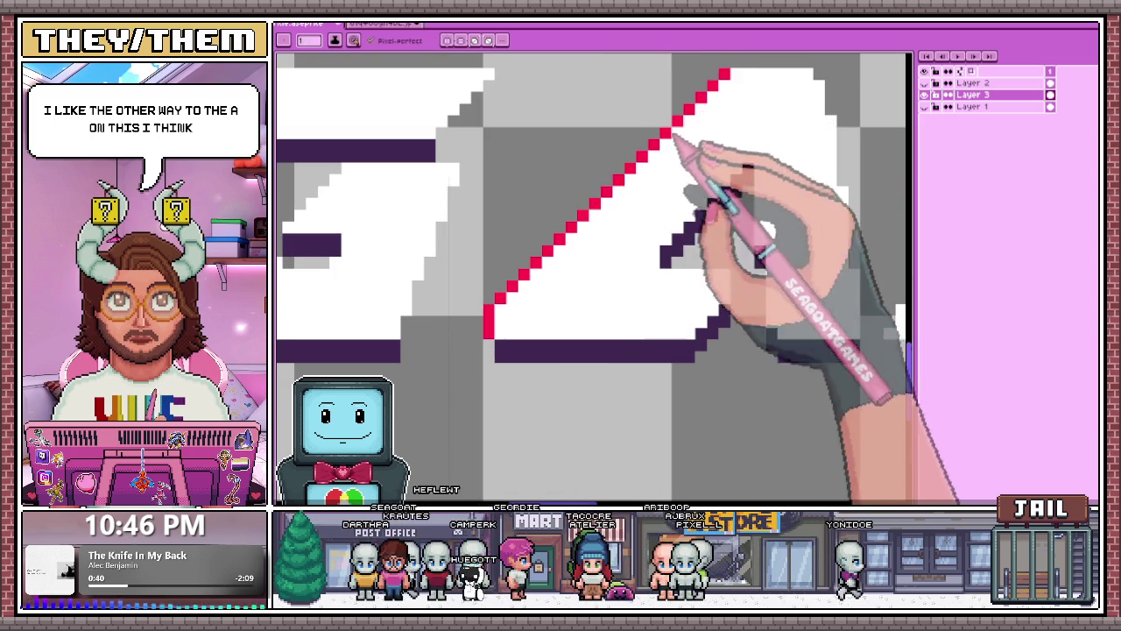
{"action": "scroll", "coordinate": [604, 186], "scroll_direction": "down", "scroll_amount": 1}
{"action": "scroll", "coordinate": [631, 156], "scroll_direction": "up", "scroll_amount": 1}
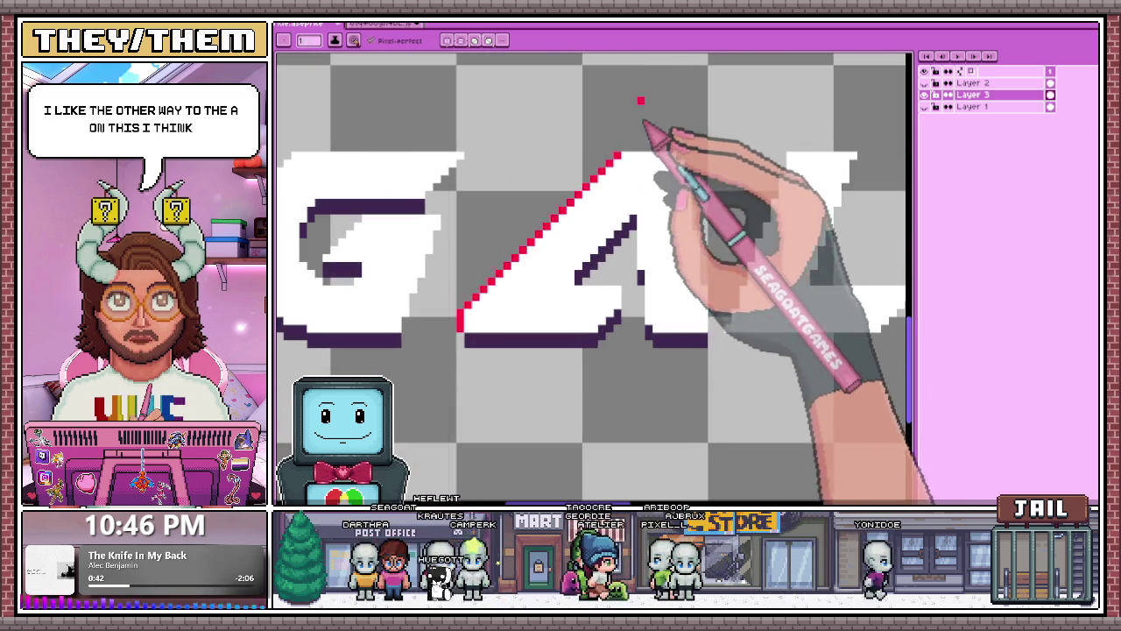
{"action": "scroll", "coordinate": [635, 188], "scroll_direction": "down", "scroll_amount": 1}
{"action": "scroll", "coordinate": [642, 166], "scroll_direction": "up", "scroll_amount": 2}
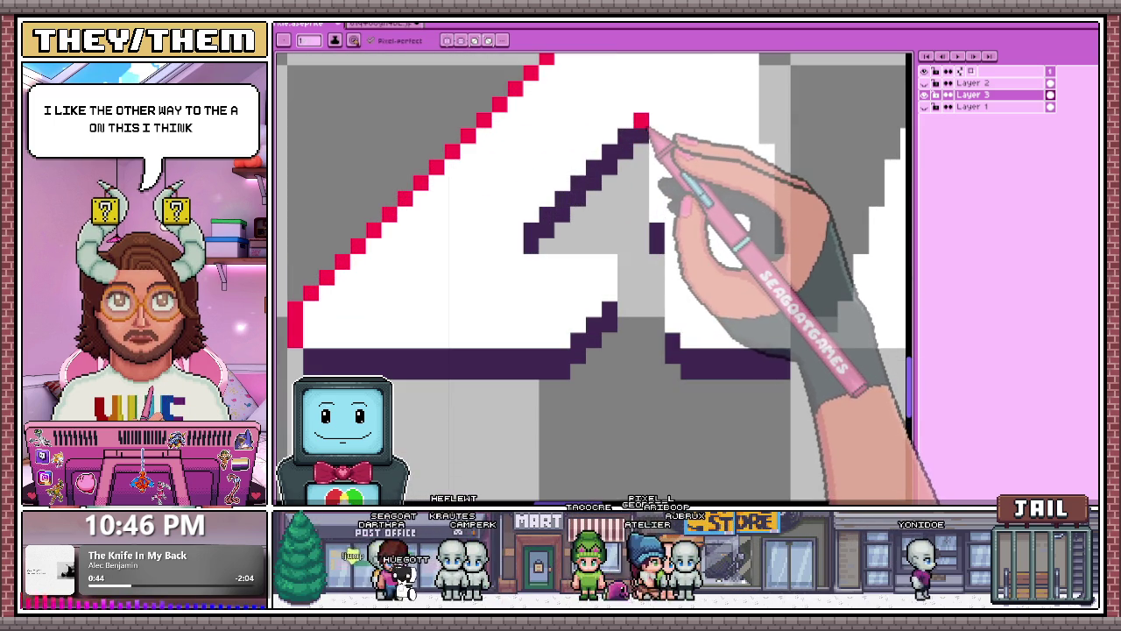
{"action": "scroll", "coordinate": [646, 208], "scroll_direction": "down", "scroll_amount": 1}
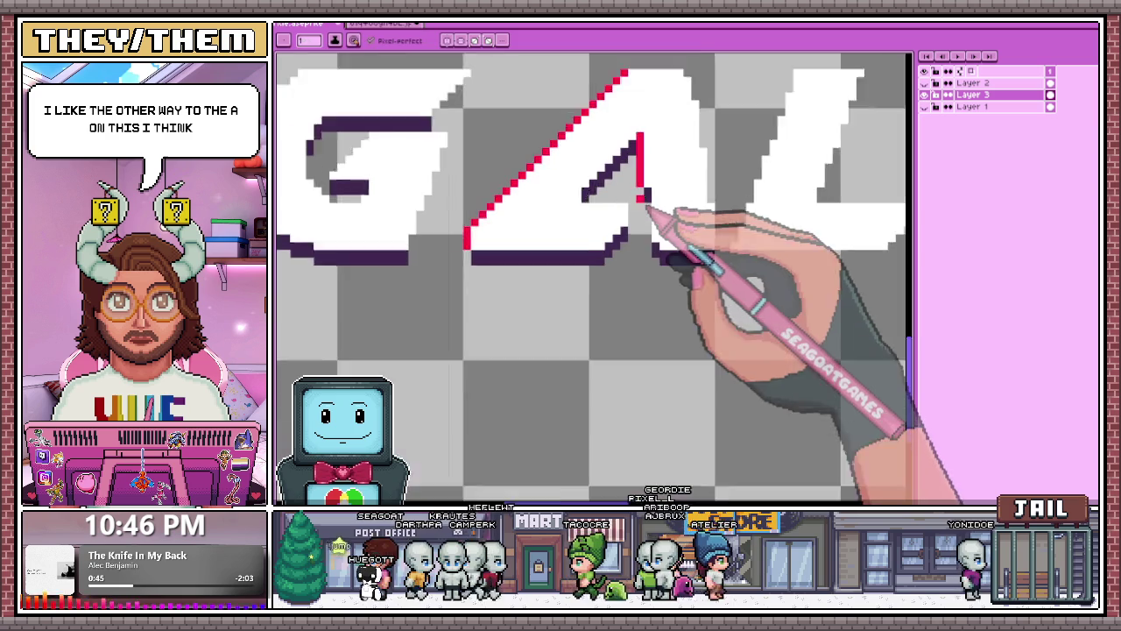
{"action": "scroll", "coordinate": [650, 197], "scroll_direction": "up", "scroll_amount": 1}
{"action": "left_click", "coordinate": [649, 185]}
Place the first cyan glitch pixel along the A's inner diagonal.
{"action": "scroll", "coordinate": [655, 280], "scroll_direction": "down", "scroll_amount": 3}
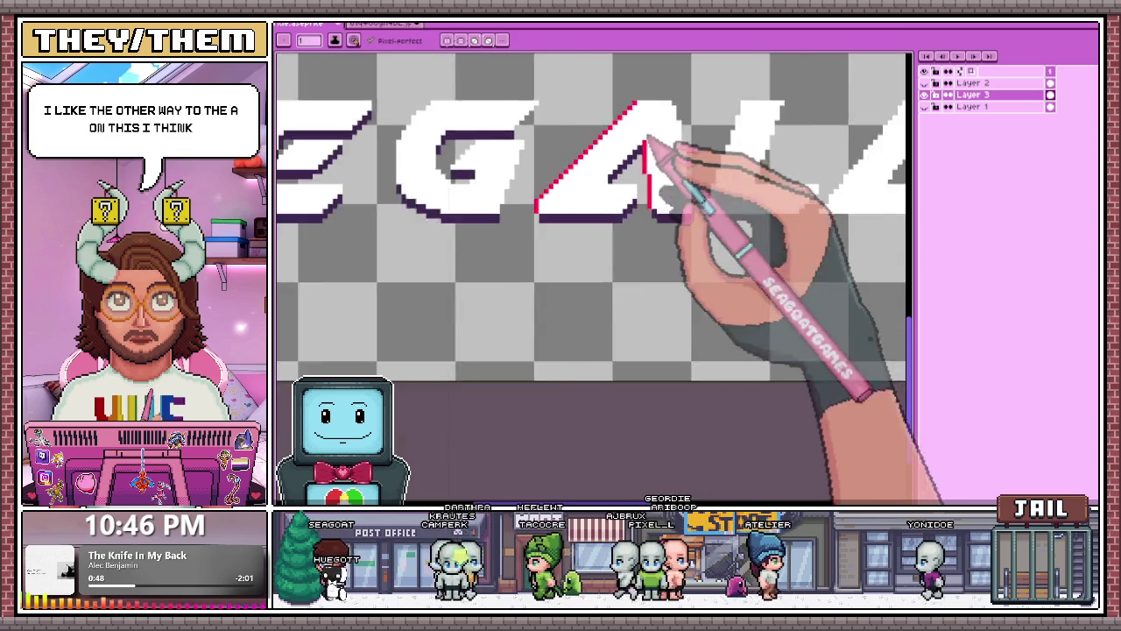
{"action": "scroll", "coordinate": [648, 175], "scroll_direction": "down", "scroll_amount": 2}
{"action": "scroll", "coordinate": [653, 211], "scroll_direction": "up", "scroll_amount": 2}
{"action": "scroll", "coordinate": [650, 228], "scroll_direction": "up", "scroll_amount": 2}
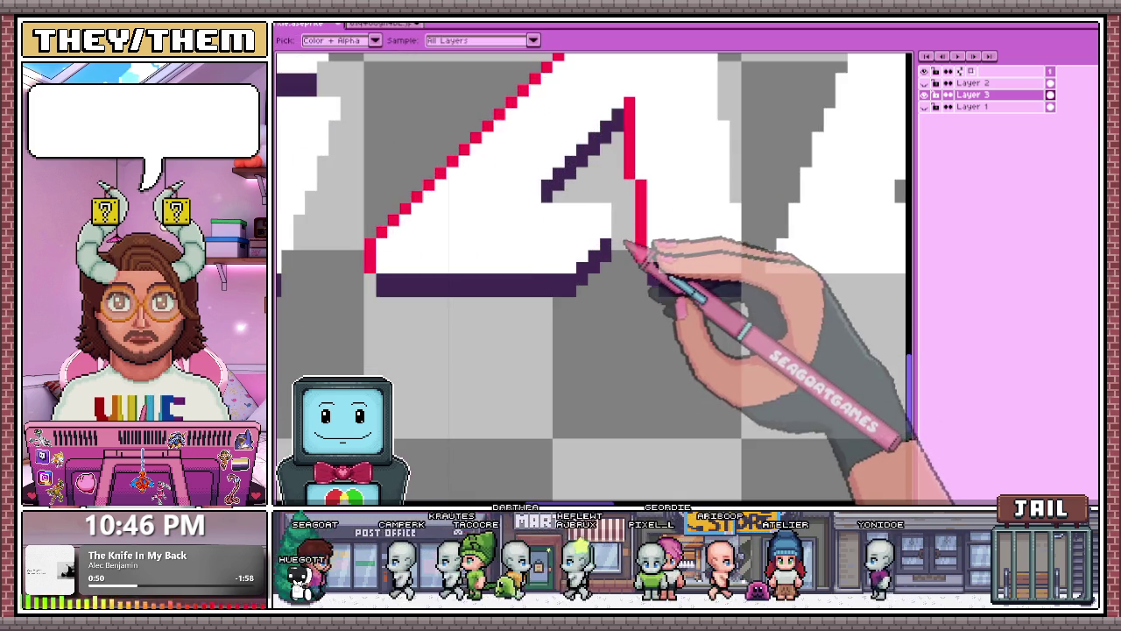
{"action": "scroll", "coordinate": [650, 263], "scroll_direction": "up", "scroll_amount": 1}
{"action": "scroll", "coordinate": [649, 263], "scroll_direction": "down", "scroll_amount": 1}
{"action": "scroll", "coordinate": [645, 220], "scroll_direction": "up", "scroll_amount": 1}
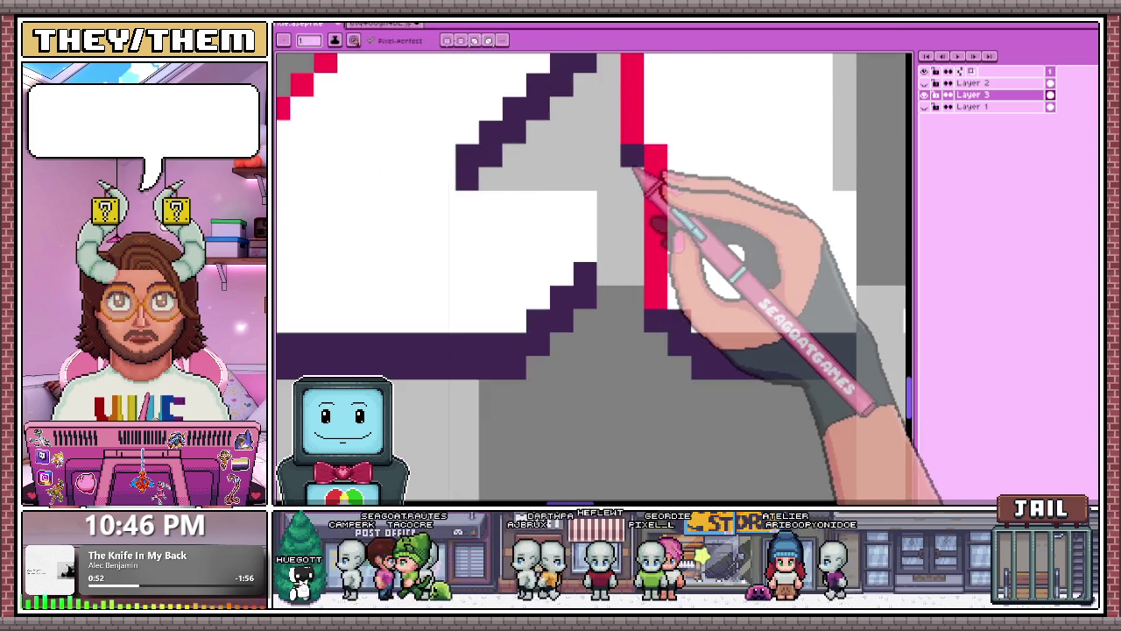
{"action": "scroll", "coordinate": [655, 180], "scroll_direction": "down", "scroll_amount": 2}
{"action": "scroll", "coordinate": [655, 250], "scroll_direction": "up", "scroll_amount": 2}
{"action": "scroll", "coordinate": [622, 223], "scroll_direction": "down", "scroll_amount": 2}
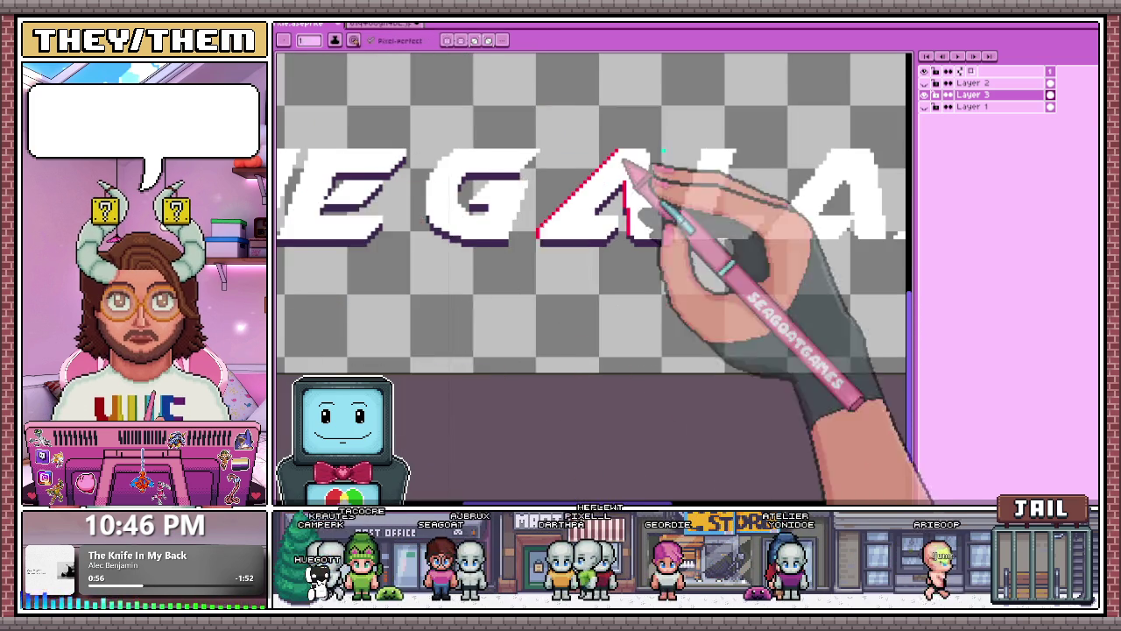
{"action": "scroll", "coordinate": [663, 188], "scroll_direction": "up", "scroll_amount": 2}
{"action": "scroll", "coordinate": [641, 169], "scroll_direction": "up", "scroll_amount": 2}
{"action": "scroll", "coordinate": [653, 193], "scroll_direction": "down", "scroll_amount": 2}
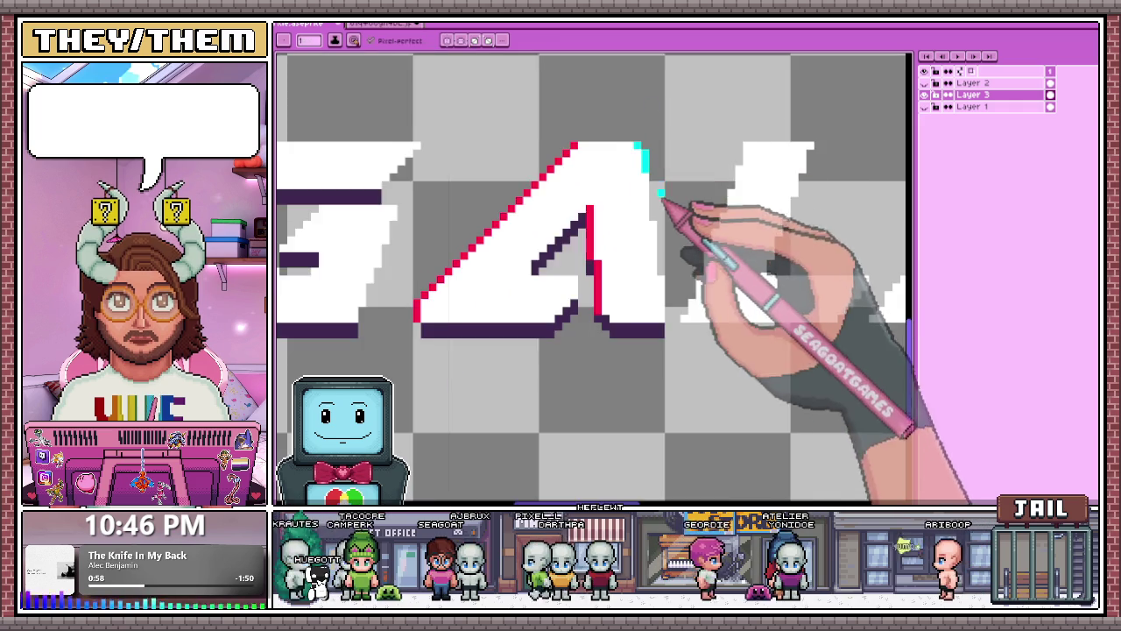
{"action": "scroll", "coordinate": [659, 200], "scroll_direction": "up", "scroll_amount": 1}
{"action": "scroll", "coordinate": [656, 236], "scroll_direction": "down", "scroll_amount": 2}
{"action": "scroll", "coordinate": [657, 254], "scroll_direction": "up", "scroll_amount": 2}
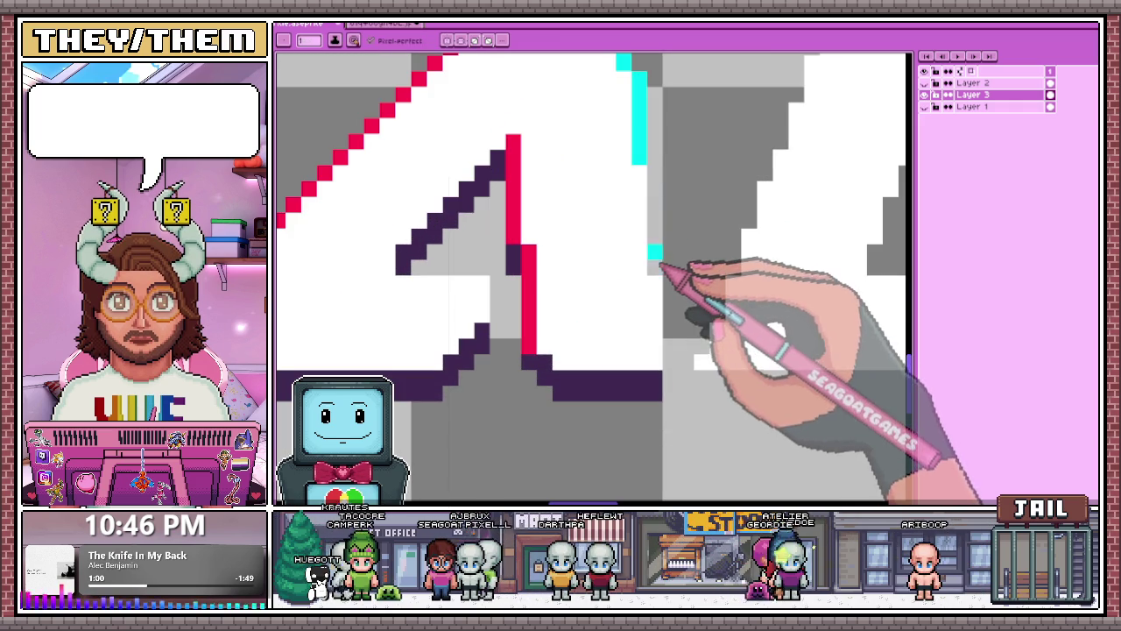
{"action": "scroll", "coordinate": [659, 229], "scroll_direction": "down", "scroll_amount": 1}
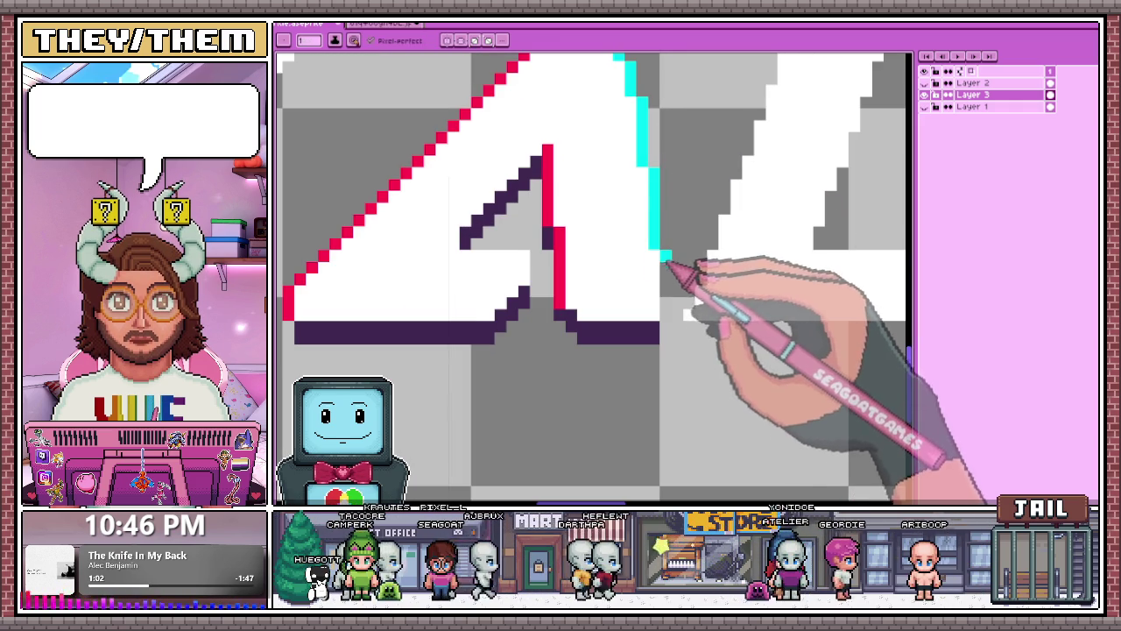
{"action": "scroll", "coordinate": [671, 319], "scroll_direction": "down", "scroll_amount": 2}
{"action": "scroll", "coordinate": [681, 251], "scroll_direction": "up", "scroll_amount": 1}
{"action": "scroll", "coordinate": [570, 251], "scroll_direction": "up", "scroll_amount": 2}
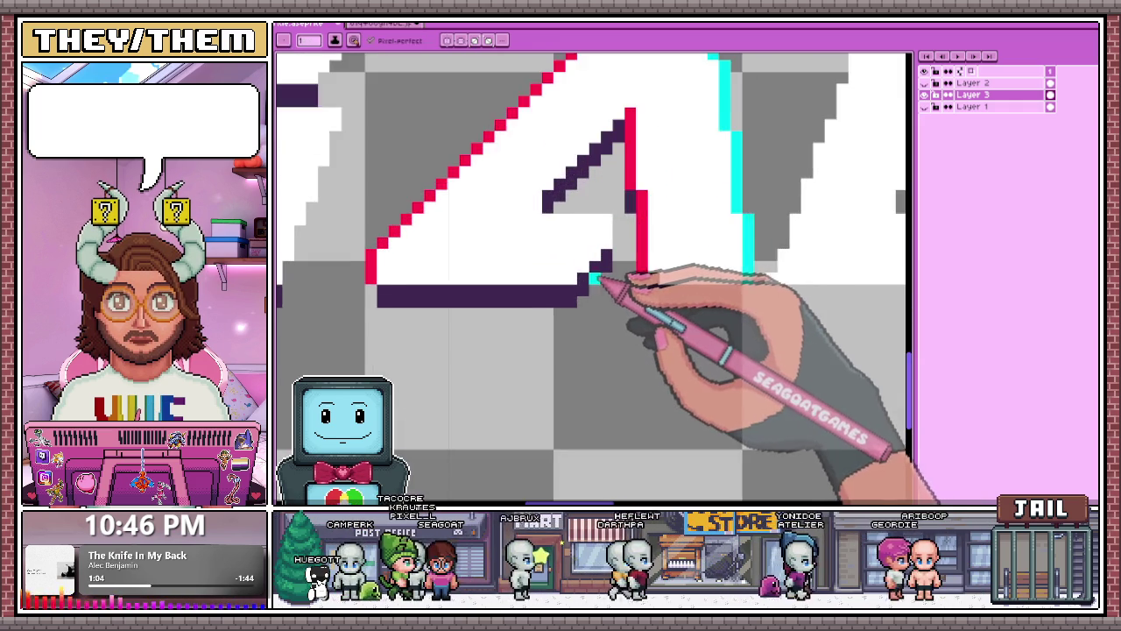
{"action": "scroll", "coordinate": [601, 281], "scroll_direction": "up", "scroll_amount": 1}
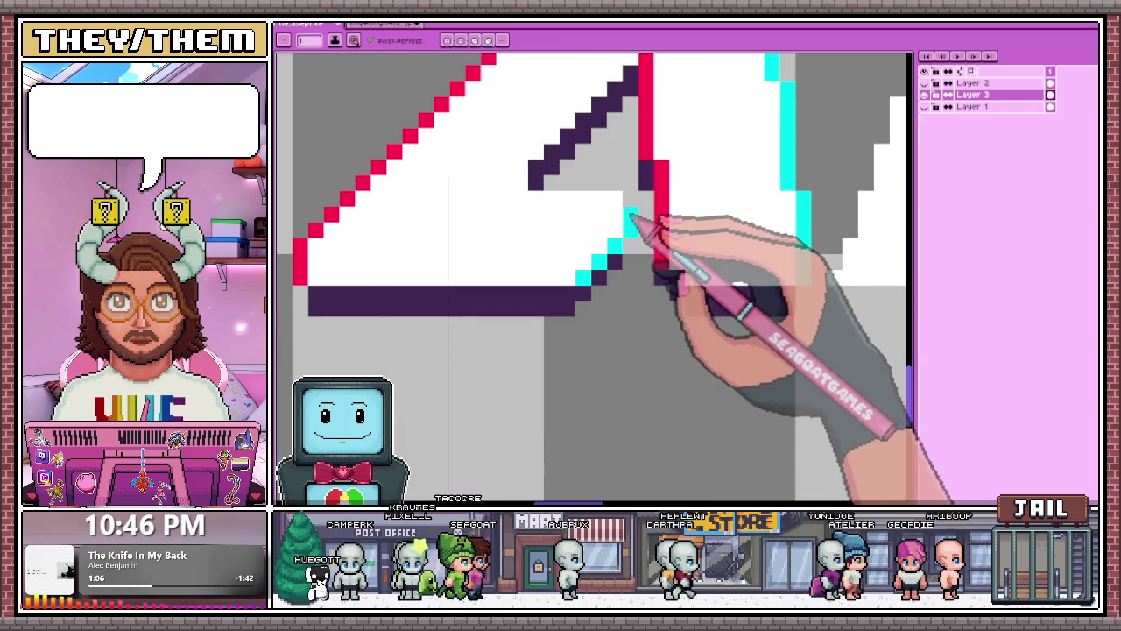
{"action": "left_click", "coordinate": [536, 176]}
Extend cyan pixels up the A's inner diagonal, then add a dark outline row beside it.
{"action": "left_click_drag", "start_coordinate": [540, 180], "coordinate": [631, 71]}
{"action": "key", "text": "alt"}
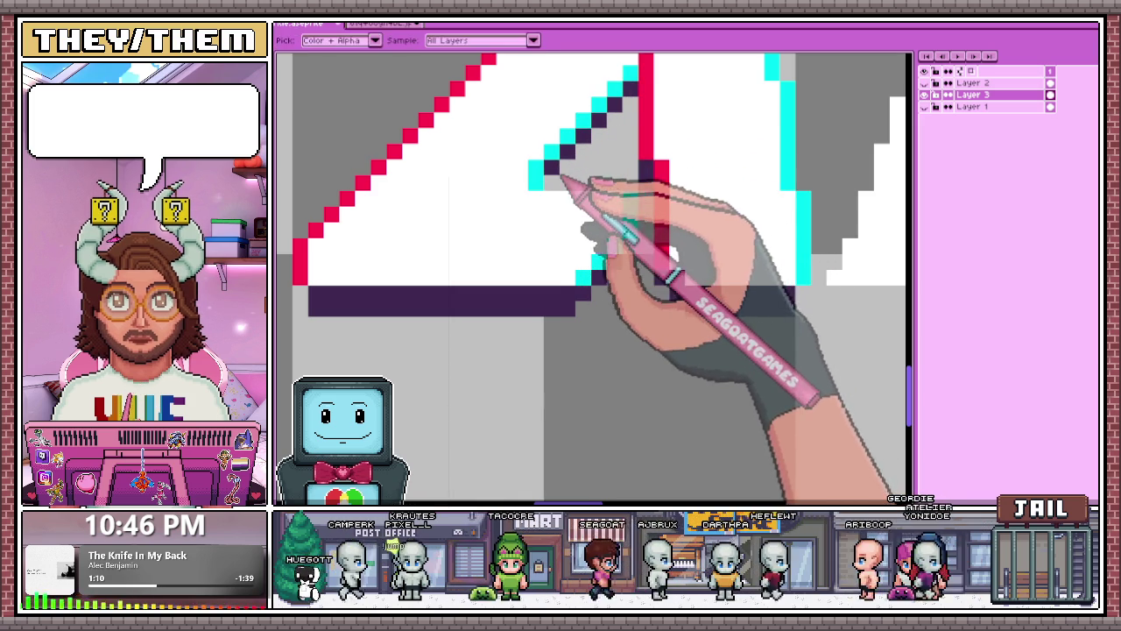
{"action": "left_click", "coordinate": [563, 175], "text": "alt"}
{"action": "left_click_drag", "start_coordinate": [565, 180], "coordinate": [639, 113]}
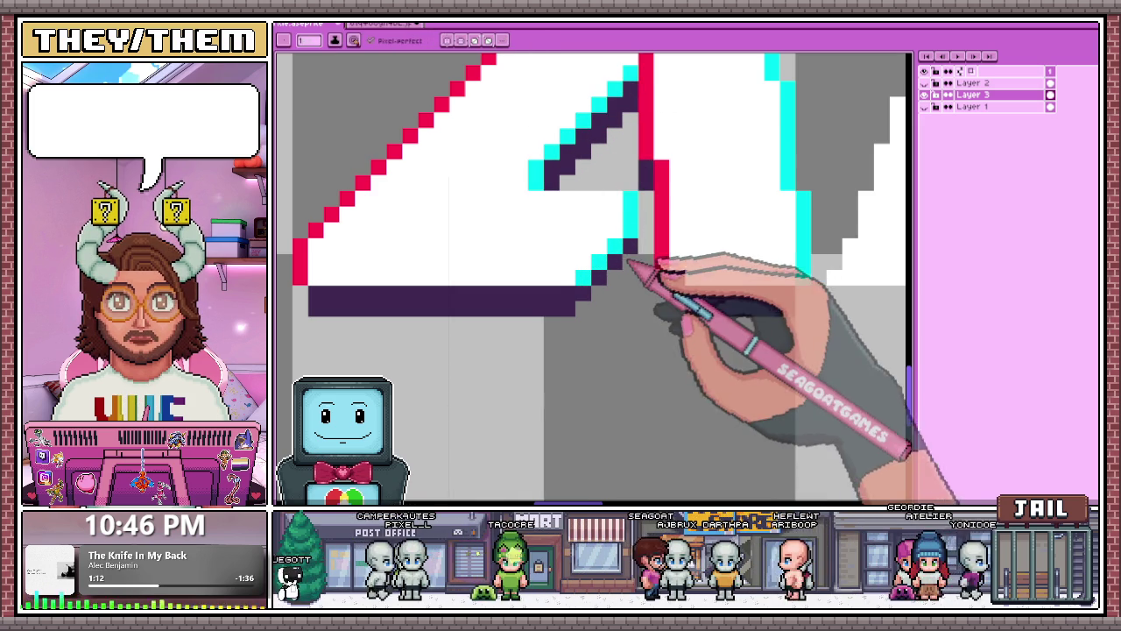
Draw a black outline along the A's upper-right edge and down its right side to the base.
{"action": "scroll", "coordinate": [609, 296], "scroll_direction": "down", "scroll_amount": 2}
{"action": "scroll", "coordinate": [600, 223], "scroll_direction": "down", "scroll_amount": 2}
{"action": "scroll", "coordinate": [605, 263], "scroll_direction": "down", "scroll_amount": 1}
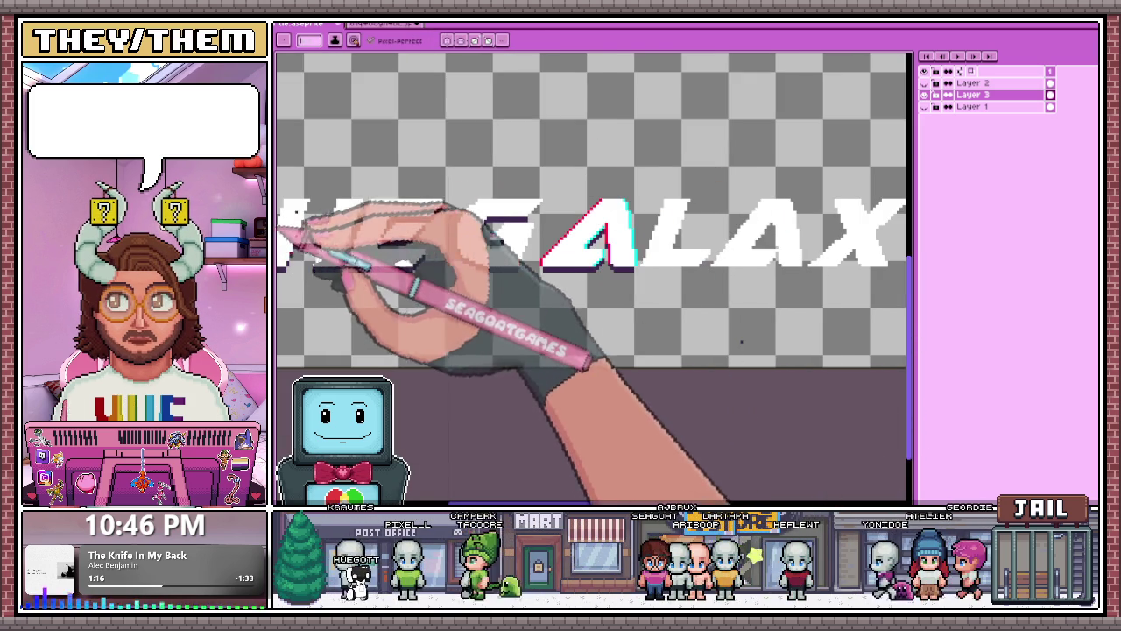
{"action": "scroll", "coordinate": [556, 255], "scroll_direction": "up", "scroll_amount": 1}
{"action": "scroll", "coordinate": [539, 298], "scroll_direction": "up", "scroll_amount": 2}
{"action": "scroll", "coordinate": [519, 320], "scroll_direction": "down", "scroll_amount": 2}
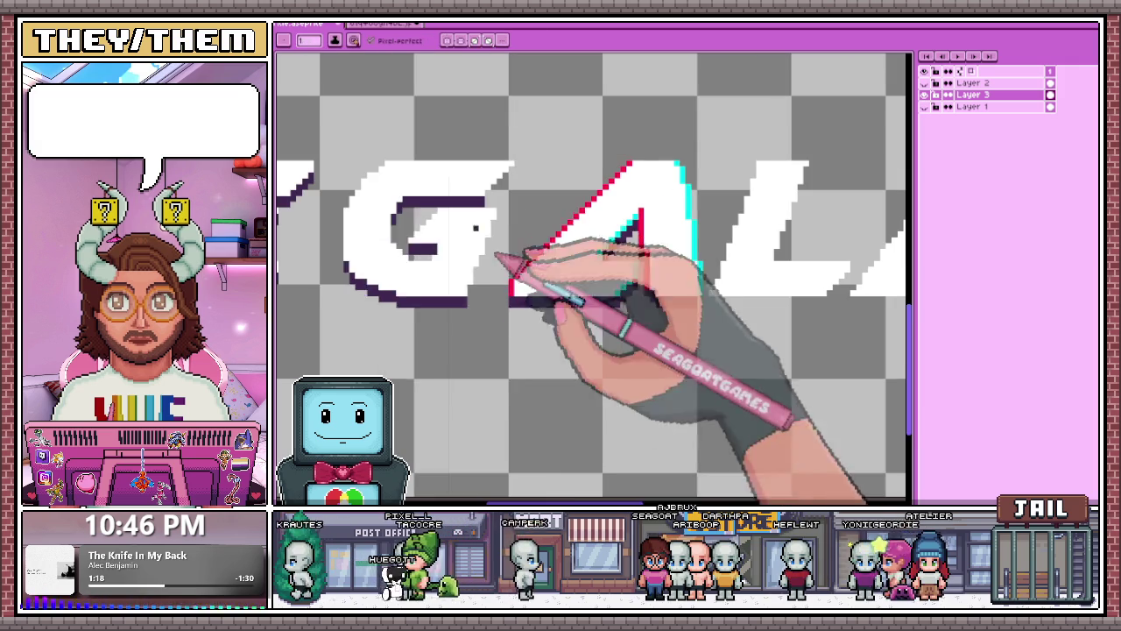
{"action": "scroll", "coordinate": [517, 302], "scroll_direction": "up", "scroll_amount": 1}
{"action": "scroll", "coordinate": [517, 302], "scroll_direction": "up", "scroll_amount": 1}
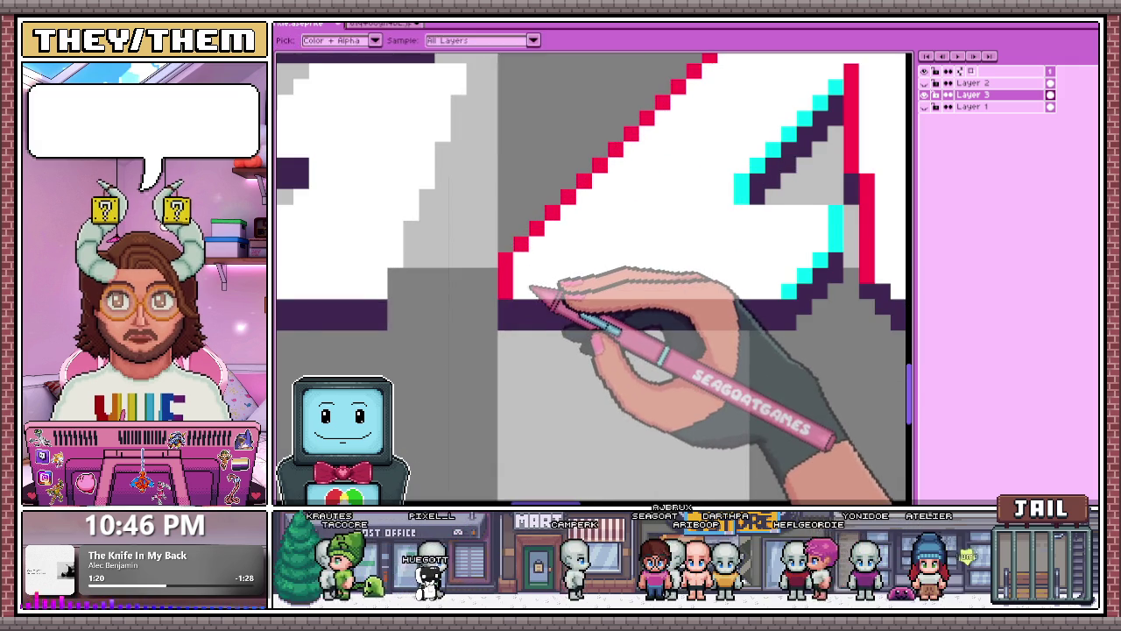
{"action": "scroll", "coordinate": [517, 285], "scroll_direction": "up", "scroll_amount": 1}
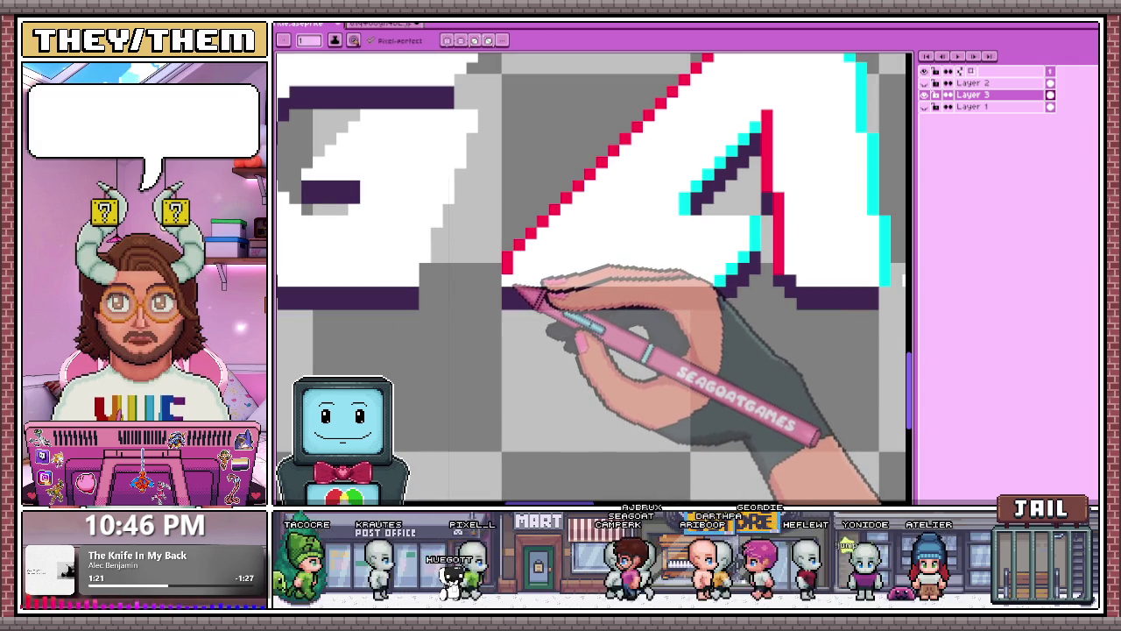
{"action": "scroll", "coordinate": [514, 281], "scroll_direction": "down", "scroll_amount": 1}
{"action": "scroll", "coordinate": [530, 289], "scroll_direction": "down", "scroll_amount": 1}
{"action": "scroll", "coordinate": [541, 285], "scroll_direction": "up", "scroll_amount": 1}
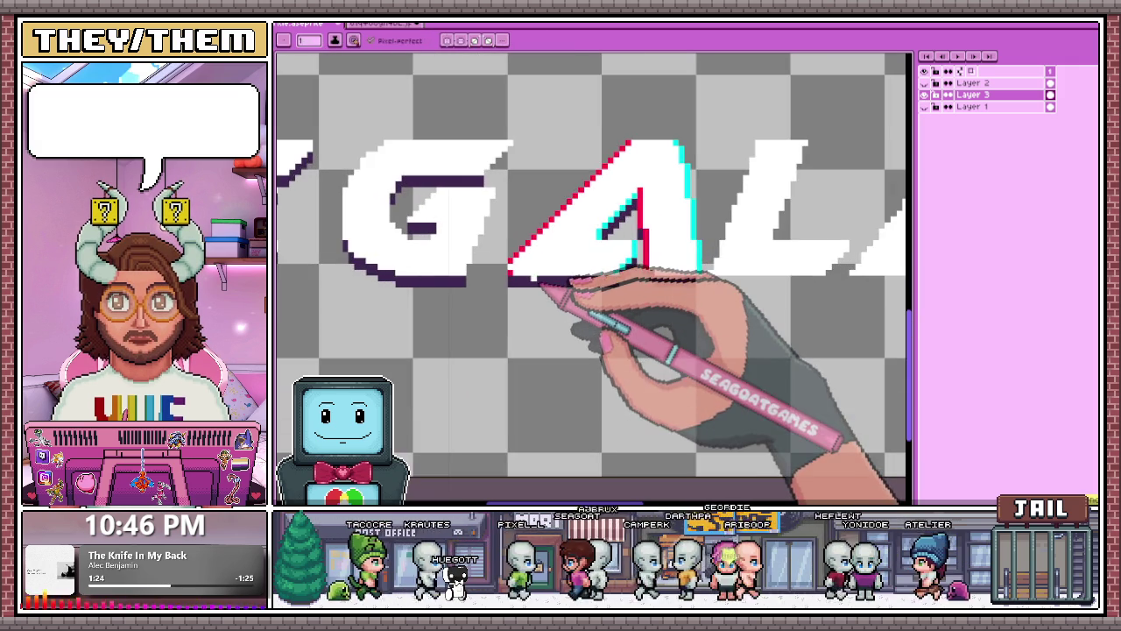
{"action": "scroll", "coordinate": [528, 280], "scroll_direction": "up", "scroll_amount": 1}
{"action": "scroll", "coordinate": [528, 281], "scroll_direction": "down", "scroll_amount": 1}
{"action": "scroll", "coordinate": [521, 258], "scroll_direction": "up", "scroll_amount": 1}
{"action": "scroll", "coordinate": [514, 258], "scroll_direction": "down", "scroll_amount": 1}
{"action": "scroll", "coordinate": [523, 251], "scroll_direction": "up", "scroll_amount": 1}
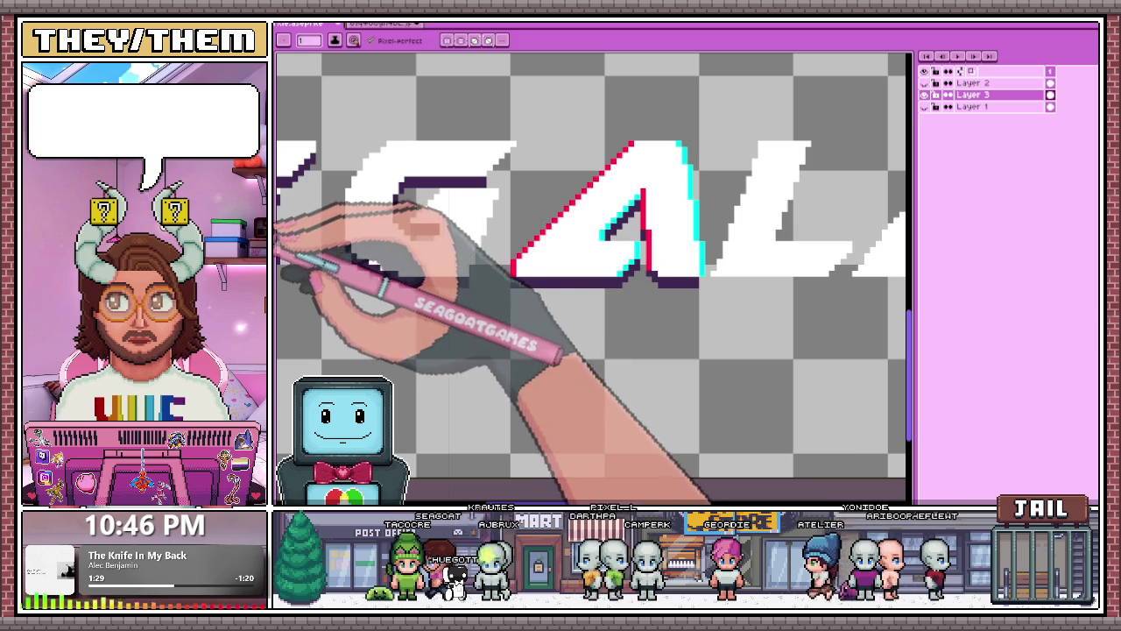
{"action": "scroll", "coordinate": [492, 300], "scroll_direction": "up", "scroll_amount": 1}
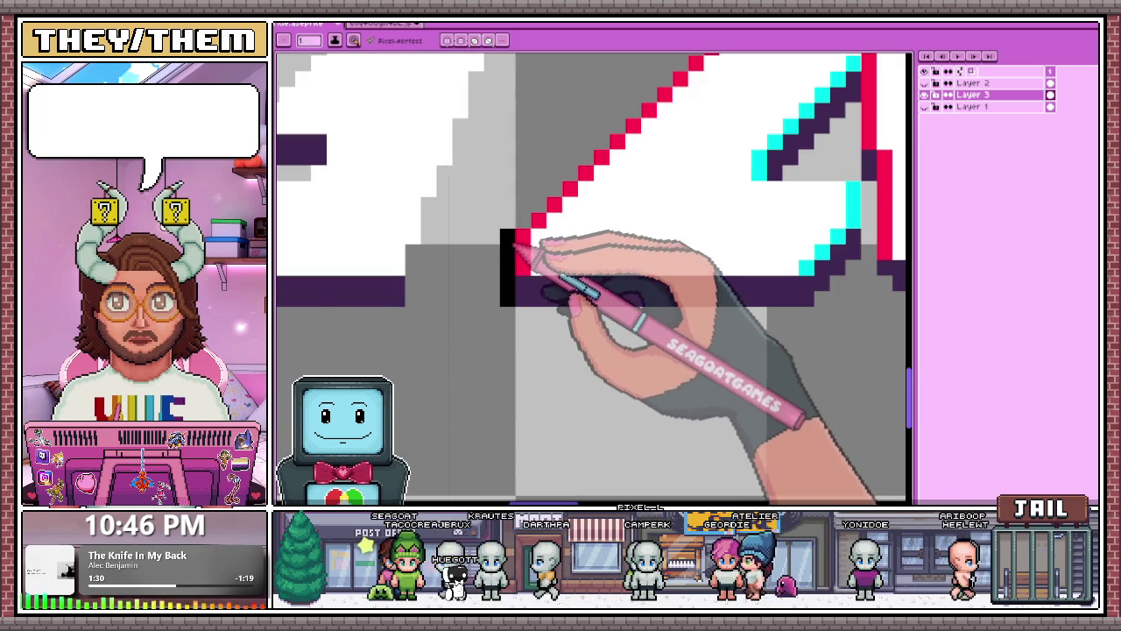
{"action": "scroll", "coordinate": [508, 280], "scroll_direction": "down", "scroll_amount": 1}
{"action": "scroll", "coordinate": [626, 140], "scroll_direction": "down", "scroll_amount": 1}
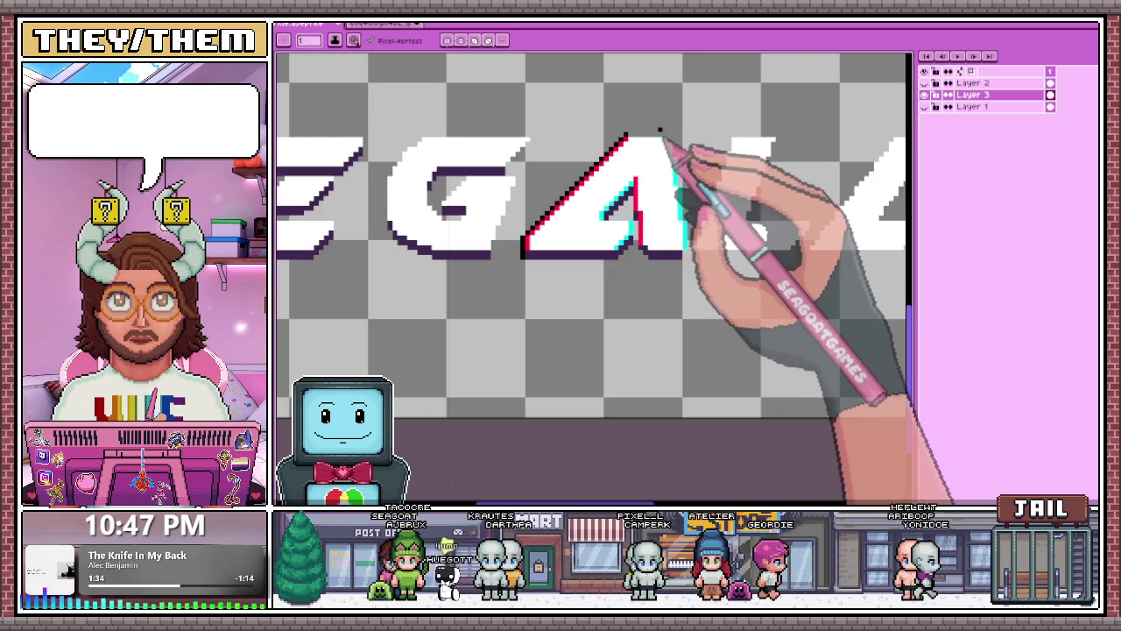
{"action": "scroll", "coordinate": [661, 131], "scroll_direction": "up", "scroll_amount": 2}
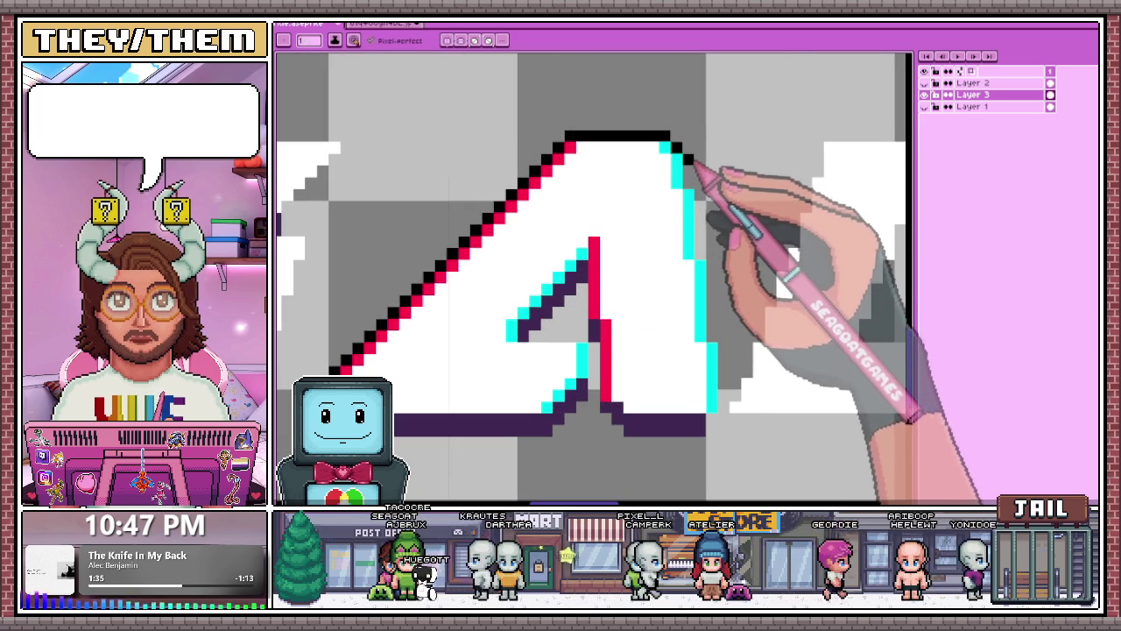
{"action": "left_click_drag", "start_coordinate": [693, 164], "coordinate": [712, 196]}
{"action": "scroll", "coordinate": [692, 188], "scroll_direction": "down", "scroll_amount": 1}
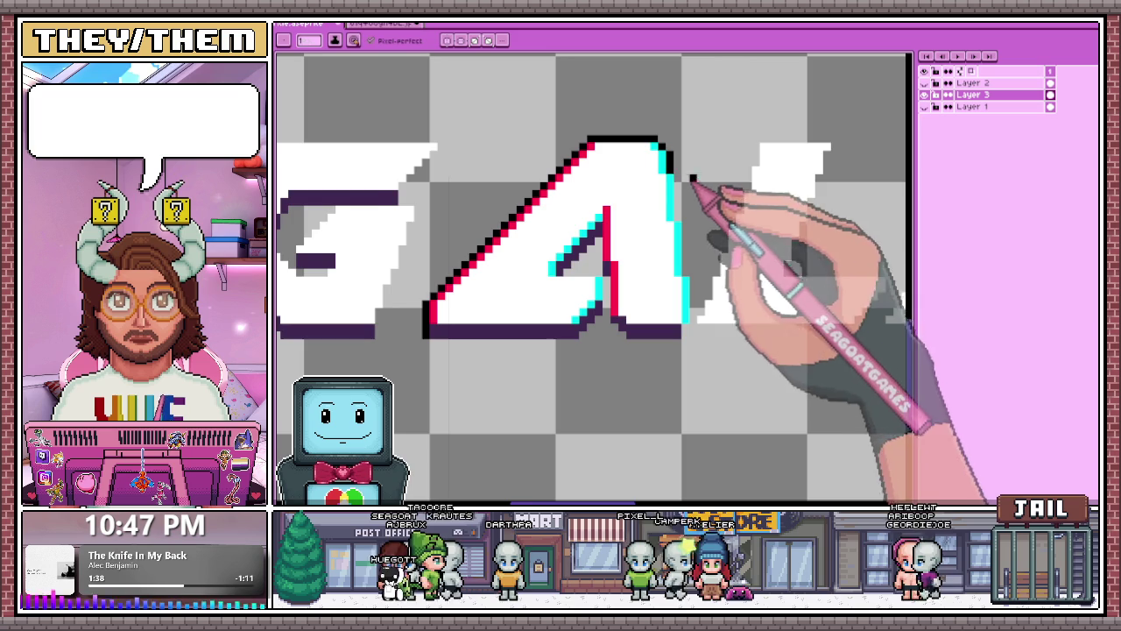
{"action": "scroll", "coordinate": [696, 202], "scroll_direction": "up", "scroll_amount": 2}
{"action": "left_click", "coordinate": [695, 249]}
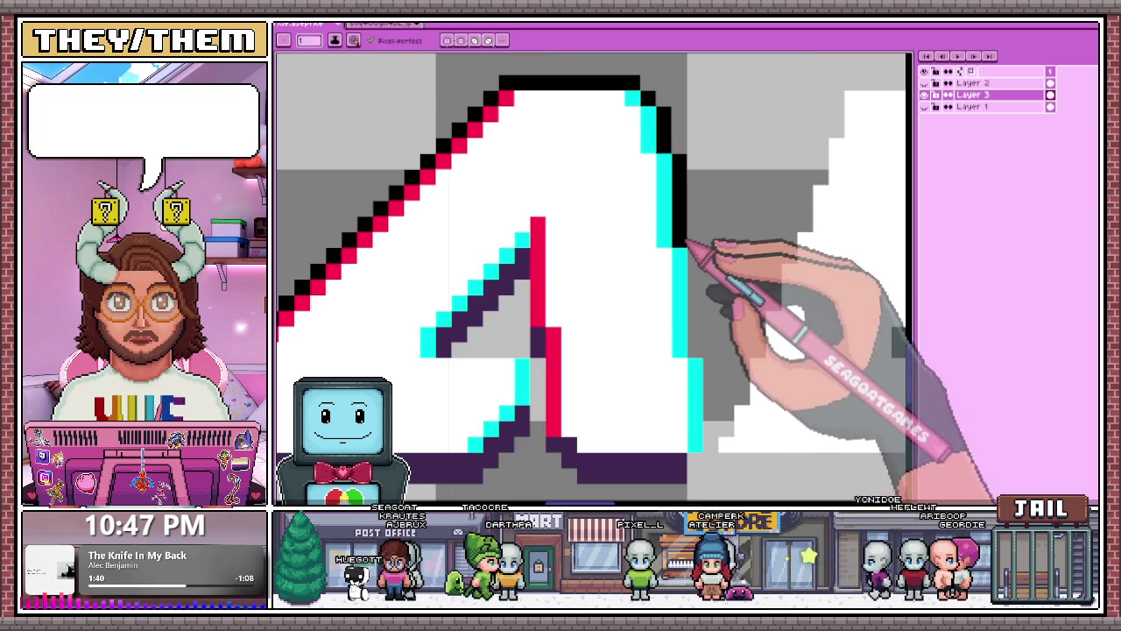
{"action": "scroll", "coordinate": [686, 243], "scroll_direction": "down", "scroll_amount": 2}
{"action": "scroll", "coordinate": [706, 188], "scroll_direction": "up", "scroll_amount": 1}
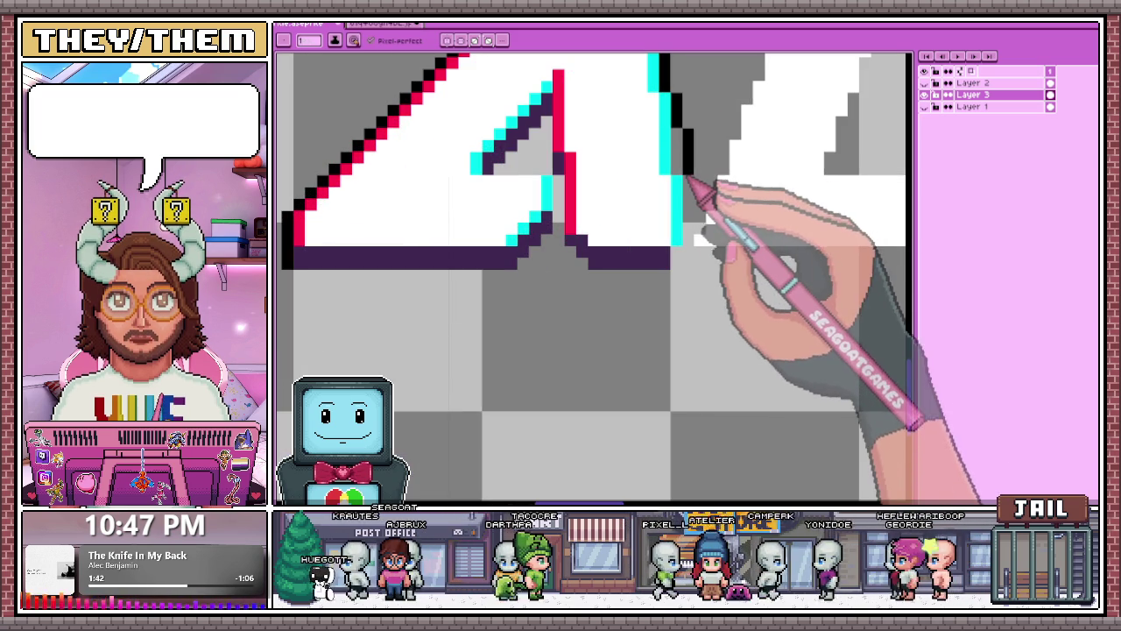
{"action": "left_click", "coordinate": [689, 191]}
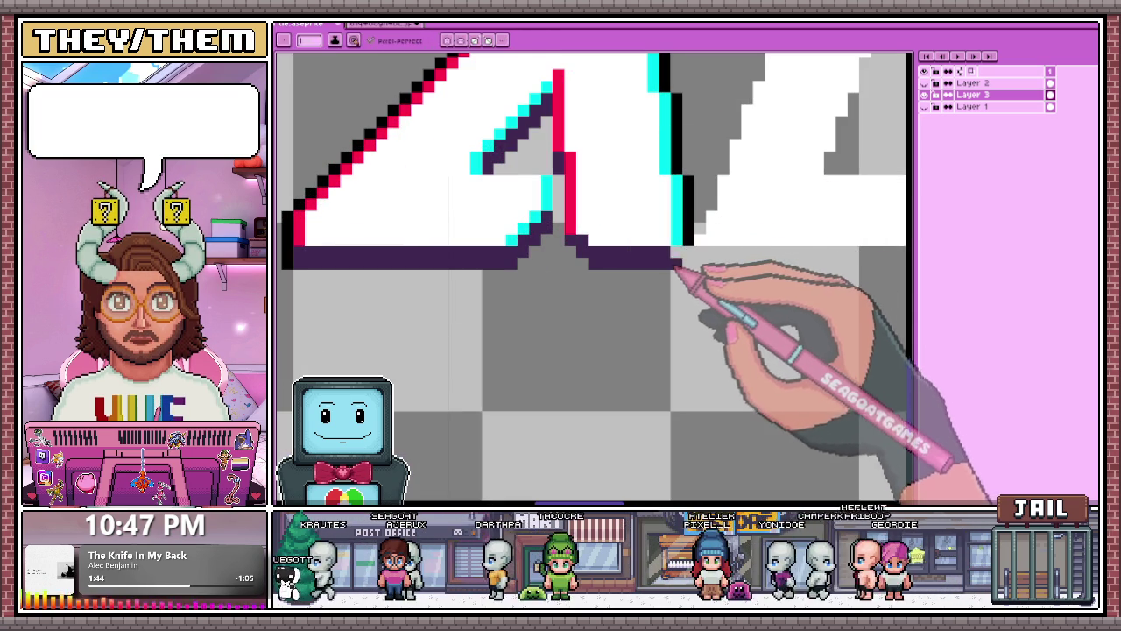
{"action": "mouse_move", "coordinate": [689, 230]}
{"action": "left_mouse_down"}
{"action": "mouse_move", "coordinate": [678, 275]}
{"action": "mouse_move", "coordinate": [579, 277]}
{"action": "left_mouse_up"}
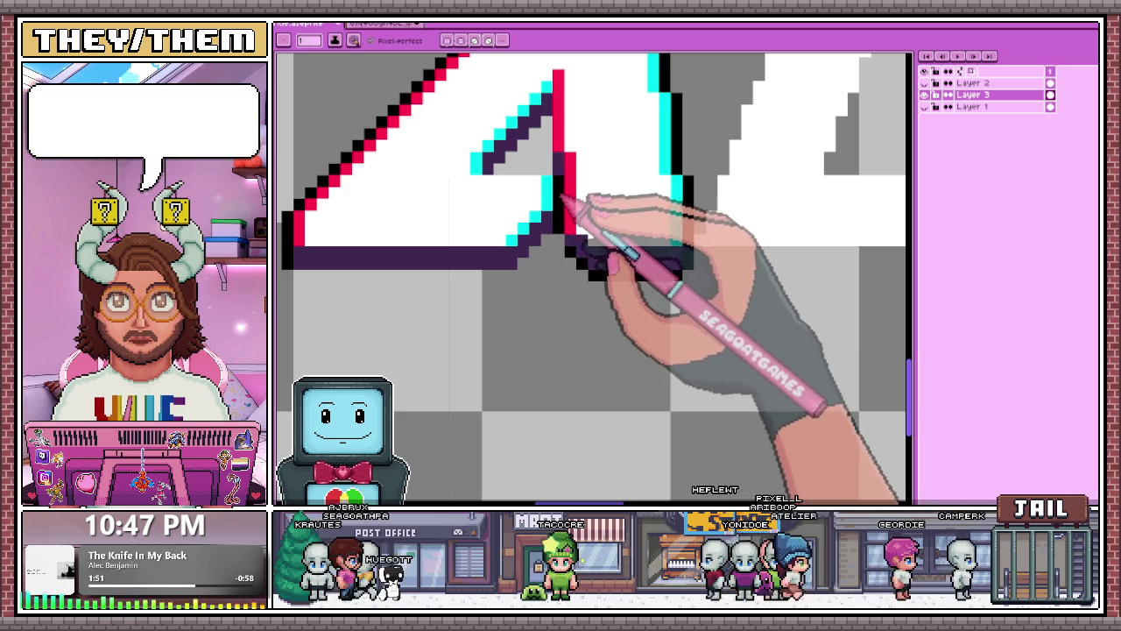
Extend the red glitch line down inside the A's inner hole.
{"action": "left_click_drag", "start_coordinate": [565, 248], "coordinate": [584, 278]}
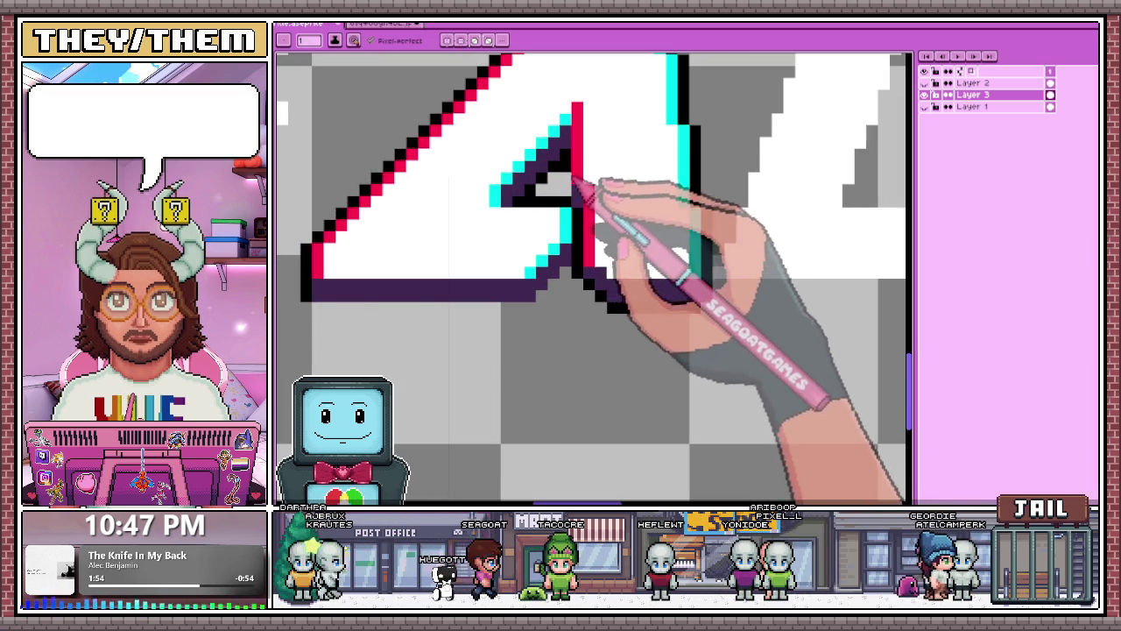
{"action": "left_click_drag", "start_coordinate": [575, 190], "coordinate": [575, 234]}
{"action": "scroll", "coordinate": [543, 297], "scroll_direction": "down", "scroll_amount": 1}
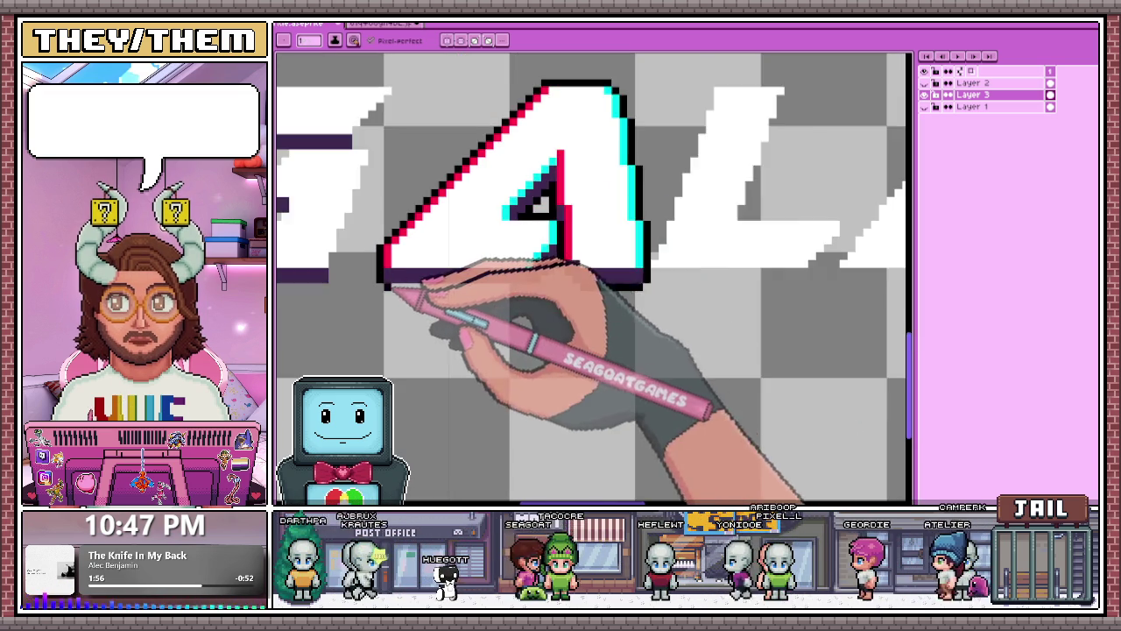
{"action": "scroll", "coordinate": [407, 263], "scroll_direction": "up", "scroll_amount": 1}
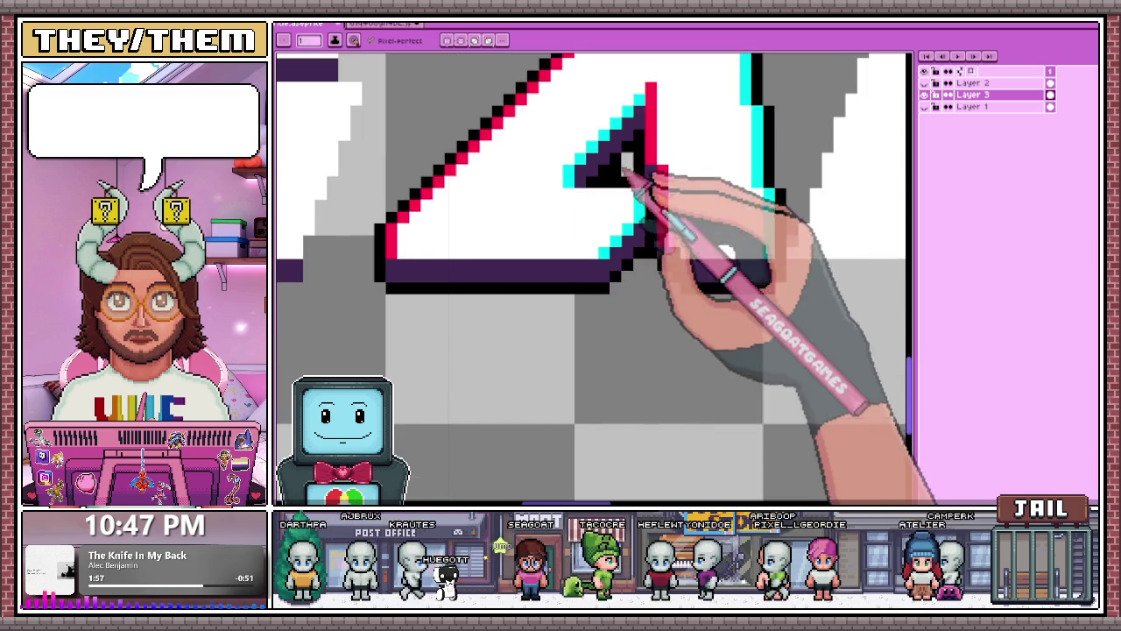
{"action": "scroll", "coordinate": [648, 241], "scroll_direction": "down", "scroll_amount": 2}
{"action": "scroll", "coordinate": [606, 306], "scroll_direction": "down", "scroll_amount": 1}
{"action": "scroll", "coordinate": [611, 313], "scroll_direction": "down", "scroll_amount": 1}
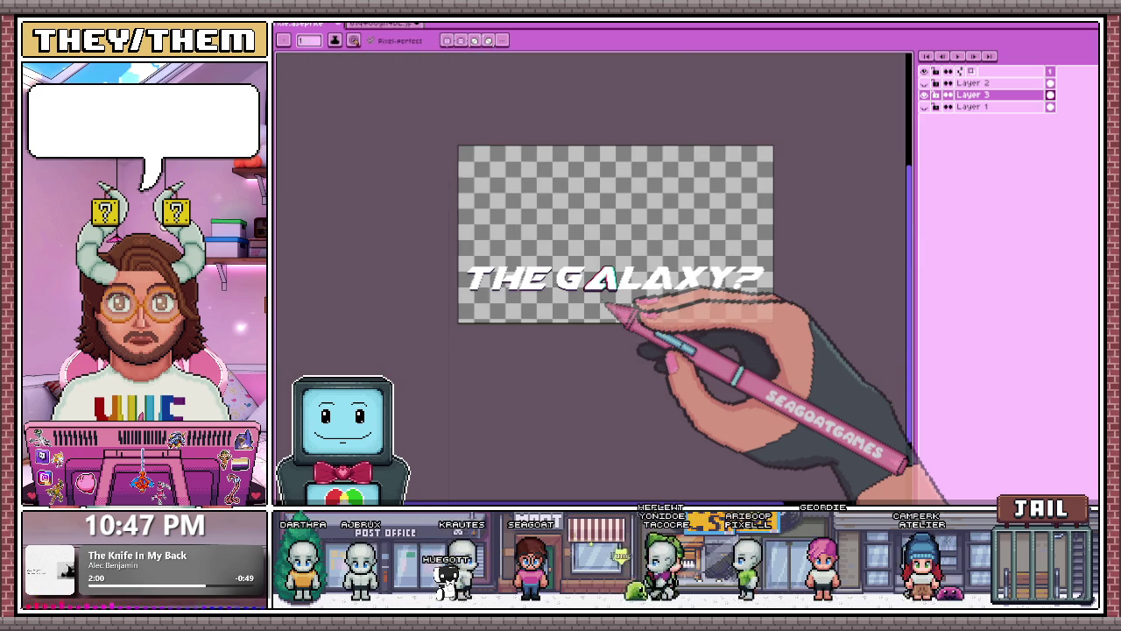
{"action": "scroll", "coordinate": [613, 230], "scroll_direction": "up", "scroll_amount": 2}
{"action": "scroll", "coordinate": [570, 201], "scroll_direction": "down", "scroll_amount": 1}
{"action": "scroll", "coordinate": [596, 307], "scroll_direction": "down", "scroll_amount": 1}
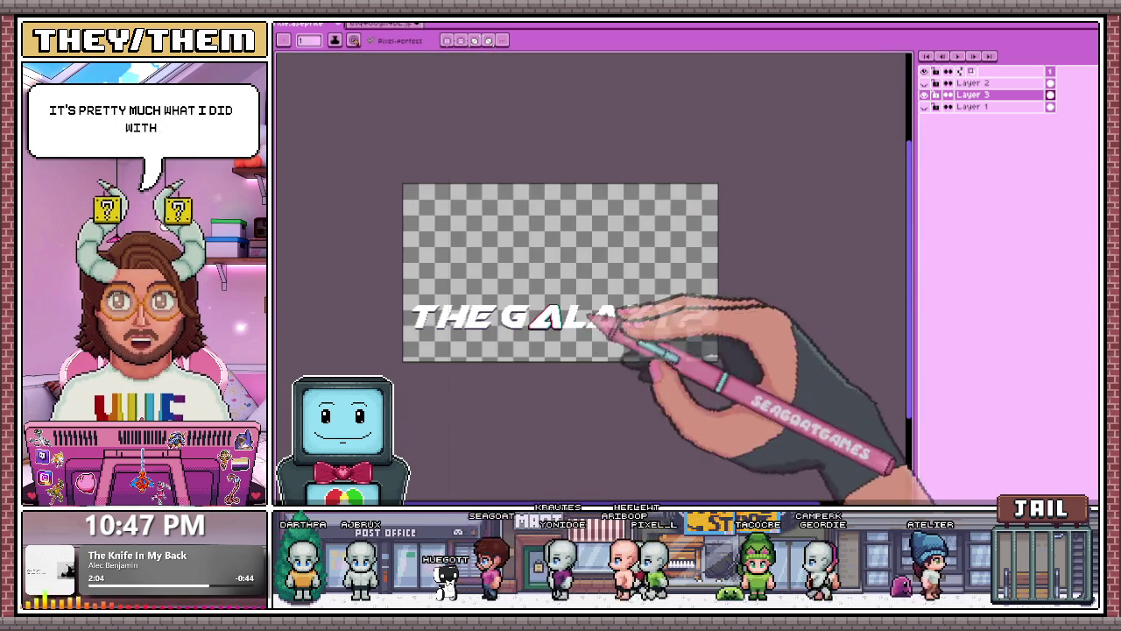
{"action": "scroll", "coordinate": [714, 283], "scroll_direction": "up", "scroll_amount": 2}
{"action": "scroll", "coordinate": [693, 163], "scroll_direction": "up", "scroll_amount": 1}
{"action": "scroll", "coordinate": [672, 180], "scroll_direction": "up", "scroll_amount": 1}
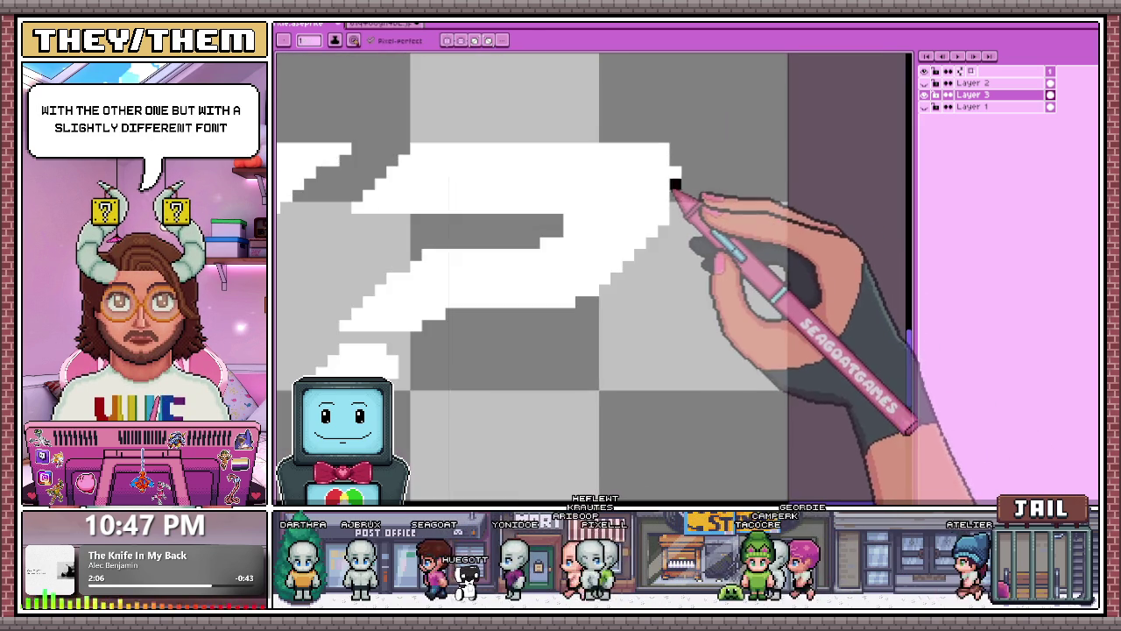
{"action": "scroll", "coordinate": [689, 213], "scroll_direction": "up", "scroll_amount": 1}
{"action": "scroll", "coordinate": [681, 176], "scroll_direction": "down", "scroll_amount": 1}
{"action": "scroll", "coordinate": [613, 184], "scroll_direction": "down", "scroll_amount": 1}
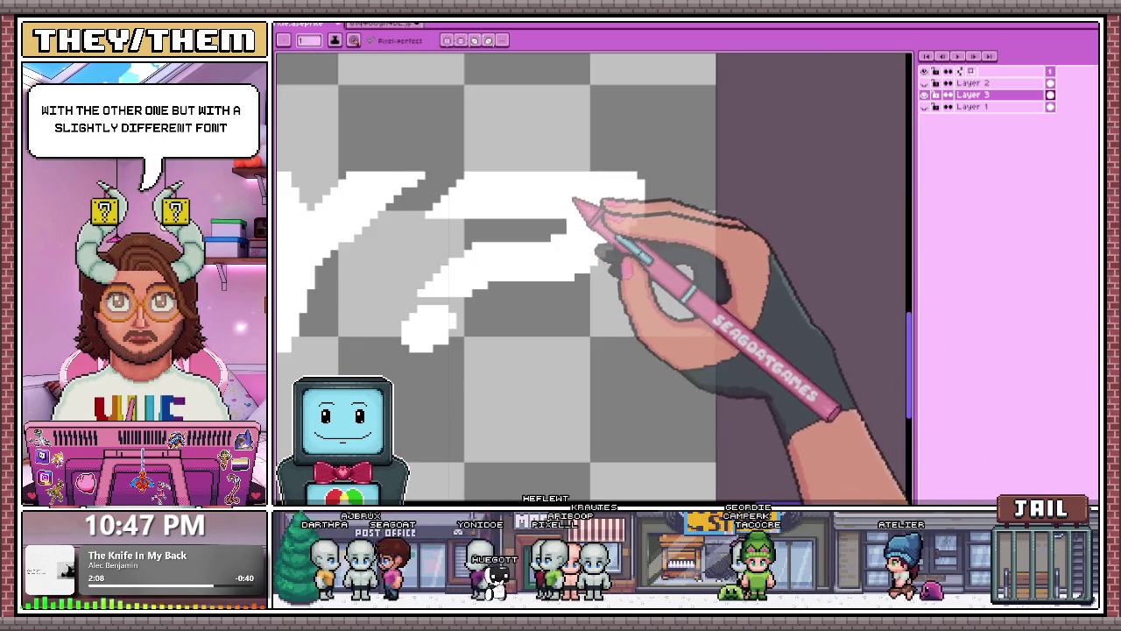
{"action": "scroll", "coordinate": [578, 223], "scroll_direction": "up", "scroll_amount": 1}
{"action": "scroll", "coordinate": [574, 236], "scroll_direction": "down", "scroll_amount": 1}
{"action": "scroll", "coordinate": [568, 238], "scroll_direction": "up", "scroll_amount": 1}
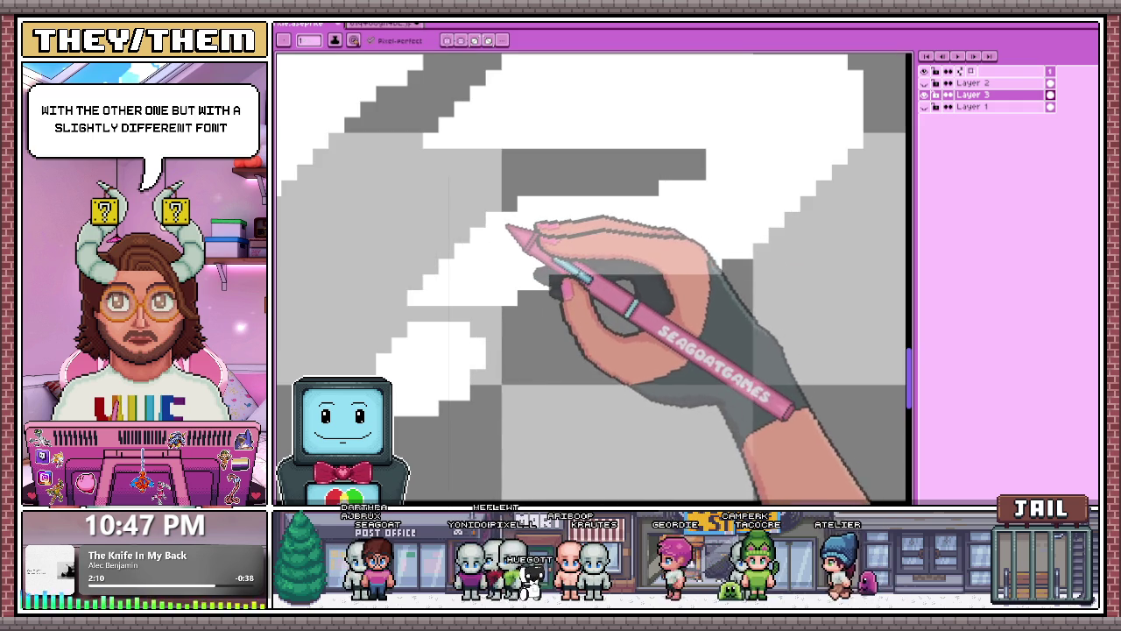
{"action": "scroll", "coordinate": [510, 226], "scroll_direction": "down", "scroll_amount": 1}
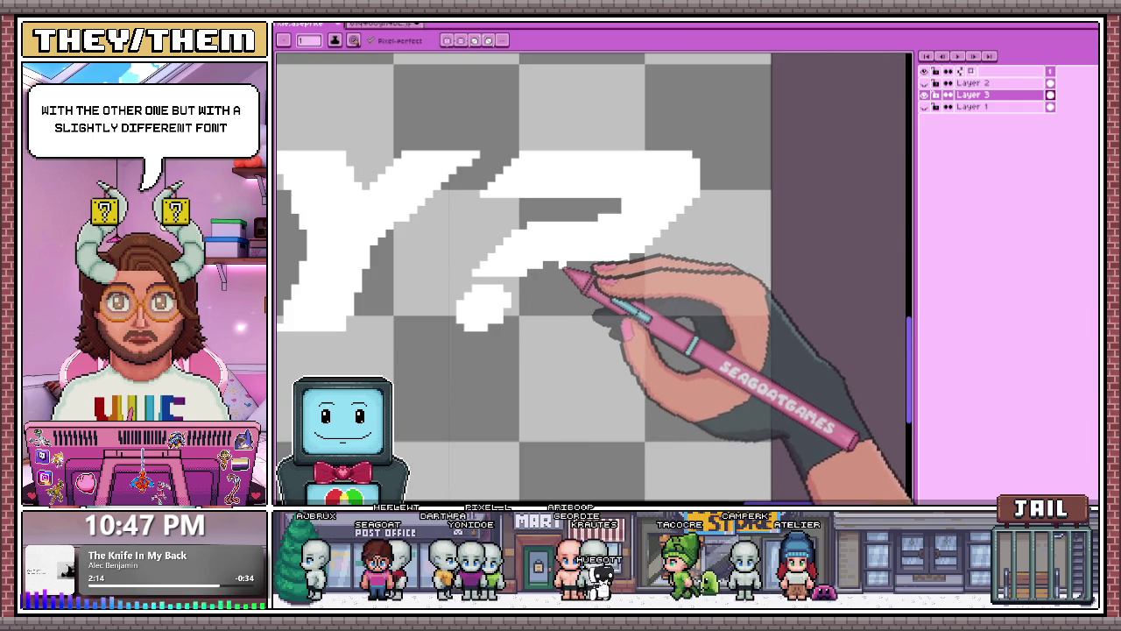
{"action": "scroll", "coordinate": [613, 257], "scroll_direction": "down", "scroll_amount": 2}
{"action": "scroll", "coordinate": [621, 251], "scroll_direction": "down", "scroll_amount": 2}
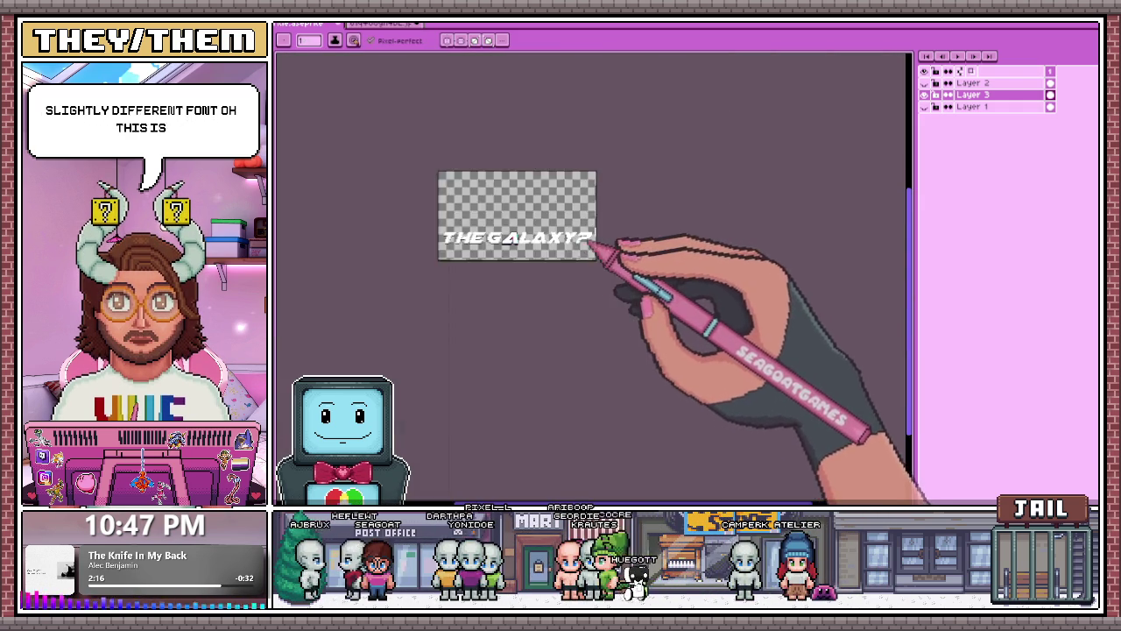
{"action": "scroll", "coordinate": [626, 251], "scroll_direction": "up", "scroll_amount": 1}
{"action": "scroll", "coordinate": [556, 237], "scroll_direction": "up", "scroll_amount": 2}
{"action": "scroll", "coordinate": [581, 243], "scroll_direction": "up", "scroll_amount": 1}
{"action": "scroll", "coordinate": [581, 161], "scroll_direction": "up", "scroll_amount": 1}
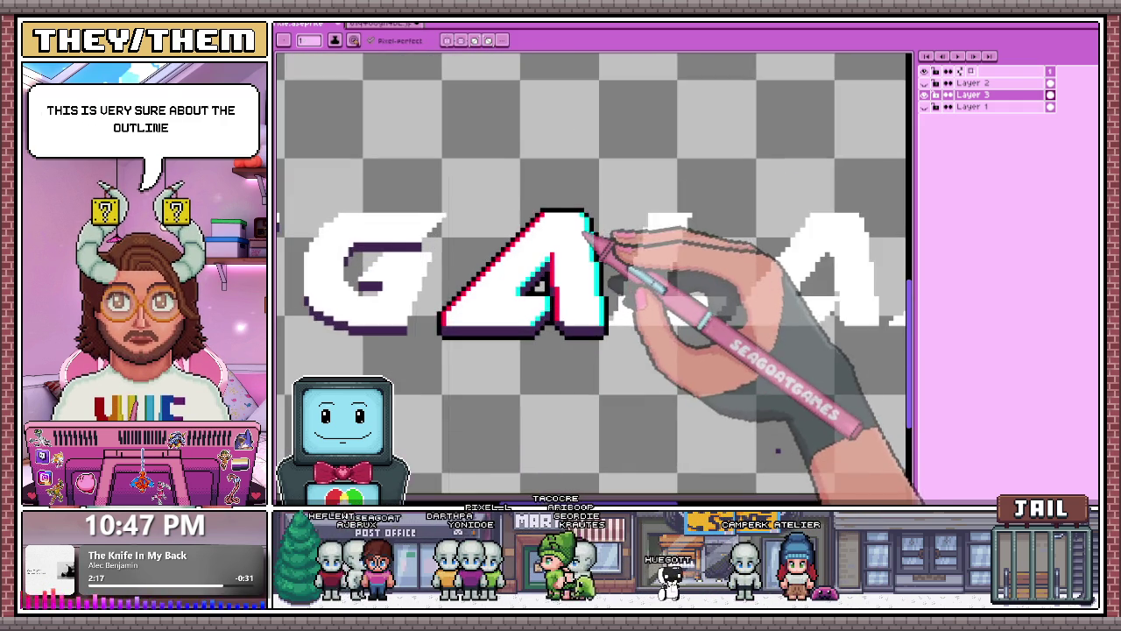
{"action": "scroll", "coordinate": [636, 196], "scroll_direction": "up", "scroll_amount": 1}
{"action": "scroll", "coordinate": [579, 215], "scroll_direction": "down", "scroll_amount": 2}
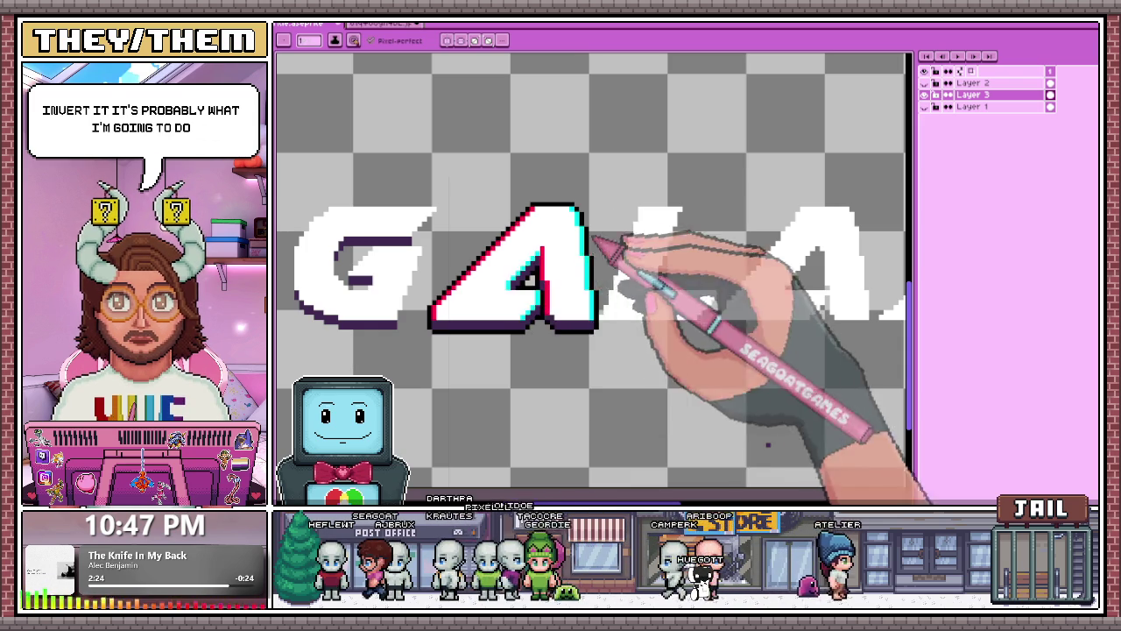
{"action": "scroll", "coordinate": [491, 263], "scroll_direction": "down", "scroll_amount": 1}
{"action": "scroll", "coordinate": [515, 257], "scroll_direction": "down", "scroll_amount": 2}
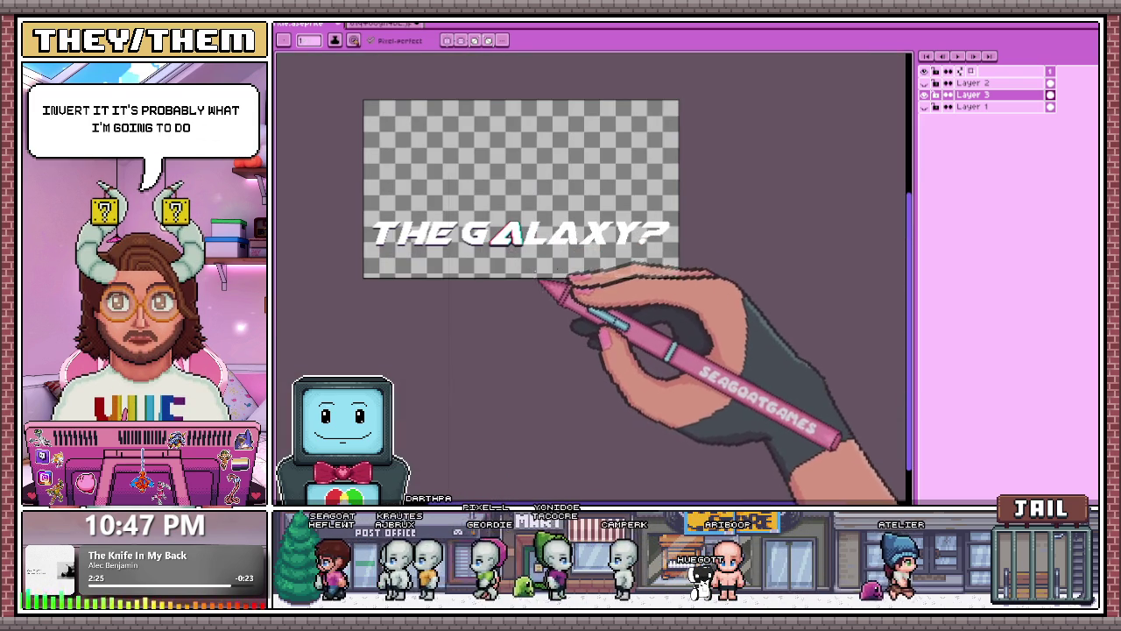
{"action": "scroll", "coordinate": [540, 284], "scroll_direction": "up", "scroll_amount": 1}
{"action": "scroll", "coordinate": [533, 238], "scroll_direction": "up", "scroll_amount": 2}
{"action": "scroll", "coordinate": [496, 205], "scroll_direction": "up", "scroll_amount": 1}
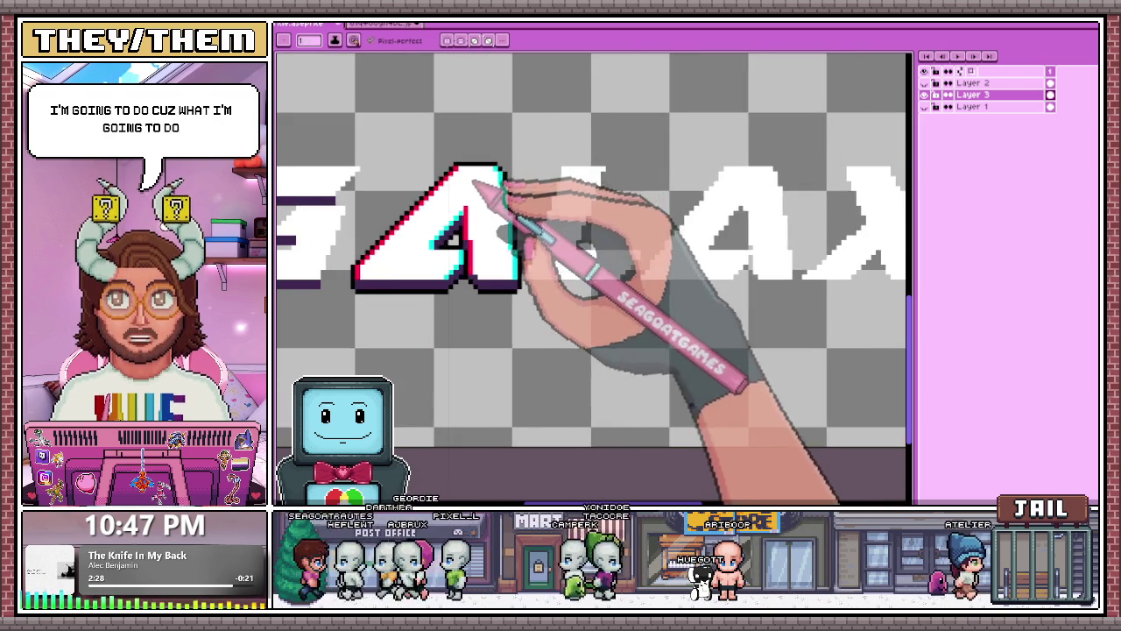
{"action": "scroll", "coordinate": [508, 193], "scroll_direction": "down", "scroll_amount": 2}
{"action": "scroll", "coordinate": [613, 214], "scroll_direction": "down", "scroll_amount": 2}
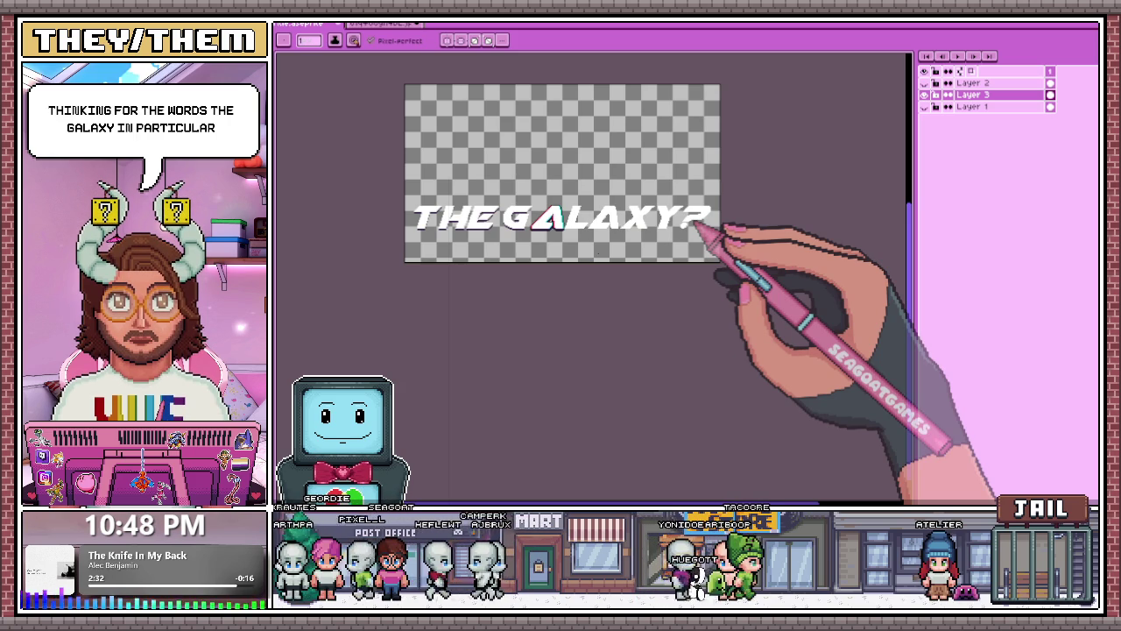
{"action": "scroll", "coordinate": [561, 212], "scroll_direction": "up", "scroll_amount": 2}
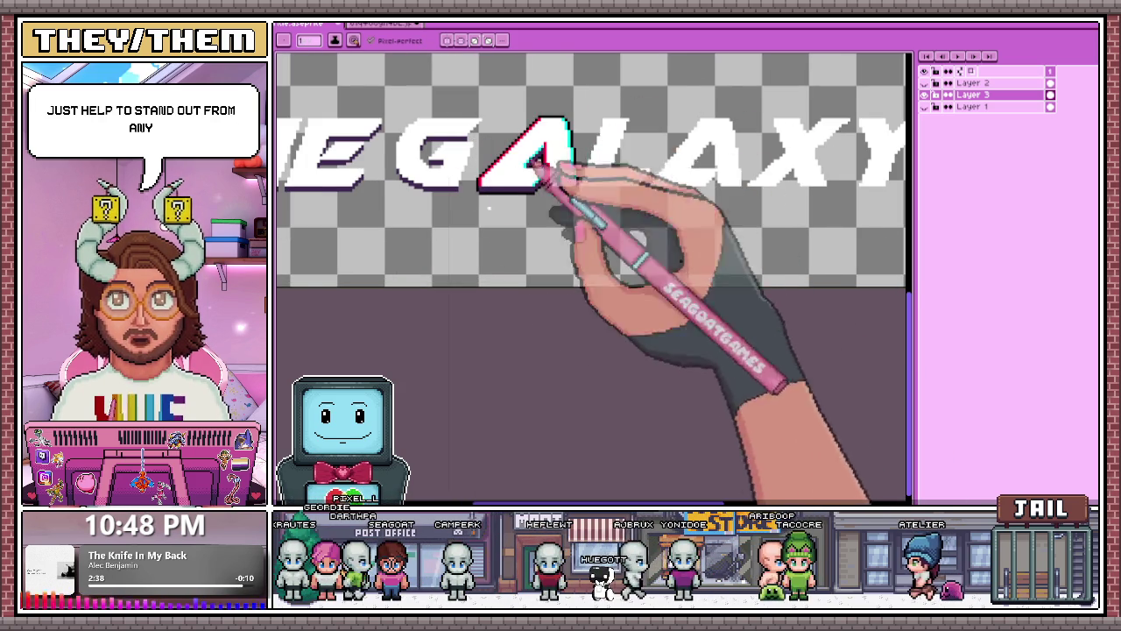
{"action": "scroll", "coordinate": [561, 175], "scroll_direction": "down", "scroll_amount": 1}
{"action": "scroll", "coordinate": [578, 225], "scroll_direction": "up", "scroll_amount": 1}
{"action": "scroll", "coordinate": [556, 163], "scroll_direction": "up", "scroll_amount": 1}
{"action": "scroll", "coordinate": [606, 141], "scroll_direction": "up", "scroll_amount": 1}
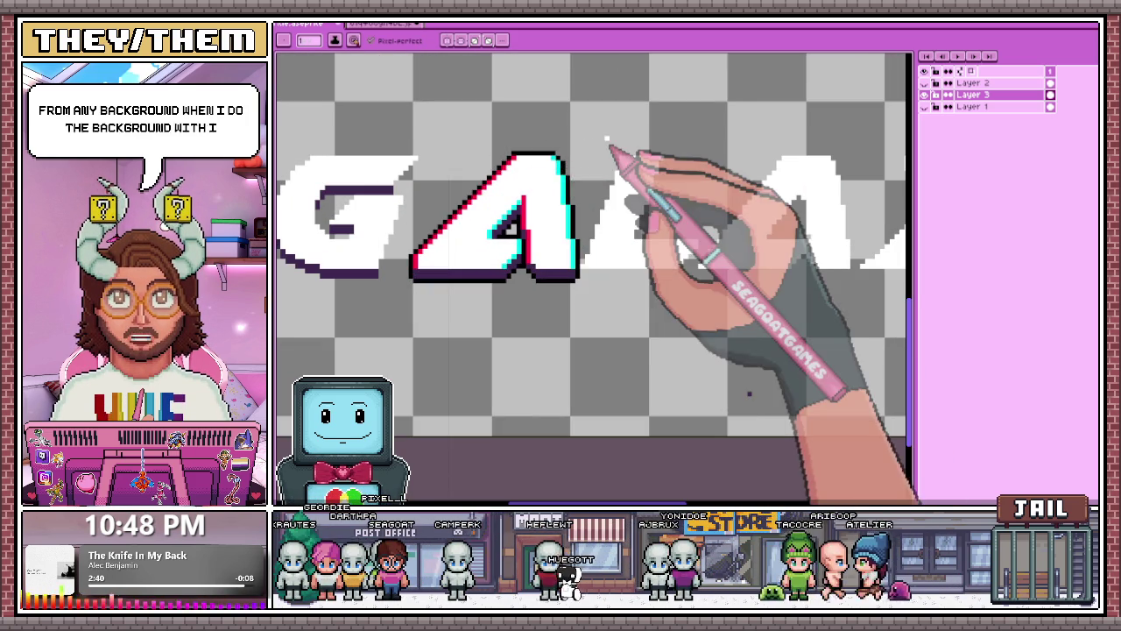
{"action": "scroll", "coordinate": [546, 150], "scroll_direction": "down", "scroll_amount": 1}
{"action": "scroll", "coordinate": [434, 223], "scroll_direction": "down", "scroll_amount": 1}
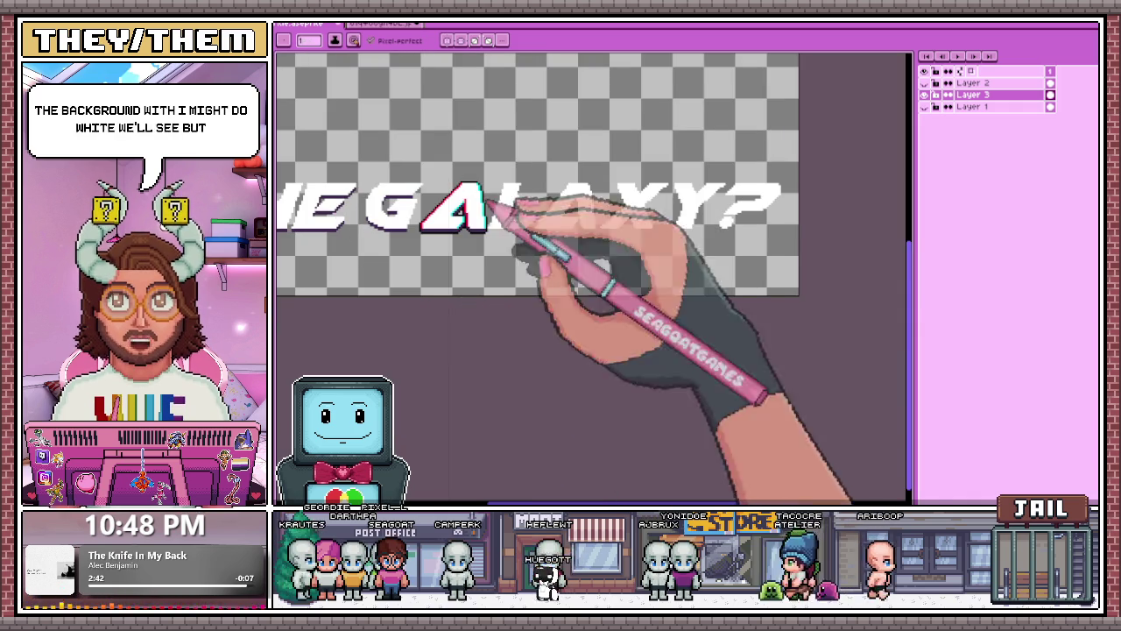
{"action": "scroll", "coordinate": [491, 210], "scroll_direction": "down", "scroll_amount": 1}
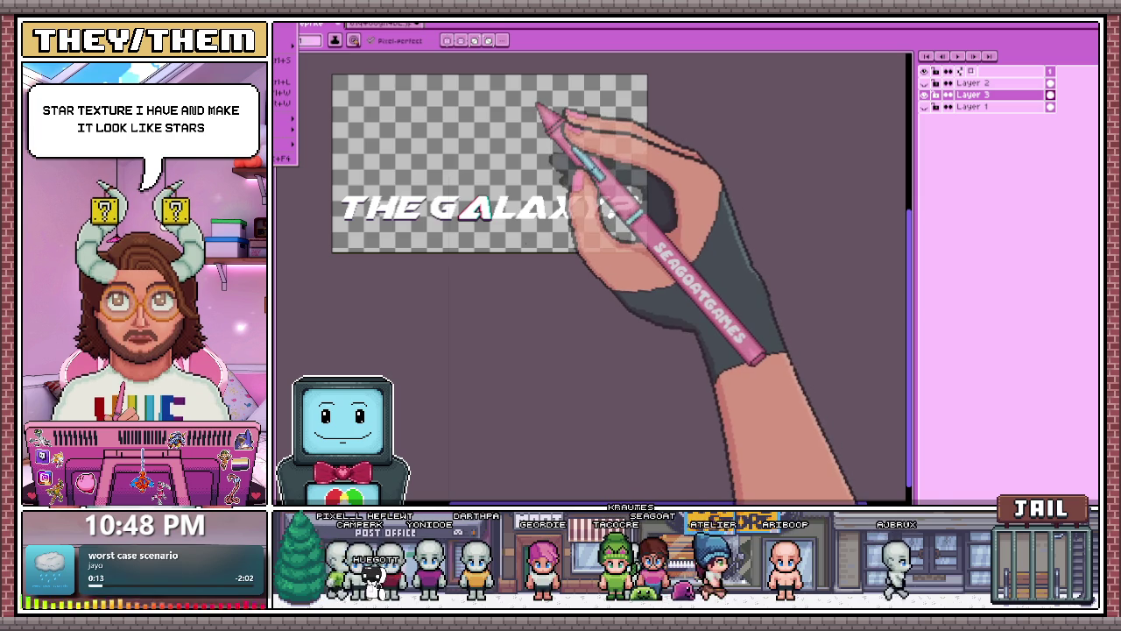
On the star texture canvas, select all, then marquee a rectangular area of the stars.
{"action": "key", "text": "Return"}
{"action": "scroll", "coordinate": [597, 247], "scroll_direction": "down", "scroll_amount": 1}
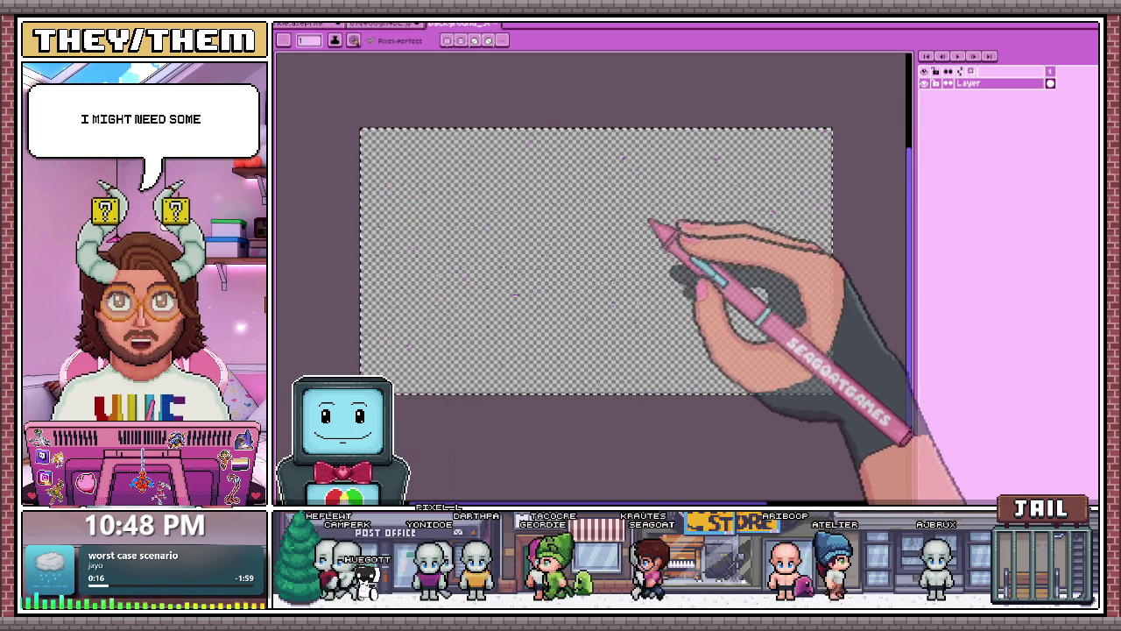
{"action": "key", "text": "m"}
{"action": "key", "text": "ctrl+a"}
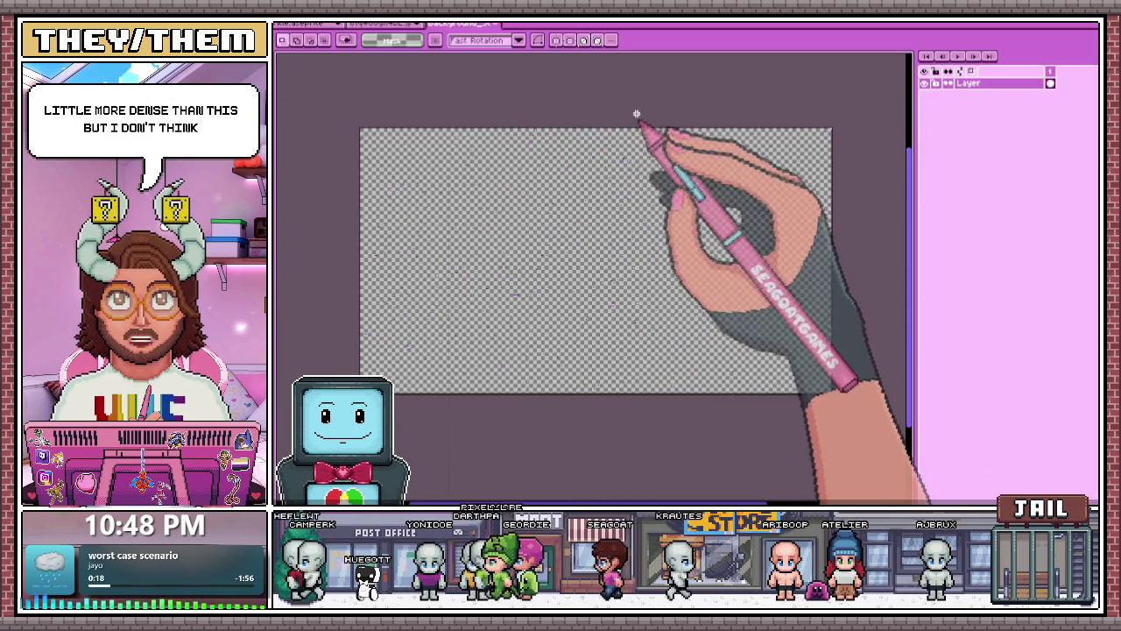
{"action": "left_click_drag", "start_coordinate": [535, 127], "coordinate": [779, 304]}
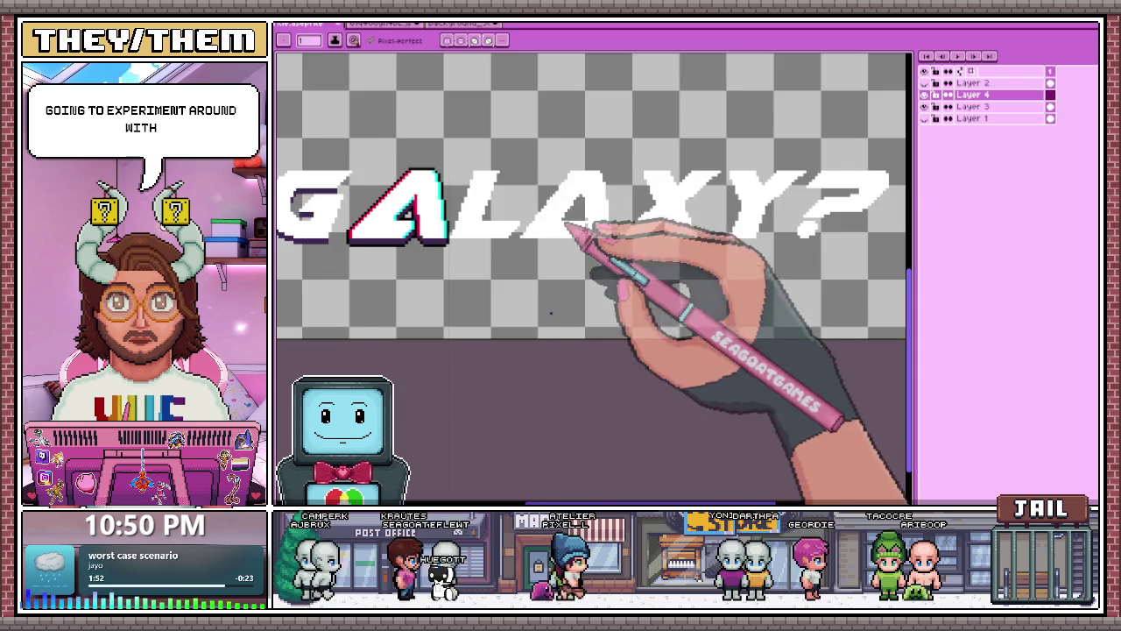
{"action": "scroll", "coordinate": [575, 230], "scroll_direction": "up", "scroll_amount": 2}
{"action": "scroll", "coordinate": [671, 237], "scroll_direction": "up", "scroll_amount": 1}
{"action": "scroll", "coordinate": [581, 263], "scroll_direction": "up", "scroll_amount": 2}
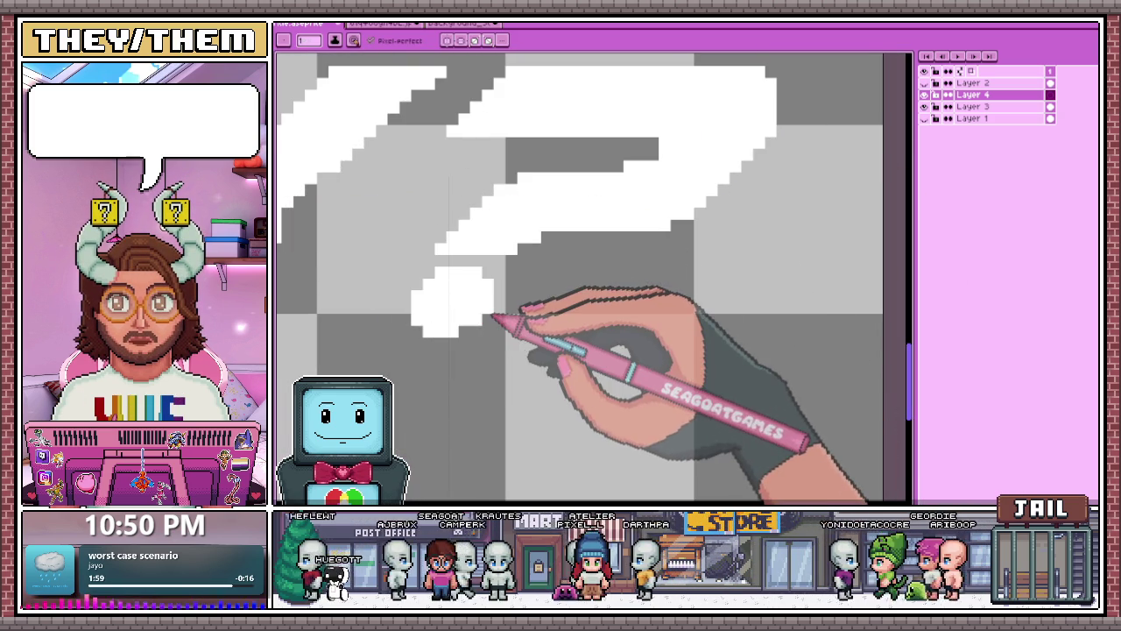
Zoom around the question mark and delete the empty Layer 4 with Ctrl+E.
{"action": "scroll", "coordinate": [495, 316], "scroll_direction": "down", "scroll_amount": 2}
{"action": "scroll", "coordinate": [495, 316], "scroll_direction": "up", "scroll_amount": 1}
{"action": "scroll", "coordinate": [495, 316], "scroll_direction": "up", "scroll_amount": 1}
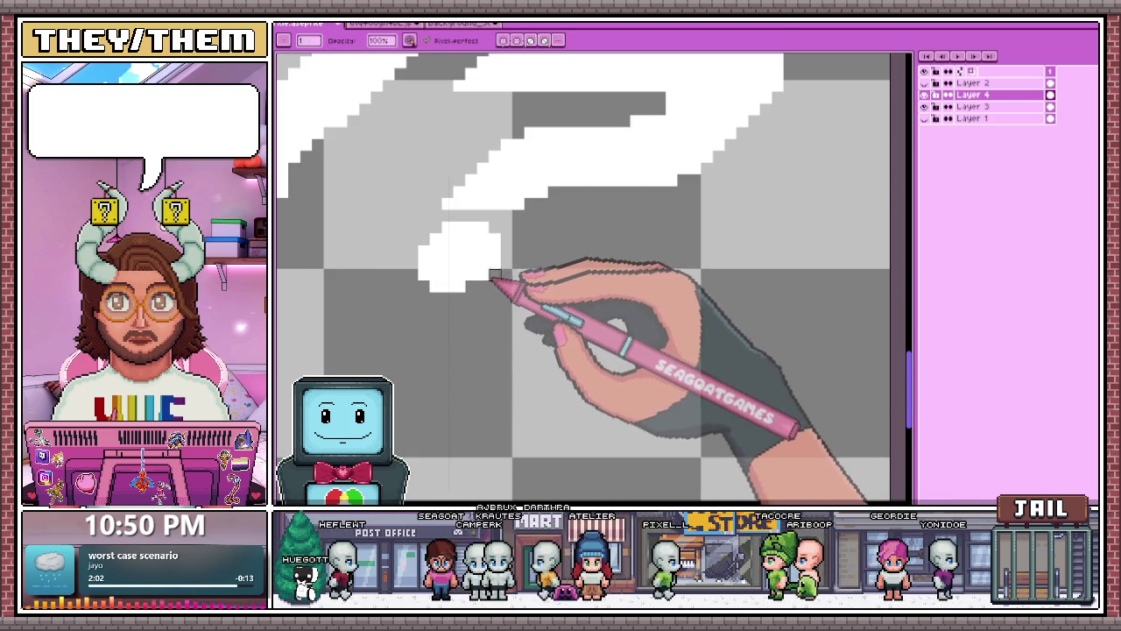
{"action": "scroll", "coordinate": [500, 280], "scroll_direction": "down", "scroll_amount": 1}
{"action": "scroll", "coordinate": [497, 281], "scroll_direction": "down", "scroll_amount": 1}
{"action": "scroll", "coordinate": [493, 282], "scroll_direction": "up", "scroll_amount": 1}
{"action": "scroll", "coordinate": [493, 284], "scroll_direction": "down", "scroll_amount": 1}
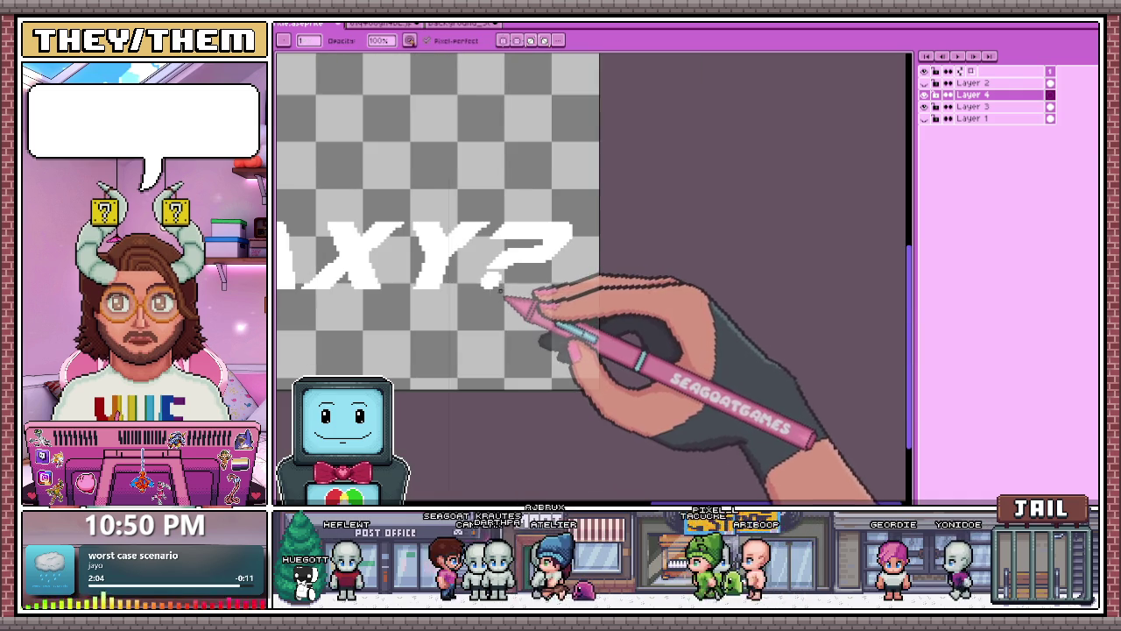
{"action": "scroll", "coordinate": [497, 285], "scroll_direction": "down", "scroll_amount": 1}
{"action": "scroll", "coordinate": [503, 276], "scroll_direction": "up", "scroll_amount": 1}
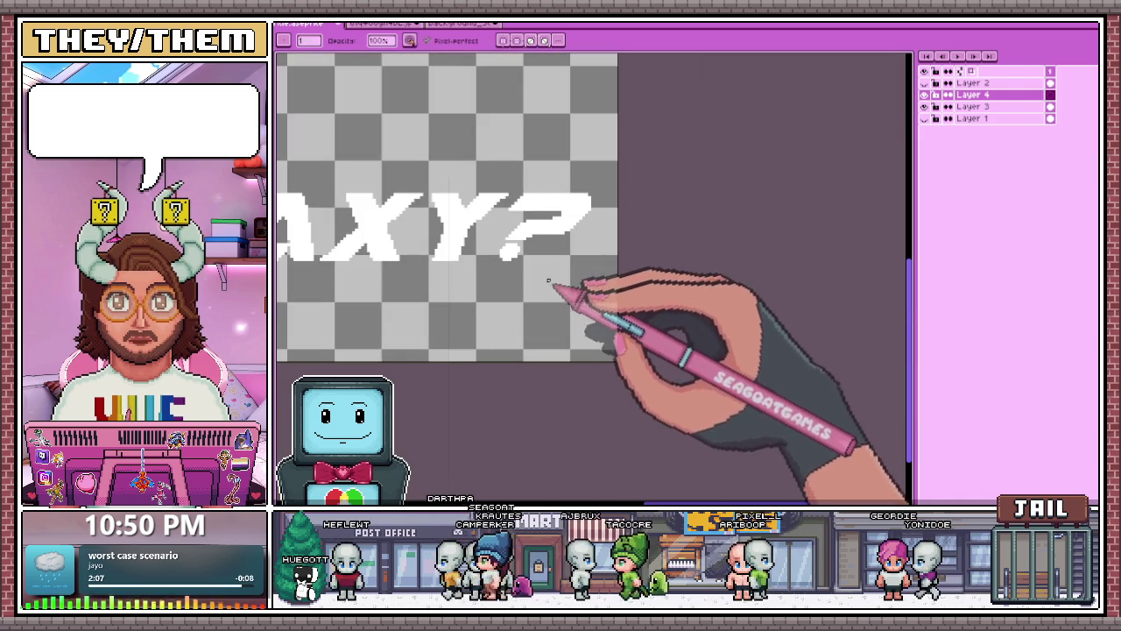
{"action": "scroll", "coordinate": [514, 253], "scroll_direction": "up", "scroll_amount": 2}
{"action": "scroll", "coordinate": [513, 259], "scroll_direction": "down", "scroll_amount": 1}
{"action": "scroll", "coordinate": [613, 163], "scroll_direction": "down", "scroll_amount": 2}
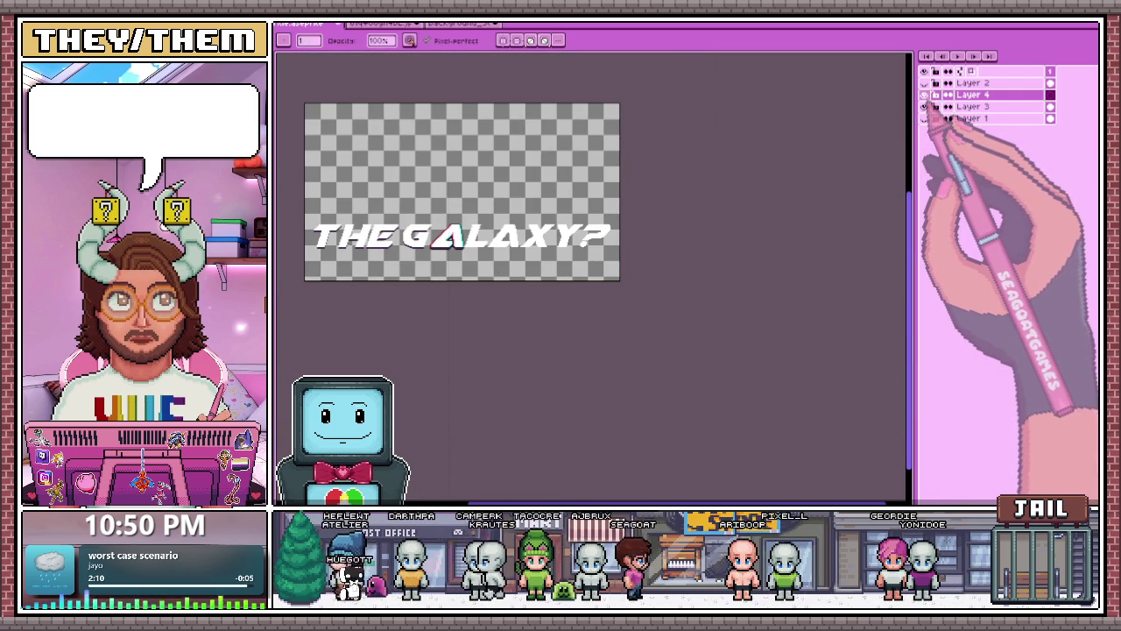
{"action": "key", "text": "ctrl+e"}
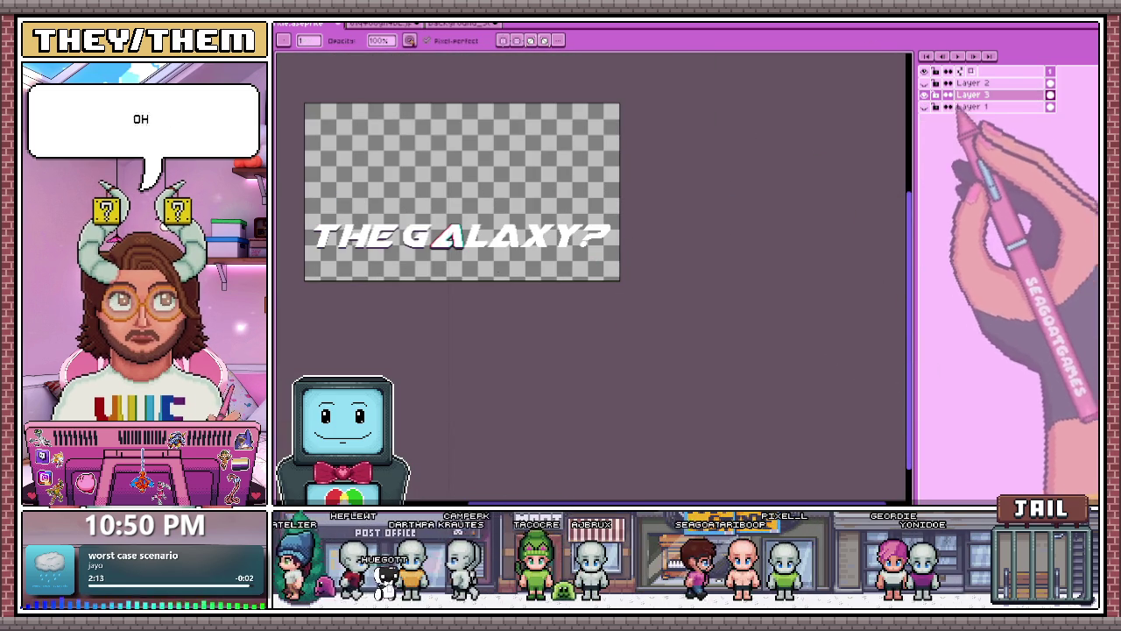
{"action": "scroll", "coordinate": [538, 237], "scroll_direction": "up", "scroll_amount": 2}
{"action": "scroll", "coordinate": [513, 196], "scroll_direction": "up", "scroll_amount": 1}
{"action": "scroll", "coordinate": [528, 226], "scroll_direction": "down", "scroll_amount": 1}
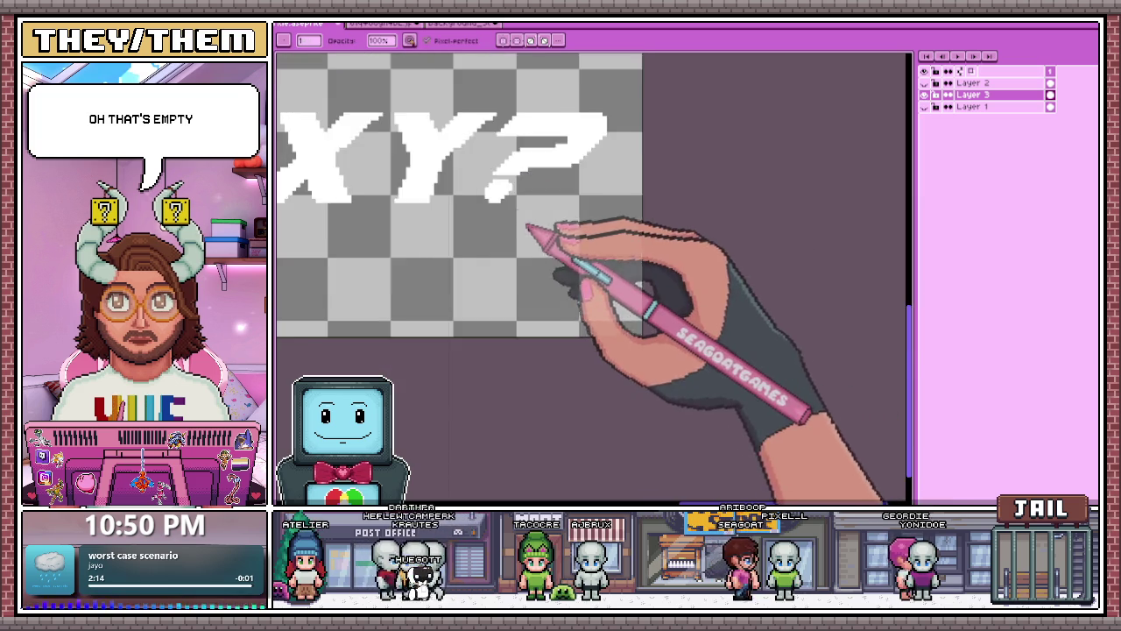
{"action": "scroll", "coordinate": [526, 226], "scroll_direction": "down", "scroll_amount": 2}
{"action": "scroll", "coordinate": [546, 240], "scroll_direction": "down", "scroll_amount": 2}
{"action": "scroll", "coordinate": [542, 238], "scroll_direction": "up", "scroll_amount": 1}
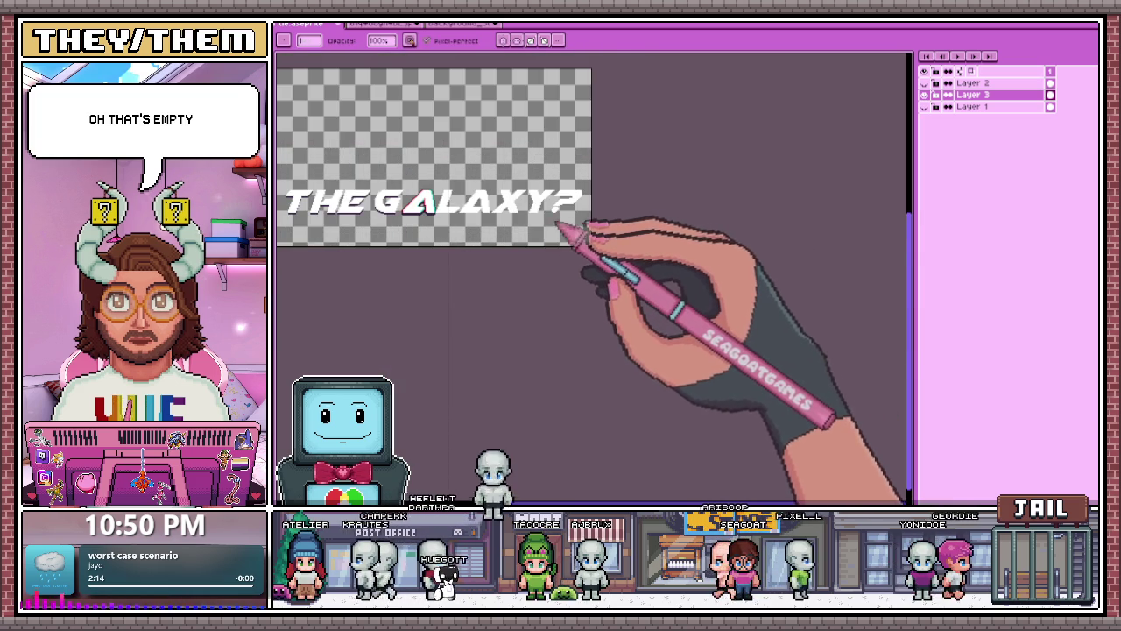
{"action": "scroll", "coordinate": [570, 231], "scroll_direction": "up", "scroll_amount": 2}
{"action": "scroll", "coordinate": [555, 210], "scroll_direction": "up", "scroll_amount": 2}
{"action": "scroll", "coordinate": [547, 228], "scroll_direction": "up", "scroll_amount": 2}
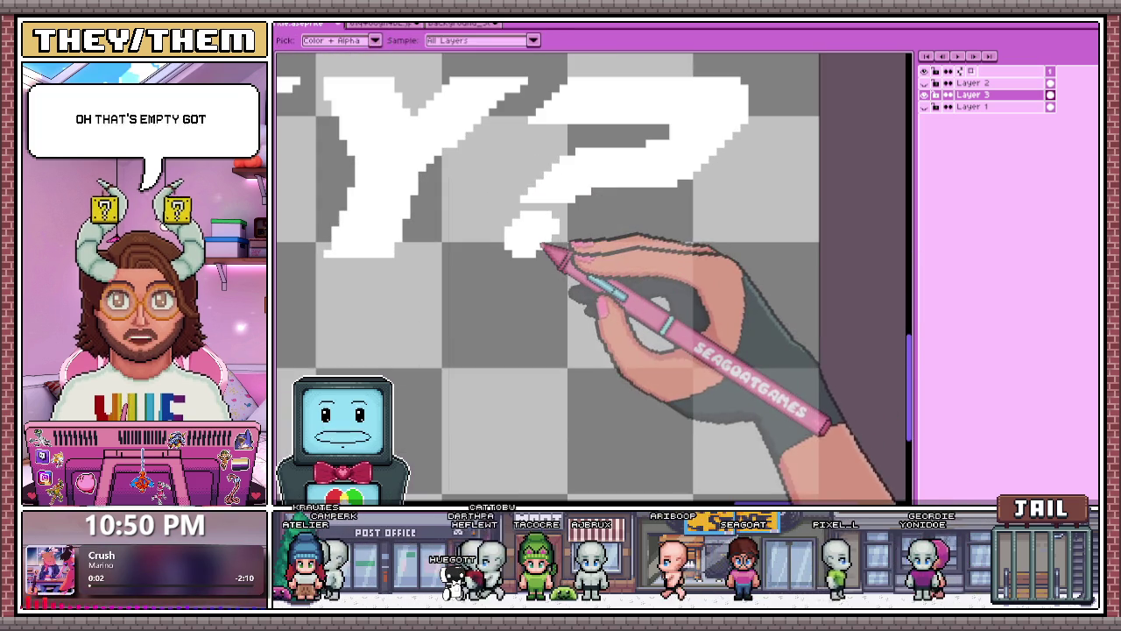
{"action": "scroll", "coordinate": [554, 258], "scroll_direction": "up", "scroll_amount": 2}
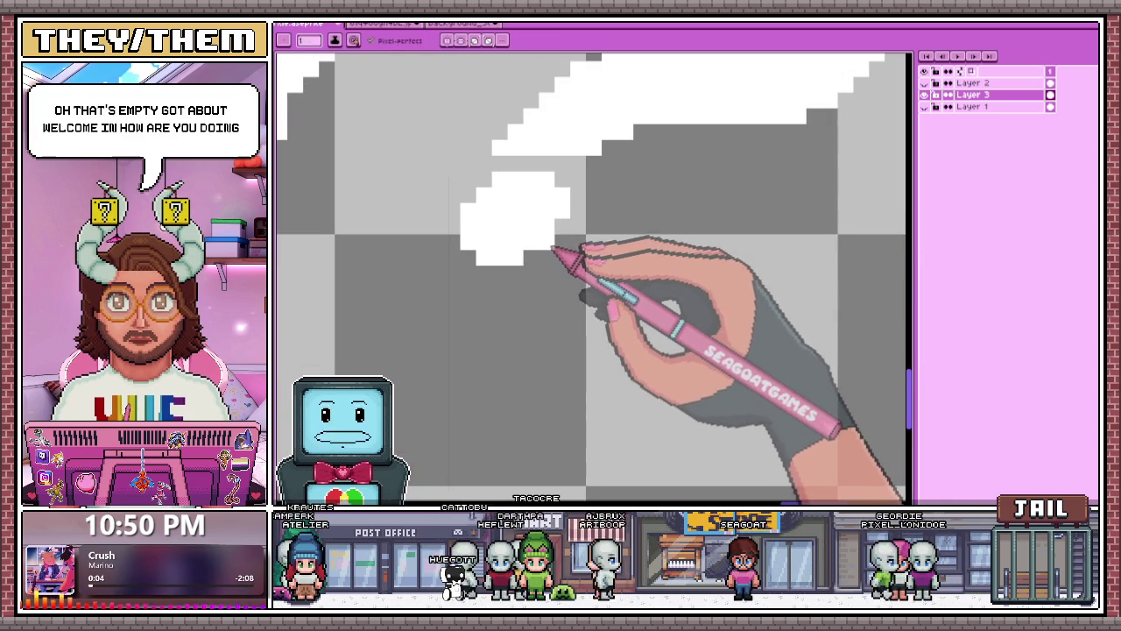
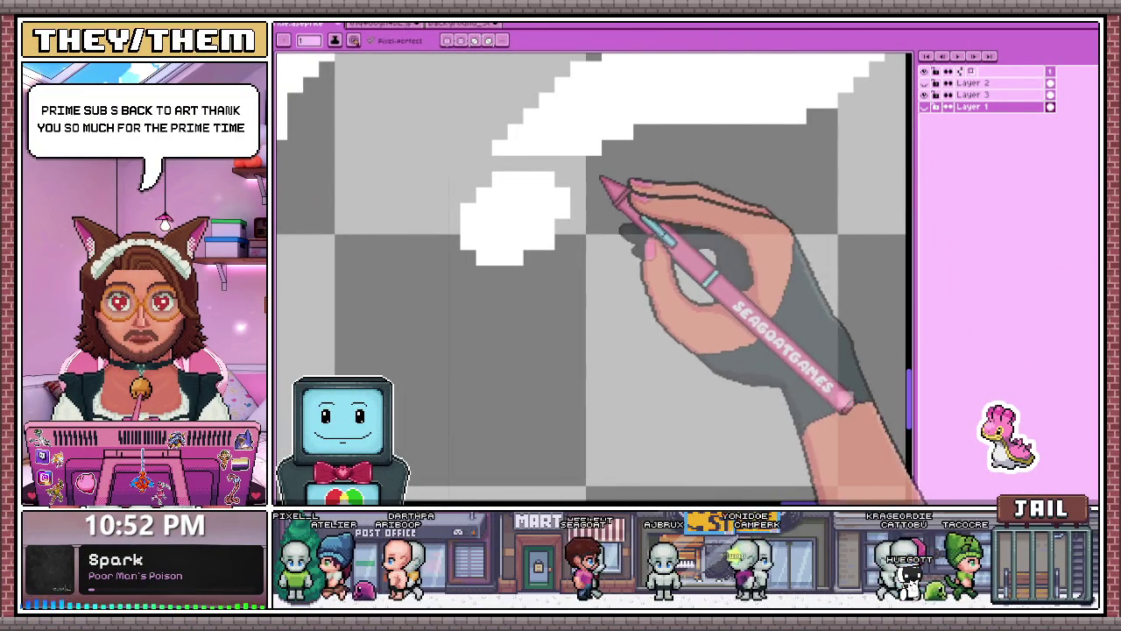
Make Layer 3 the active layer and zoom in on the XY? letters.
{"action": "left_click", "coordinate": [877, 115]}
{"action": "left_click", "coordinate": [970, 94]}
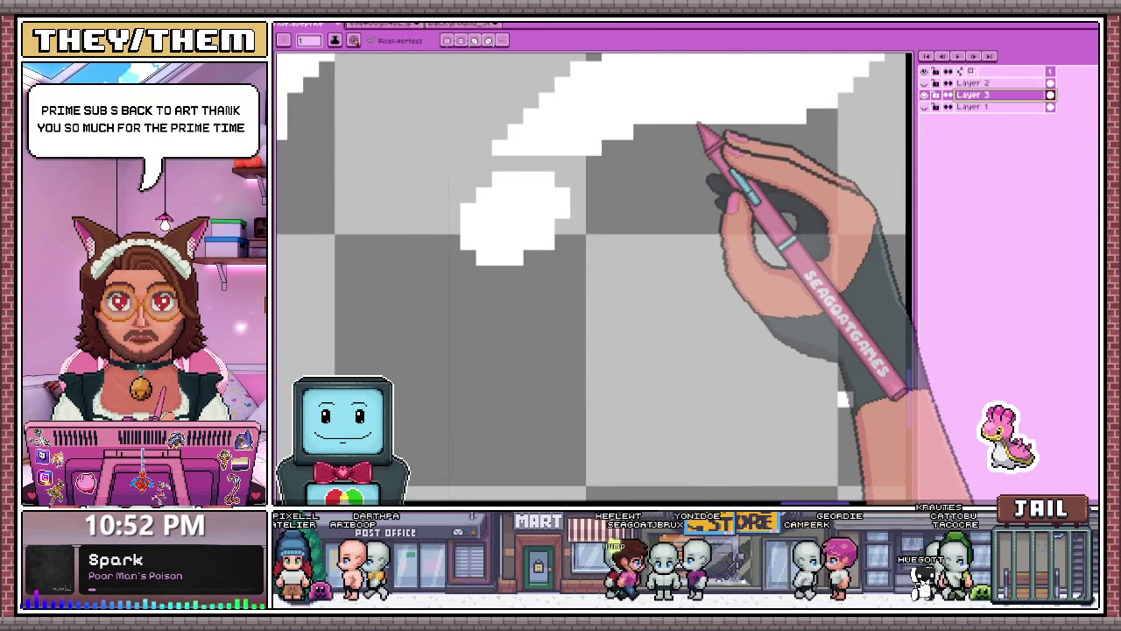
{"action": "scroll", "coordinate": [700, 119], "scroll_direction": "down", "scroll_amount": 2}
{"action": "scroll", "coordinate": [656, 195], "scroll_direction": "down", "scroll_amount": 1}
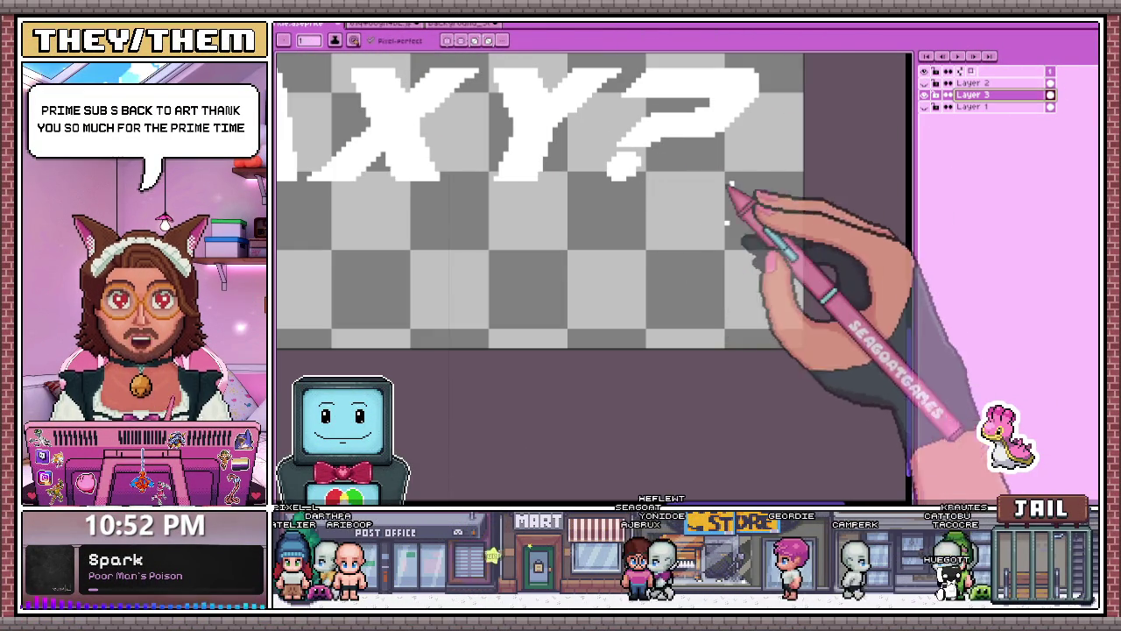
{"action": "scroll", "coordinate": [733, 224], "scroll_direction": "down", "scroll_amount": 1}
{"action": "scroll", "coordinate": [719, 153], "scroll_direction": "up", "scroll_amount": 1}
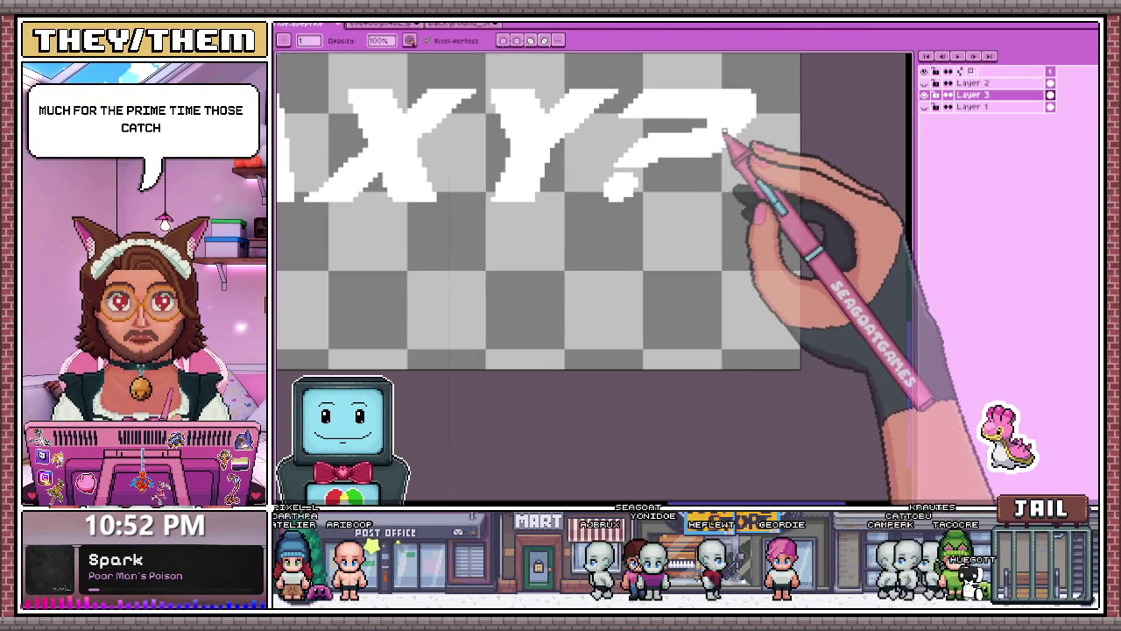
{"action": "scroll", "coordinate": [700, 105], "scroll_direction": "up", "scroll_amount": 1}
{"action": "scroll", "coordinate": [698, 99], "scroll_direction": "down", "scroll_amount": 1}
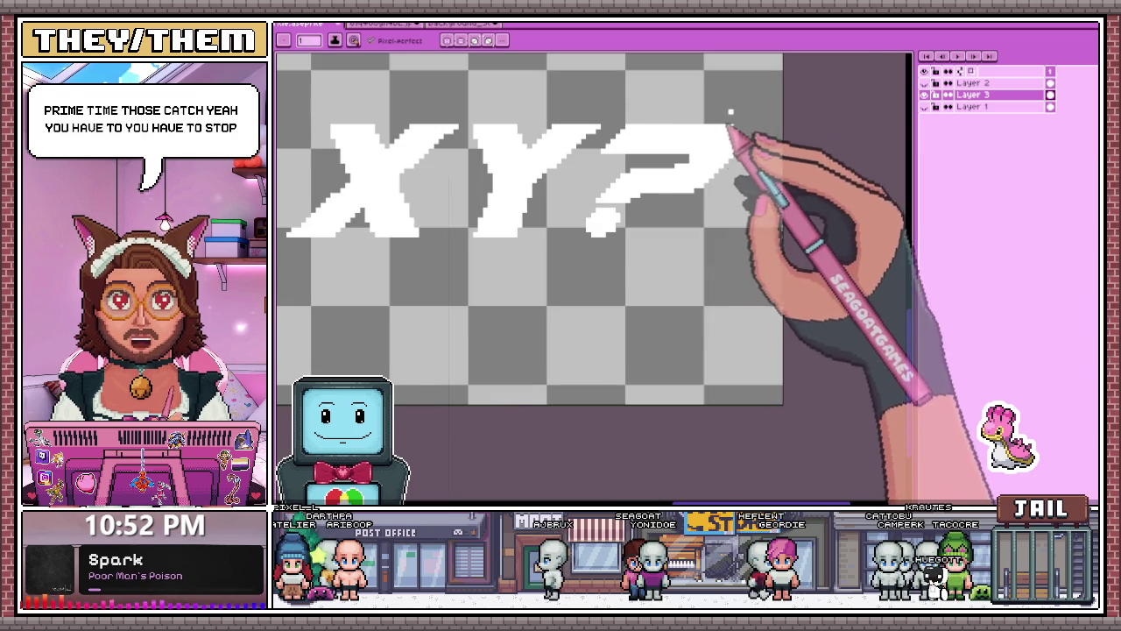
{"action": "scroll", "coordinate": [740, 140], "scroll_direction": "up", "scroll_amount": 2}
{"action": "scroll", "coordinate": [733, 131], "scroll_direction": "up", "scroll_amount": 1}
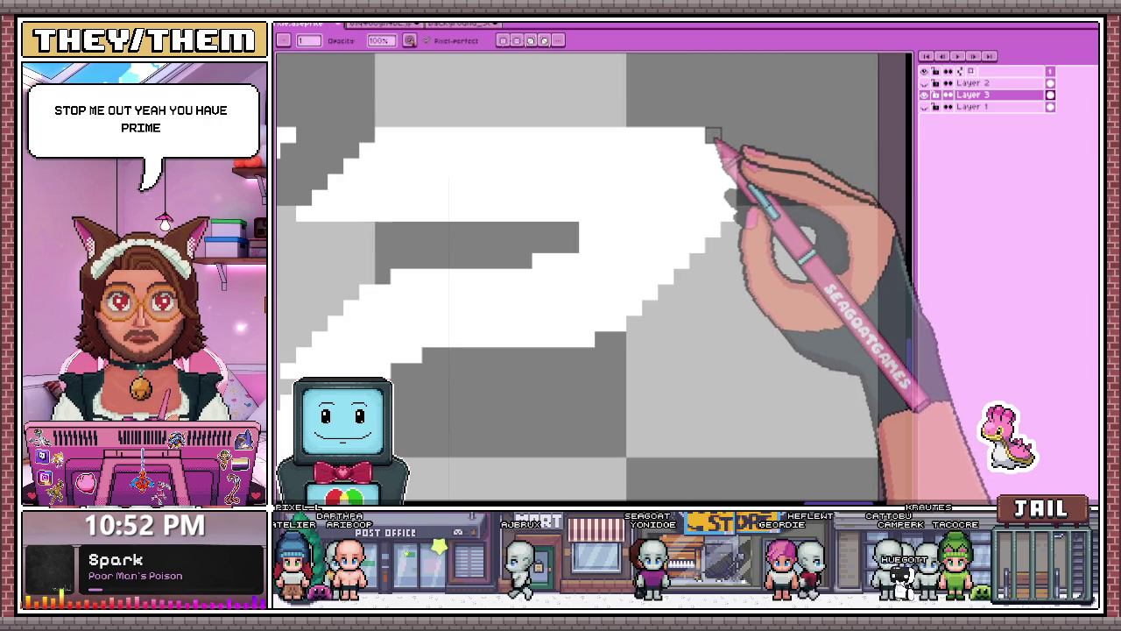
{"action": "scroll", "coordinate": [736, 157], "scroll_direction": "down", "scroll_amount": 1}
{"action": "scroll", "coordinate": [743, 155], "scroll_direction": "down", "scroll_amount": 1}
{"action": "scroll", "coordinate": [732, 176], "scroll_direction": "down", "scroll_amount": 1}
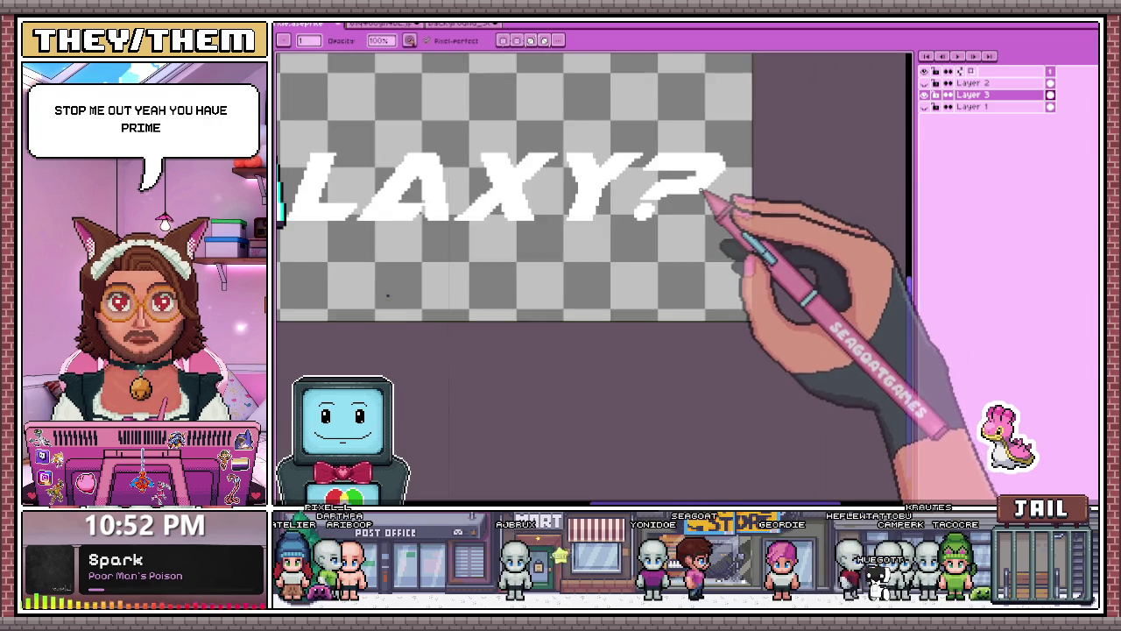
{"action": "scroll", "coordinate": [711, 201], "scroll_direction": "down", "scroll_amount": 1}
{"action": "scroll", "coordinate": [711, 200], "scroll_direction": "up", "scroll_amount": 2}
{"action": "scroll", "coordinate": [713, 170], "scroll_direction": "up", "scroll_amount": 1}
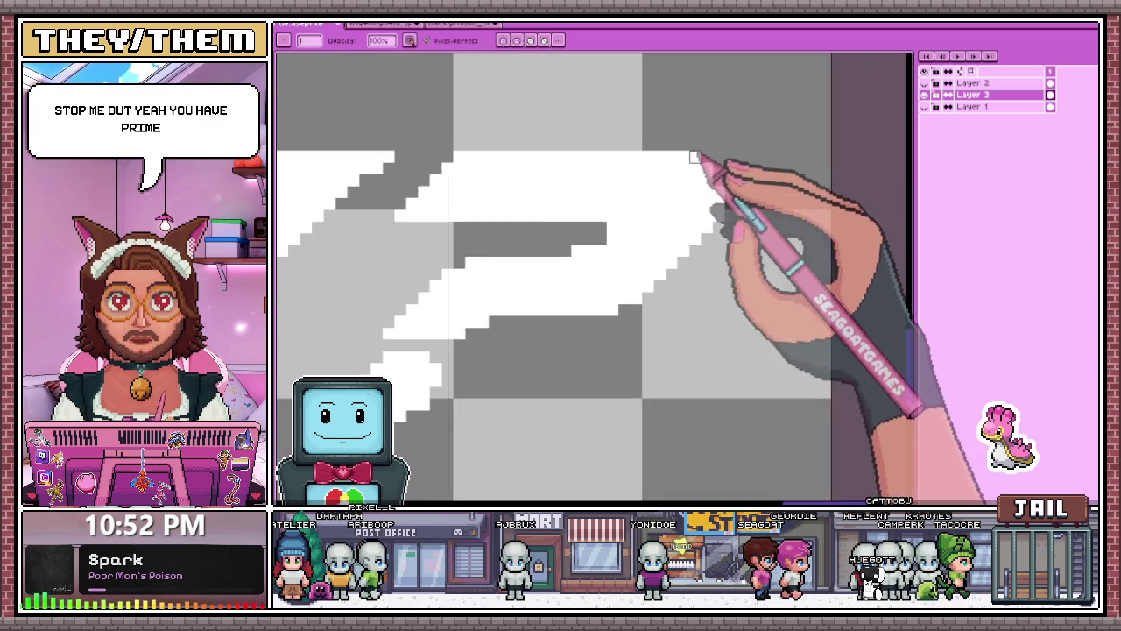
{"action": "scroll", "coordinate": [701, 170], "scroll_direction": "up", "scroll_amount": 1}
{"action": "scroll", "coordinate": [726, 181], "scroll_direction": "down", "scroll_amount": 1}
{"action": "scroll", "coordinate": [731, 104], "scroll_direction": "down", "scroll_amount": 2}
{"action": "scroll", "coordinate": [693, 187], "scroll_direction": "down", "scroll_amount": 1}
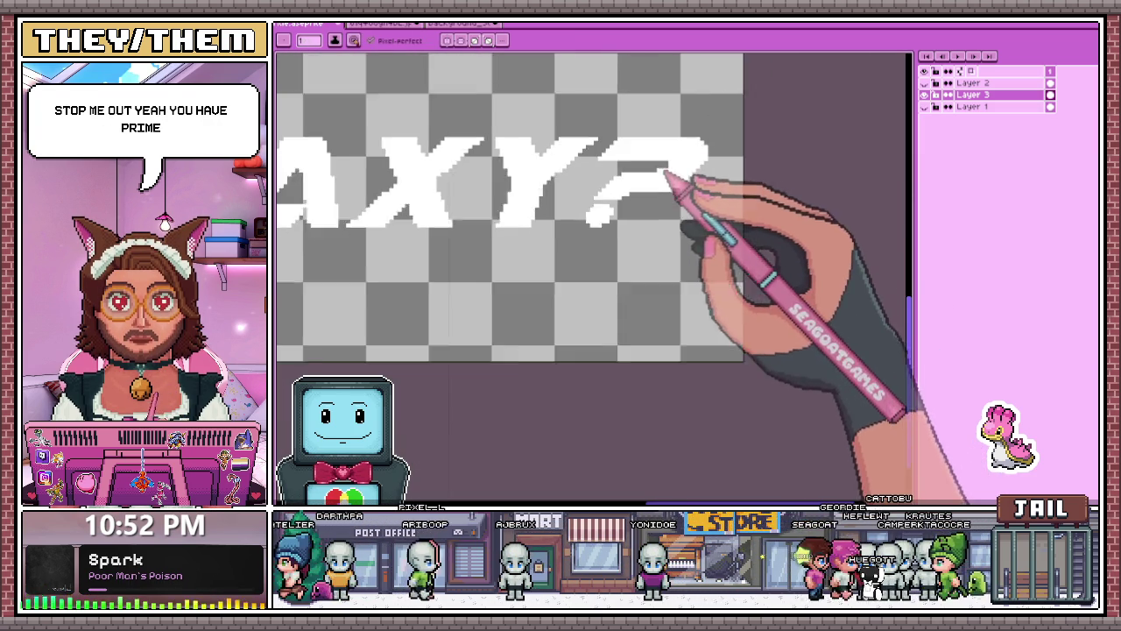
{"action": "scroll", "coordinate": [648, 167], "scroll_direction": "down", "scroll_amount": 1}
{"action": "scroll", "coordinate": [579, 197], "scroll_direction": "up", "scroll_amount": 2}
{"action": "scroll", "coordinate": [582, 207], "scroll_direction": "down", "scroll_amount": 1}
{"action": "scroll", "coordinate": [614, 197], "scroll_direction": "up", "scroll_amount": 1}
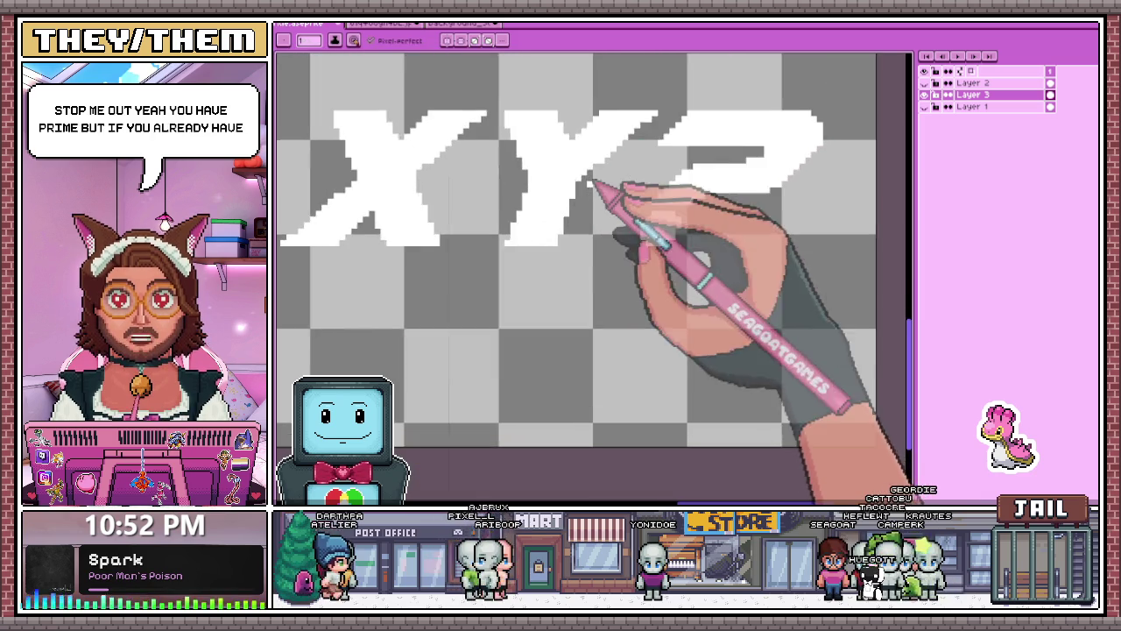
{"action": "scroll", "coordinate": [604, 188], "scroll_direction": "up", "scroll_amount": 2}
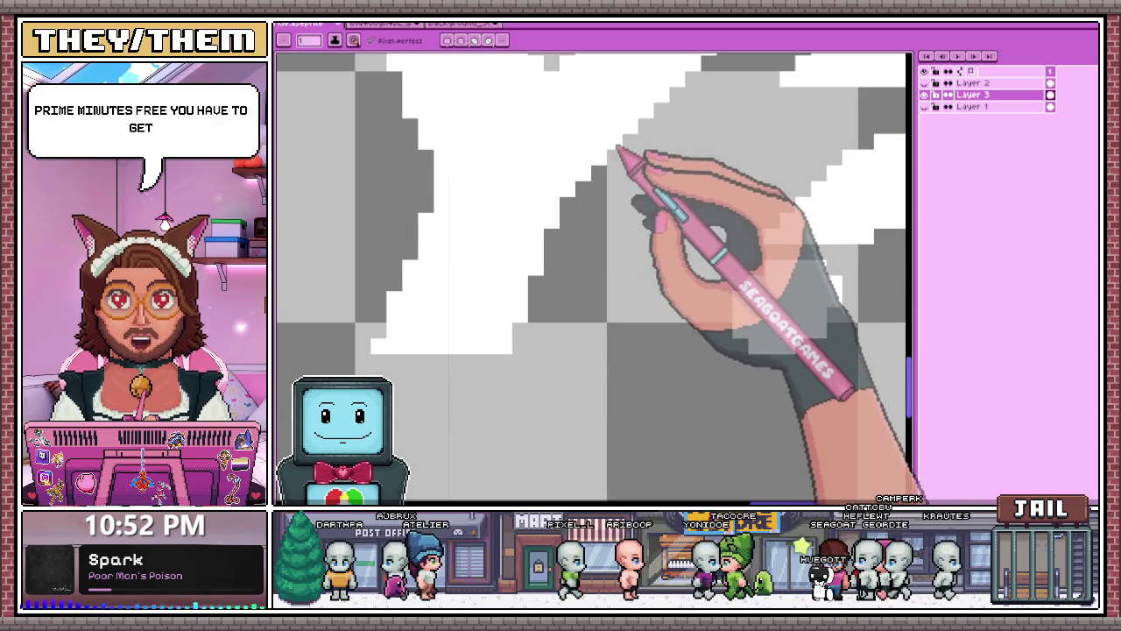
{"action": "scroll", "coordinate": [618, 151], "scroll_direction": "down", "scroll_amount": 2}
{"action": "scroll", "coordinate": [601, 231], "scroll_direction": "up", "scroll_amount": 1}
{"action": "scroll", "coordinate": [651, 150], "scroll_direction": "up", "scroll_amount": 1}
{"action": "scroll", "coordinate": [645, 165], "scroll_direction": "down", "scroll_amount": 1}
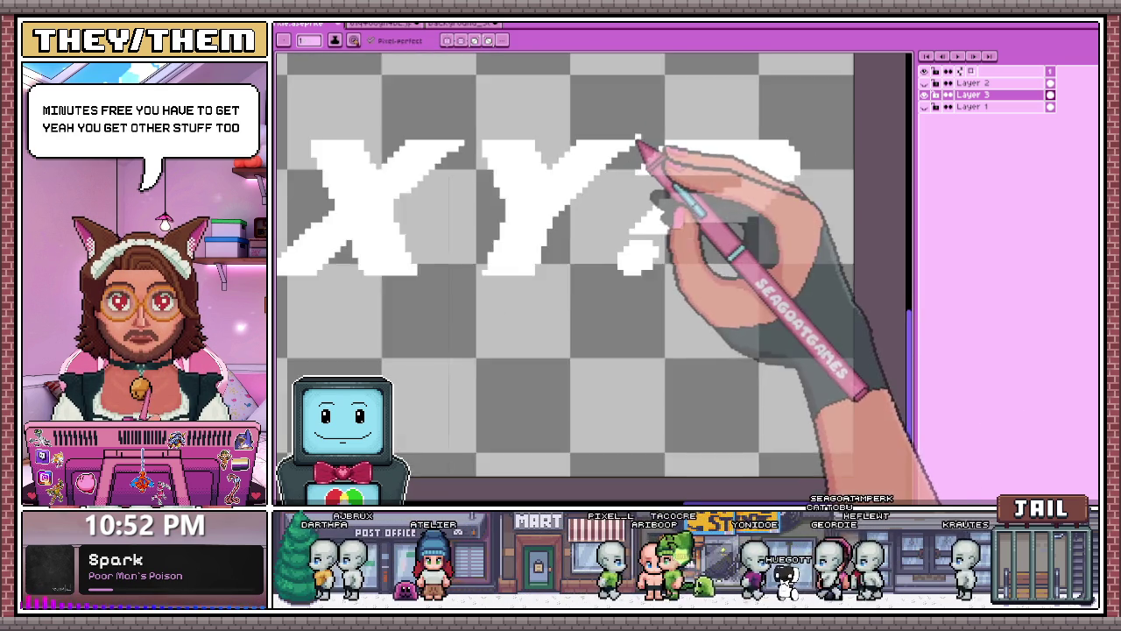
{"action": "scroll", "coordinate": [613, 184], "scroll_direction": "down", "scroll_amount": 1}
{"action": "scroll", "coordinate": [570, 184], "scroll_direction": "up", "scroll_amount": 1}
{"action": "scroll", "coordinate": [555, 188], "scroll_direction": "up", "scroll_amount": 1}
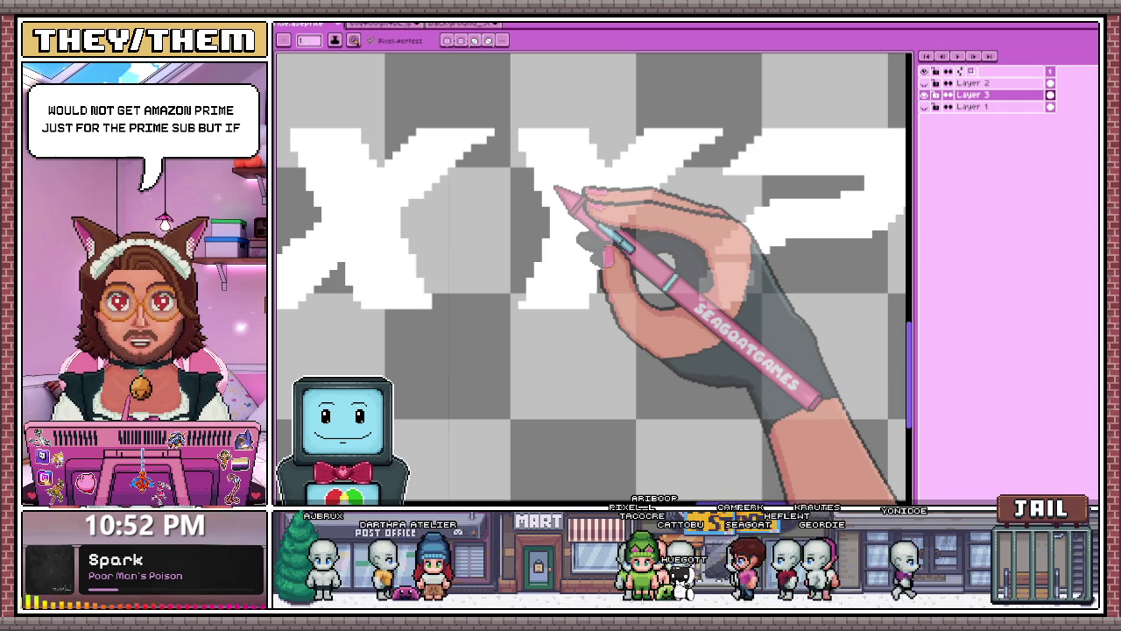
{"action": "scroll", "coordinate": [627, 194], "scroll_direction": "down", "scroll_amount": 1}
{"action": "scroll", "coordinate": [533, 251], "scroll_direction": "up", "scroll_amount": 1}
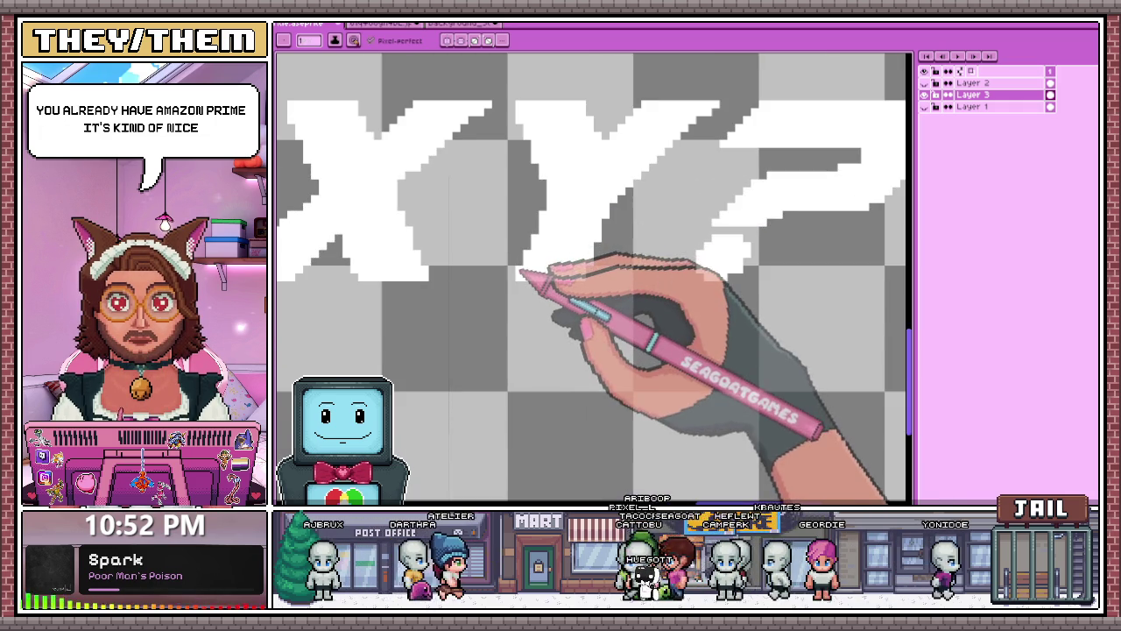
{"action": "scroll", "coordinate": [548, 276], "scroll_direction": "down", "scroll_amount": 1}
{"action": "scroll", "coordinate": [582, 263], "scroll_direction": "up", "scroll_amount": 2}
{"action": "scroll", "coordinate": [598, 359], "scroll_direction": "down", "scroll_amount": 2}
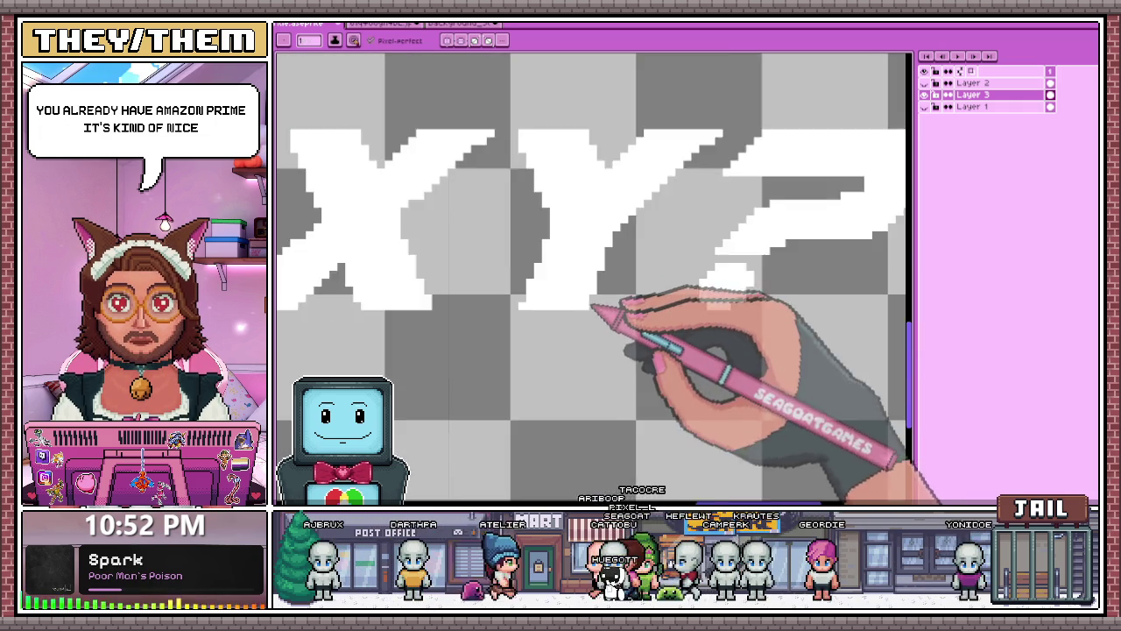
{"action": "scroll", "coordinate": [599, 377], "scroll_direction": "up", "scroll_amount": 2}
{"action": "scroll", "coordinate": [598, 302], "scroll_direction": "down", "scroll_amount": 2}
{"action": "scroll", "coordinate": [585, 238], "scroll_direction": "up", "scroll_amount": 2}
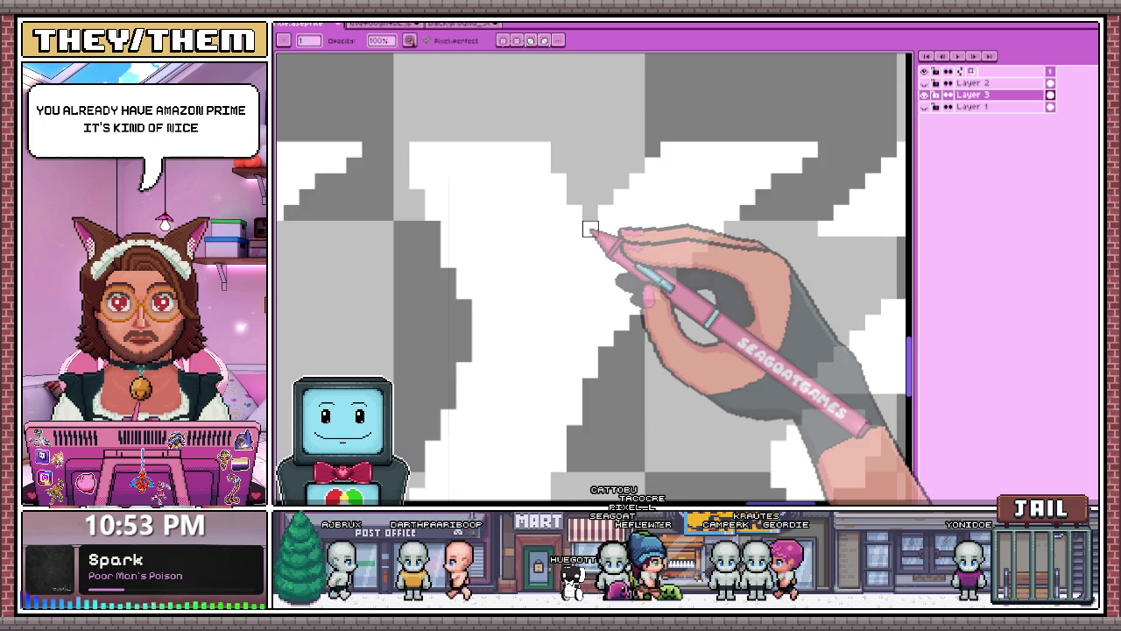
{"action": "scroll", "coordinate": [590, 229], "scroll_direction": "down", "scroll_amount": 2}
{"action": "scroll", "coordinate": [587, 230], "scroll_direction": "up", "scroll_amount": 2}
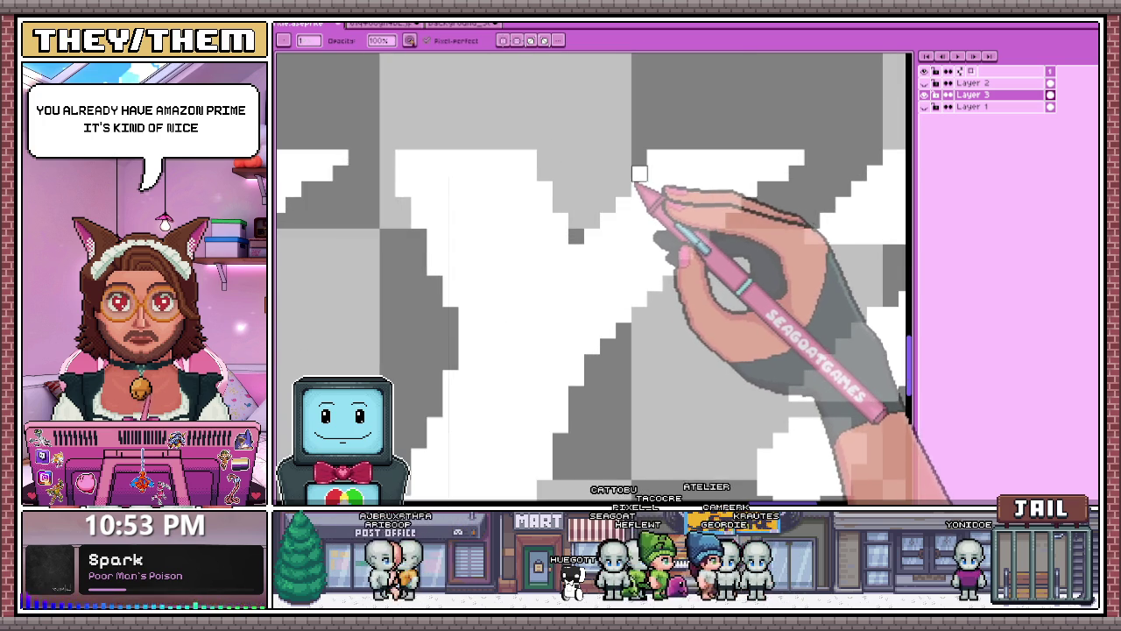
{"action": "scroll", "coordinate": [639, 201], "scroll_direction": "down", "scroll_amount": 2}
{"action": "scroll", "coordinate": [639, 228], "scroll_direction": "down", "scroll_amount": 1}
{"action": "scroll", "coordinate": [638, 247], "scroll_direction": "up", "scroll_amount": 1}
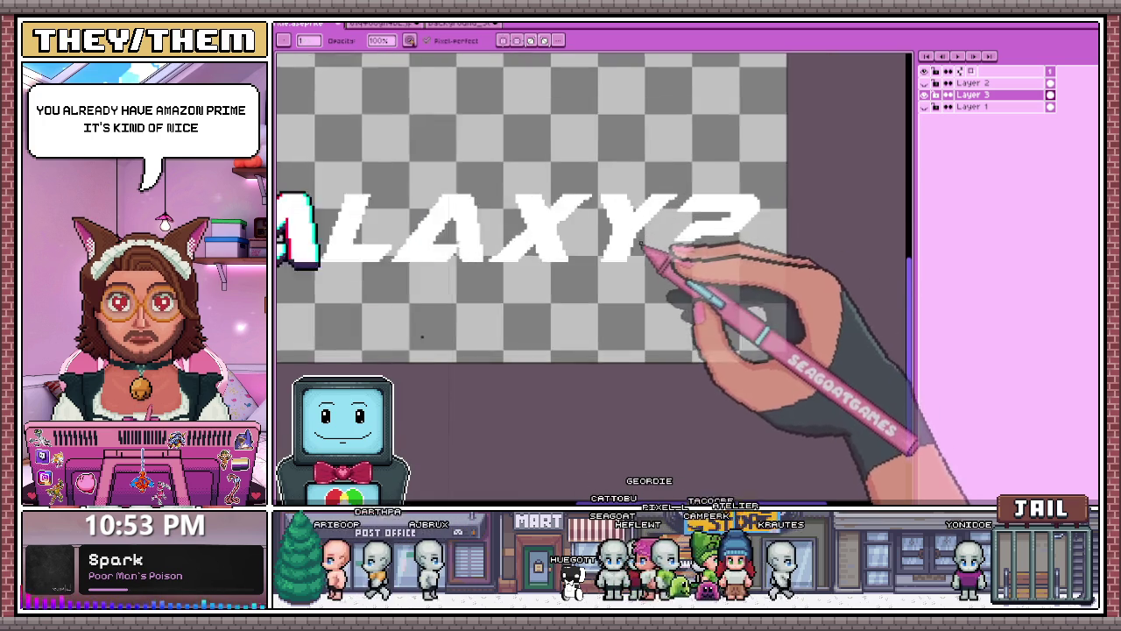
{"action": "scroll", "coordinate": [639, 244], "scroll_direction": "up", "scroll_amount": 2}
{"action": "scroll", "coordinate": [627, 232], "scroll_direction": "up", "scroll_amount": 2}
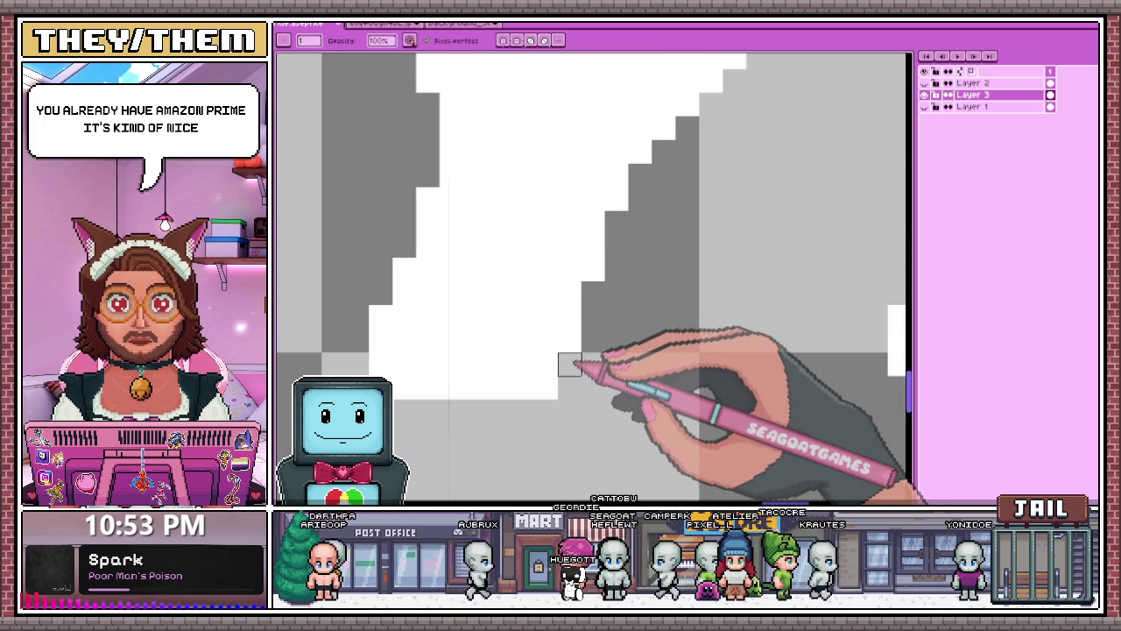
{"action": "scroll", "coordinate": [570, 340], "scroll_direction": "down", "scroll_amount": 2}
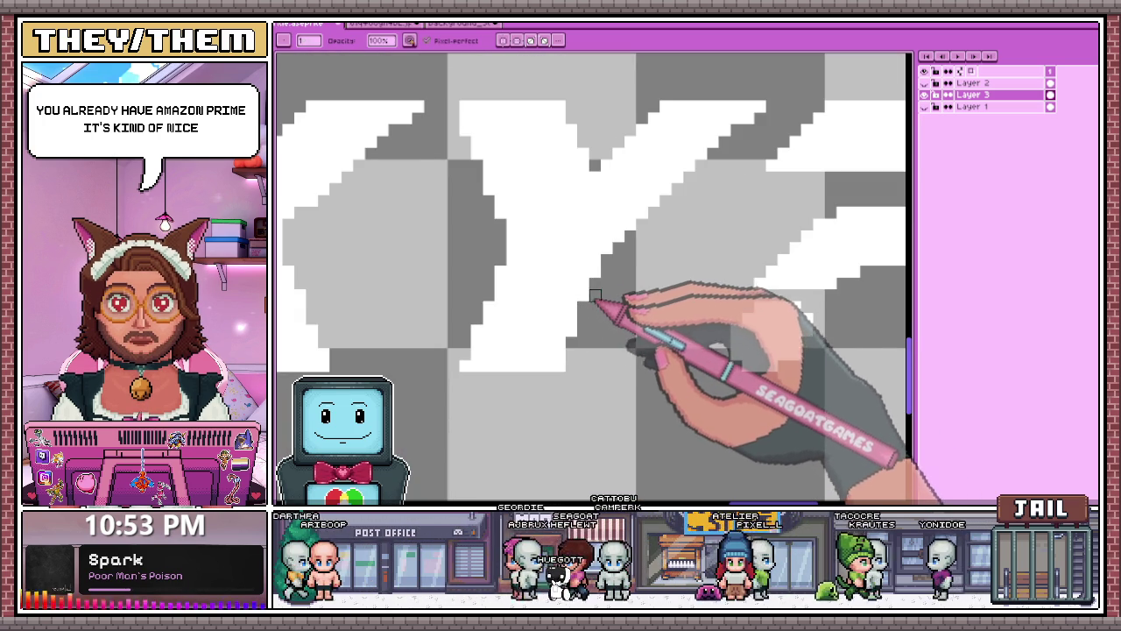
{"action": "scroll", "coordinate": [595, 284], "scroll_direction": "down", "scroll_amount": 2}
{"action": "scroll", "coordinate": [613, 285], "scroll_direction": "down", "scroll_amount": 1}
{"action": "scroll", "coordinate": [627, 282], "scroll_direction": "down", "scroll_amount": 2}
{"action": "scroll", "coordinate": [628, 285], "scroll_direction": "down", "scroll_amount": 1}
{"action": "scroll", "coordinate": [604, 259], "scroll_direction": "up", "scroll_amount": 3}
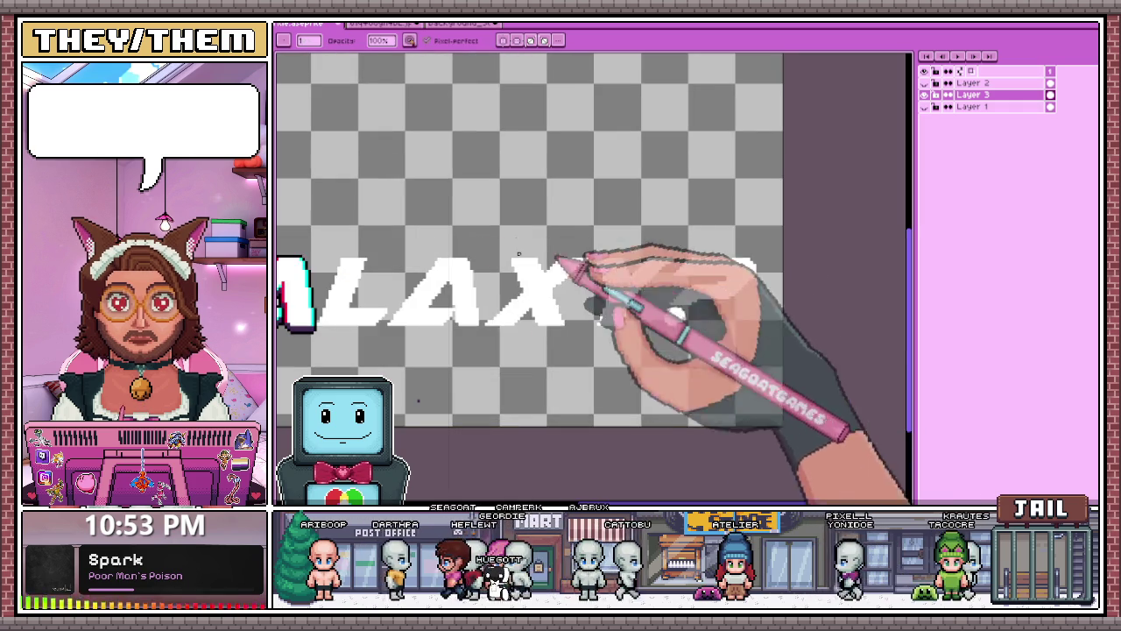
Sample a colour from the canvas with the eyedropper.
{"action": "key", "text": "alt"}
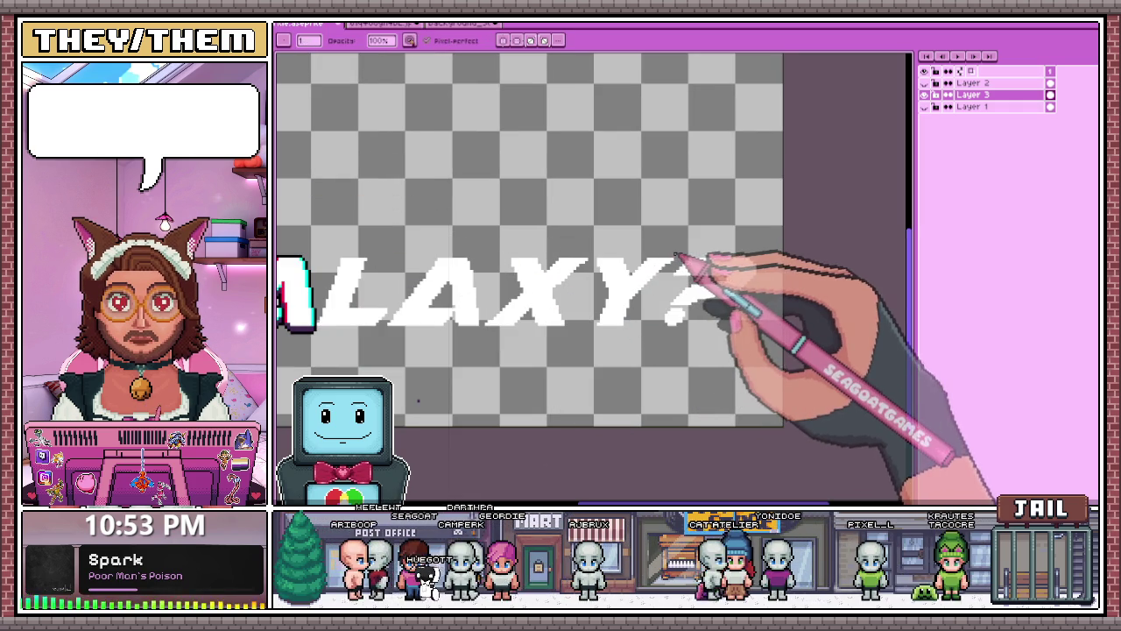
{"action": "scroll", "coordinate": [692, 302], "scroll_direction": "up", "scroll_amount": 1}
{"action": "scroll", "coordinate": [689, 321], "scroll_direction": "up", "scroll_amount": 1}
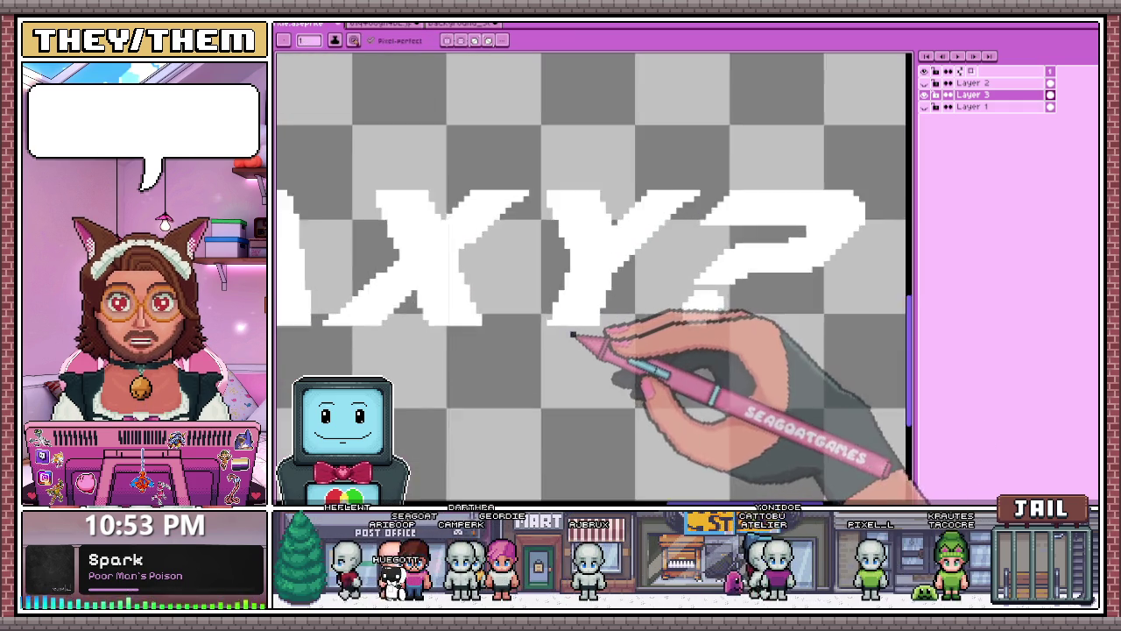
{"action": "scroll", "coordinate": [570, 333], "scroll_direction": "up", "scroll_amount": 2}
Paint a dark purple strip under the letter base, a corner pixel, and up its diagonal.
{"action": "left_click_drag", "start_coordinate": [530, 317], "coordinate": [565, 319]}
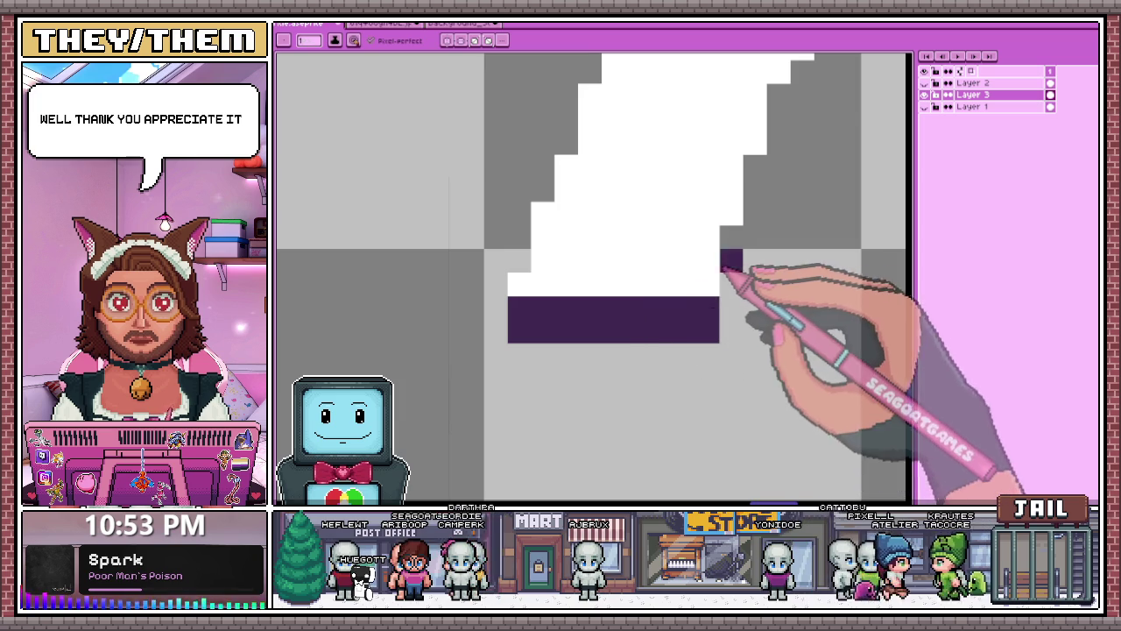
{"action": "scroll", "coordinate": [732, 274], "scroll_direction": "down", "scroll_amount": 1}
{"action": "scroll", "coordinate": [718, 260], "scroll_direction": "down", "scroll_amount": 1}
{"action": "scroll", "coordinate": [675, 233], "scroll_direction": "up", "scroll_amount": 2}
{"action": "left_click", "coordinate": [608, 256]}
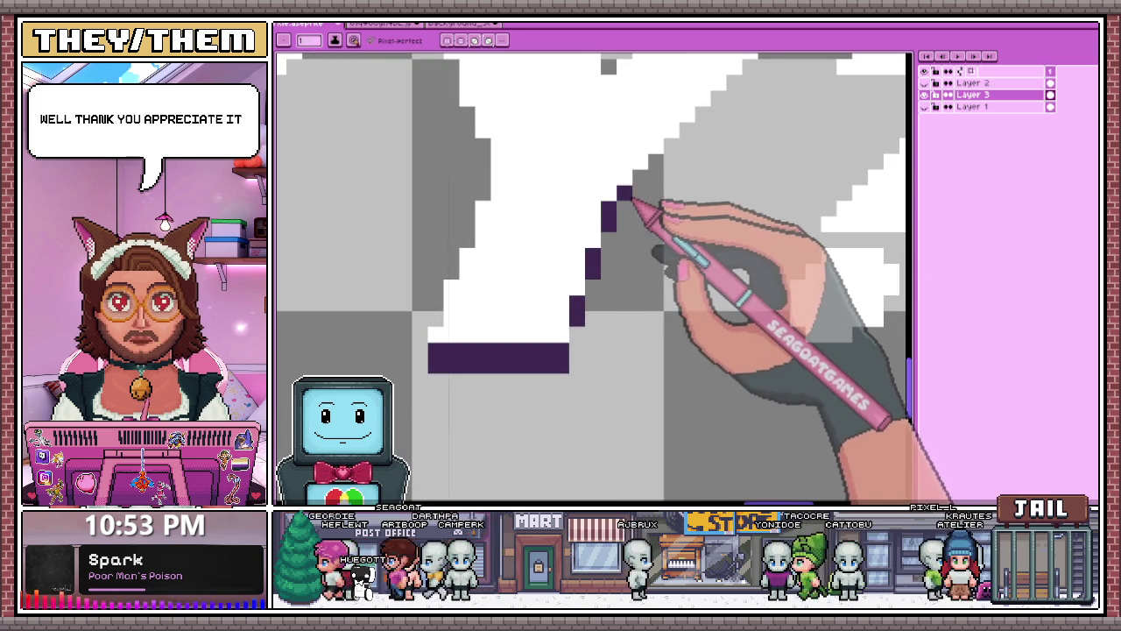
{"action": "scroll", "coordinate": [671, 188], "scroll_direction": "down", "scroll_amount": 1}
{"action": "scroll", "coordinate": [675, 163], "scroll_direction": "down", "scroll_amount": 1}
{"action": "scroll", "coordinate": [648, 210], "scroll_direction": "up", "scroll_amount": 2}
{"action": "left_click_drag", "start_coordinate": [624, 226], "coordinate": [640, 208]}
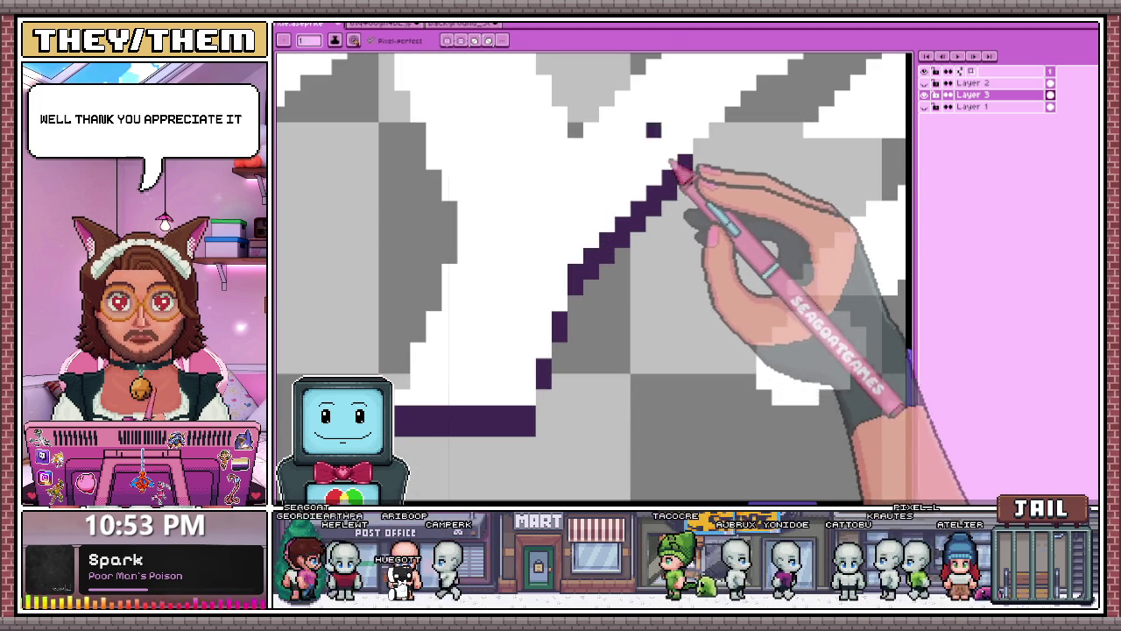
{"action": "scroll", "coordinate": [680, 163], "scroll_direction": "down", "scroll_amount": 2}
{"action": "scroll", "coordinate": [711, 164], "scroll_direction": "up", "scroll_amount": 1}
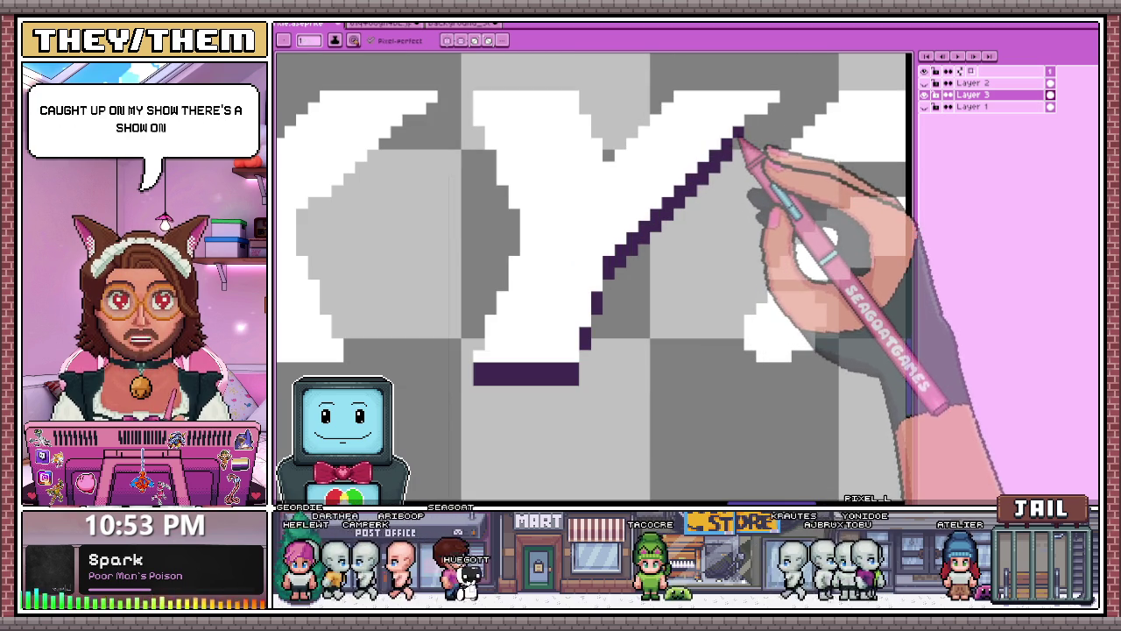
Continue the purple outline up the diagonal edge and down the X's inner edge.
{"action": "left_click_drag", "start_coordinate": [730, 151], "coordinate": [776, 108]}
{"action": "scroll", "coordinate": [726, 175], "scroll_direction": "down", "scroll_amount": 1}
{"action": "scroll", "coordinate": [645, 190], "scroll_direction": "down", "scroll_amount": 1}
{"action": "scroll", "coordinate": [663, 187], "scroll_direction": "up", "scroll_amount": 1}
{"action": "scroll", "coordinate": [613, 167], "scroll_direction": "up", "scroll_amount": 1}
{"action": "left_click", "coordinate": [603, 156]}
{"action": "left_click_drag", "start_coordinate": [602, 157], "coordinate": [615, 181]}
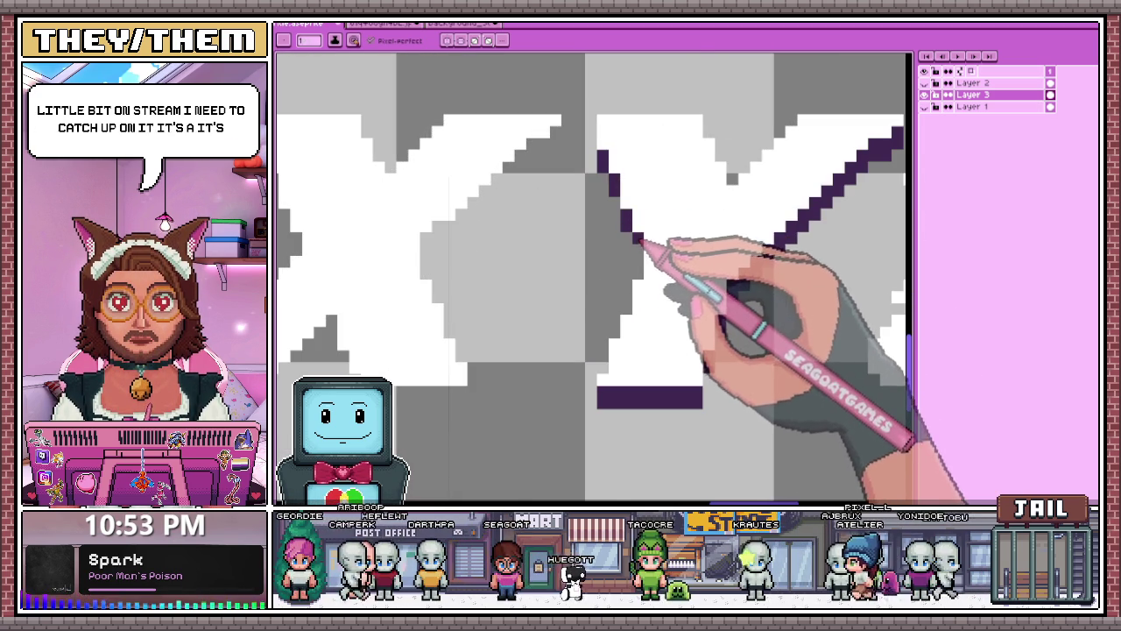
{"action": "scroll", "coordinate": [642, 245], "scroll_direction": "down", "scroll_amount": 2}
{"action": "scroll", "coordinate": [637, 248], "scroll_direction": "down", "scroll_amount": 2}
{"action": "scroll", "coordinate": [667, 274], "scroll_direction": "down", "scroll_amount": 1}
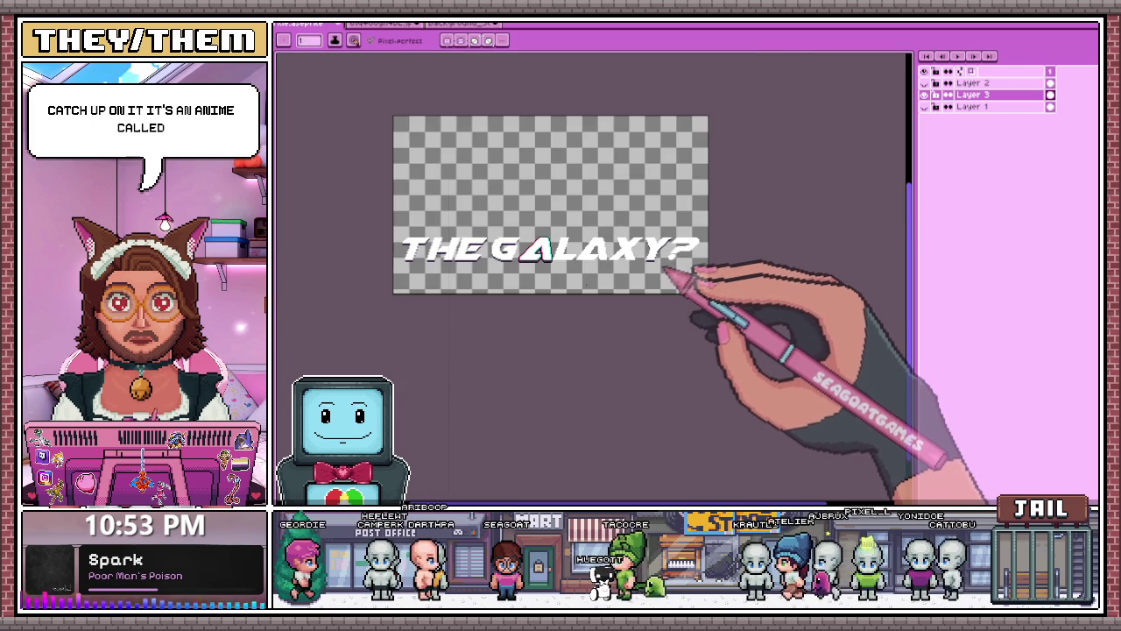
Paint purple outline along the letter's bottom edge and diagonally up its side.
{"action": "scroll", "coordinate": [672, 263], "scroll_direction": "up", "scroll_amount": 2}
{"action": "scroll", "coordinate": [657, 247], "scroll_direction": "up", "scroll_amount": 1}
{"action": "scroll", "coordinate": [629, 215], "scroll_direction": "up", "scroll_amount": 1}
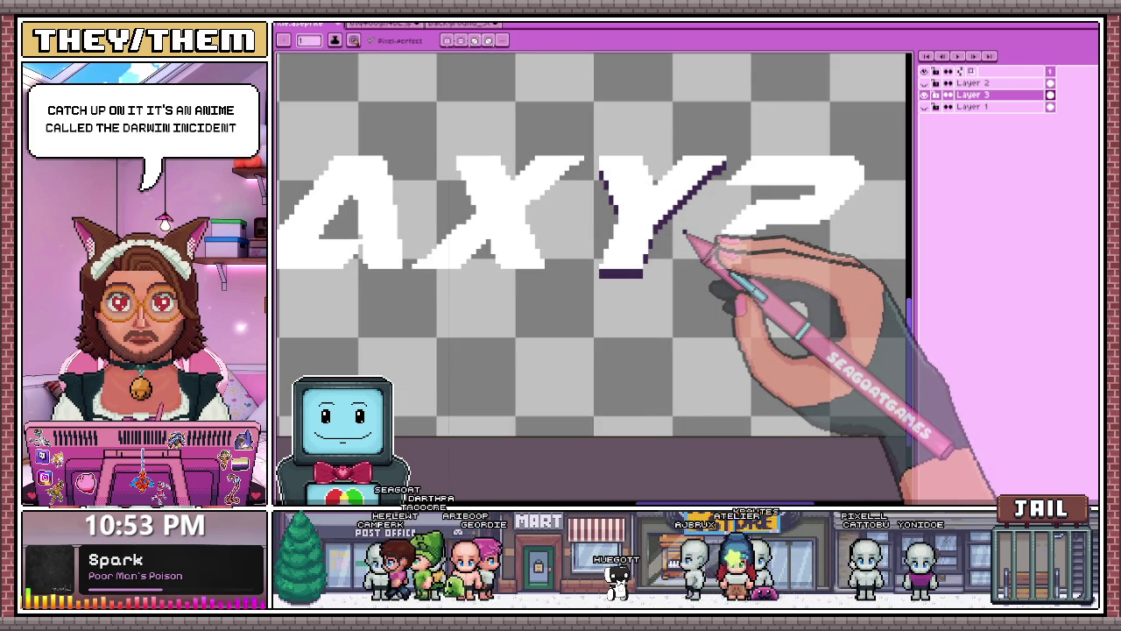
{"action": "scroll", "coordinate": [517, 210], "scroll_direction": "up", "scroll_amount": 1}
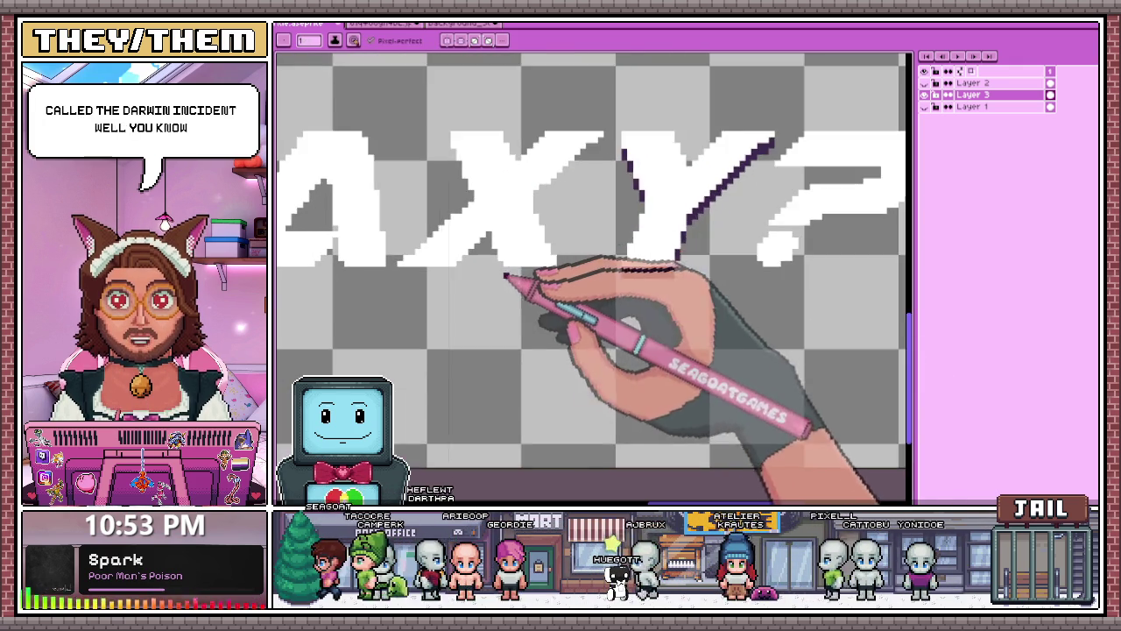
{"action": "scroll", "coordinate": [504, 270], "scroll_direction": "up", "scroll_amount": 2}
{"action": "left_click_drag", "start_coordinate": [504, 274], "coordinate": [554, 260]}
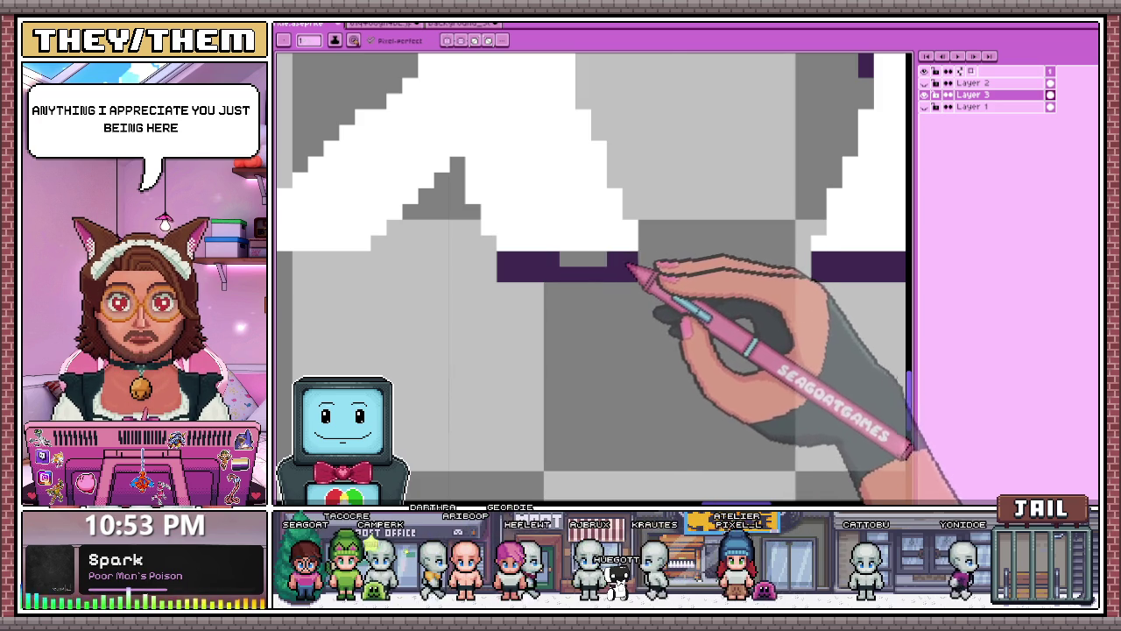
{"action": "scroll", "coordinate": [633, 269], "scroll_direction": "down", "scroll_amount": 2}
{"action": "scroll", "coordinate": [569, 254], "scroll_direction": "up", "scroll_amount": 2}
{"action": "left_click_drag", "start_coordinate": [532, 252], "coordinate": [513, 210]}
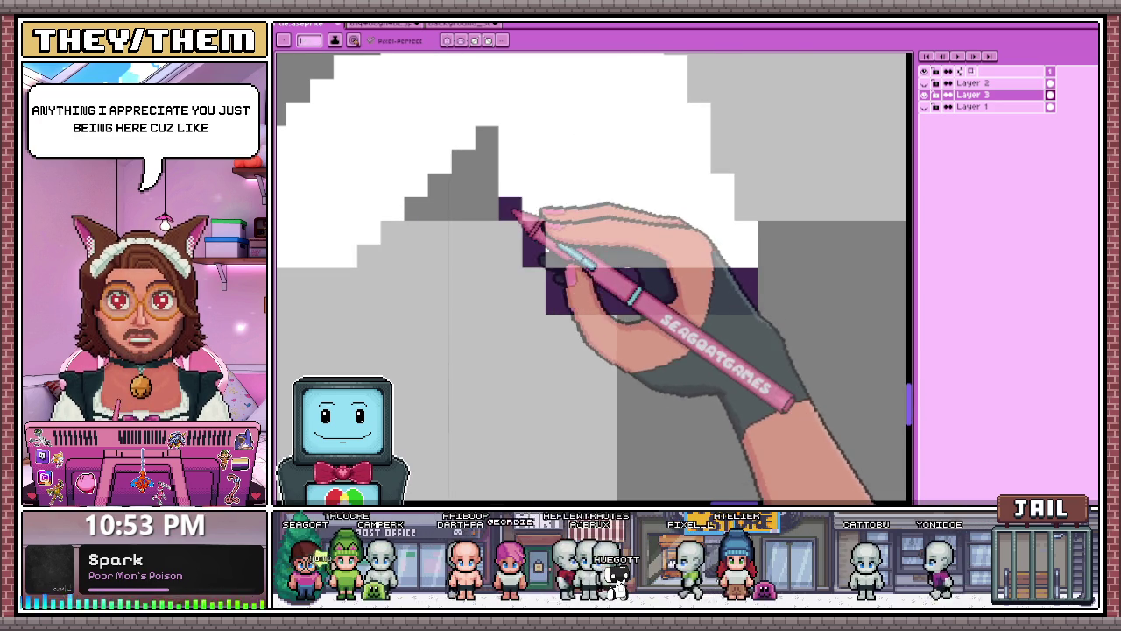
Outline the A's base in purple and extend that base line further right.
{"action": "scroll", "coordinate": [513, 188], "scroll_direction": "down", "scroll_amount": 2}
{"action": "scroll", "coordinate": [517, 202], "scroll_direction": "up", "scroll_amount": 1}
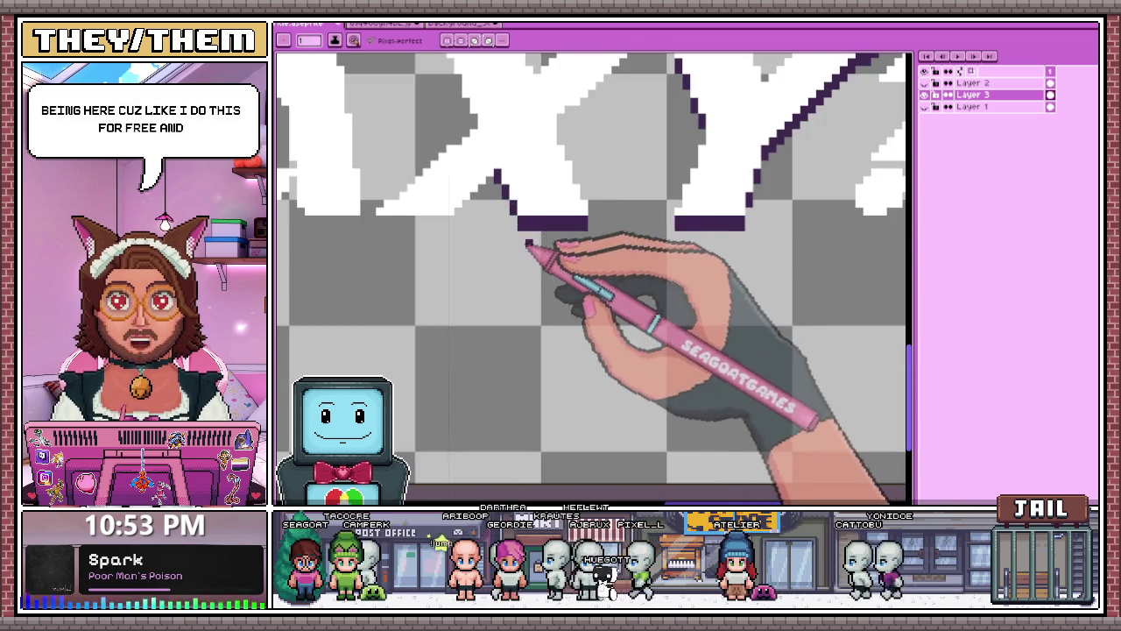
{"action": "scroll", "coordinate": [528, 244], "scroll_direction": "down", "scroll_amount": 2}
{"action": "scroll", "coordinate": [446, 213], "scroll_direction": "up", "scroll_amount": 2}
{"action": "left_click_drag", "start_coordinate": [436, 214], "coordinate": [513, 219]}
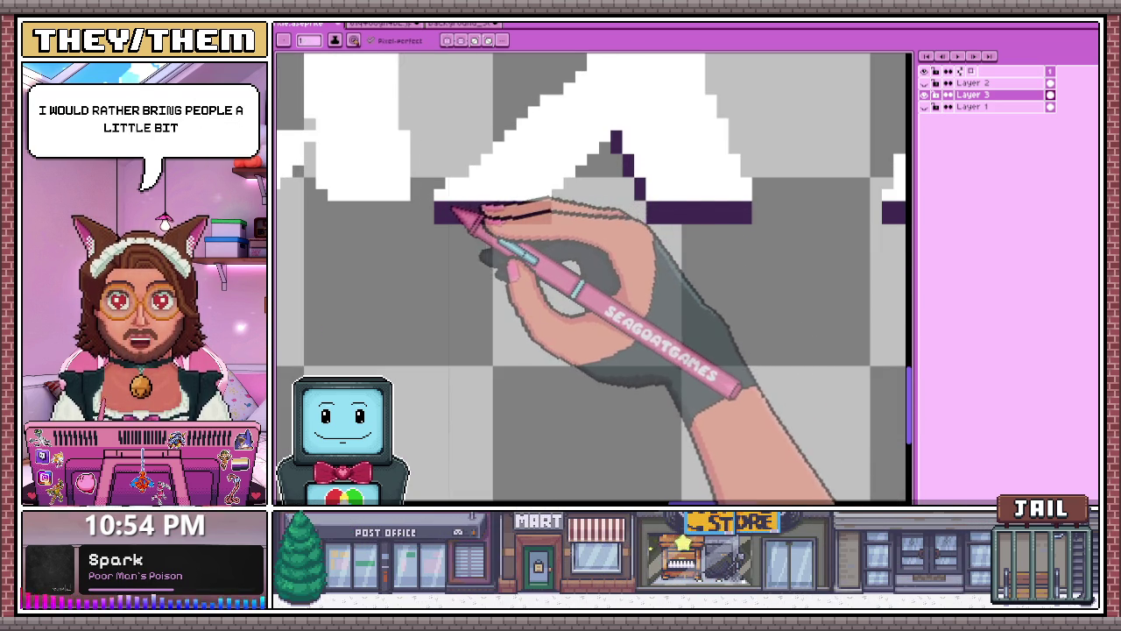
{"action": "left_click_drag", "start_coordinate": [452, 211], "coordinate": [567, 207]}
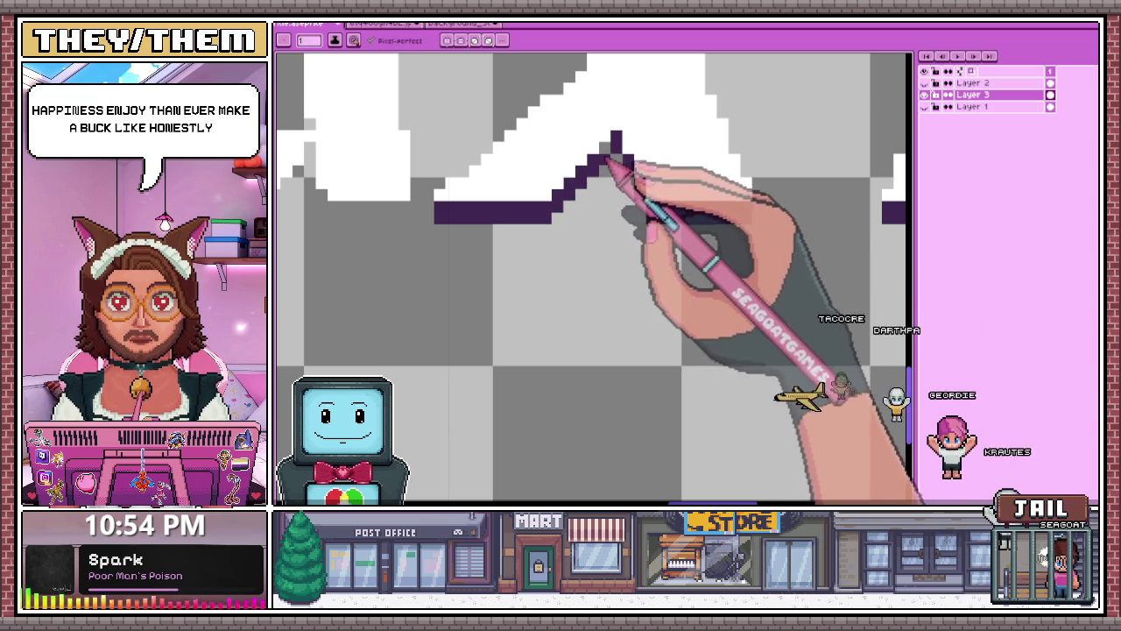
Draw a stair-stepped purple outline up the X's diagonal edge, adjusting its top pixels.
{"action": "scroll", "coordinate": [622, 180], "scroll_direction": "down", "scroll_amount": 2}
{"action": "scroll", "coordinate": [608, 220], "scroll_direction": "down", "scroll_amount": 1}
{"action": "scroll", "coordinate": [596, 230], "scroll_direction": "up", "scroll_amount": 2}
{"action": "scroll", "coordinate": [614, 213], "scroll_direction": "up", "scroll_amount": 1}
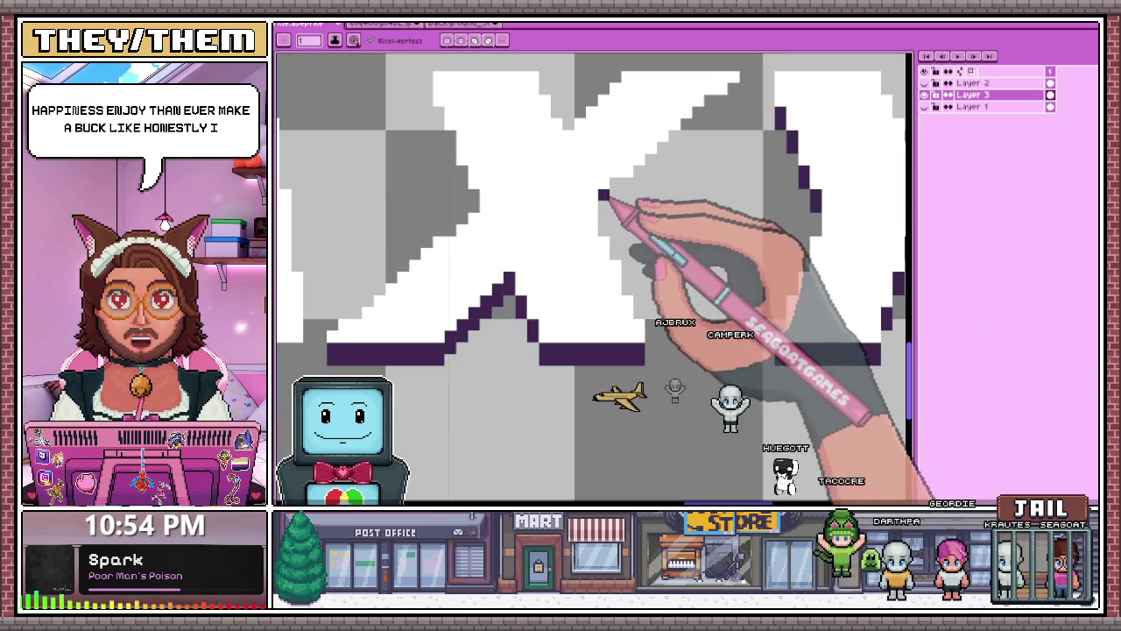
{"action": "scroll", "coordinate": [605, 210], "scroll_direction": "up", "scroll_amount": 1}
{"action": "left_click", "coordinate": [603, 194]}
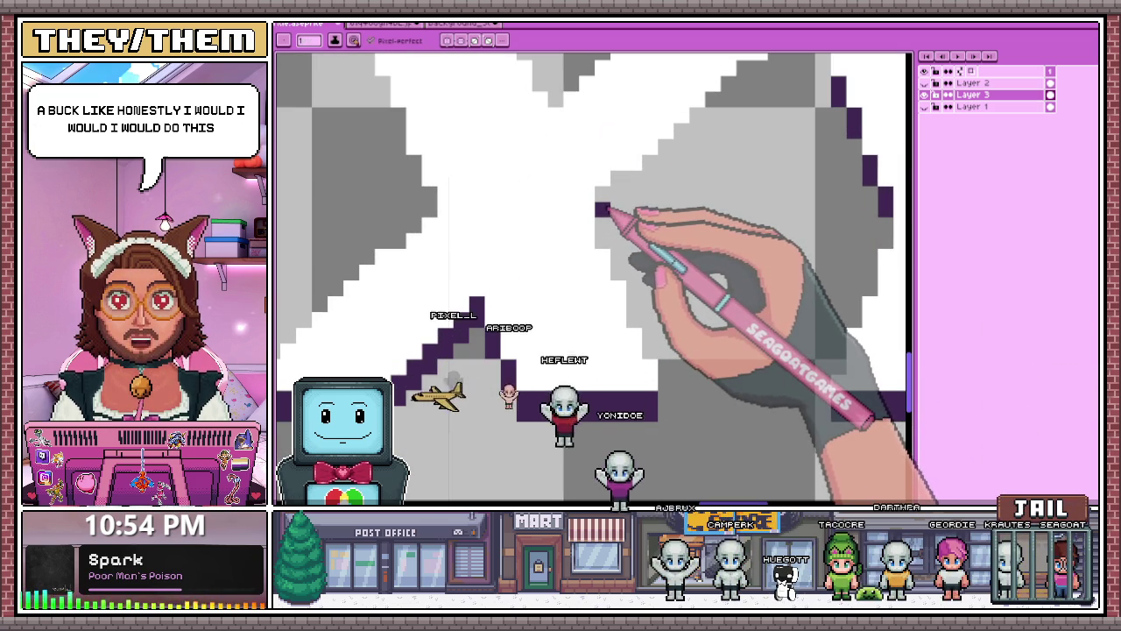
{"action": "left_click_drag", "start_coordinate": [610, 203], "coordinate": [638, 165]}
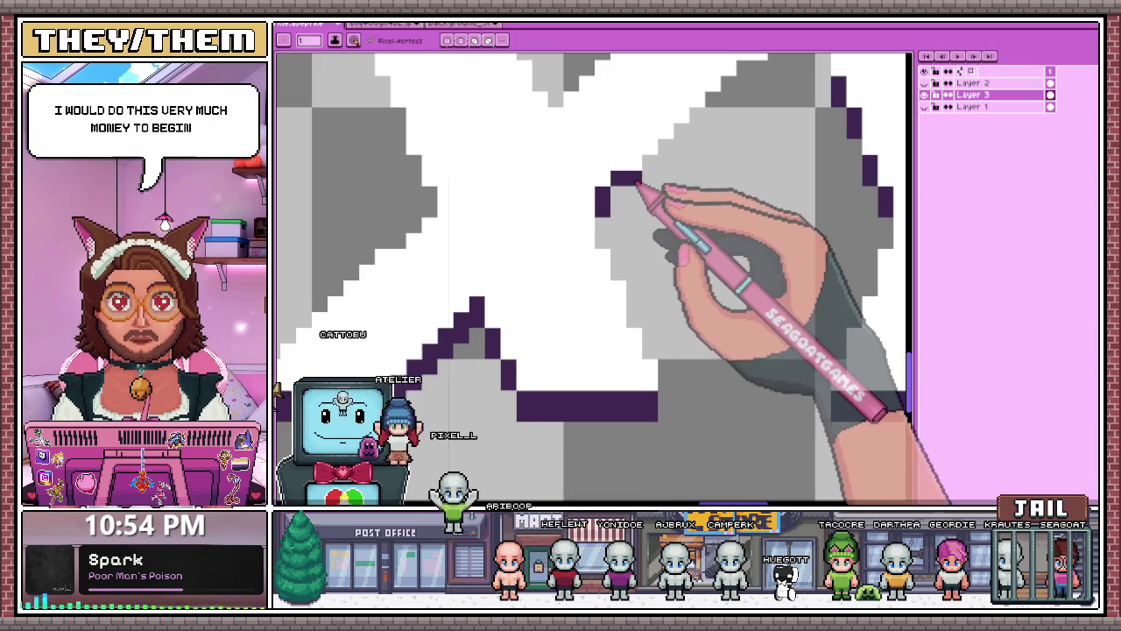
{"action": "left_click", "coordinate": [649, 166]}
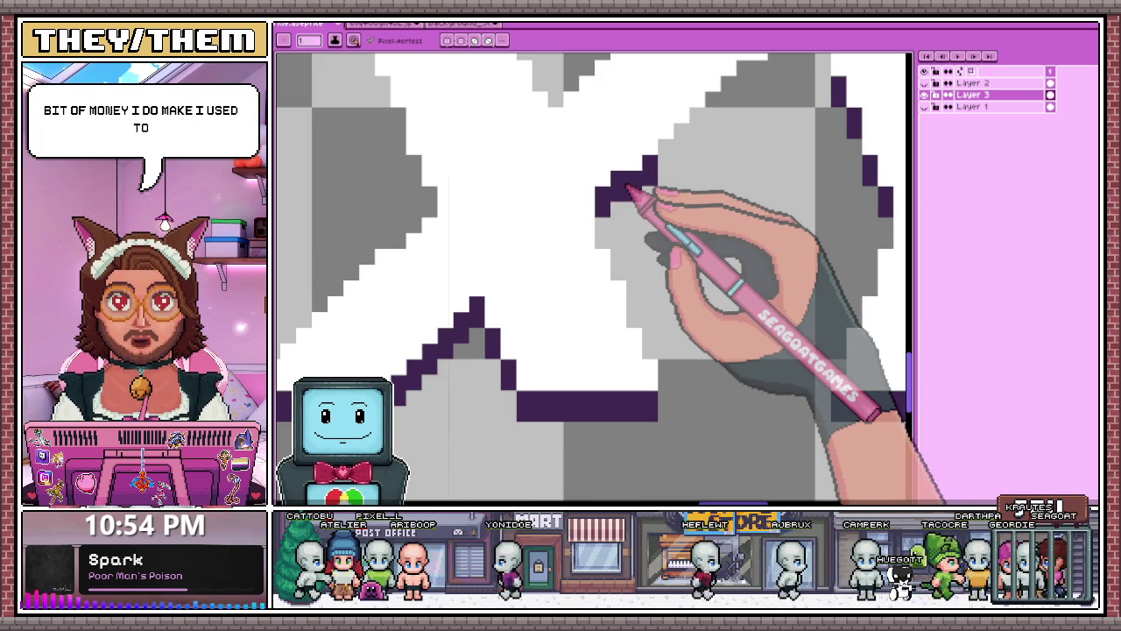
{"action": "scroll", "coordinate": [649, 171], "scroll_direction": "down", "scroll_amount": 3}
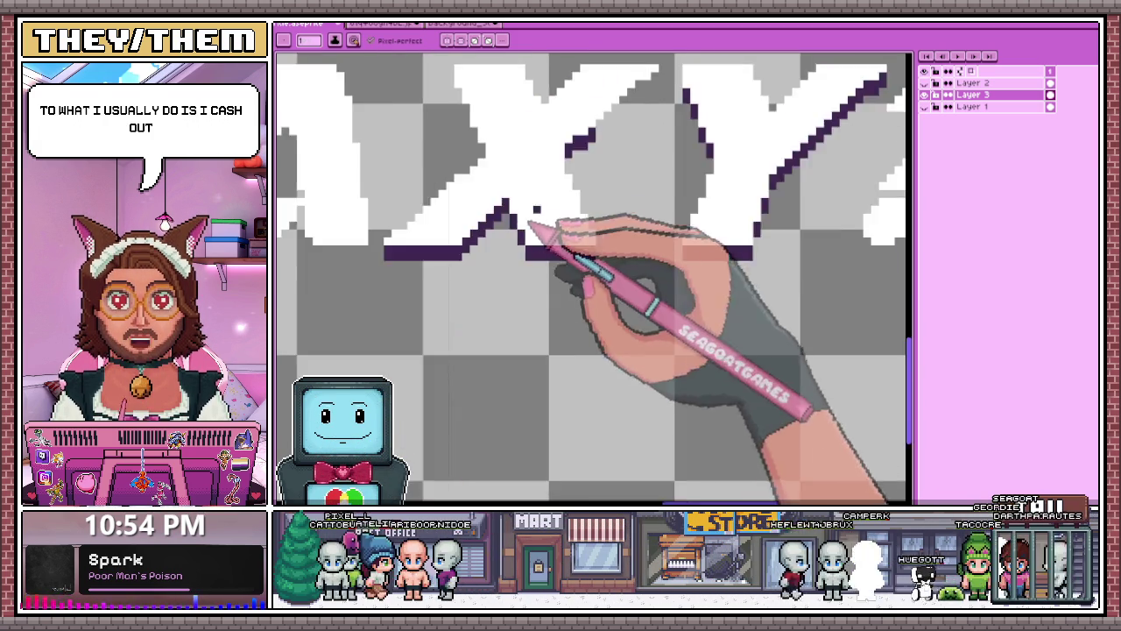
{"action": "scroll", "coordinate": [574, 175], "scroll_direction": "up", "scroll_amount": 3}
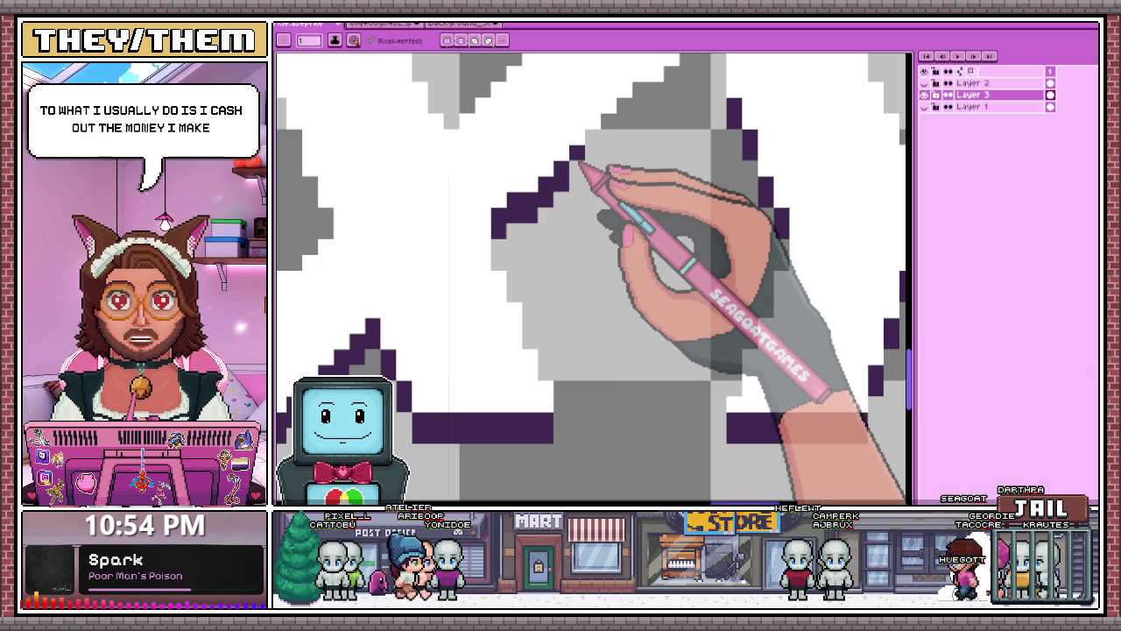
{"action": "left_click", "coordinate": [608, 184]}
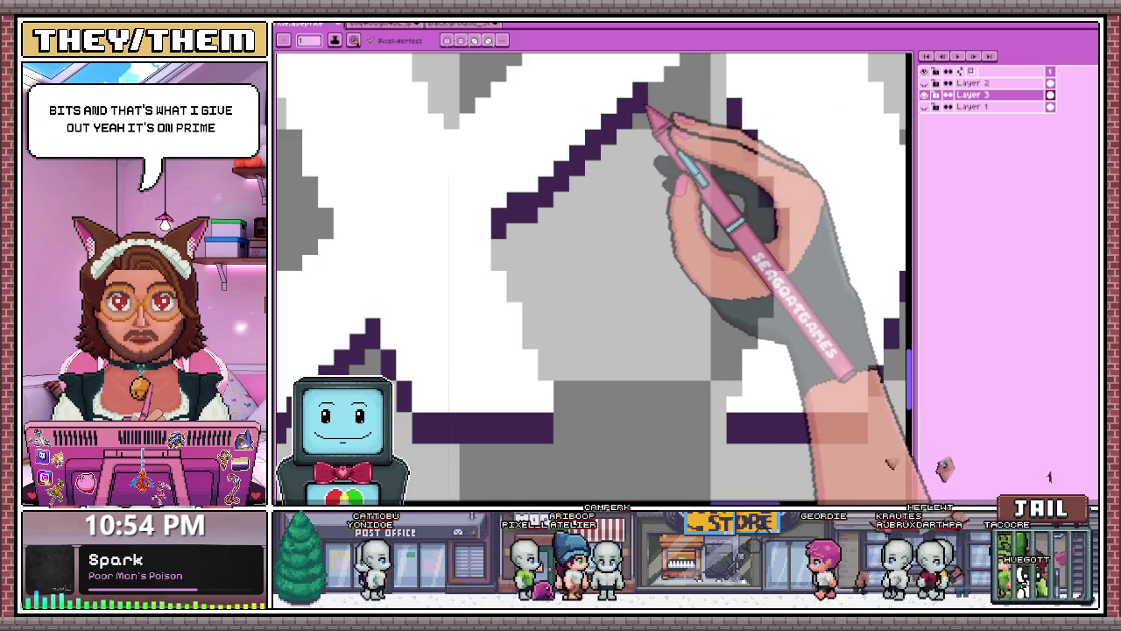
{"action": "scroll", "coordinate": [646, 114], "scroll_direction": "down", "scroll_amount": 2}
{"action": "scroll", "coordinate": [655, 118], "scroll_direction": "up", "scroll_amount": 2}
{"action": "scroll", "coordinate": [658, 140], "scroll_direction": "up", "scroll_amount": 1}
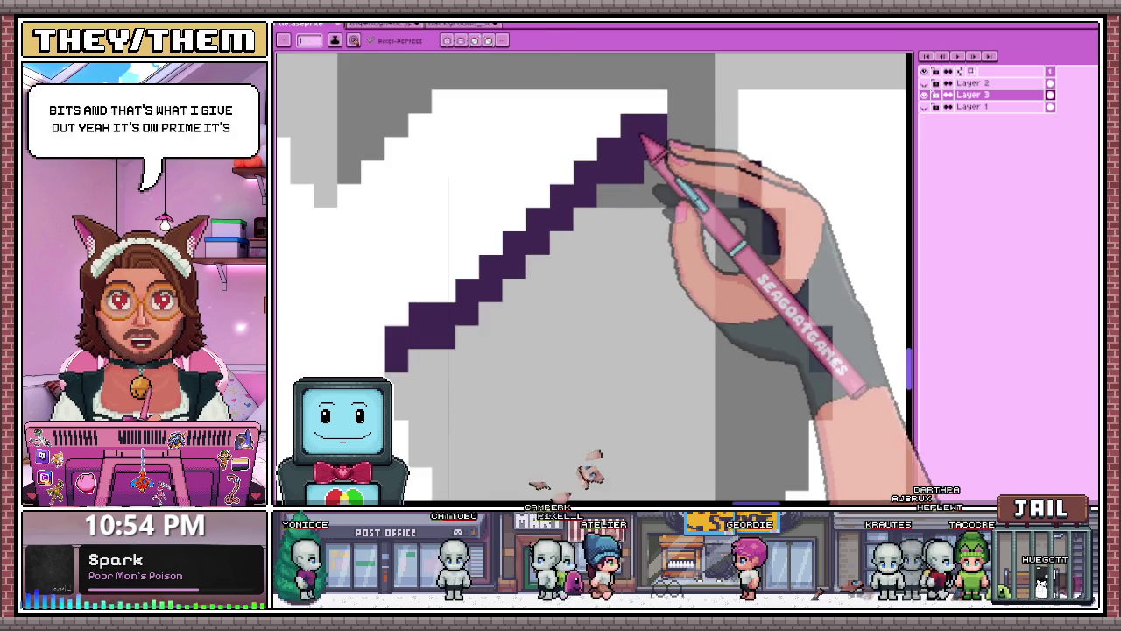
Erase the excess purple pixels at the top of the X.
{"action": "key", "text": "e"}
{"action": "left_click_drag", "start_coordinate": [657, 140], "coordinate": [656, 172]}
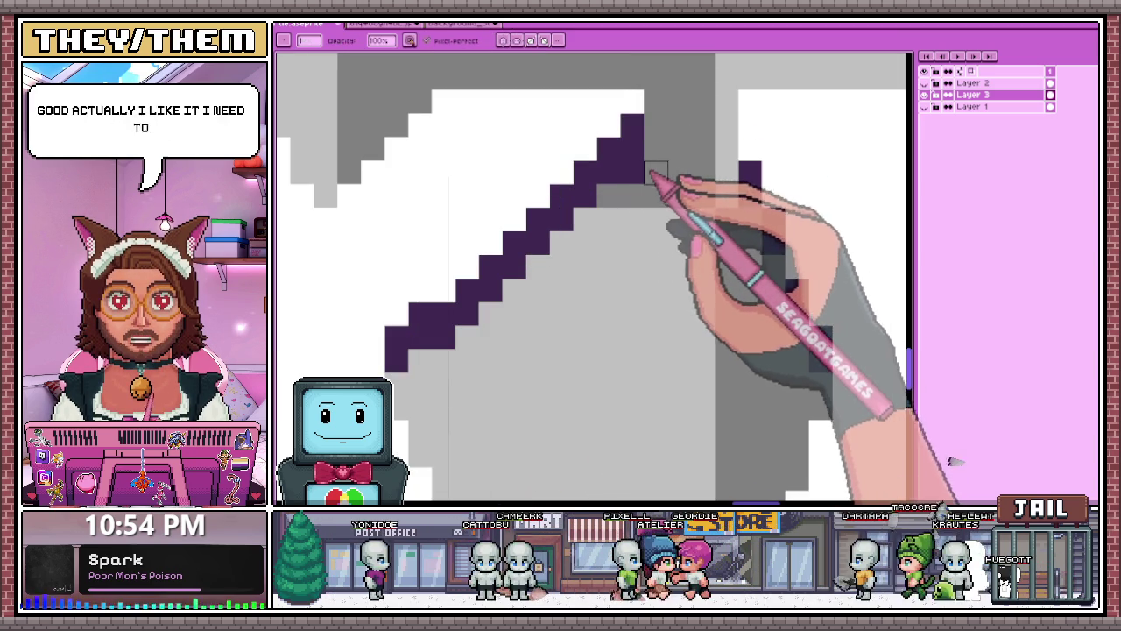
{"action": "scroll", "coordinate": [633, 172], "scroll_direction": "down", "scroll_amount": 2}
{"action": "scroll", "coordinate": [581, 211], "scroll_direction": "up", "scroll_amount": 1}
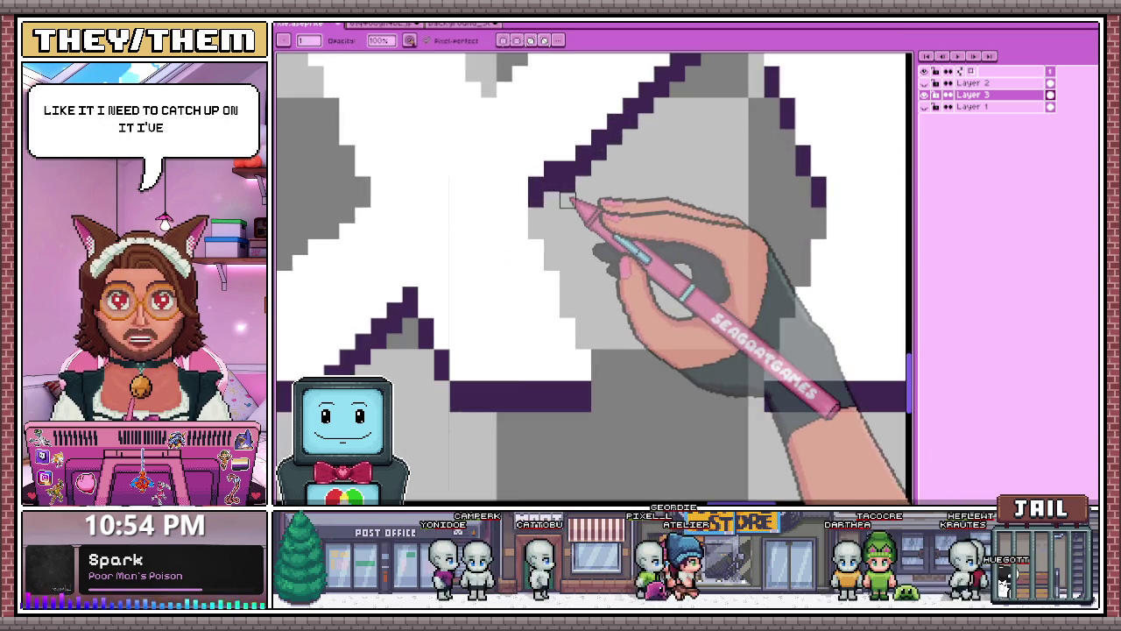
{"action": "scroll", "coordinate": [580, 226], "scroll_direction": "down", "scroll_amount": 1}
{"action": "scroll", "coordinate": [580, 226], "scroll_direction": "down", "scroll_amount": 2}
{"action": "scroll", "coordinate": [580, 227], "scroll_direction": "down", "scroll_amount": 1}
{"action": "scroll", "coordinate": [560, 201], "scroll_direction": "up", "scroll_amount": 2}
With the Pencil again, draw a purple staircase down the X's inner edge plus one pixel.
{"action": "key", "text": "b"}
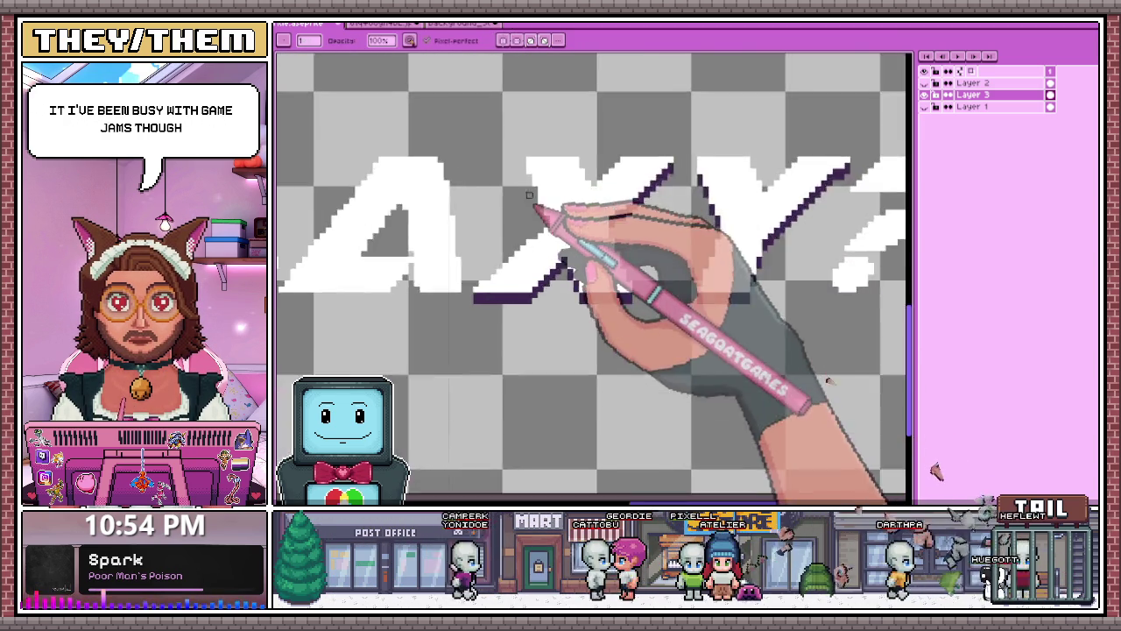
{"action": "scroll", "coordinate": [534, 182], "scroll_direction": "up", "scroll_amount": 1}
{"action": "left_click_drag", "start_coordinate": [535, 184], "coordinate": [551, 226]}
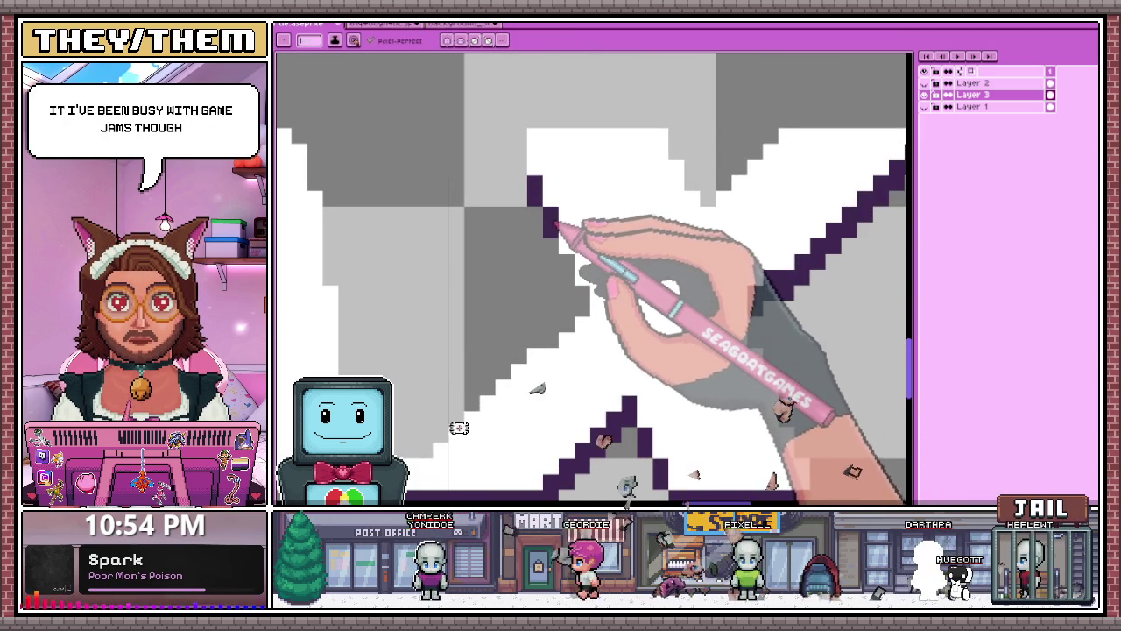
{"action": "left_click", "coordinate": [551, 152]}
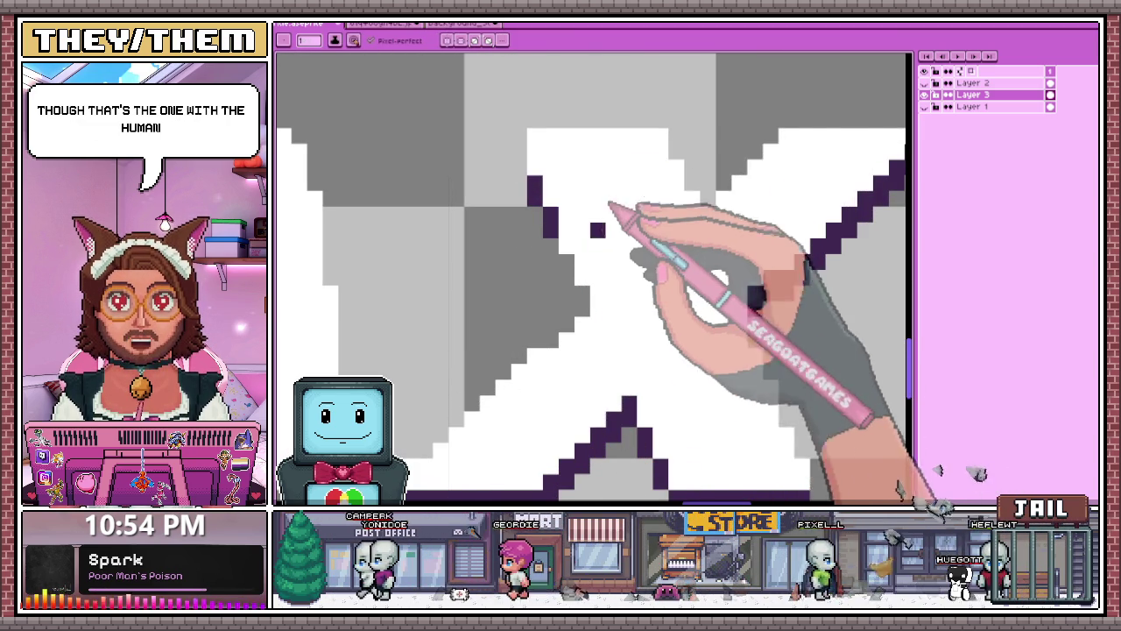
{"action": "scroll", "coordinate": [570, 263], "scroll_direction": "down", "scroll_amount": 1}
{"action": "scroll", "coordinate": [671, 310], "scroll_direction": "down", "scroll_amount": 1}
{"action": "scroll", "coordinate": [657, 163], "scroll_direction": "down", "scroll_amount": 1}
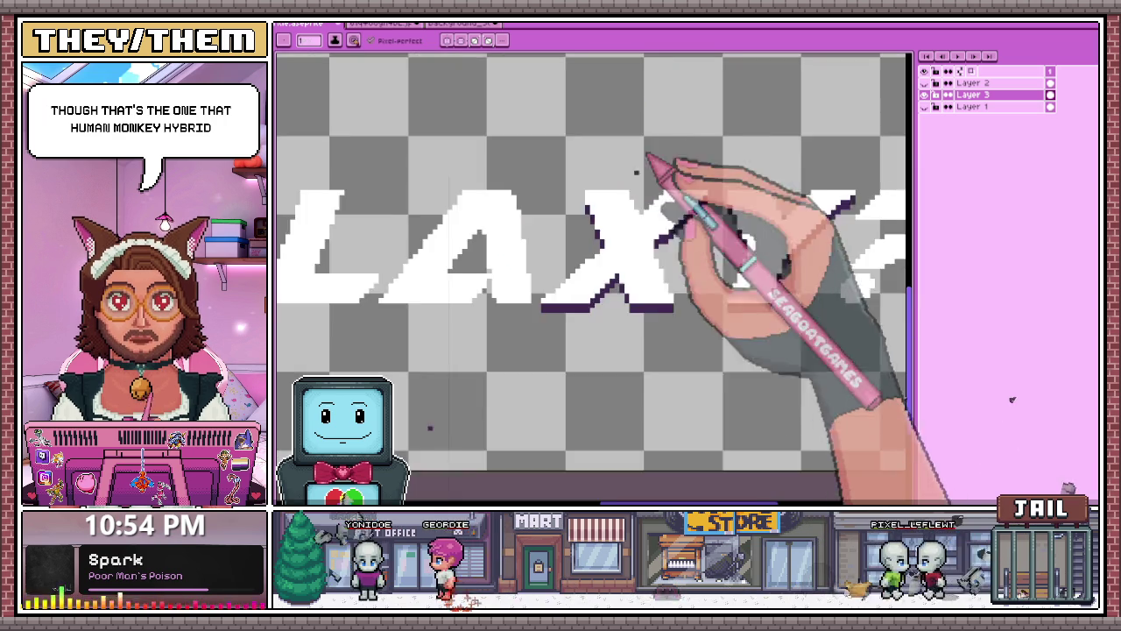
Erase the white second A between the L and X, leaving 'GAL XY?'.
{"action": "scroll", "coordinate": [624, 270], "scroll_direction": "down", "scroll_amount": 2}
{"action": "scroll", "coordinate": [629, 269], "scroll_direction": "up", "scroll_amount": 1}
{"action": "scroll", "coordinate": [646, 245], "scroll_direction": "up", "scroll_amount": 1}
{"action": "scroll", "coordinate": [656, 210], "scroll_direction": "down", "scroll_amount": 2}
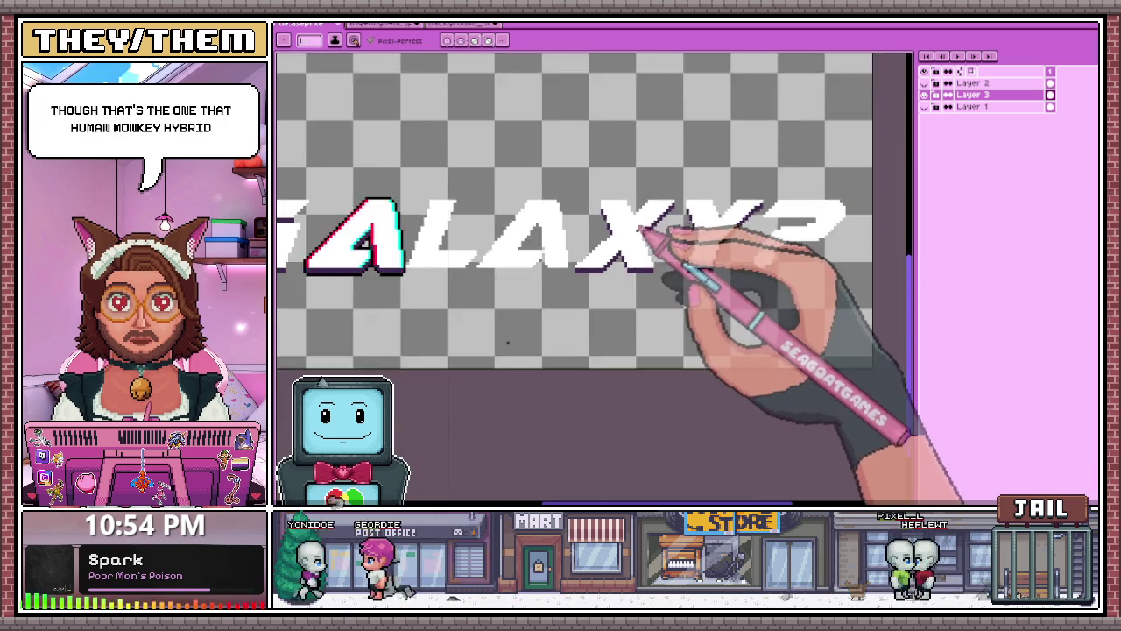
{"action": "scroll", "coordinate": [671, 238], "scroll_direction": "down", "scroll_amount": 2}
{"action": "scroll", "coordinate": [608, 258], "scroll_direction": "up", "scroll_amount": 1}
{"action": "scroll", "coordinate": [614, 246], "scroll_direction": "up", "scroll_amount": 1}
{"action": "scroll", "coordinate": [663, 265], "scroll_direction": "down", "scroll_amount": 1}
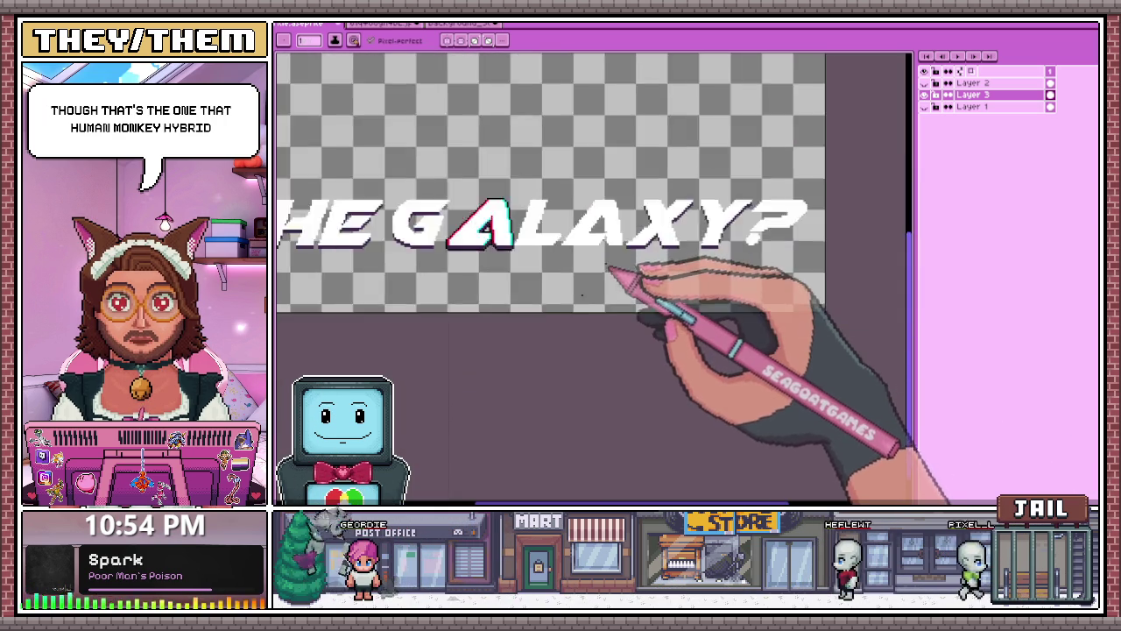
{"action": "scroll", "coordinate": [610, 273], "scroll_direction": "down", "scroll_amount": 1}
{"action": "scroll", "coordinate": [606, 269], "scroll_direction": "up", "scroll_amount": 2}
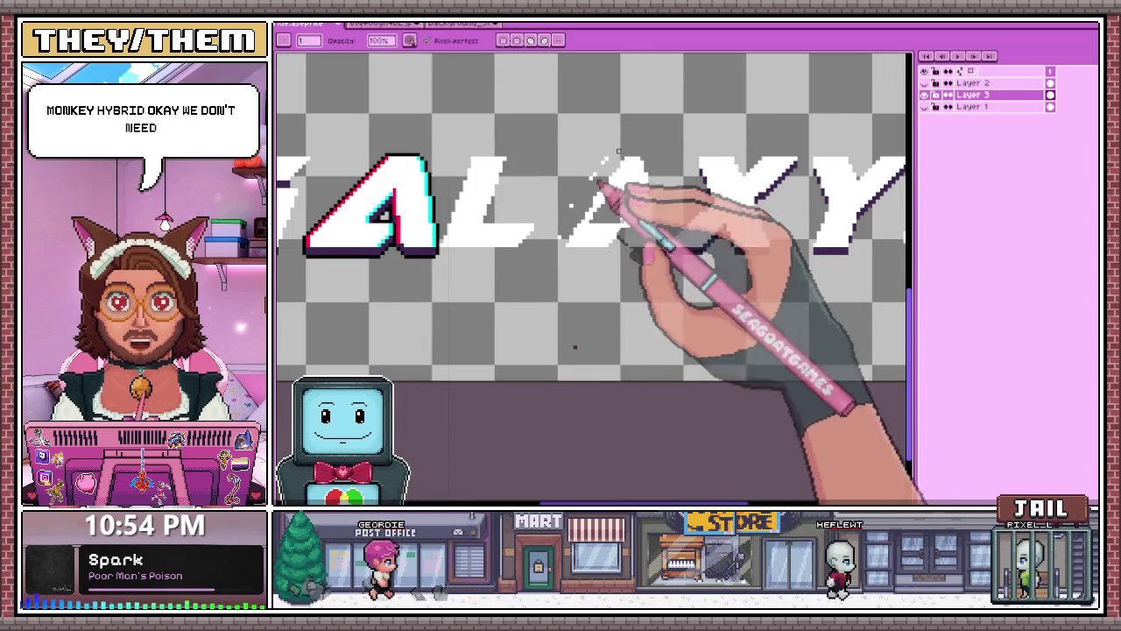
{"action": "left_click_drag", "start_coordinate": [557, 239], "coordinate": [576, 234]}
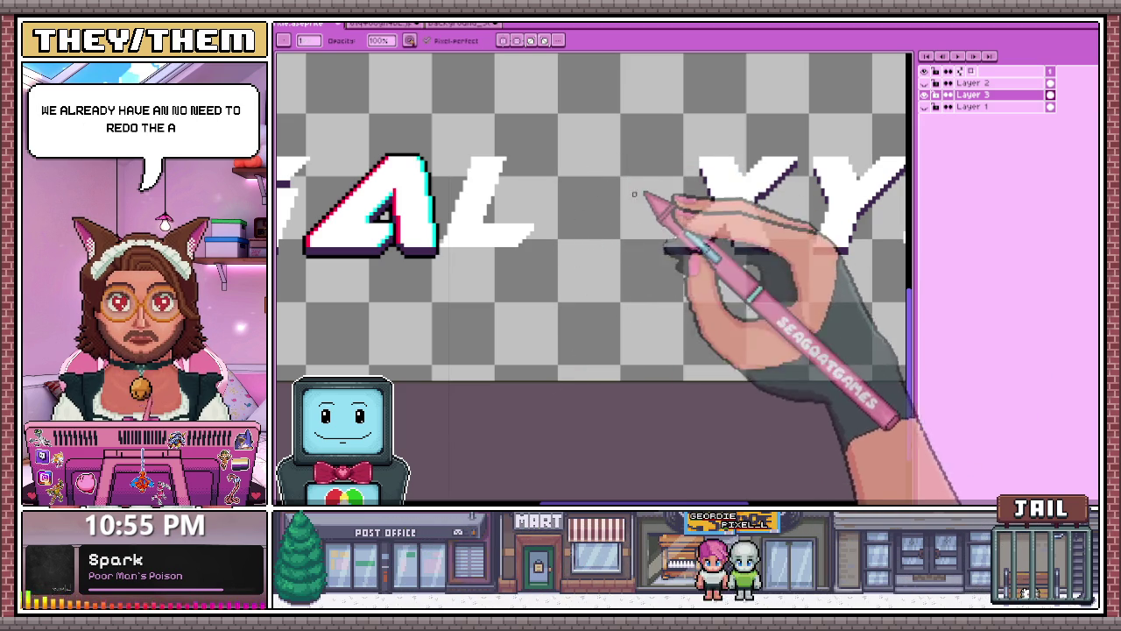
{"action": "scroll", "coordinate": [622, 203], "scroll_direction": "down", "scroll_amount": 2}
{"action": "scroll", "coordinate": [587, 223], "scroll_direction": "up", "scroll_amount": 1}
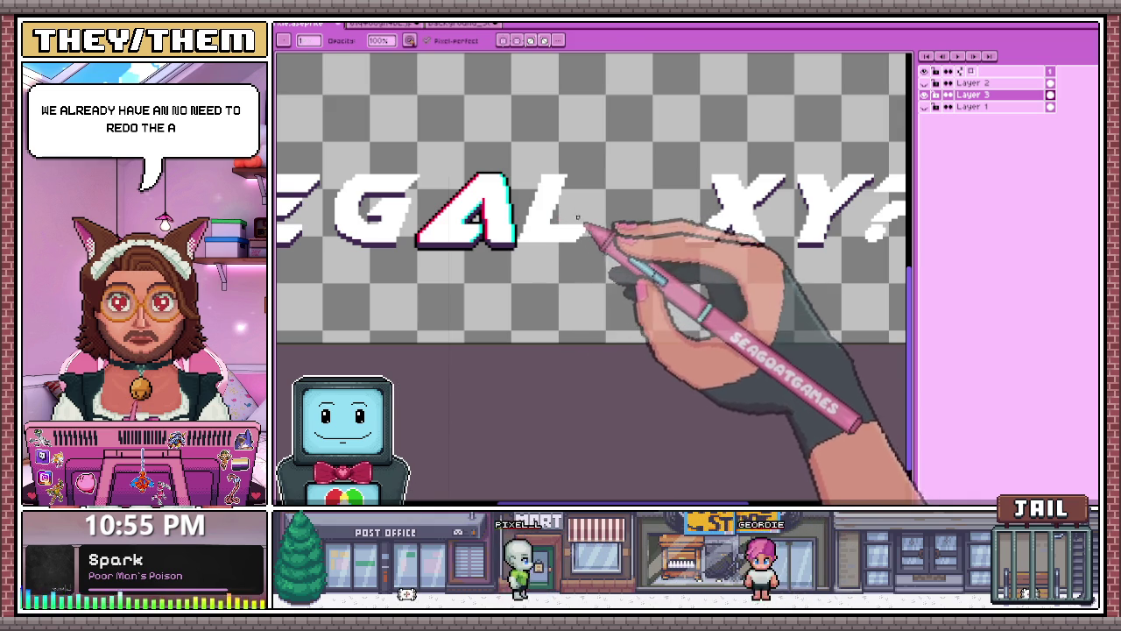
With the Rectangular Marquee, select the L, reposition it and commit the move.
{"action": "key", "text": "m"}
{"action": "scroll", "coordinate": [534, 175], "scroll_direction": "up", "scroll_amount": 1}
{"action": "left_click_drag", "start_coordinate": [516, 161], "coordinate": [649, 355]}
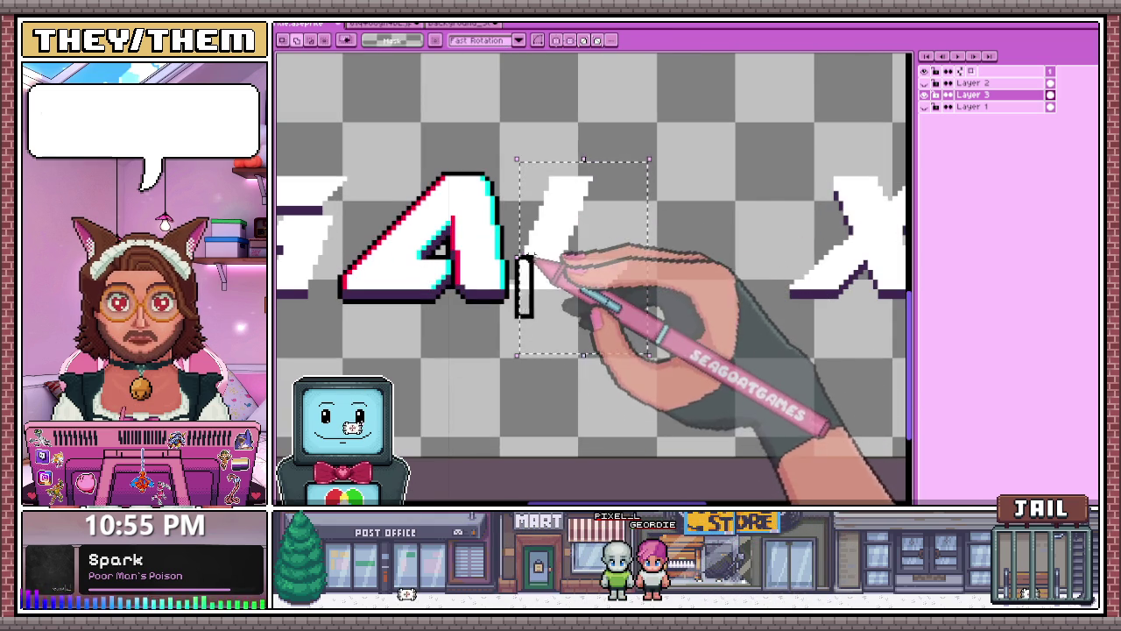
{"action": "mouse_move", "coordinate": [508, 351]}
{"action": "left_mouse_down"}
{"action": "mouse_move", "coordinate": [522, 238]}
{"action": "mouse_move", "coordinate": [567, 251]}
{"action": "left_mouse_up"}
{"action": "scroll", "coordinate": [560, 248], "scroll_direction": "down", "scroll_amount": 1}
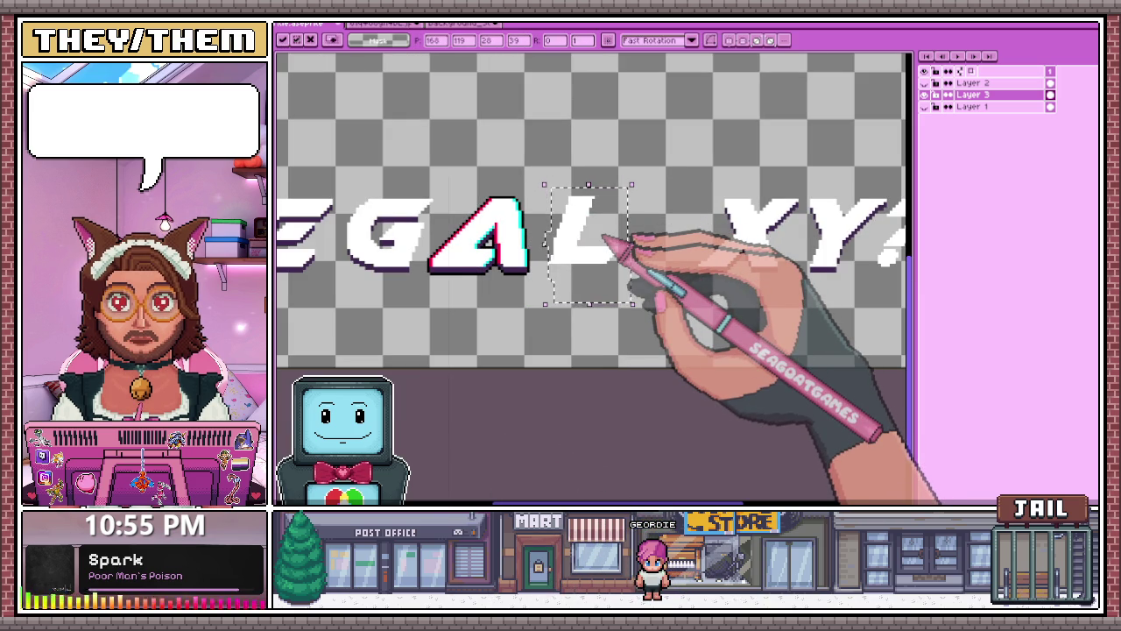
{"action": "key", "text": "Return"}
Select the copied glitch A, widen it leftward and move it down below the L.
{"action": "scroll", "coordinate": [525, 219], "scroll_direction": "down", "scroll_amount": 2}
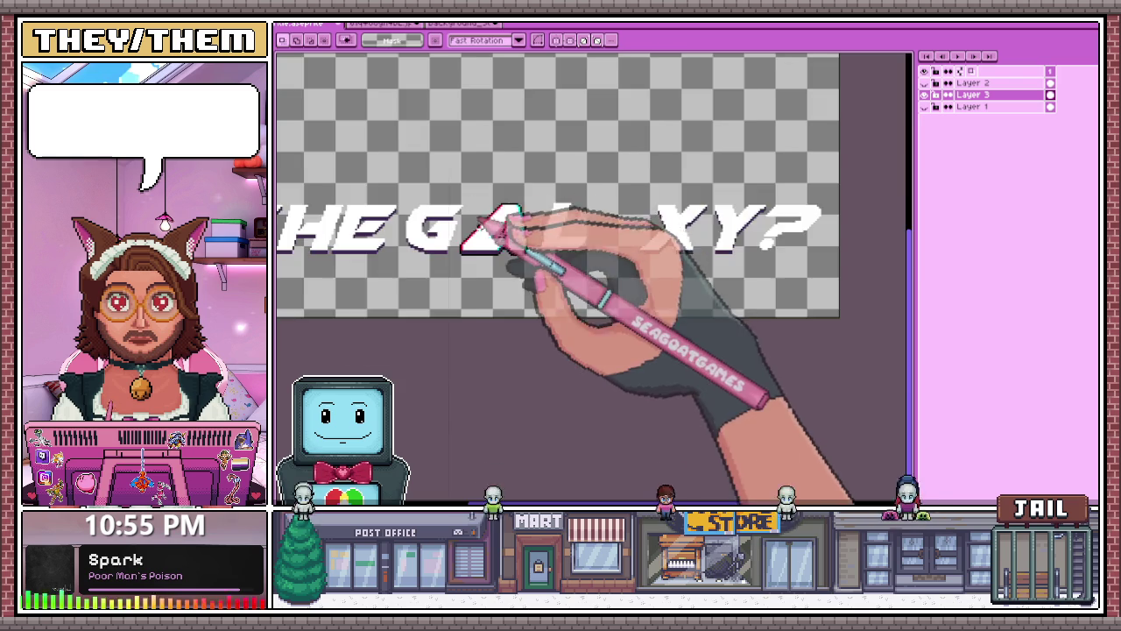
{"action": "scroll", "coordinate": [489, 182], "scroll_direction": "up", "scroll_amount": 3}
{"action": "left_click_drag", "start_coordinate": [450, 139], "coordinate": [588, 318]}
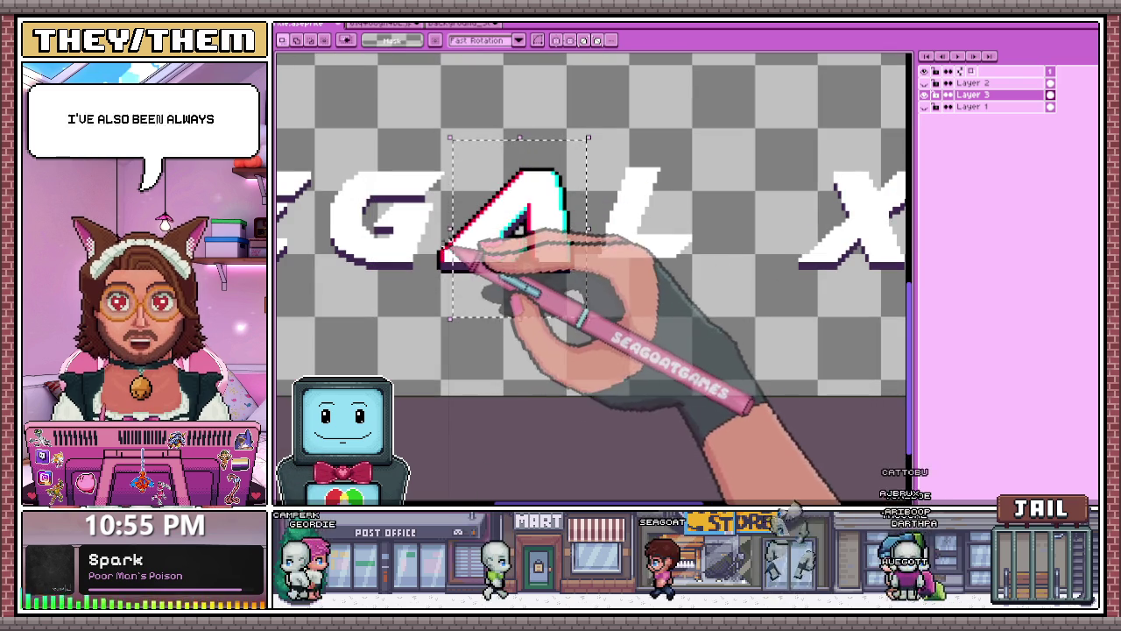
{"action": "left_click_drag", "start_coordinate": [431, 282], "coordinate": [430, 282]}
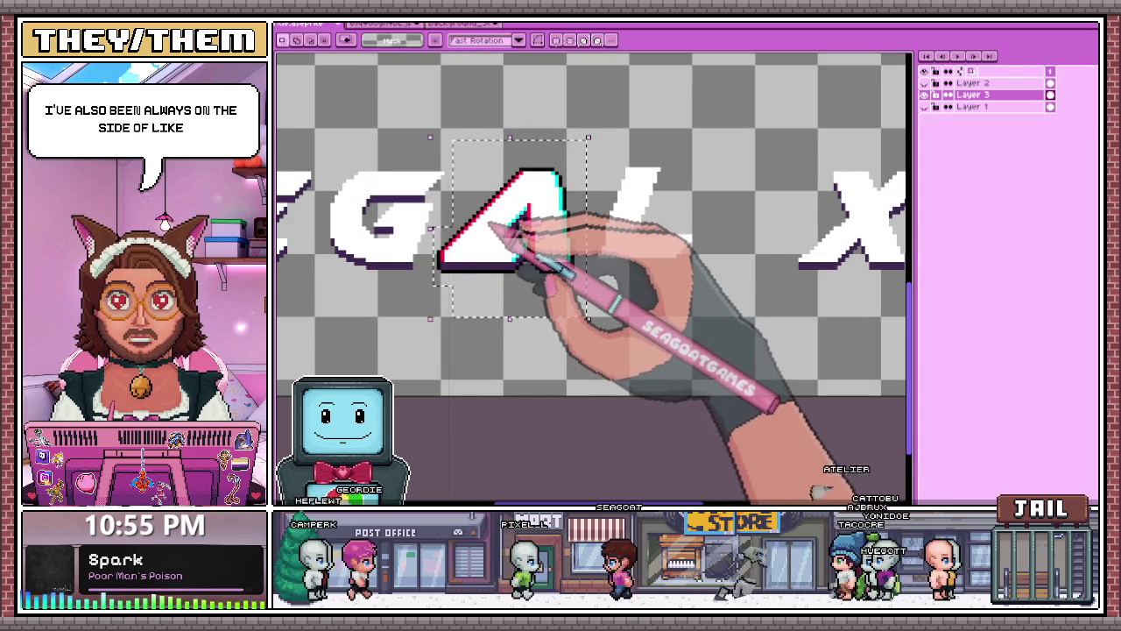
{"action": "left_click_drag", "start_coordinate": [504, 229], "coordinate": [560, 271]}
{"action": "scroll", "coordinate": [679, 285], "scroll_direction": "down", "scroll_amount": 2}
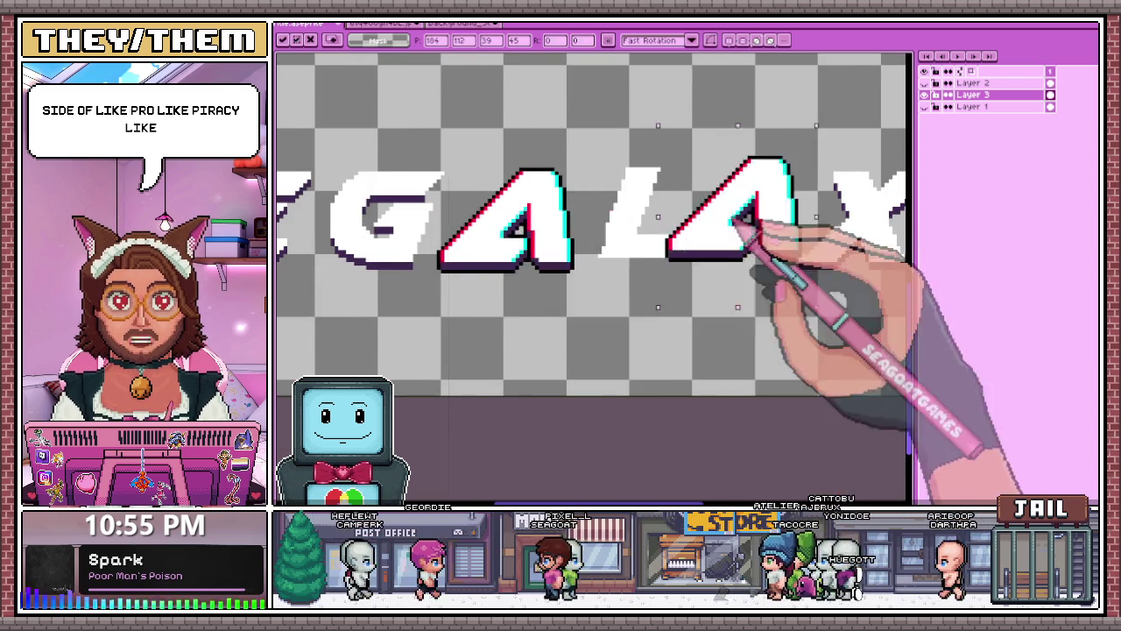
Shift the XY? letters slightly to the right.
{"action": "scroll", "coordinate": [701, 262], "scroll_direction": "down", "scroll_amount": 3}
{"action": "scroll", "coordinate": [719, 228], "scroll_direction": "up", "scroll_amount": 4}
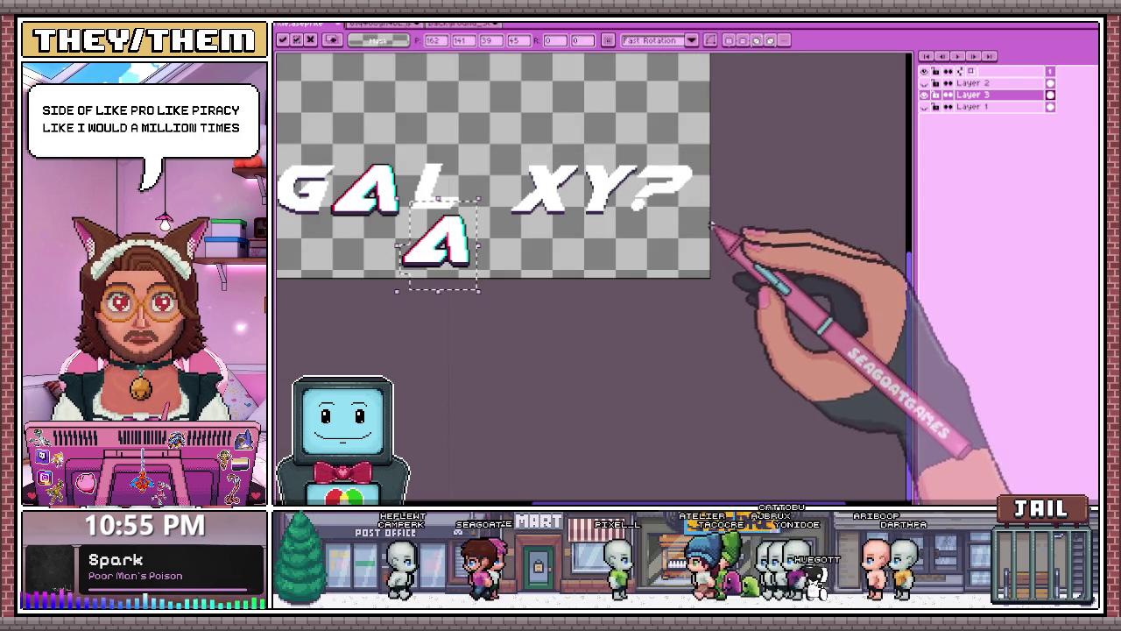
{"action": "left_click_drag", "start_coordinate": [507, 134], "coordinate": [711, 248]}
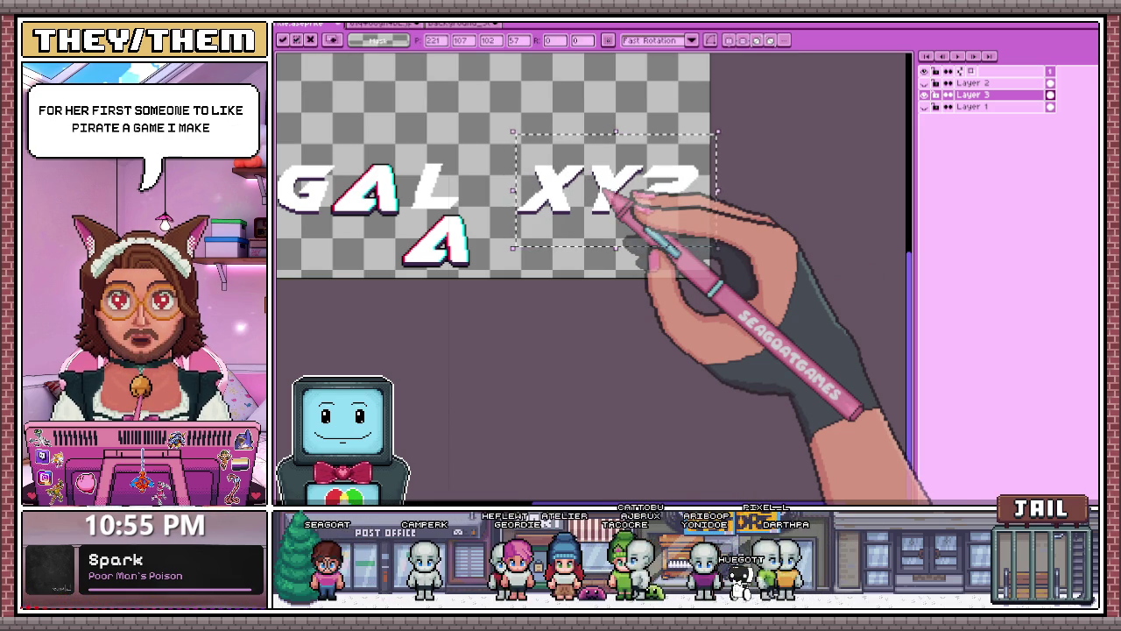
{"action": "left_click_drag", "start_coordinate": [611, 198], "coordinate": [655, 205]}
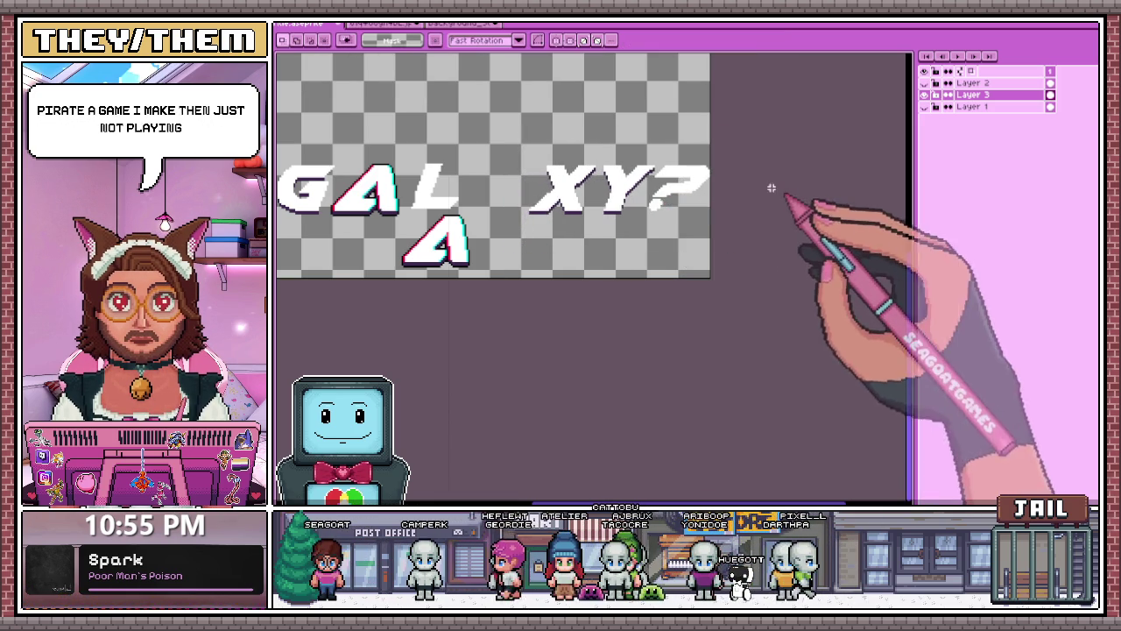
Move the lower A copy into the gap between L and XY and commit it.
{"action": "scroll", "coordinate": [388, 251], "scroll_direction": "up", "scroll_amount": 2}
{"action": "left_click_drag", "start_coordinate": [386, 314], "coordinate": [563, 204]}
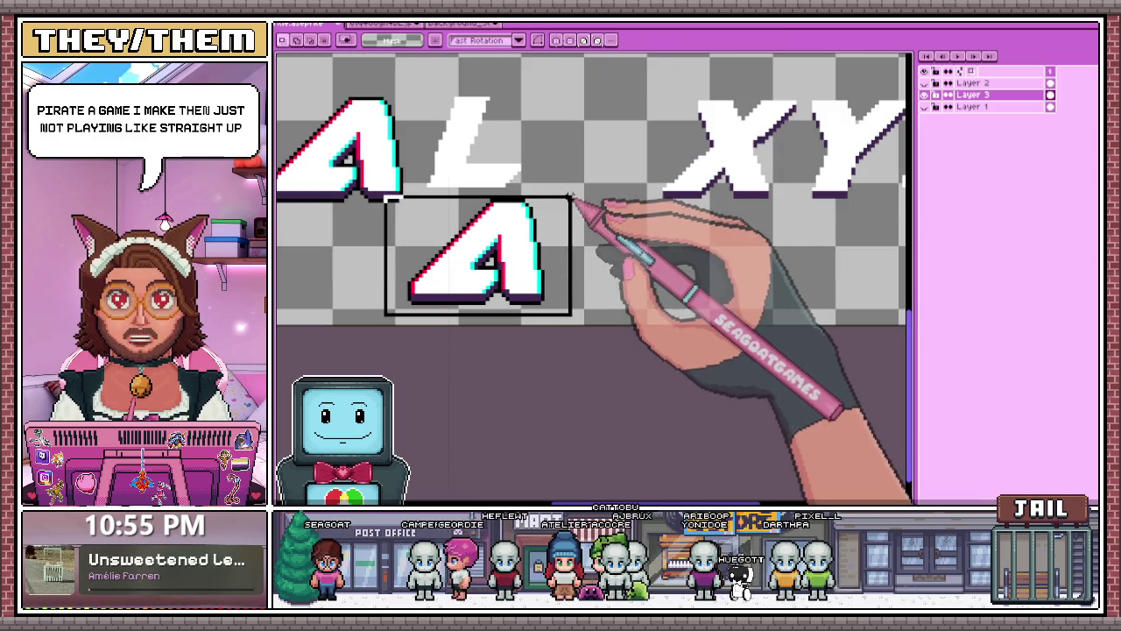
{"action": "left_click_drag", "start_coordinate": [408, 319], "coordinate": [560, 208]}
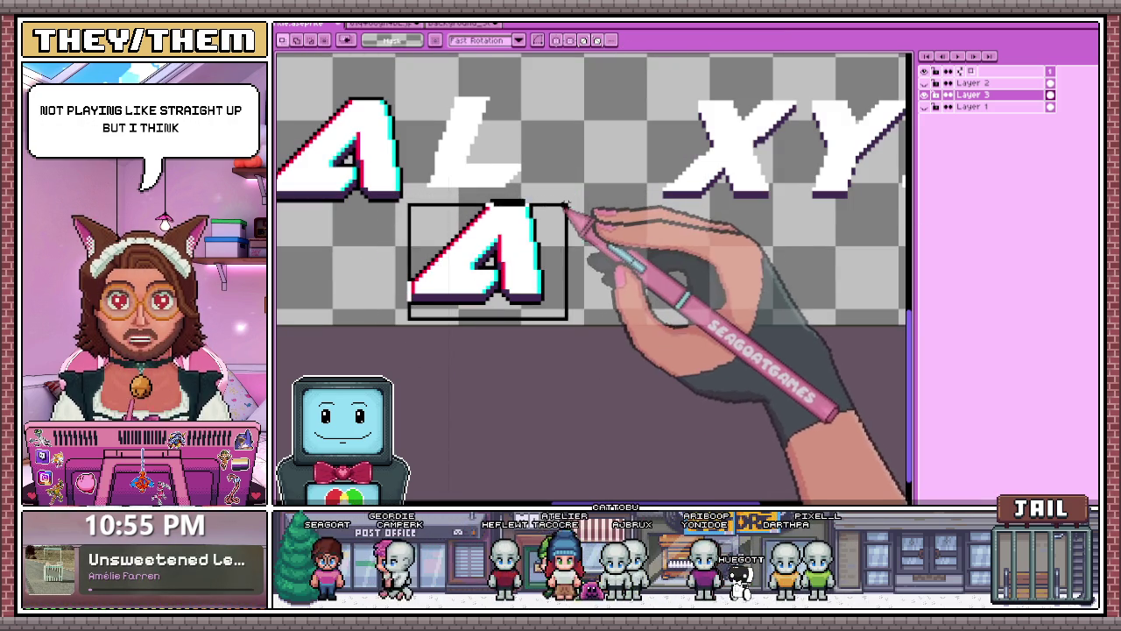
{"action": "left_click_drag", "start_coordinate": [499, 277], "coordinate": [603, 169]}
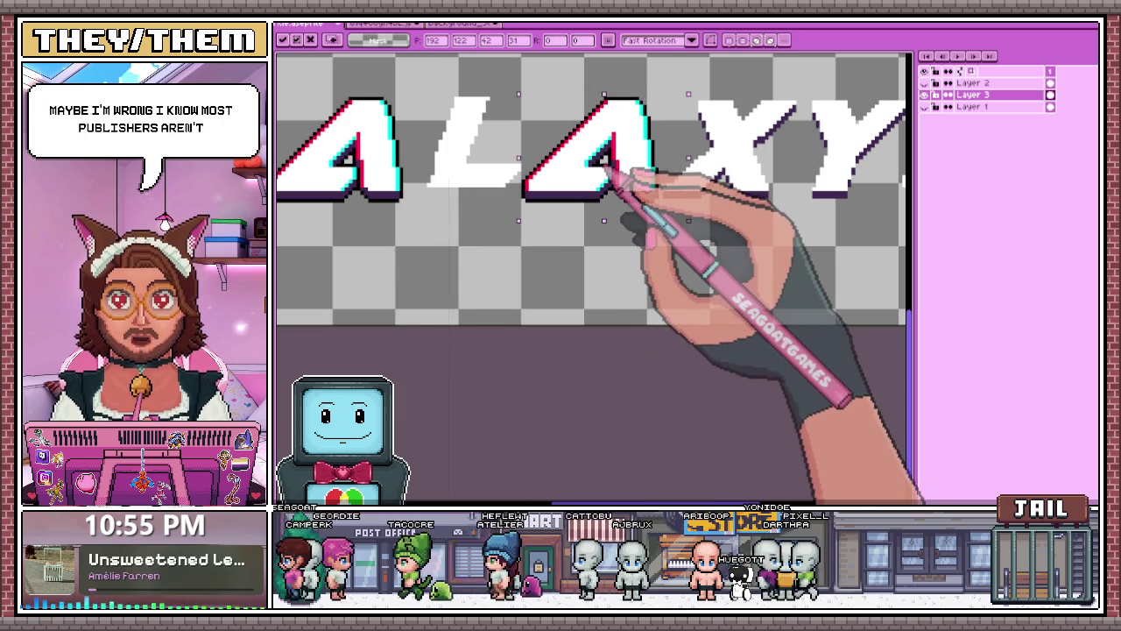
{"action": "scroll", "coordinate": [618, 168], "scroll_direction": "down", "scroll_amount": 1}
{"action": "key", "text": "Return"}
Shift the L a little to the left and commit its position.
{"action": "scroll", "coordinate": [446, 220], "scroll_direction": "up", "scroll_amount": 2}
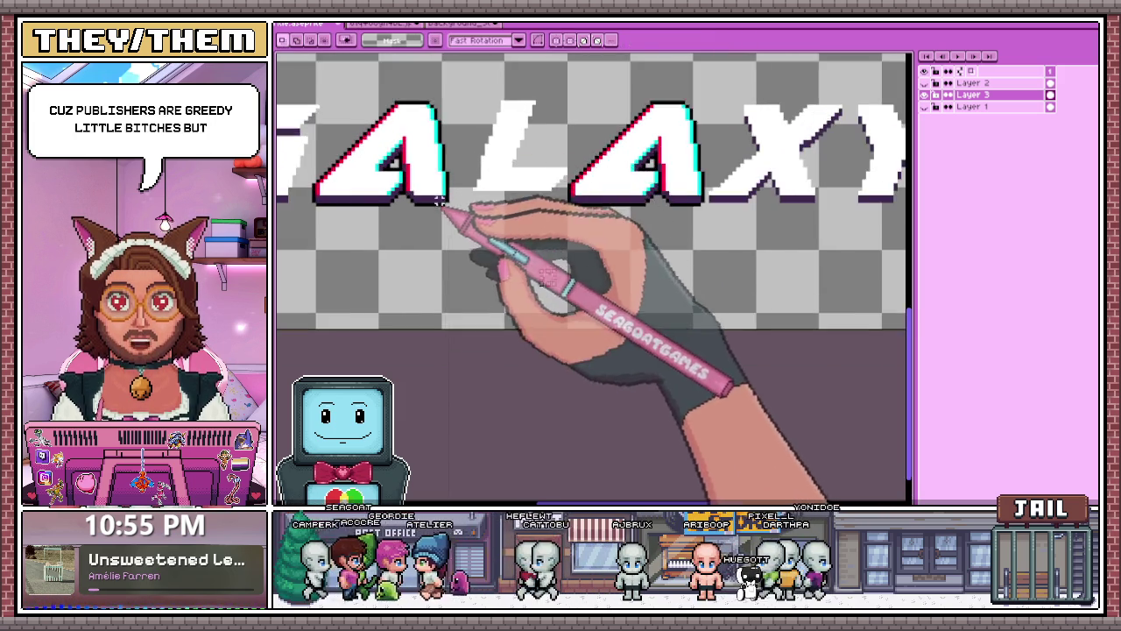
{"action": "left_click_drag", "start_coordinate": [469, 87], "coordinate": [543, 221]}
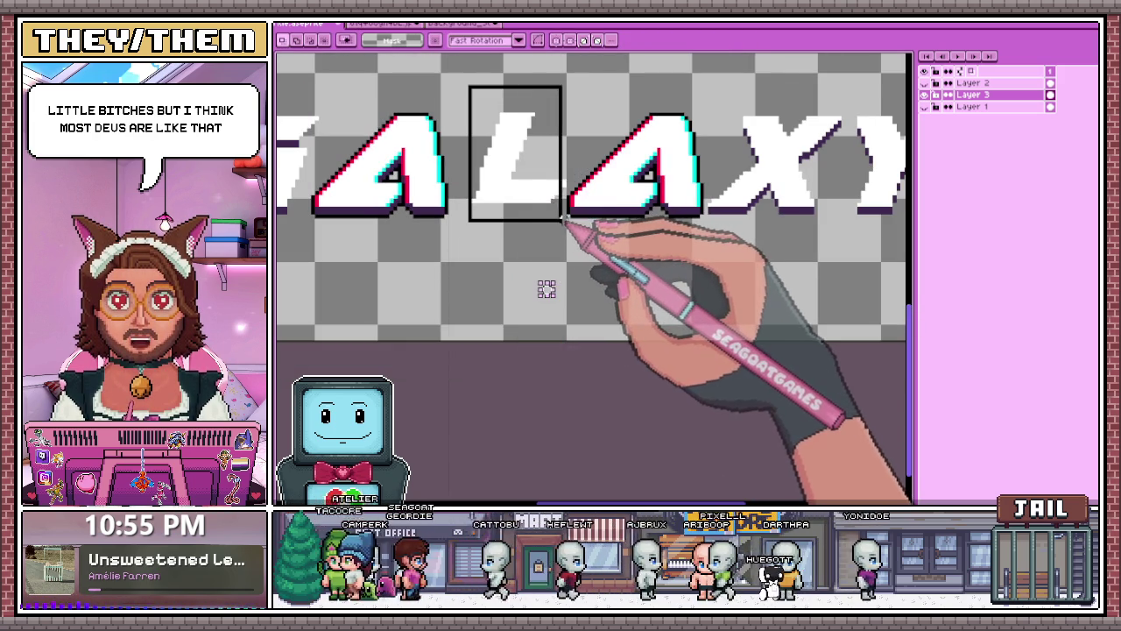
{"action": "left_click_drag", "start_coordinate": [556, 195], "coordinate": [523, 191]}
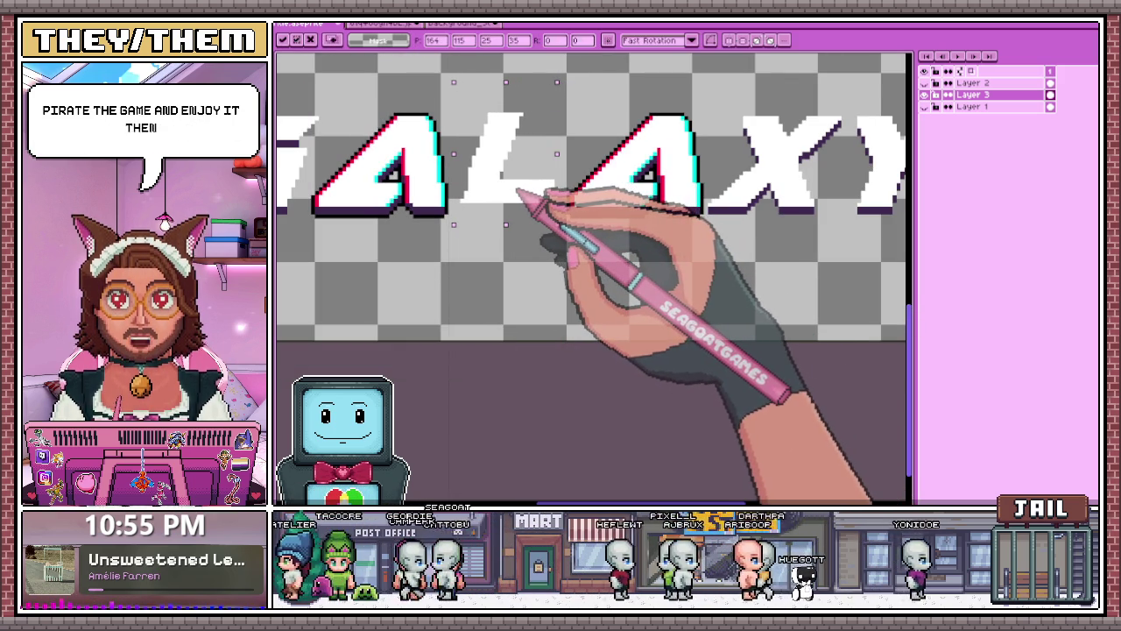
{"action": "key", "text": "Return"}
Nudge the second A slightly into its final place and commit it.
{"action": "scroll", "coordinate": [531, 301], "scroll_direction": "down", "scroll_amount": 1}
{"action": "scroll", "coordinate": [543, 227], "scroll_direction": "down", "scroll_amount": 1}
{"action": "scroll", "coordinate": [569, 195], "scroll_direction": "up", "scroll_amount": 2}
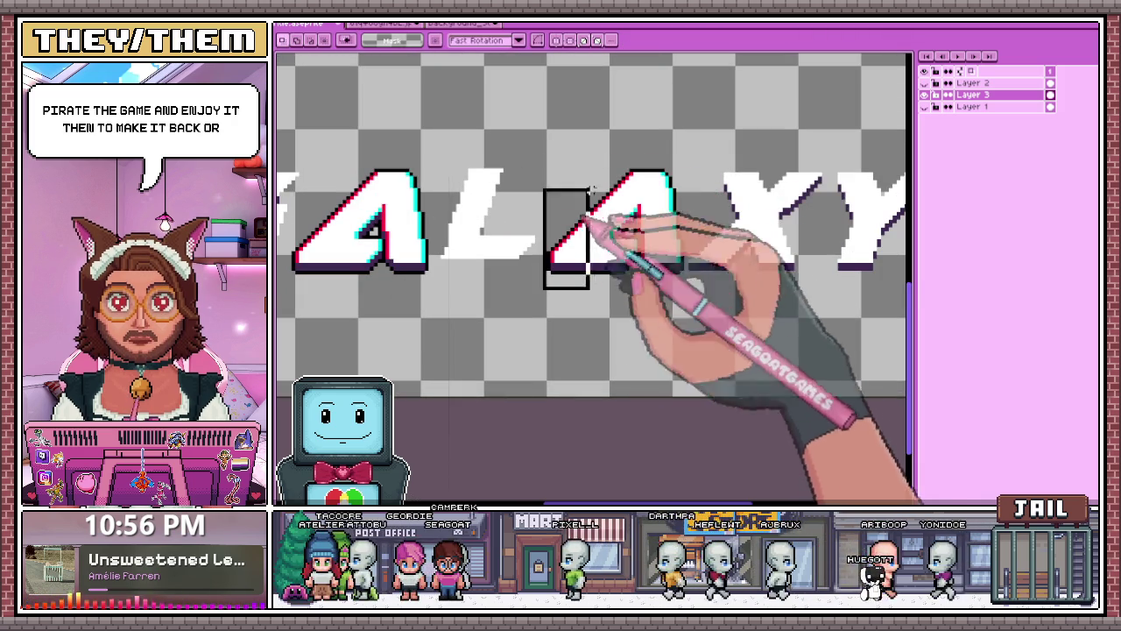
{"action": "left_click_drag", "start_coordinate": [591, 191], "coordinate": [683, 136]}
{"action": "left_click", "coordinate": [637, 228]}
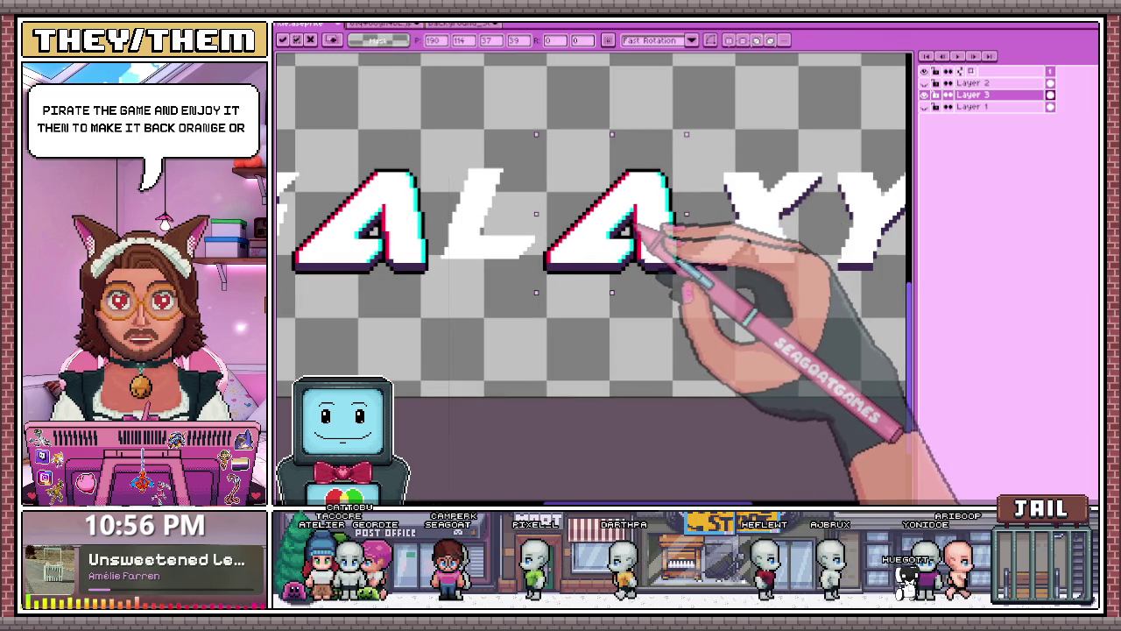
{"action": "left_click_drag", "start_coordinate": [634, 225], "coordinate": [617, 215]}
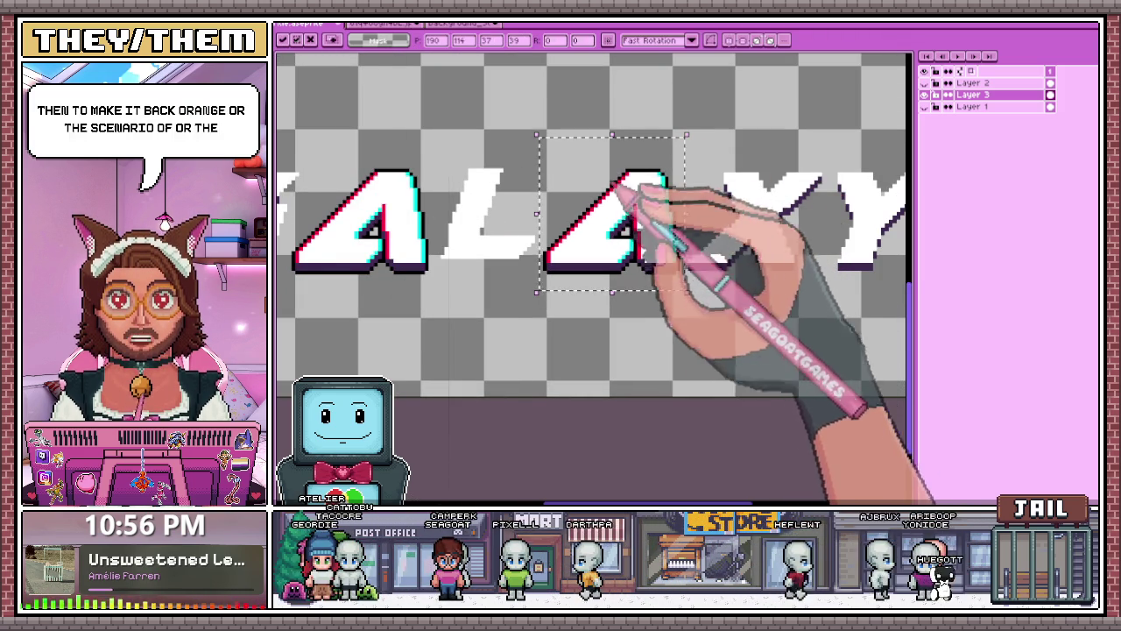
{"action": "scroll", "coordinate": [618, 185], "scroll_direction": "down", "scroll_amount": 2}
{"action": "scroll", "coordinate": [593, 306], "scroll_direction": "down", "scroll_amount": 2}
{"action": "scroll", "coordinate": [588, 175], "scroll_direction": "up", "scroll_amount": 2}
{"action": "scroll", "coordinate": [675, 220], "scroll_direction": "up", "scroll_amount": 2}
{"action": "key", "text": "Return"}
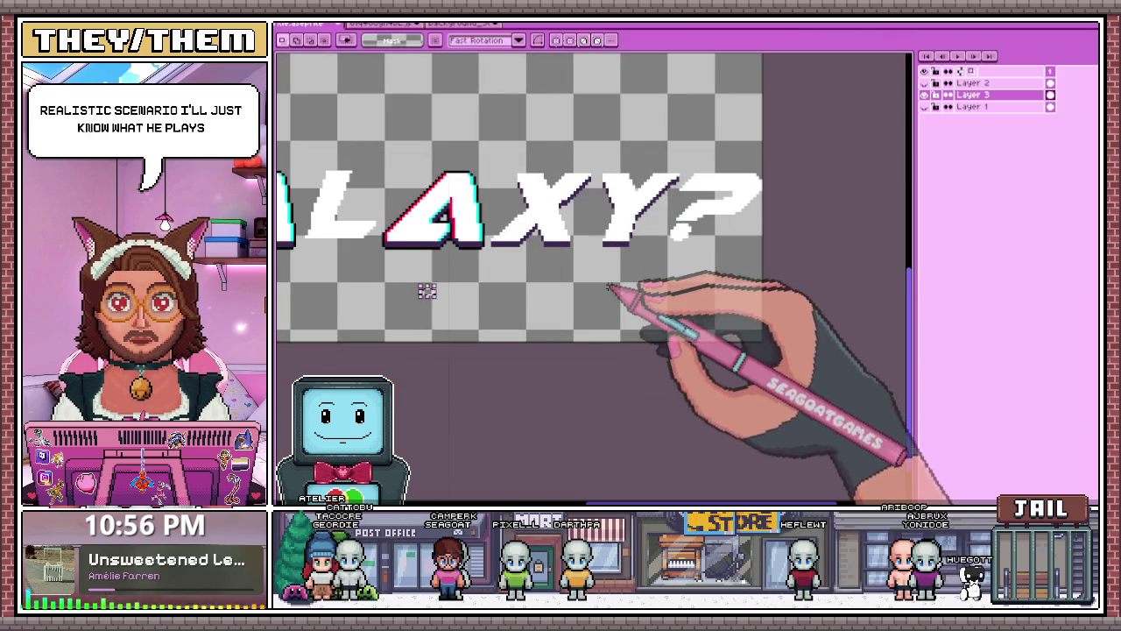
{"action": "scroll", "coordinate": [614, 333], "scroll_direction": "up", "scroll_amount": 1}
Sample the dark purple and place a pixel under the question mark's dot.
{"action": "scroll", "coordinate": [692, 246], "scroll_direction": "up", "scroll_amount": 1}
{"action": "key", "text": "i"}
{"action": "scroll", "coordinate": [666, 236], "scroll_direction": "up", "scroll_amount": 2}
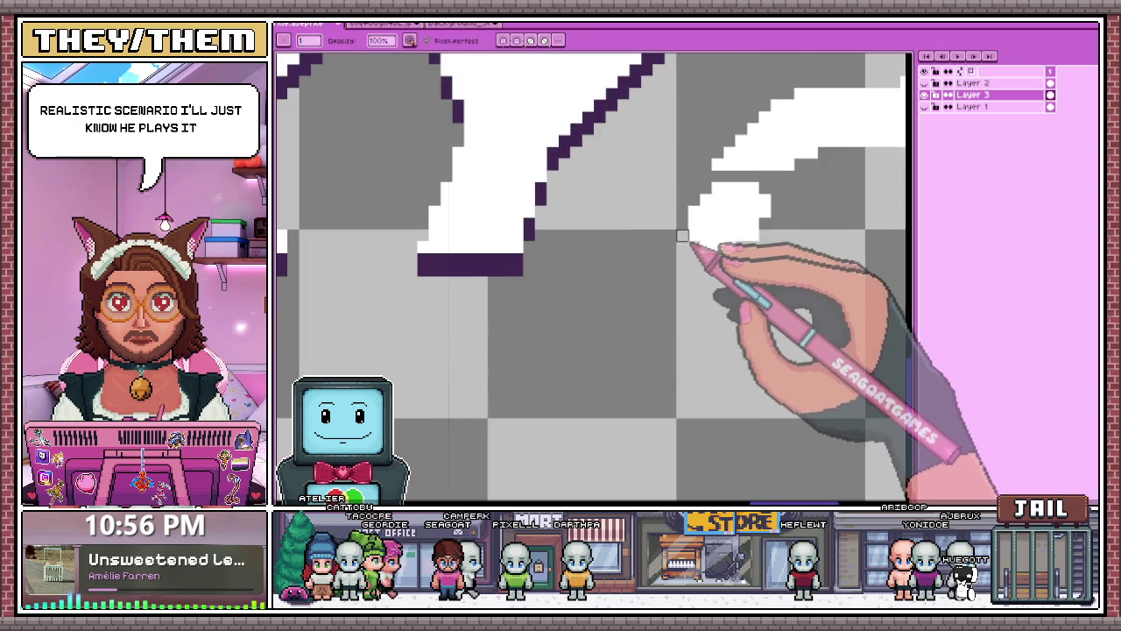
{"action": "key", "text": "b"}
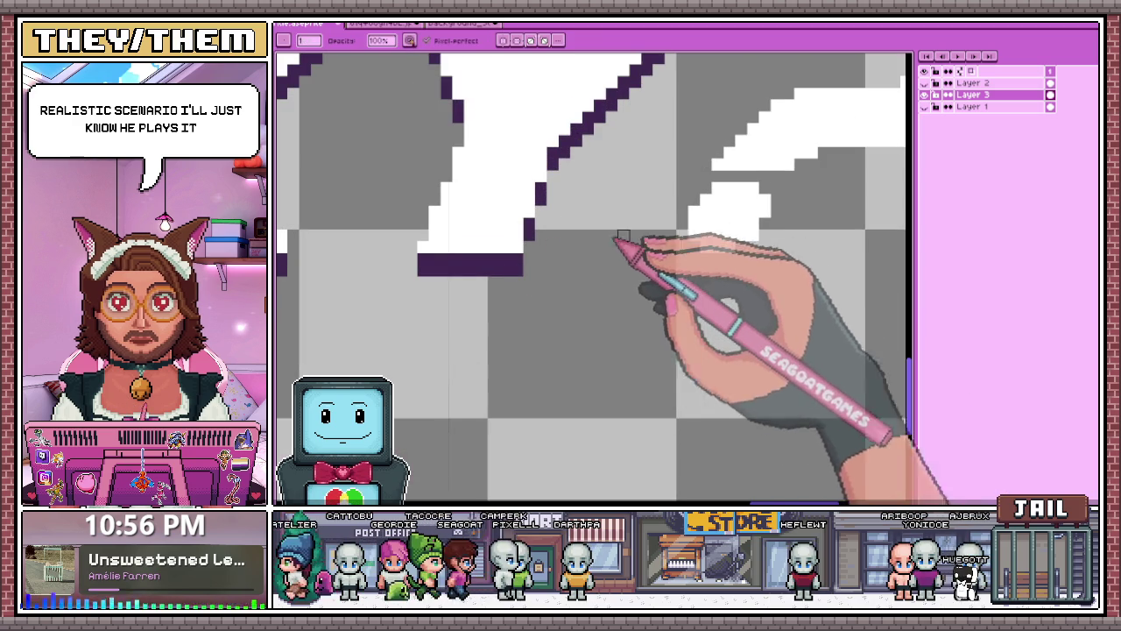
{"action": "left_click", "coordinate": [693, 247]}
Extend and thicken the purple outline beneath the question mark's dot and curve.
{"action": "scroll", "coordinate": [693, 254], "scroll_direction": "down", "scroll_amount": 3}
{"action": "scroll", "coordinate": [596, 257], "scroll_direction": "up", "scroll_amount": 3}
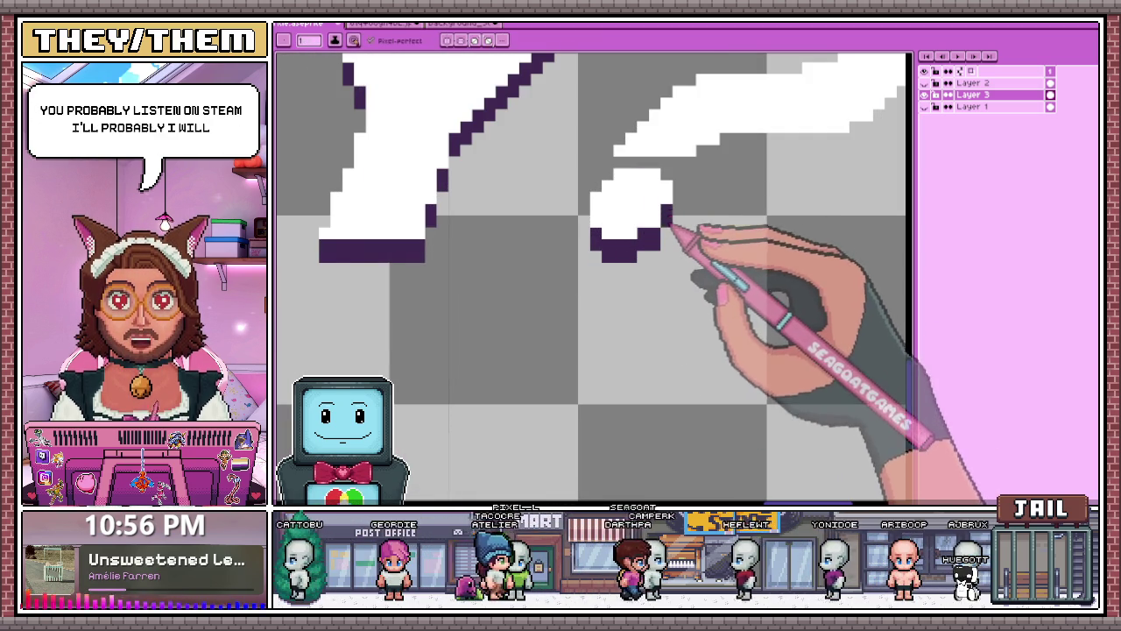
{"action": "scroll", "coordinate": [670, 226], "scroll_direction": "down", "scroll_amount": 3}
{"action": "scroll", "coordinate": [639, 225], "scroll_direction": "up", "scroll_amount": 3}
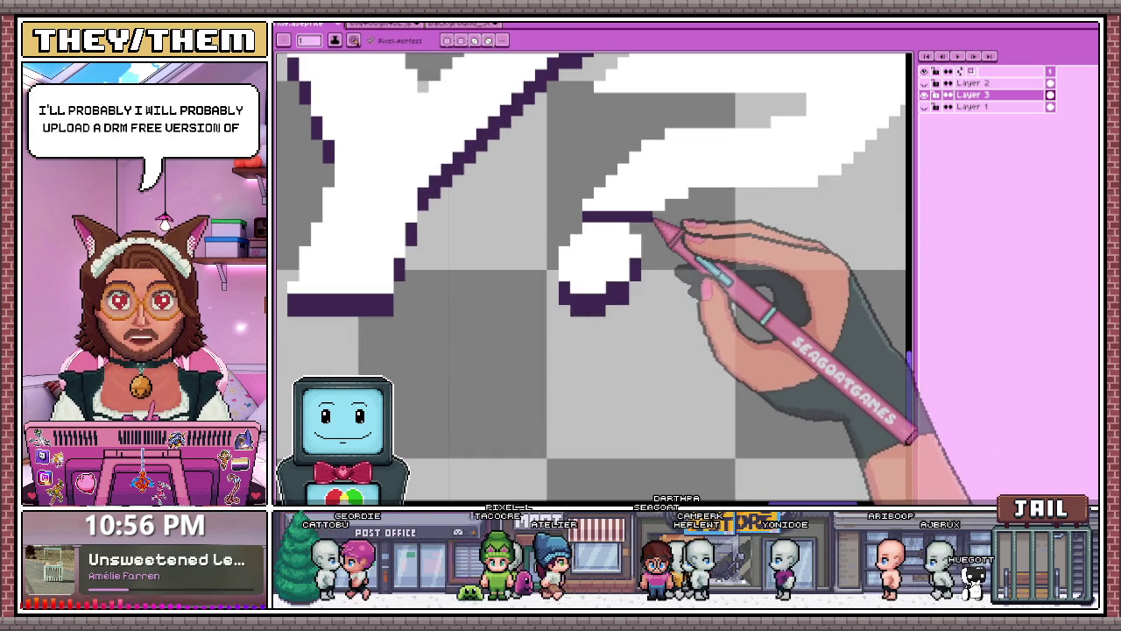
{"action": "left_click_drag", "start_coordinate": [671, 209], "coordinate": [697, 217]}
{"action": "scroll", "coordinate": [701, 220], "scroll_direction": "down", "scroll_amount": 3}
{"action": "scroll", "coordinate": [618, 226], "scroll_direction": "up", "scroll_amount": 3}
{"action": "scroll", "coordinate": [619, 226], "scroll_direction": "up", "scroll_amount": 1}
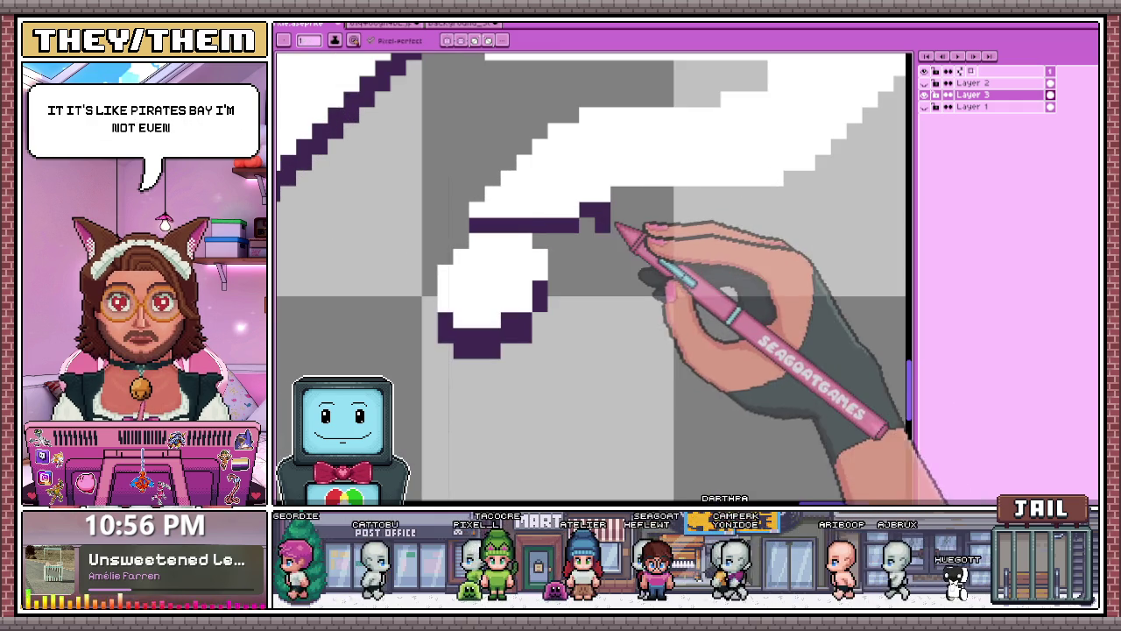
{"action": "left_click_drag", "start_coordinate": [556, 243], "coordinate": [791, 222]}
{"action": "left_click_drag", "start_coordinate": [754, 191], "coordinate": [676, 195]}
Outline the question mark curve's lower edge and right side in purple.
{"action": "scroll", "coordinate": [675, 196], "scroll_direction": "down", "scroll_amount": 1}
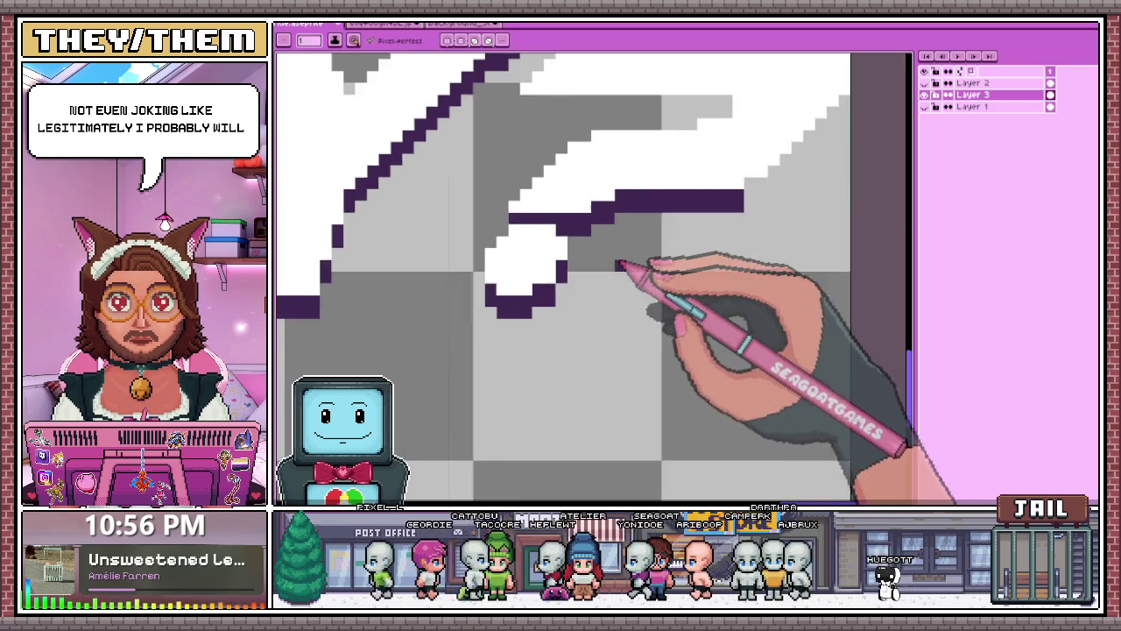
{"action": "scroll", "coordinate": [619, 255], "scroll_direction": "down", "scroll_amount": 3}
{"action": "scroll", "coordinate": [714, 220], "scroll_direction": "up", "scroll_amount": 2}
{"action": "scroll", "coordinate": [689, 238], "scroll_direction": "up", "scroll_amount": 2}
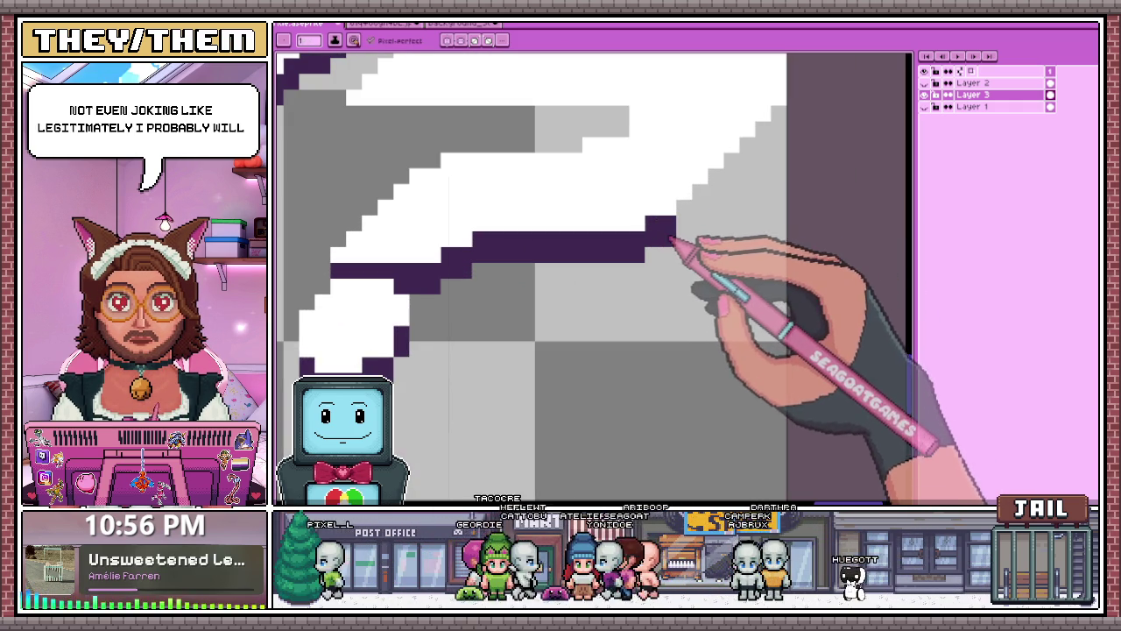
{"action": "scroll", "coordinate": [707, 210], "scroll_direction": "down", "scroll_amount": 2}
{"action": "scroll", "coordinate": [621, 271], "scroll_direction": "down", "scroll_amount": 1}
{"action": "scroll", "coordinate": [671, 188], "scroll_direction": "up", "scroll_amount": 3}
{"action": "mouse_move", "coordinate": [514, 218]}
{"action": "left_mouse_down"}
{"action": "mouse_move", "coordinate": [622, 212]}
{"action": "mouse_move", "coordinate": [517, 202]}
{"action": "left_mouse_up"}
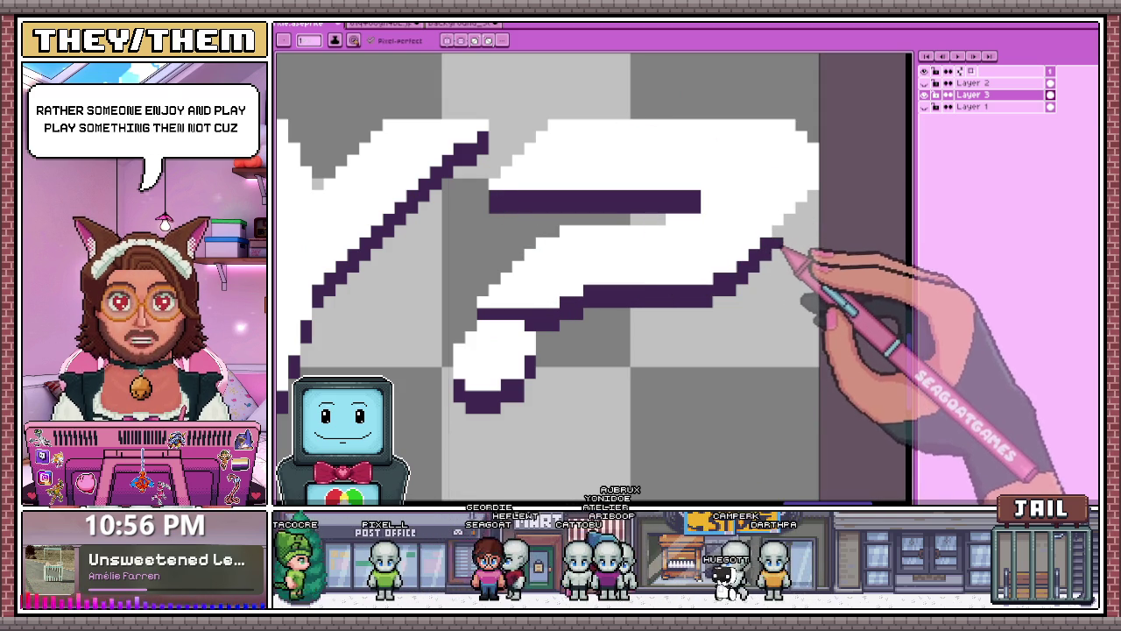
{"action": "left_click_drag", "start_coordinate": [773, 254], "coordinate": [811, 206]}
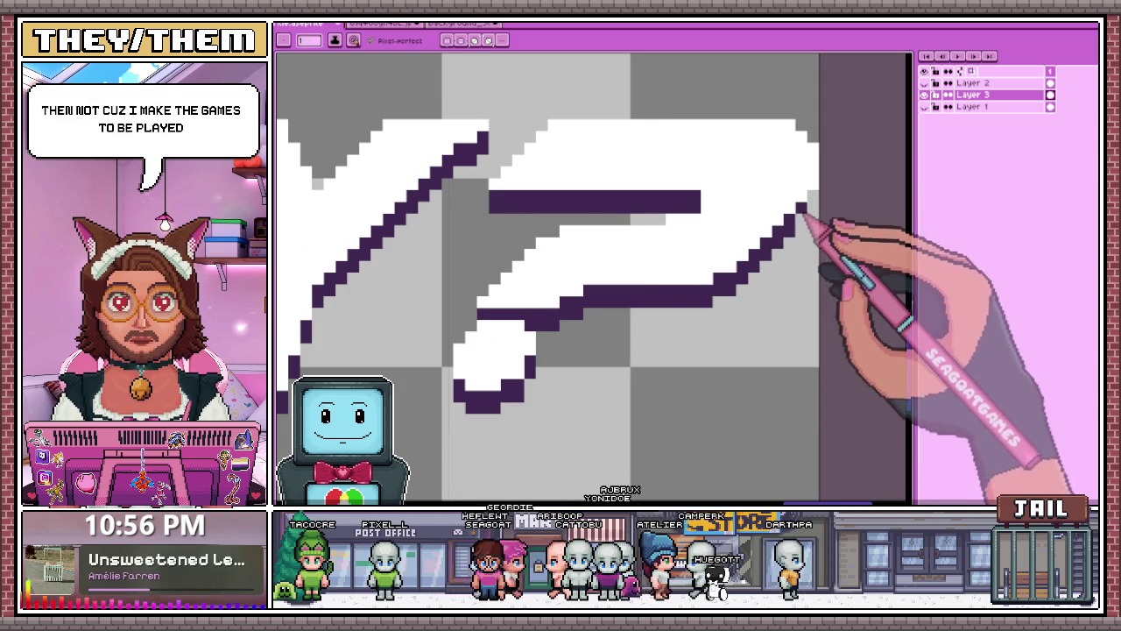
Fill white pixels along the L's edge and add a purple pixel beneath it.
{"action": "scroll", "coordinate": [814, 219], "scroll_direction": "down", "scroll_amount": 2}
{"action": "scroll", "coordinate": [649, 263], "scroll_direction": "down", "scroll_amount": 1}
{"action": "scroll", "coordinate": [648, 237], "scroll_direction": "down", "scroll_amount": 1}
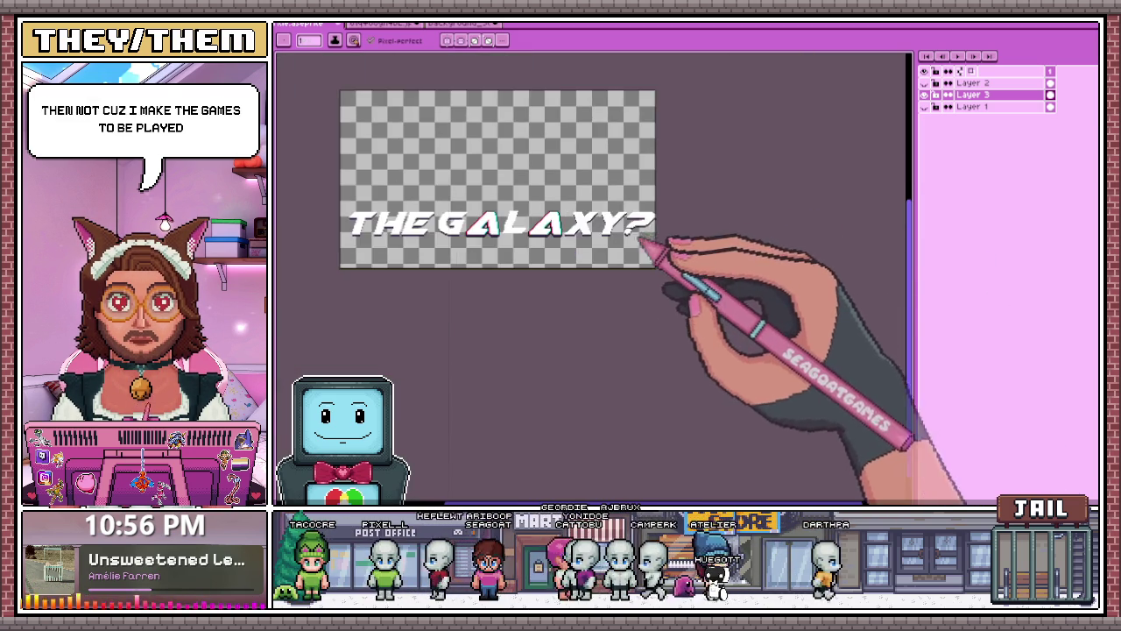
{"action": "scroll", "coordinate": [551, 242], "scroll_direction": "up", "scroll_amount": 2}
{"action": "scroll", "coordinate": [501, 243], "scroll_direction": "up", "scroll_amount": 2}
{"action": "scroll", "coordinate": [458, 241], "scroll_direction": "up", "scroll_amount": 1}
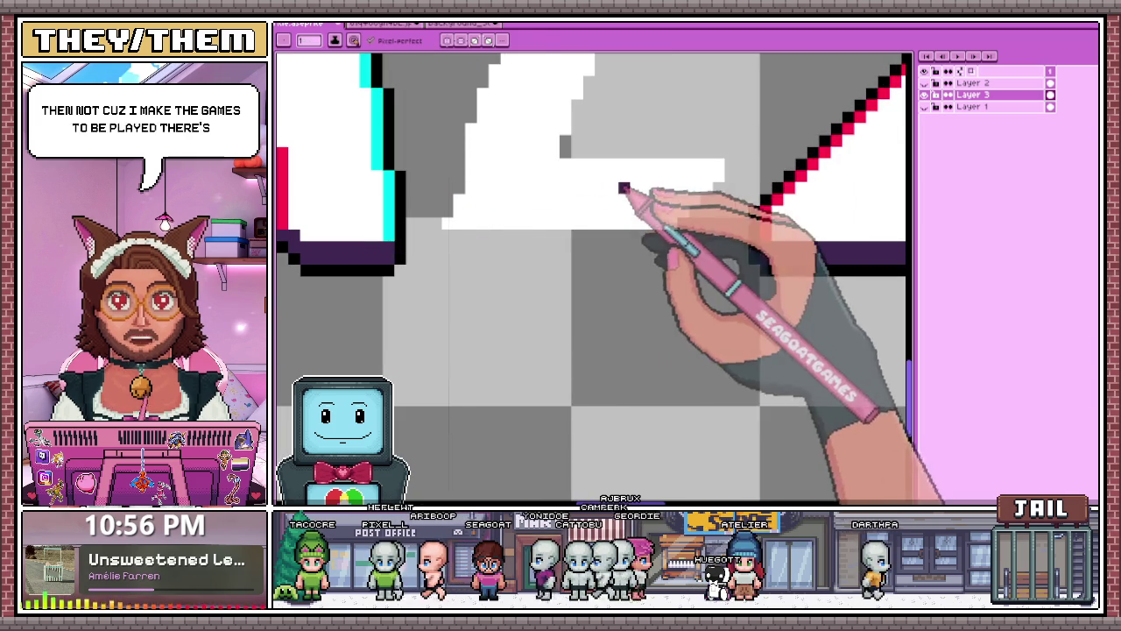
{"action": "left_click_drag", "start_coordinate": [473, 188], "coordinate": [448, 216]}
{"action": "scroll", "coordinate": [453, 213], "scroll_direction": "down", "scroll_amount": 2}
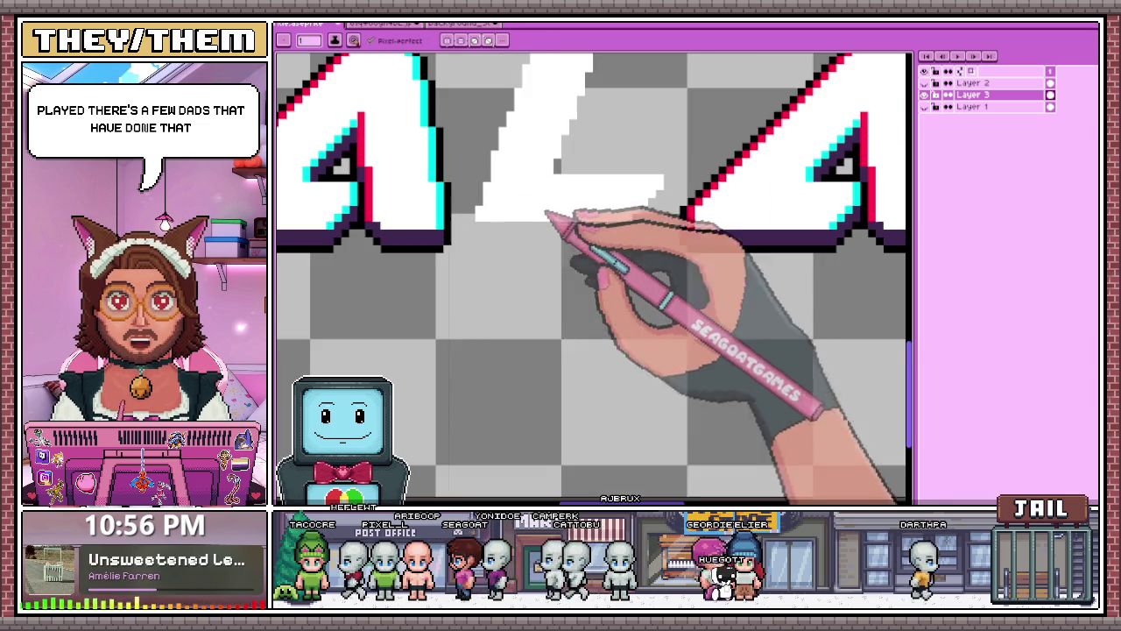
{"action": "scroll", "coordinate": [441, 251], "scroll_direction": "up", "scroll_amount": 2}
{"action": "left_click", "coordinate": [471, 217]}
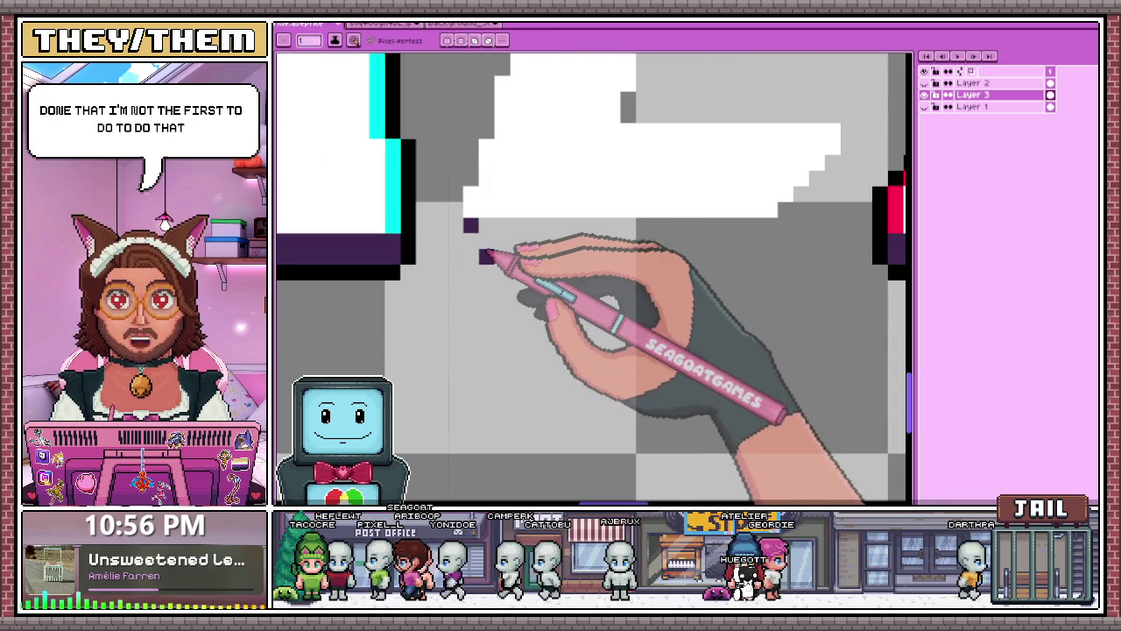
Draw the L's dark purple bottom outline, ending with a rising right end.
{"action": "mouse_move", "coordinate": [473, 234]}
{"action": "left_mouse_down"}
{"action": "mouse_move", "coordinate": [761, 229]}
{"action": "mouse_move", "coordinate": [482, 230]}
{"action": "left_mouse_up"}
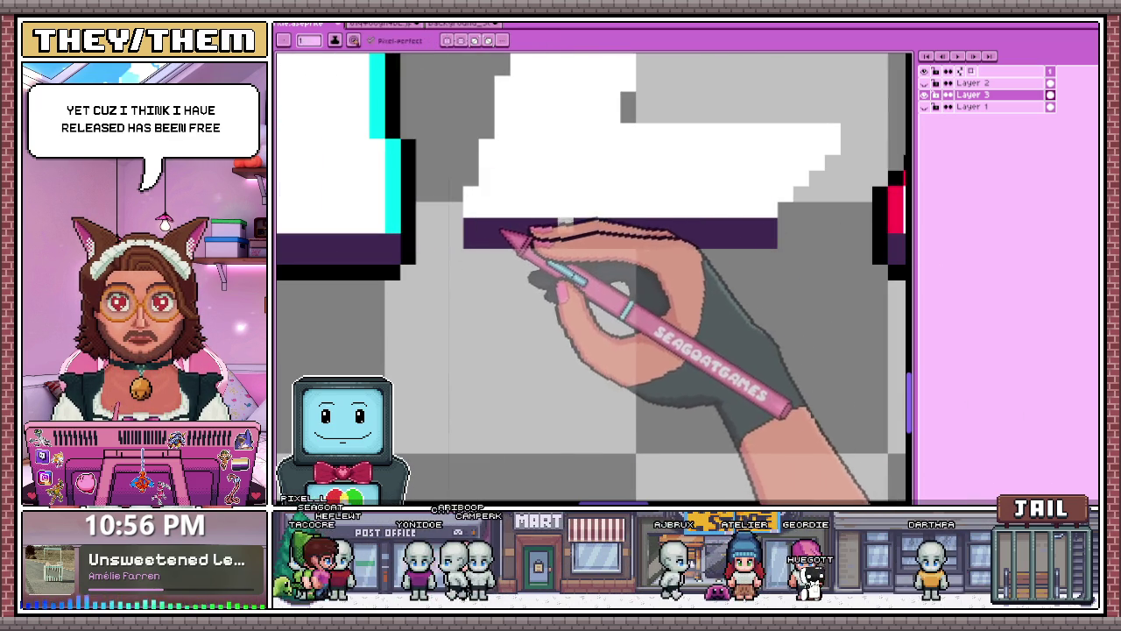
{"action": "left_click_drag", "start_coordinate": [786, 212], "coordinate": [801, 195]}
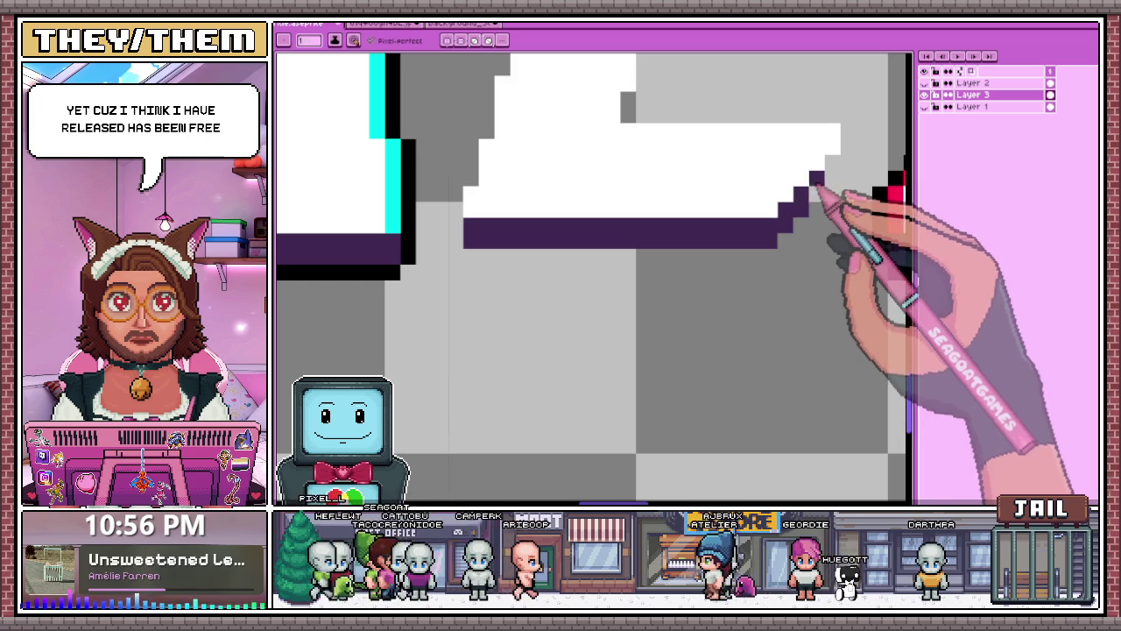
{"action": "scroll", "coordinate": [824, 182], "scroll_direction": "down", "scroll_amount": 3}
{"action": "scroll", "coordinate": [526, 283], "scroll_direction": "down", "scroll_amount": 2}
{"action": "scroll", "coordinate": [643, 200], "scroll_direction": "down", "scroll_amount": 3}
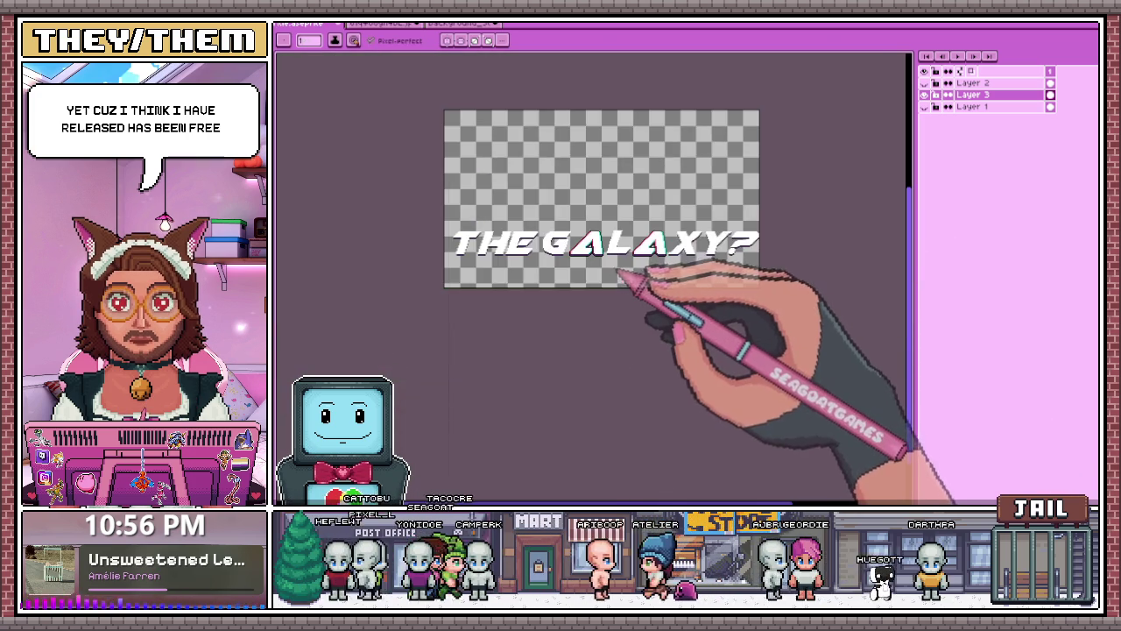
{"action": "scroll", "coordinate": [613, 259], "scroll_direction": "up", "scroll_amount": 3}
{"action": "scroll", "coordinate": [749, 236], "scroll_direction": "up", "scroll_amount": 3}
{"action": "scroll", "coordinate": [625, 244], "scroll_direction": "up", "scroll_amount": 2}
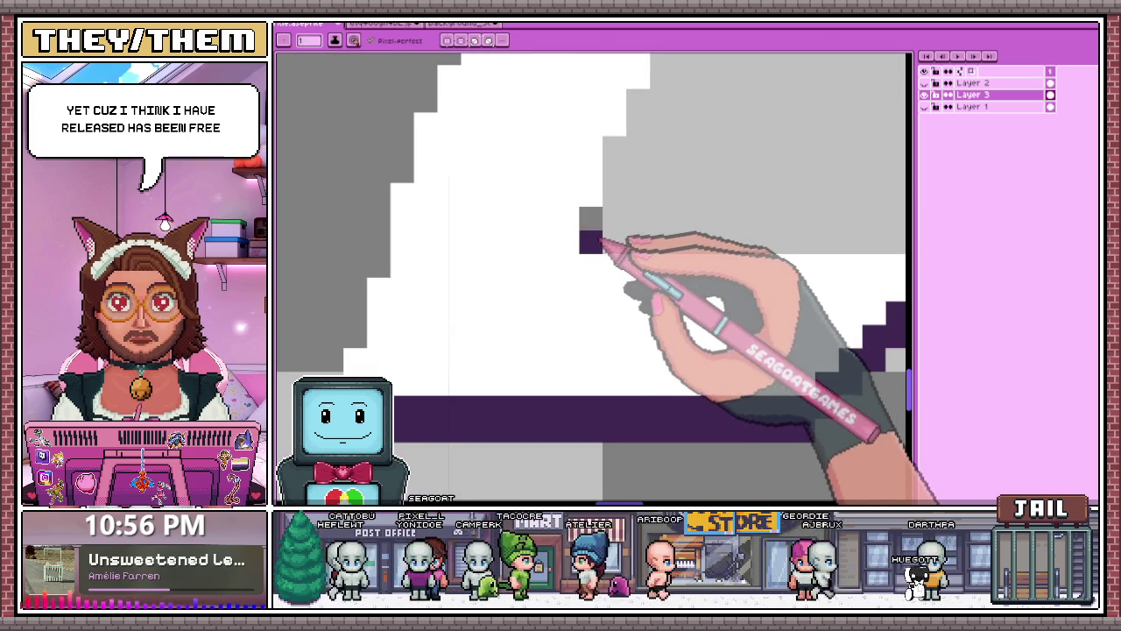
Zoom in and out on the L to inspect its edges.
{"action": "scroll", "coordinate": [631, 163], "scroll_direction": "down", "scroll_amount": 3}
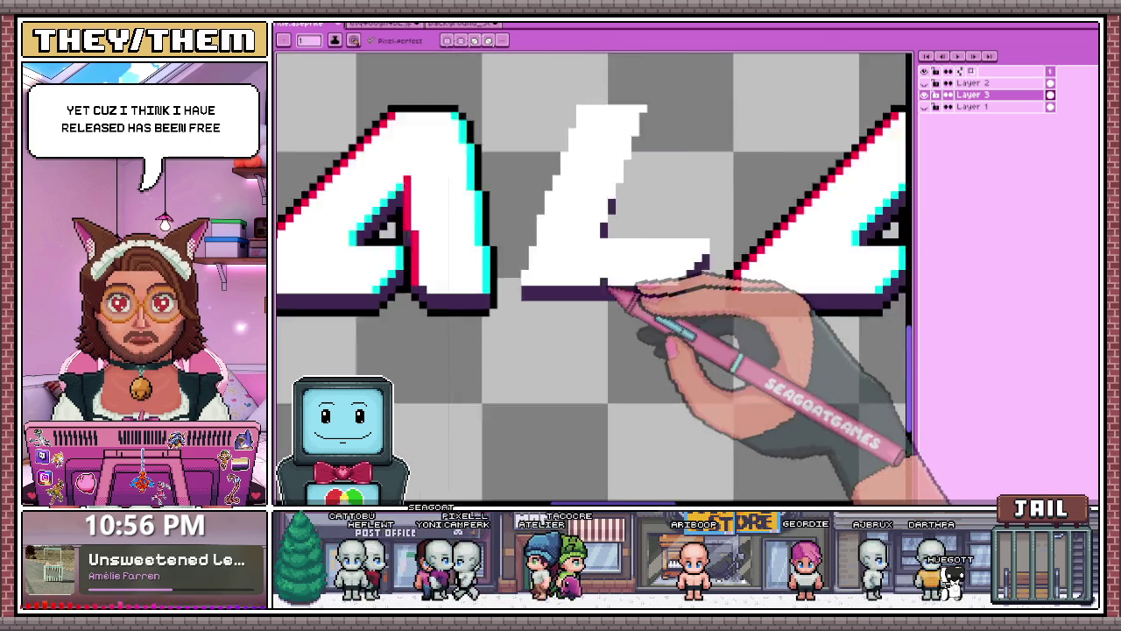
{"action": "scroll", "coordinate": [613, 281], "scroll_direction": "up", "scroll_amount": 2}
{"action": "scroll", "coordinate": [620, 216], "scroll_direction": "up", "scroll_amount": 2}
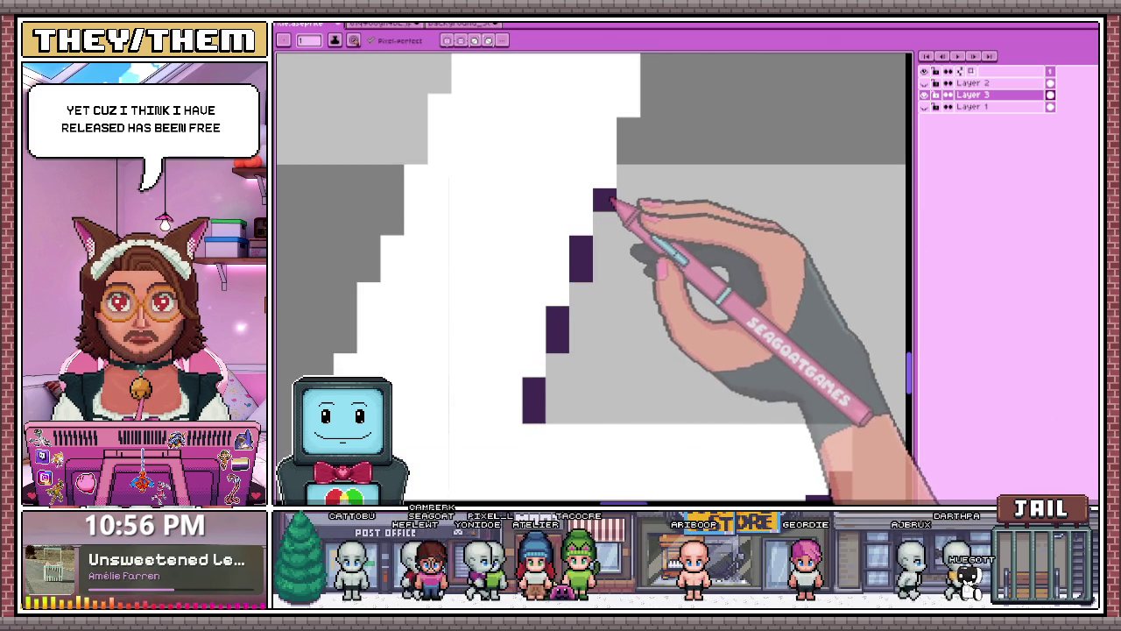
{"action": "scroll", "coordinate": [639, 175], "scroll_direction": "down", "scroll_amount": 3}
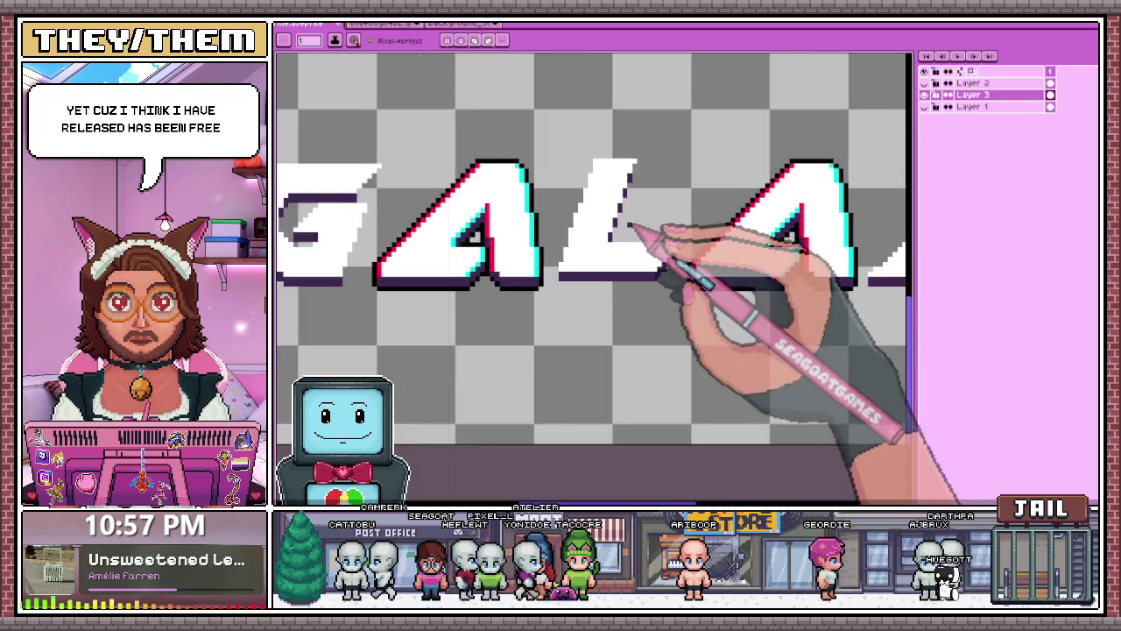
{"action": "scroll", "coordinate": [640, 170], "scroll_direction": "up", "scroll_amount": 2}
{"action": "scroll", "coordinate": [631, 170], "scroll_direction": "up", "scroll_amount": 1}
{"action": "scroll", "coordinate": [605, 186], "scroll_direction": "up", "scroll_amount": 1}
{"action": "scroll", "coordinate": [613, 192], "scroll_direction": "down", "scroll_amount": 2}
{"action": "scroll", "coordinate": [656, 205], "scroll_direction": "down", "scroll_amount": 1}
{"action": "scroll", "coordinate": [655, 220], "scroll_direction": "up", "scroll_amount": 1}
{"action": "scroll", "coordinate": [620, 298], "scroll_direction": "up", "scroll_amount": 1}
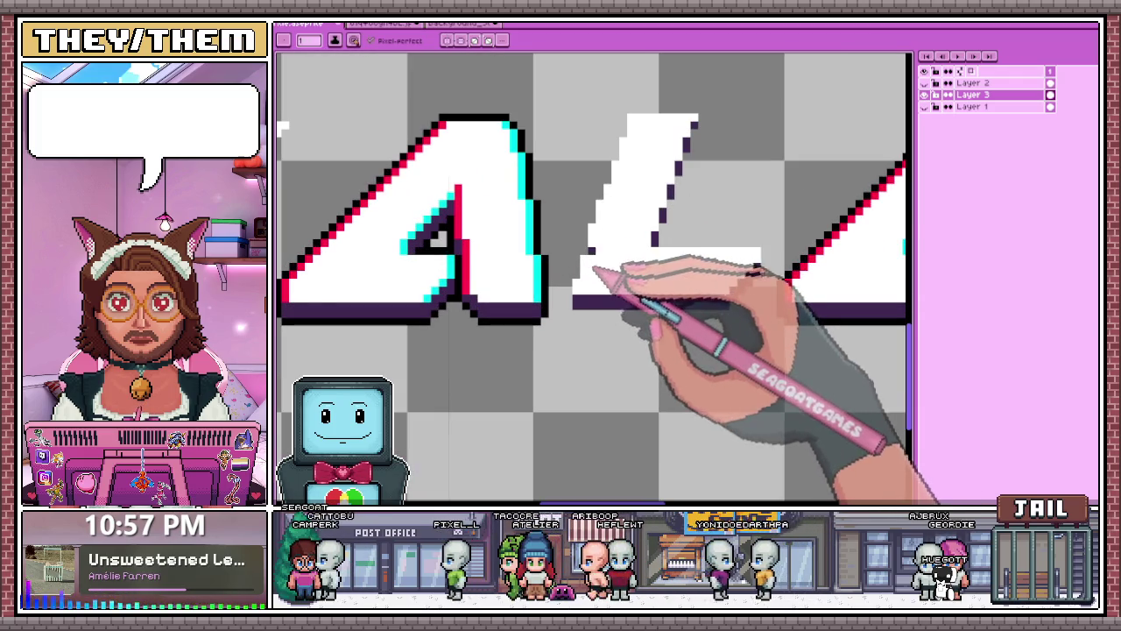
{"action": "scroll", "coordinate": [631, 158], "scroll_direction": "up", "scroll_amount": 2}
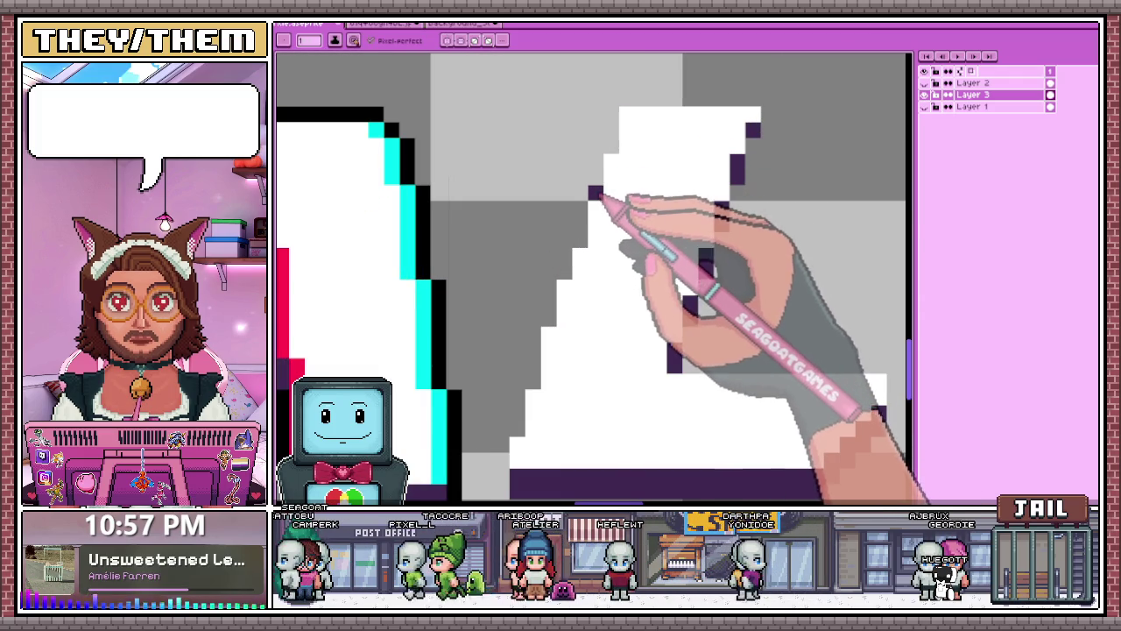
{"action": "scroll", "coordinate": [560, 304], "scroll_direction": "down", "scroll_amount": 1}
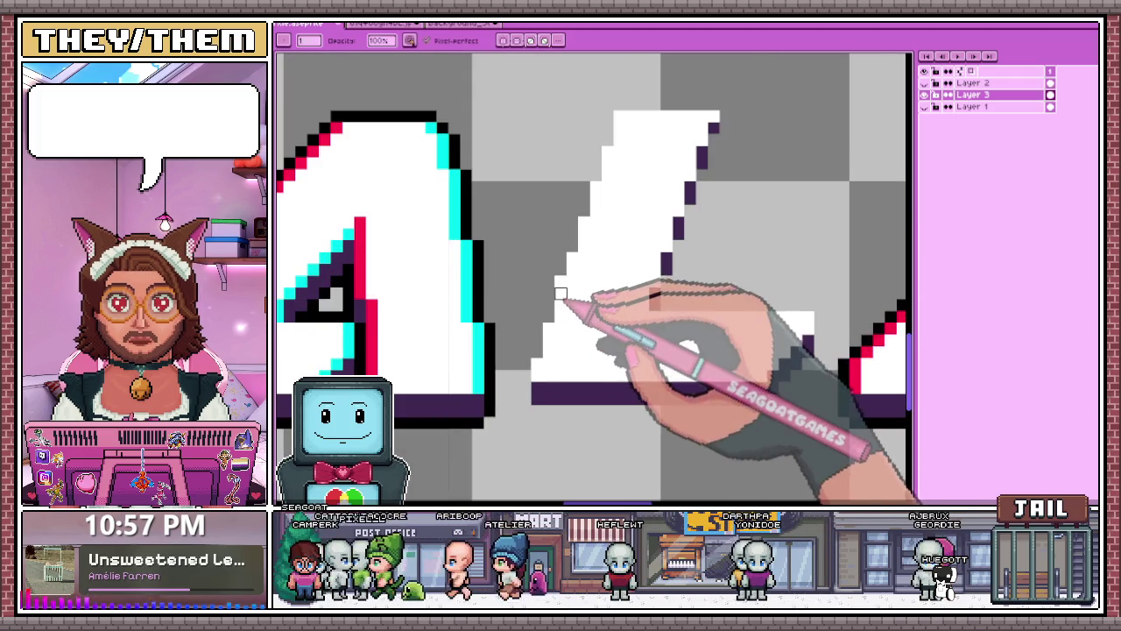
{"action": "scroll", "coordinate": [561, 282], "scroll_direction": "down", "scroll_amount": 2}
{"action": "scroll", "coordinate": [566, 264], "scroll_direction": "up", "scroll_amount": 2}
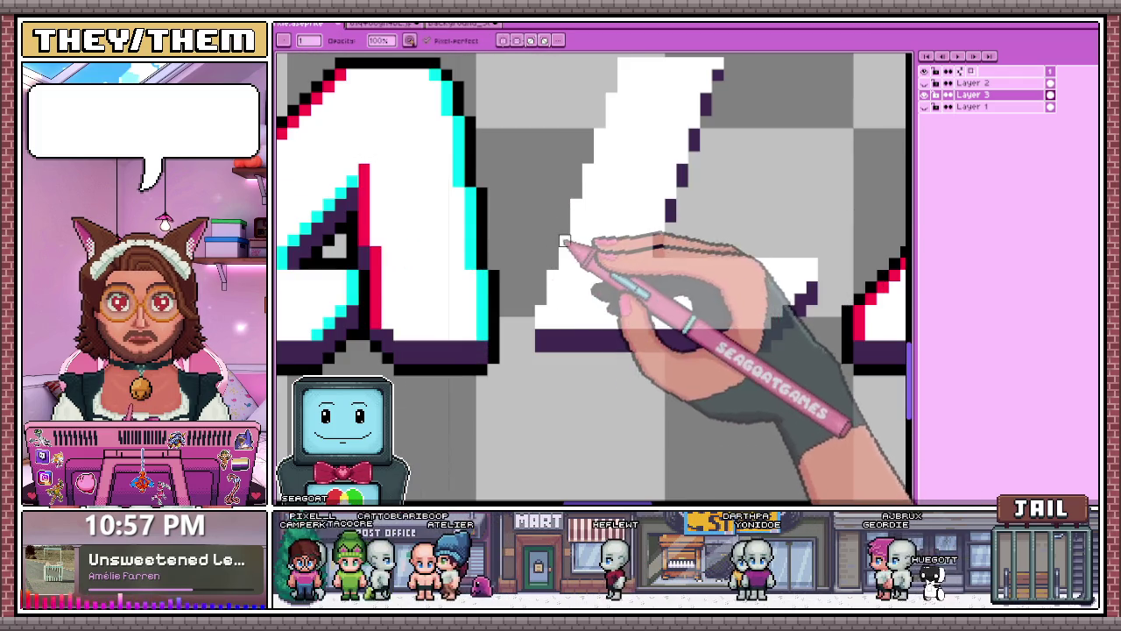
{"action": "scroll", "coordinate": [579, 289], "scroll_direction": "down", "scroll_amount": 2}
{"action": "scroll", "coordinate": [585, 320], "scroll_direction": "down", "scroll_amount": 1}
{"action": "scroll", "coordinate": [589, 322], "scroll_direction": "down", "scroll_amount": 1}
{"action": "scroll", "coordinate": [593, 326], "scroll_direction": "up", "scroll_amount": 2}
{"action": "scroll", "coordinate": [570, 320], "scroll_direction": "up", "scroll_amount": 2}
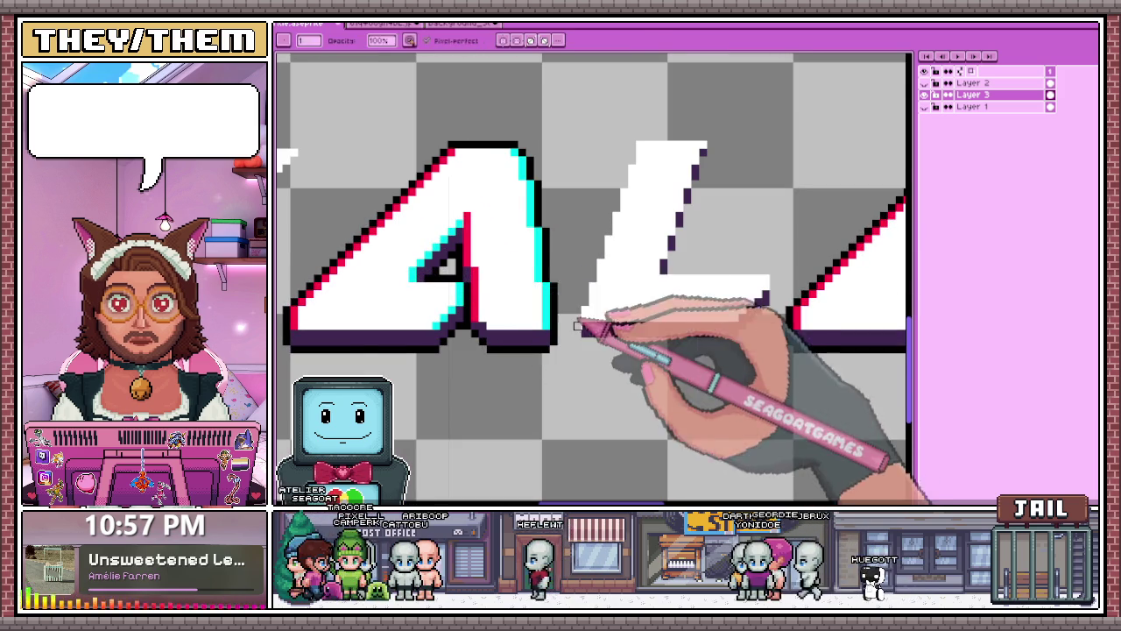
{"action": "scroll", "coordinate": [577, 316], "scroll_direction": "up", "scroll_amount": 2}
{"action": "scroll", "coordinate": [575, 314], "scroll_direction": "down", "scroll_amount": 2}
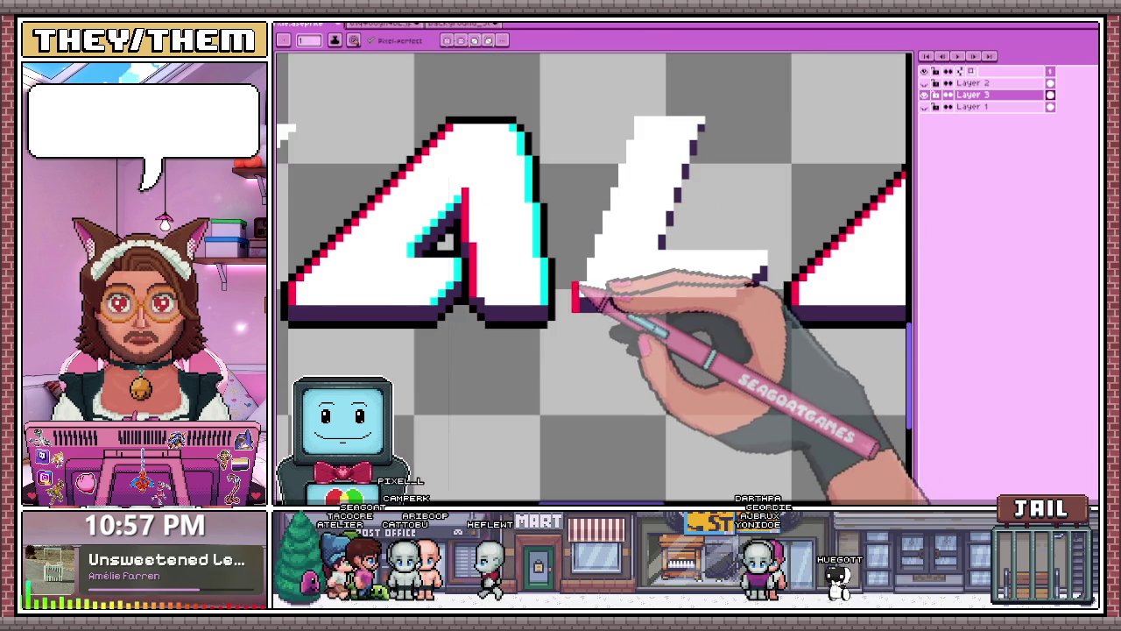
{"action": "scroll", "coordinate": [580, 289], "scroll_direction": "up", "scroll_amount": 2}
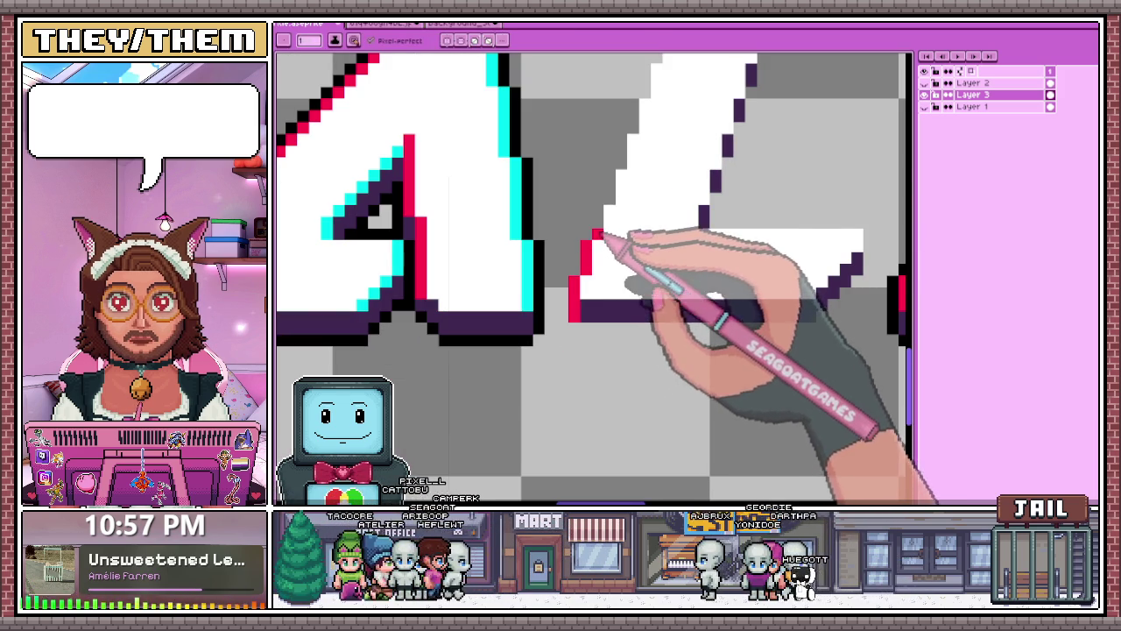
{"action": "scroll", "coordinate": [604, 238], "scroll_direction": "down", "scroll_amount": 2}
{"action": "scroll", "coordinate": [599, 245], "scroll_direction": "up", "scroll_amount": 2}
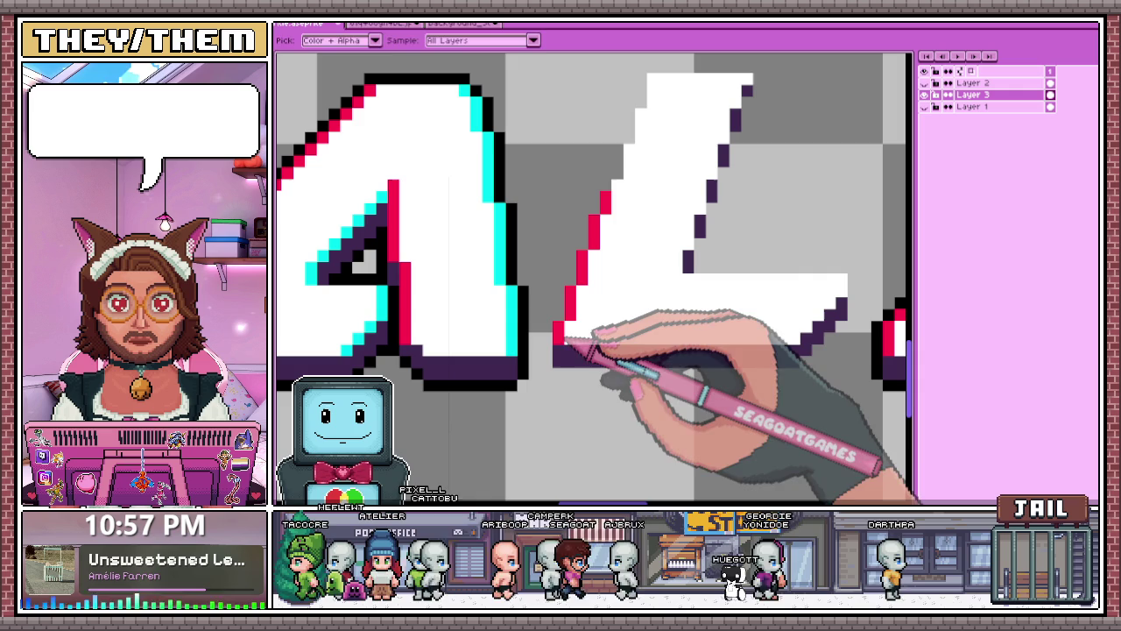
Add a red pixel at the L's bottom-left corner.
{"action": "left_click", "coordinate": [548, 354]}
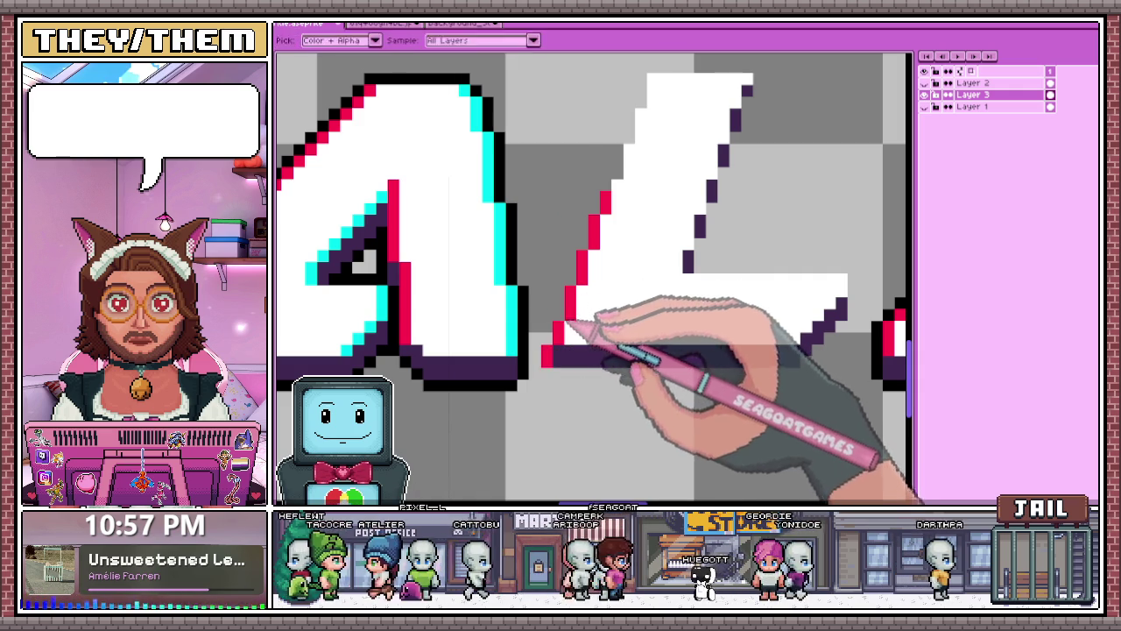
{"action": "scroll", "coordinate": [613, 237], "scroll_direction": "down", "scroll_amount": 2}
{"action": "scroll", "coordinate": [601, 166], "scroll_direction": "up", "scroll_amount": 2}
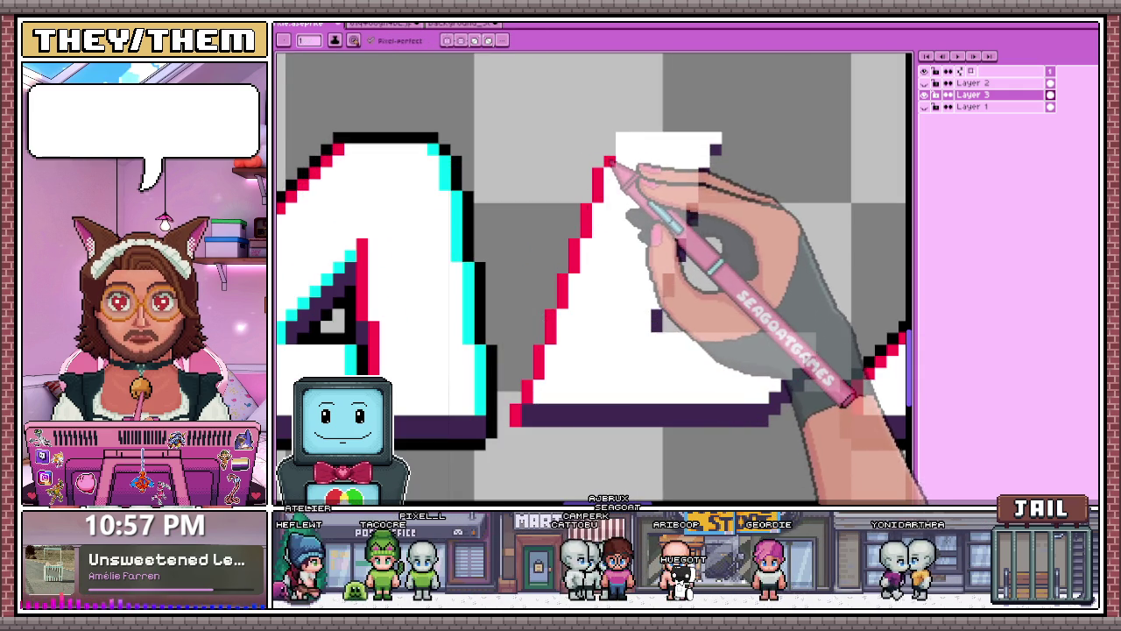
{"action": "scroll", "coordinate": [613, 184], "scroll_direction": "down", "scroll_amount": 2}
{"action": "scroll", "coordinate": [614, 184], "scroll_direction": "up", "scroll_amount": 1}
Pick the cyan from the lettering and paint it down the L's right edge.
{"action": "key", "text": "i"}
{"action": "left_click", "coordinate": [489, 203]}
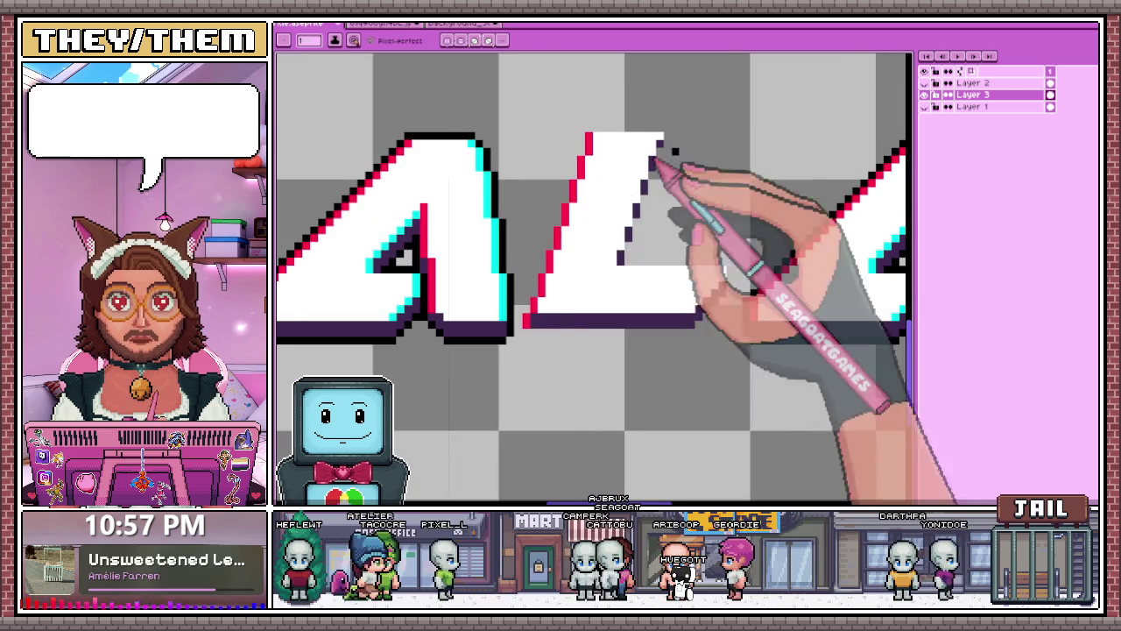
{"action": "scroll", "coordinate": [653, 156], "scroll_direction": "up", "scroll_amount": 1}
{"action": "key", "text": "b"}
{"action": "scroll", "coordinate": [631, 145], "scroll_direction": "up", "scroll_amount": 1}
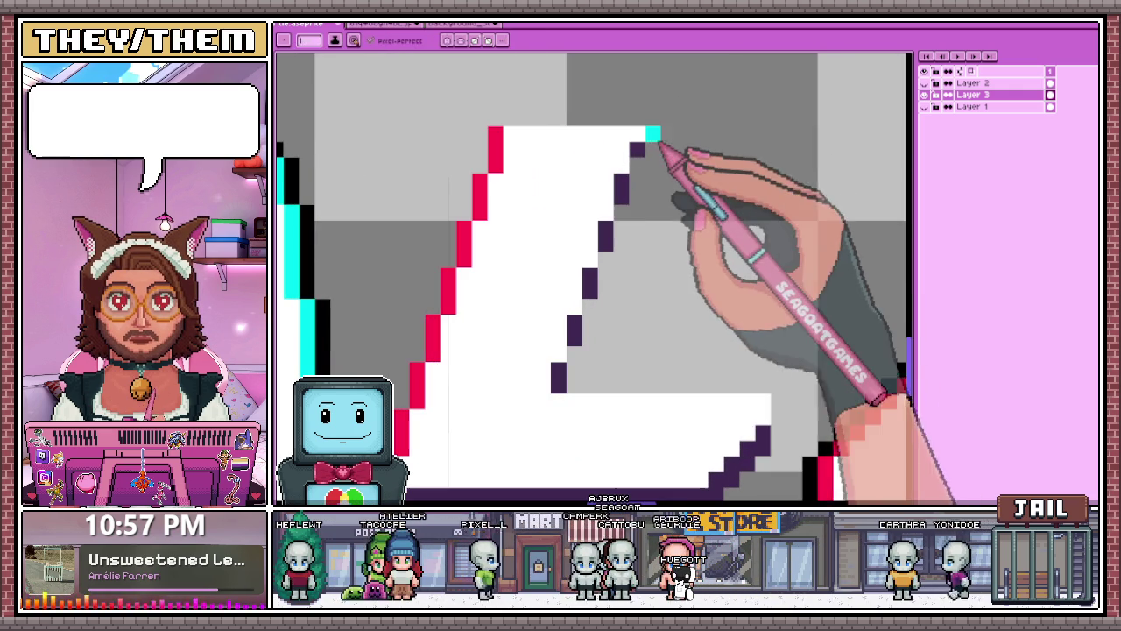
{"action": "left_click_drag", "start_coordinate": [640, 169], "coordinate": [624, 198]}
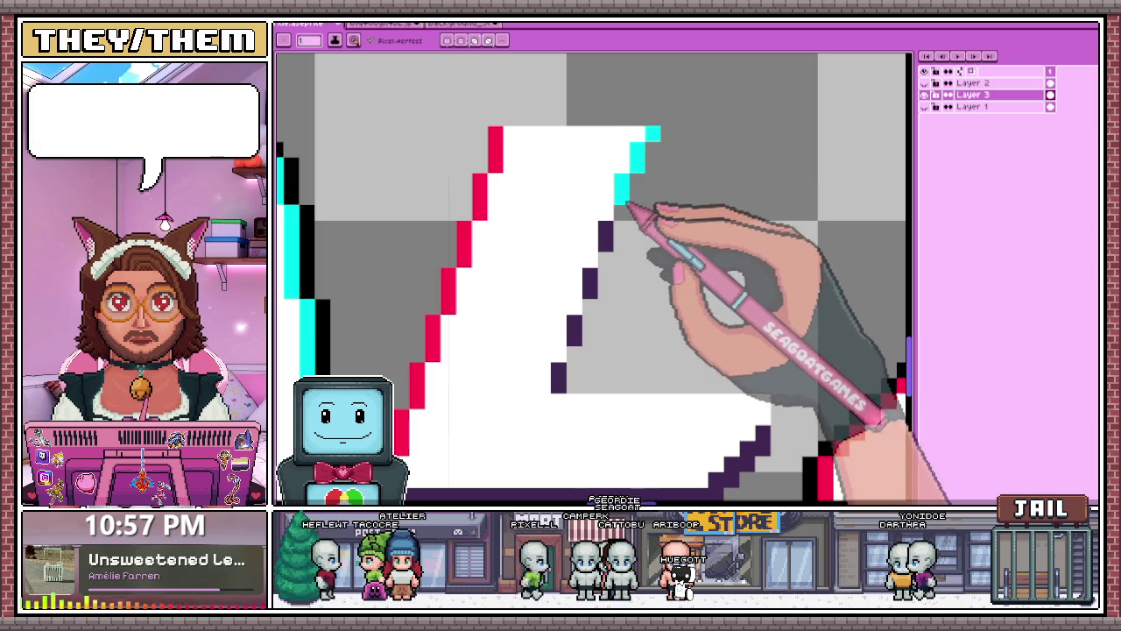
{"action": "left_click", "coordinate": [605, 242]}
{"action": "scroll", "coordinate": [603, 238], "scroll_direction": "down", "scroll_amount": 1}
{"action": "scroll", "coordinate": [603, 249], "scroll_direction": "up", "scroll_amount": 1}
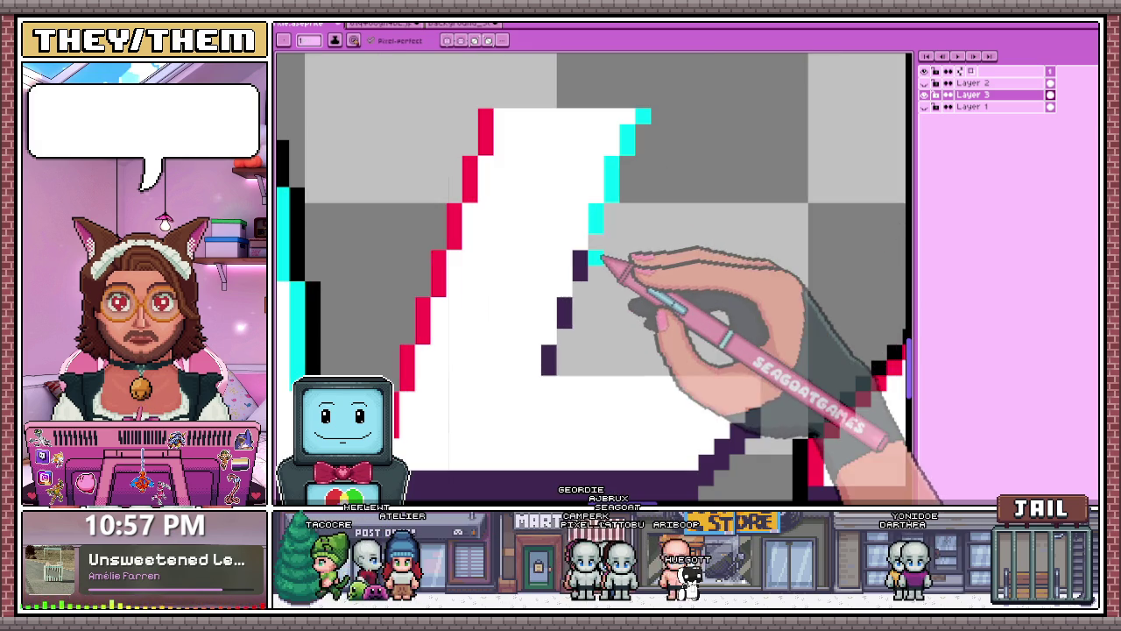
Recolour the remaining purple edge pixels of the L cyan.
{"action": "left_click_drag", "start_coordinate": [568, 303], "coordinate": [551, 359]}
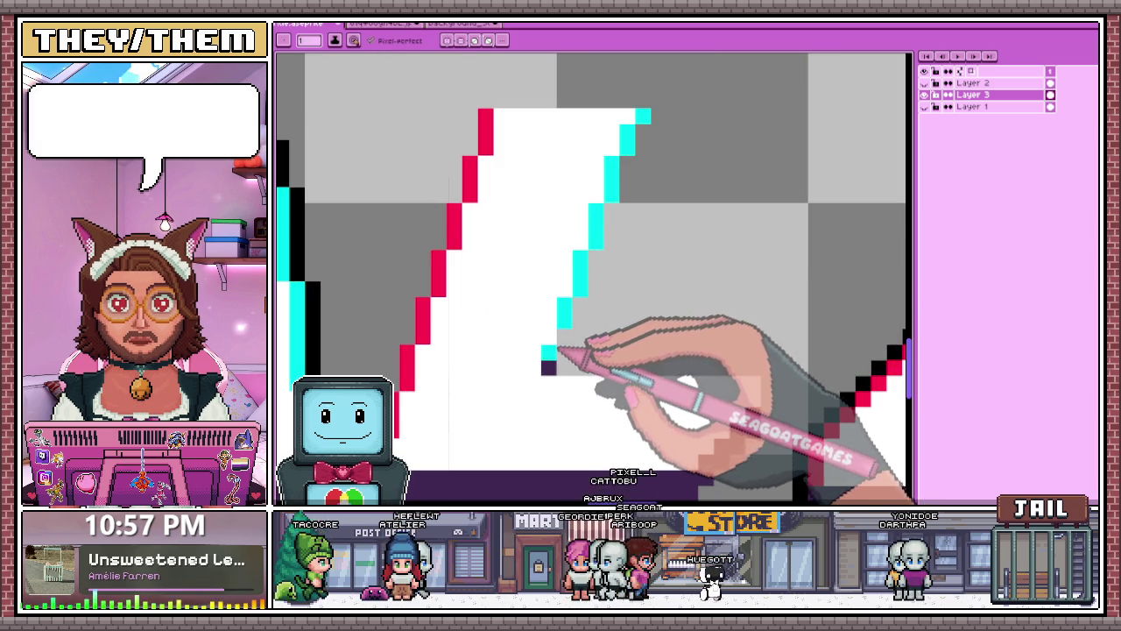
{"action": "scroll", "coordinate": [578, 302], "scroll_direction": "down", "scroll_amount": 1}
{"action": "left_click", "coordinate": [571, 308], "text": "alt"}
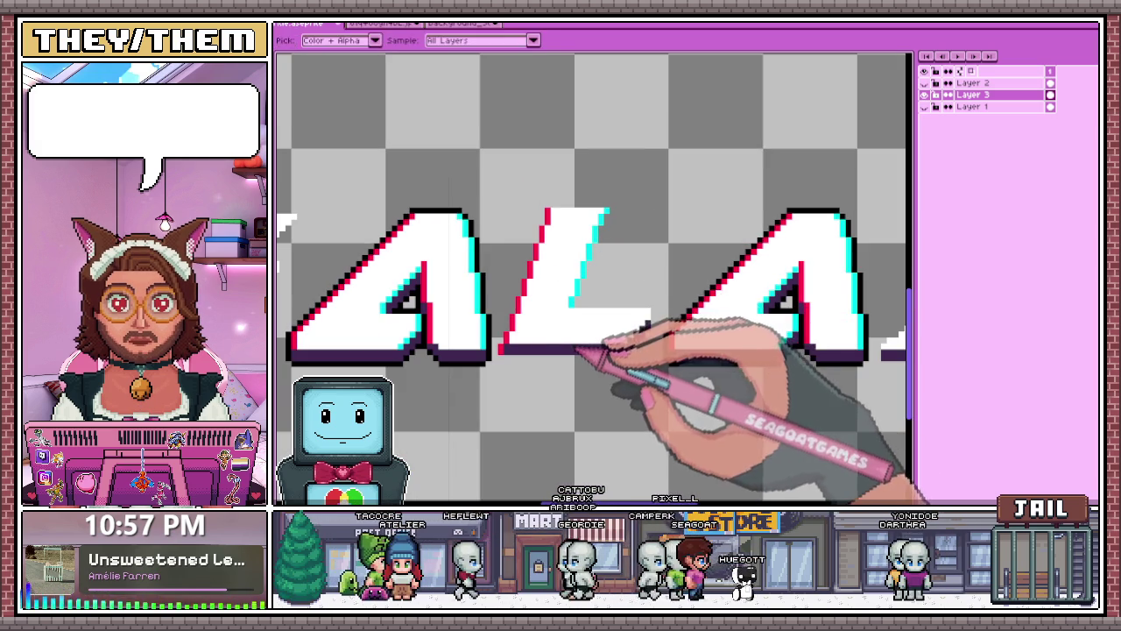
{"action": "scroll", "coordinate": [596, 302], "scroll_direction": "down", "scroll_amount": 1}
{"action": "scroll", "coordinate": [624, 337], "scroll_direction": "up", "scroll_amount": 2}
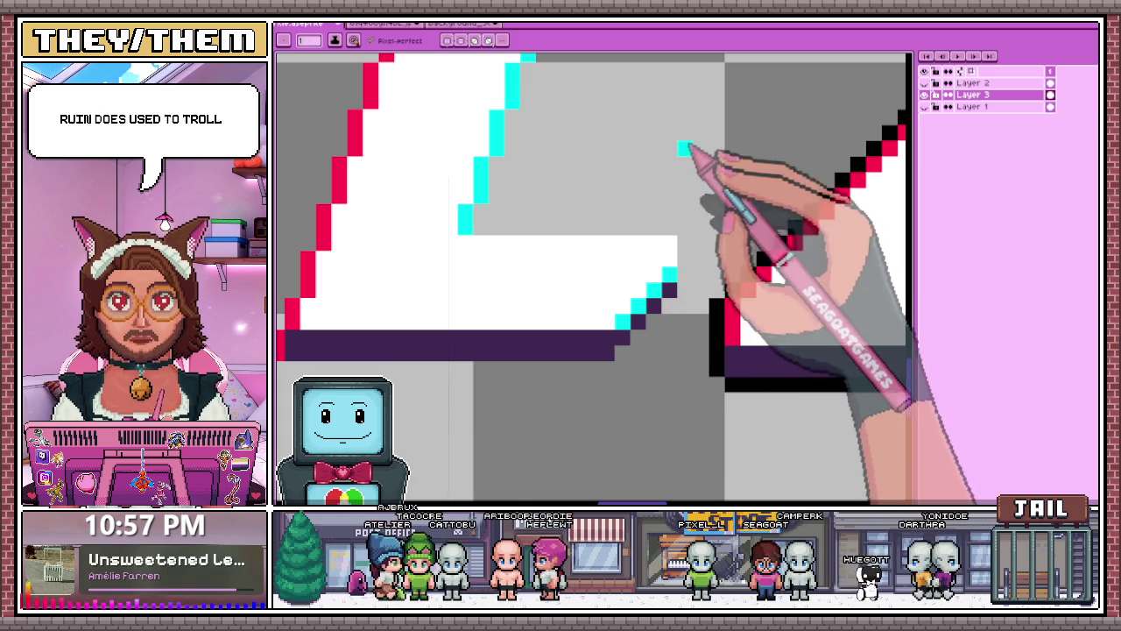
Zoom in and out over the A, L and A of GALAXY to inspect their red and cyan glitch edges.
{"action": "scroll", "coordinate": [681, 259], "scroll_direction": "down", "scroll_amount": 2}
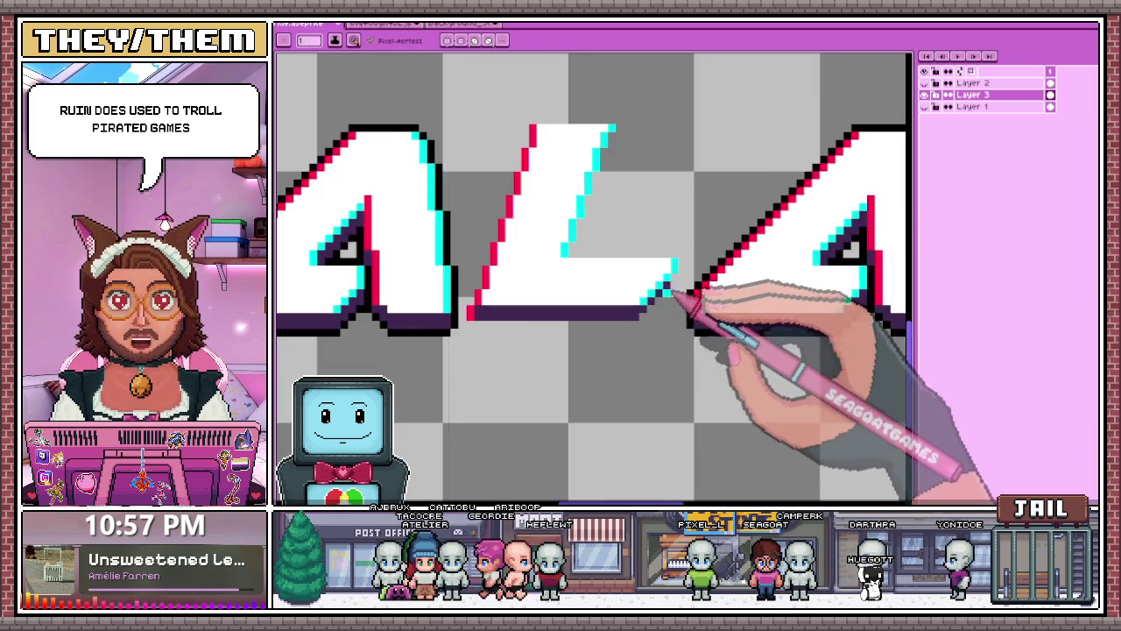
{"action": "scroll", "coordinate": [677, 272], "scroll_direction": "up", "scroll_amount": 1}
{"action": "scroll", "coordinate": [673, 263], "scroll_direction": "down", "scroll_amount": 1}
{"action": "scroll", "coordinate": [676, 261], "scroll_direction": "up", "scroll_amount": 2}
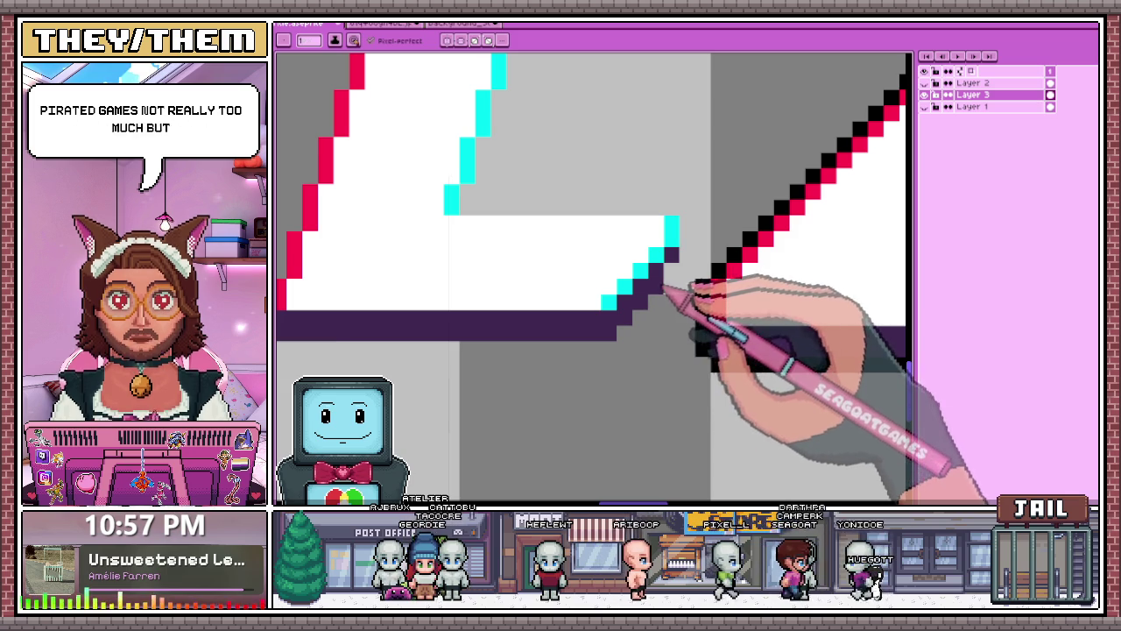
{"action": "scroll", "coordinate": [665, 263], "scroll_direction": "down", "scroll_amount": 1}
{"action": "scroll", "coordinate": [648, 298], "scroll_direction": "down", "scroll_amount": 2}
{"action": "scroll", "coordinate": [618, 258], "scroll_direction": "up", "scroll_amount": 1}
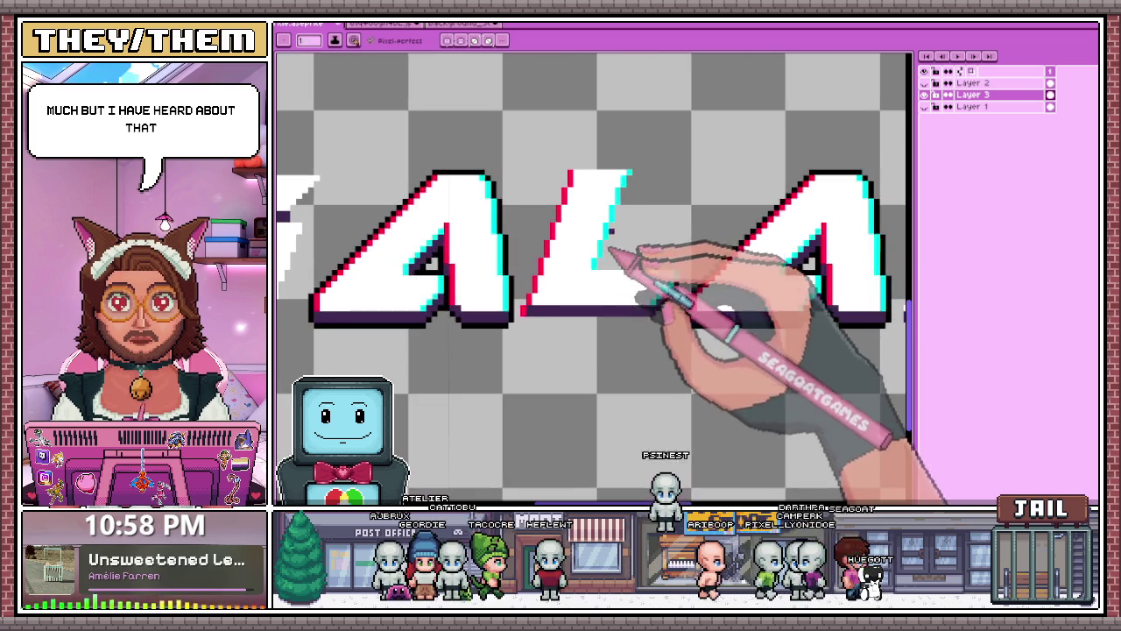
{"action": "scroll", "coordinate": [620, 276], "scroll_direction": "down", "scroll_amount": 2}
{"action": "scroll", "coordinate": [626, 217], "scroll_direction": "up", "scroll_amount": 2}
{"action": "scroll", "coordinate": [645, 187], "scroll_direction": "up", "scroll_amount": 2}
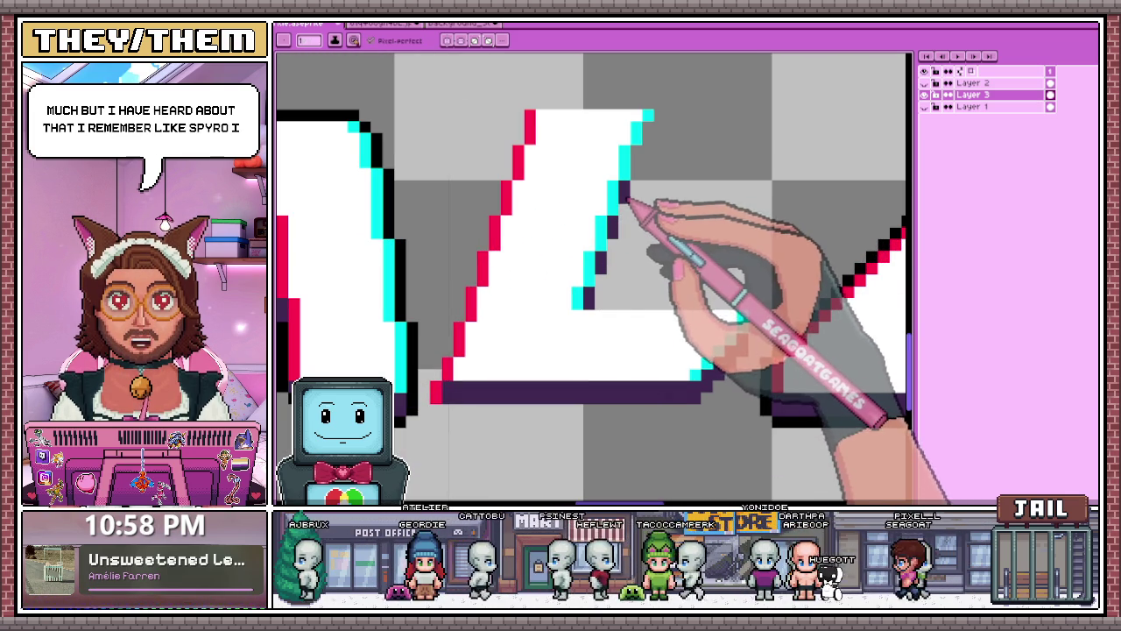
{"action": "scroll", "coordinate": [657, 151], "scroll_direction": "down", "scroll_amount": 1}
{"action": "scroll", "coordinate": [657, 201], "scroll_direction": "down", "scroll_amount": 2}
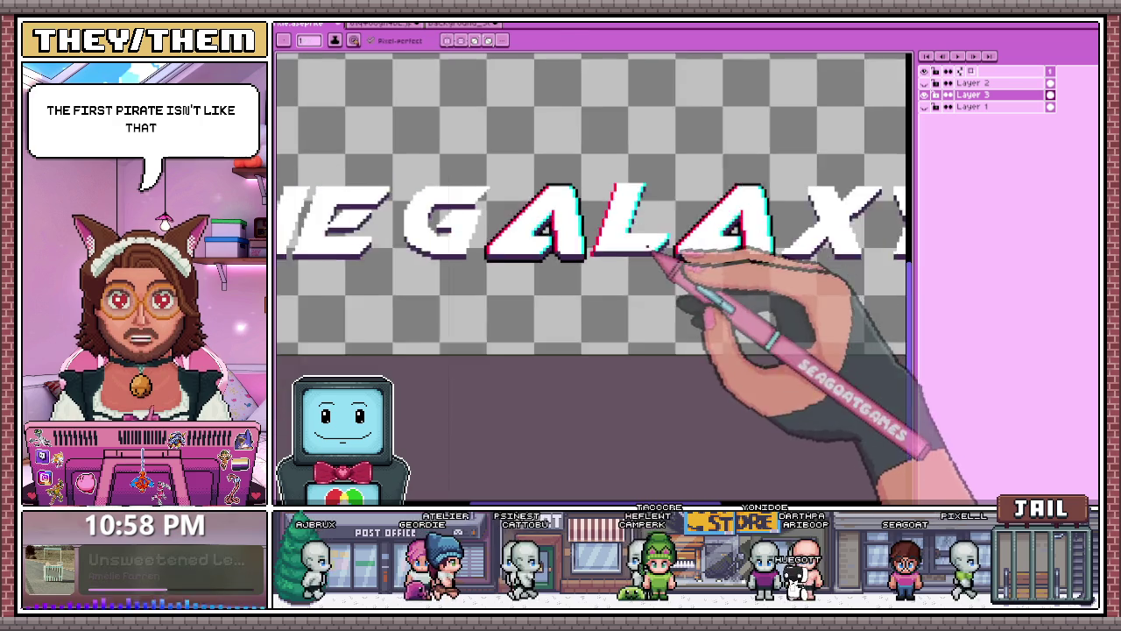
{"action": "scroll", "coordinate": [664, 219], "scroll_direction": "down", "scroll_amount": 1}
{"action": "scroll", "coordinate": [653, 193], "scroll_direction": "up", "scroll_amount": 2}
{"action": "scroll", "coordinate": [631, 203], "scroll_direction": "up", "scroll_amount": 1}
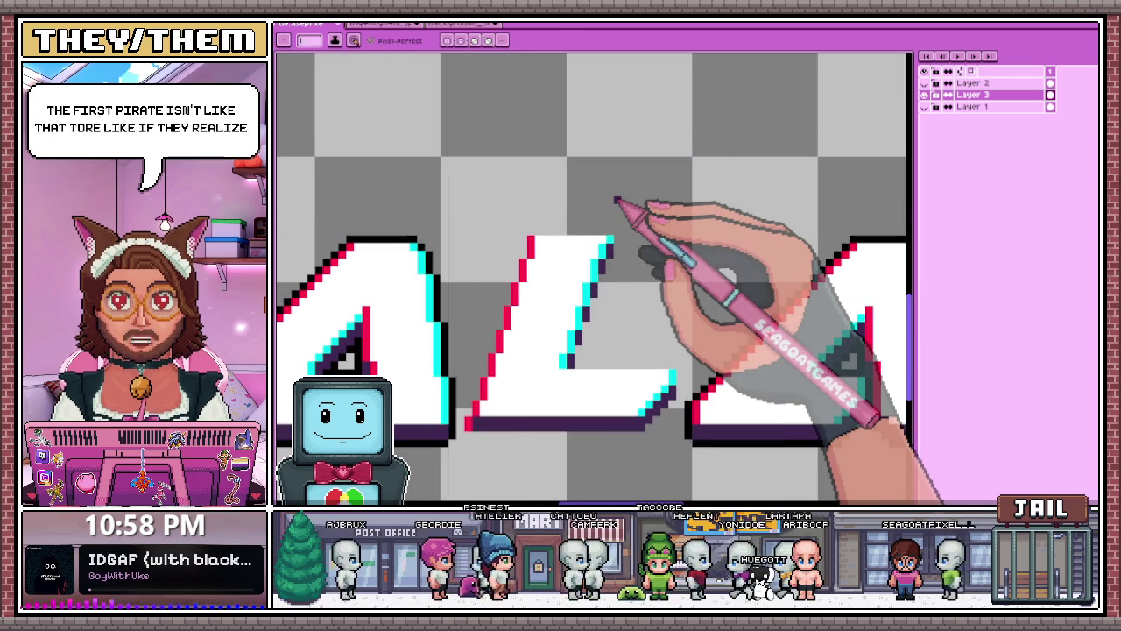
{"action": "scroll", "coordinate": [617, 200], "scroll_direction": "down", "scroll_amount": 1}
{"action": "scroll", "coordinate": [666, 251], "scroll_direction": "up", "scroll_amount": 1}
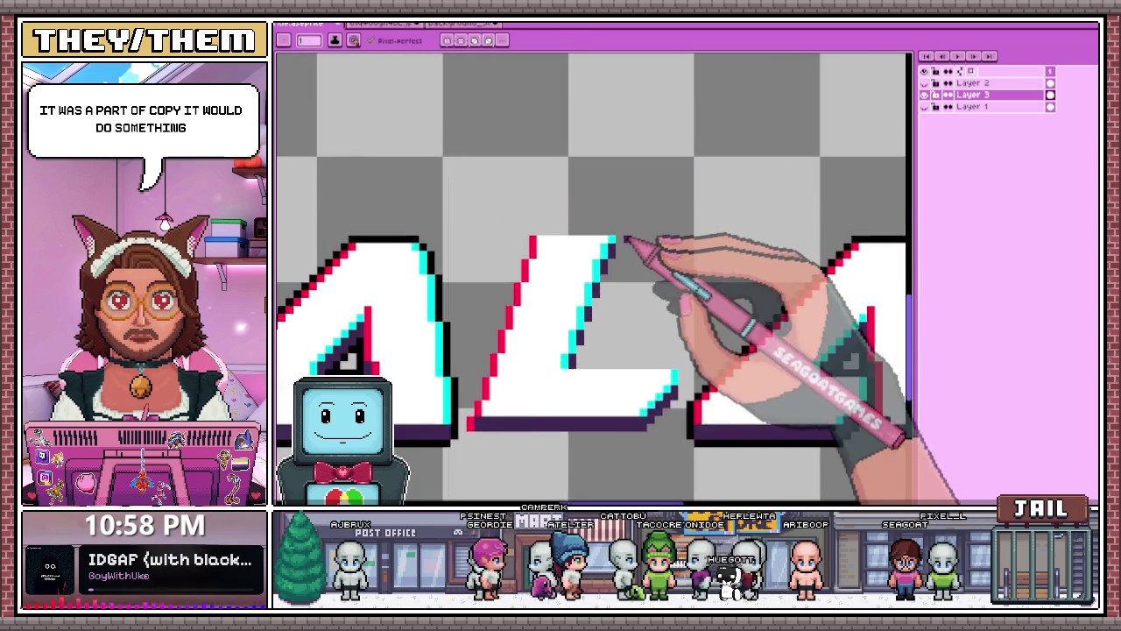
{"action": "scroll", "coordinate": [630, 232], "scroll_direction": "up", "scroll_amount": 1}
{"action": "scroll", "coordinate": [609, 201], "scroll_direction": "up", "scroll_amount": 1}
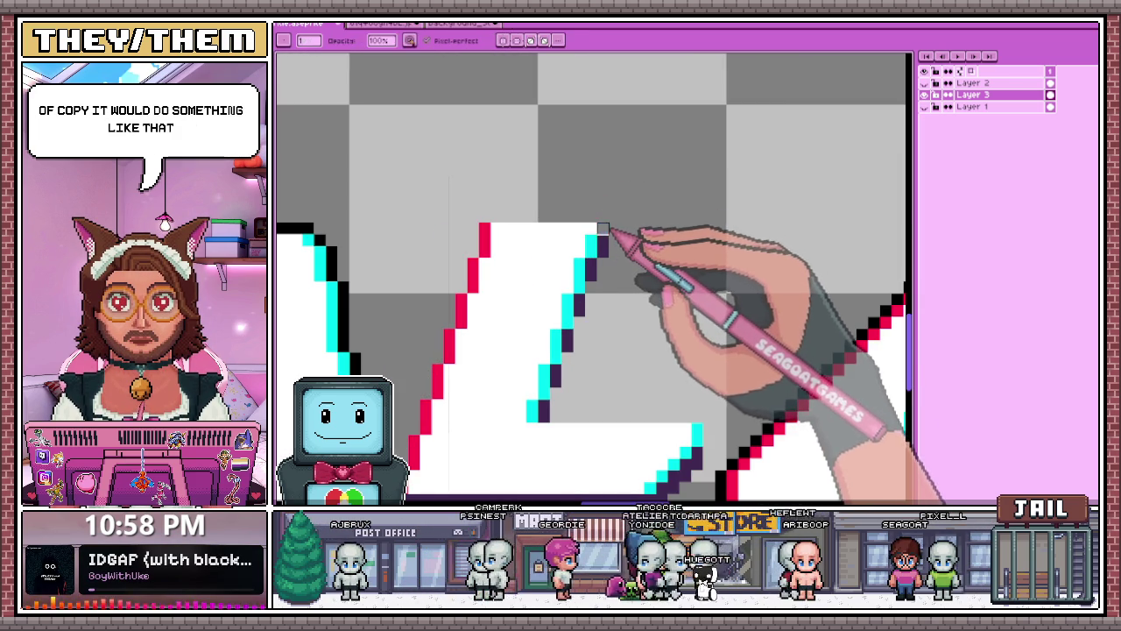
{"action": "scroll", "coordinate": [602, 228], "scroll_direction": "up", "scroll_amount": 1}
{"action": "scroll", "coordinate": [590, 248], "scroll_direction": "down", "scroll_amount": 1}
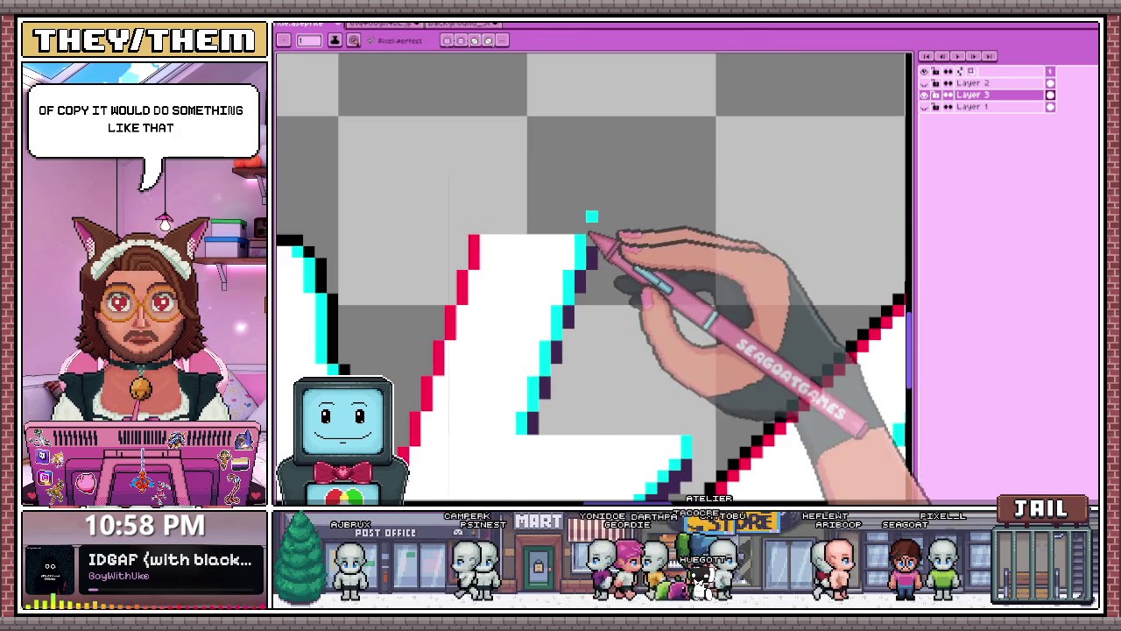
{"action": "scroll", "coordinate": [608, 181], "scroll_direction": "down", "scroll_amount": 1}
{"action": "scroll", "coordinate": [604, 260], "scroll_direction": "up", "scroll_amount": 2}
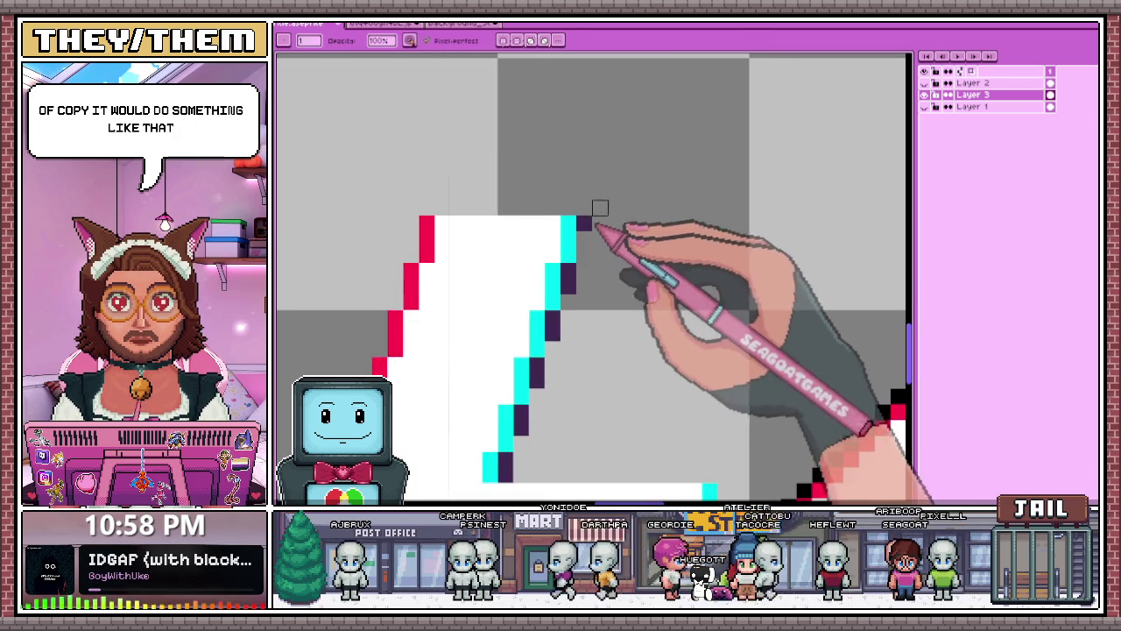
{"action": "scroll", "coordinate": [605, 211], "scroll_direction": "down", "scroll_amount": 2}
{"action": "scroll", "coordinate": [617, 206], "scroll_direction": "down", "scroll_amount": 1}
{"action": "scroll", "coordinate": [629, 227], "scroll_direction": "down", "scroll_amount": 1}
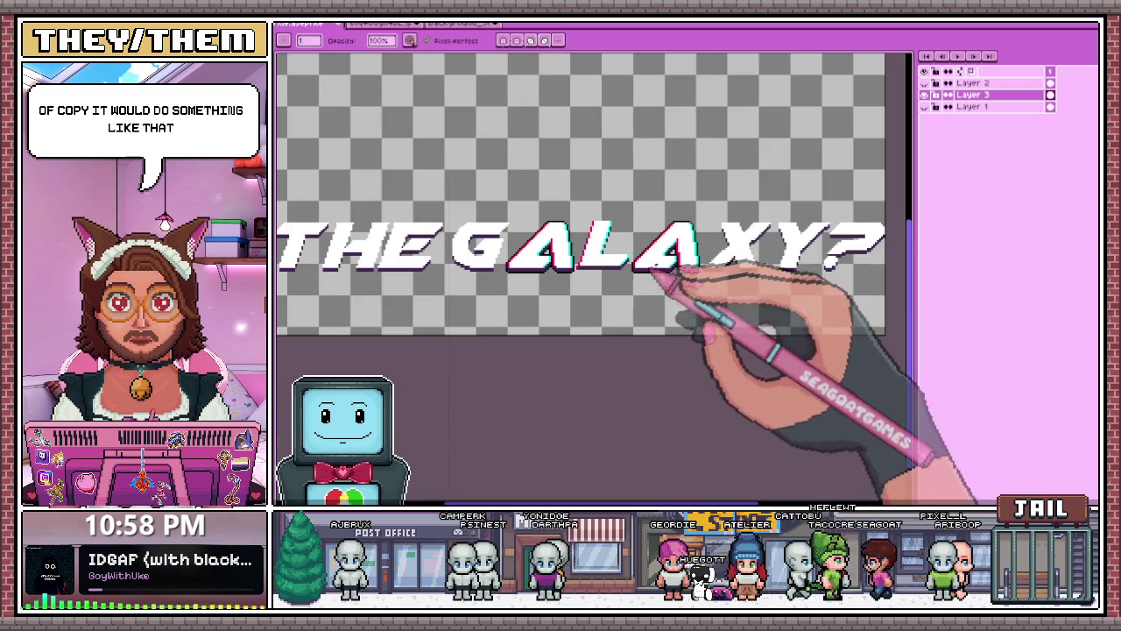
Add dark outline pixels where the A meets the L.
{"action": "scroll", "coordinate": [613, 249], "scroll_direction": "up", "scroll_amount": 1}
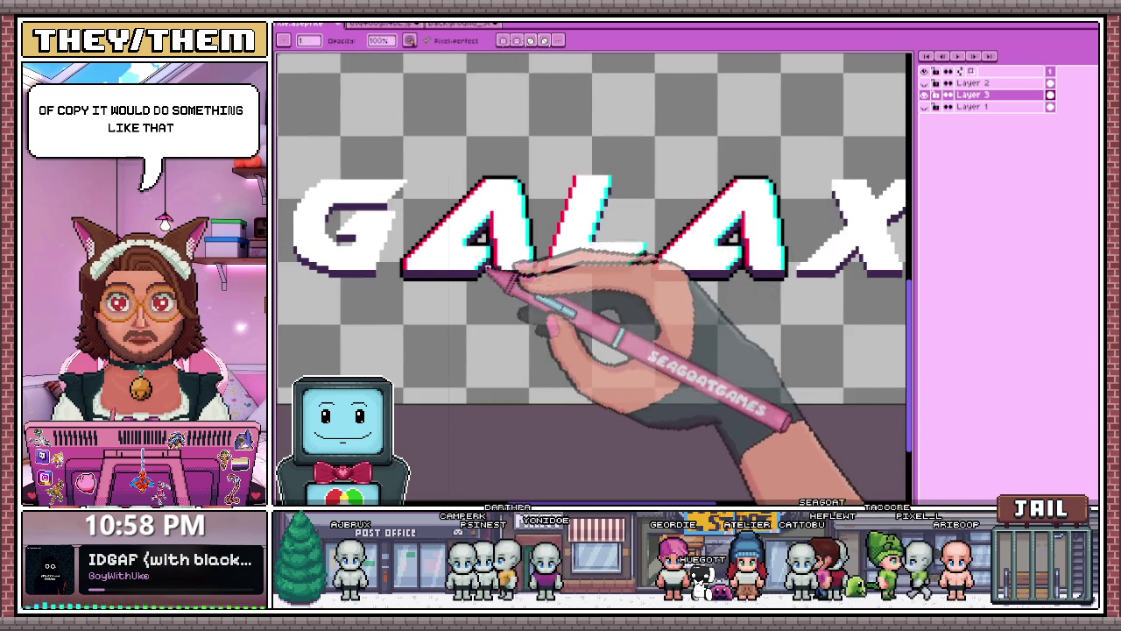
{"action": "scroll", "coordinate": [490, 273], "scroll_direction": "up", "scroll_amount": 1}
{"action": "scroll", "coordinate": [545, 275], "scroll_direction": "up", "scroll_amount": 1}
{"action": "scroll", "coordinate": [571, 290], "scroll_direction": "up", "scroll_amount": 1}
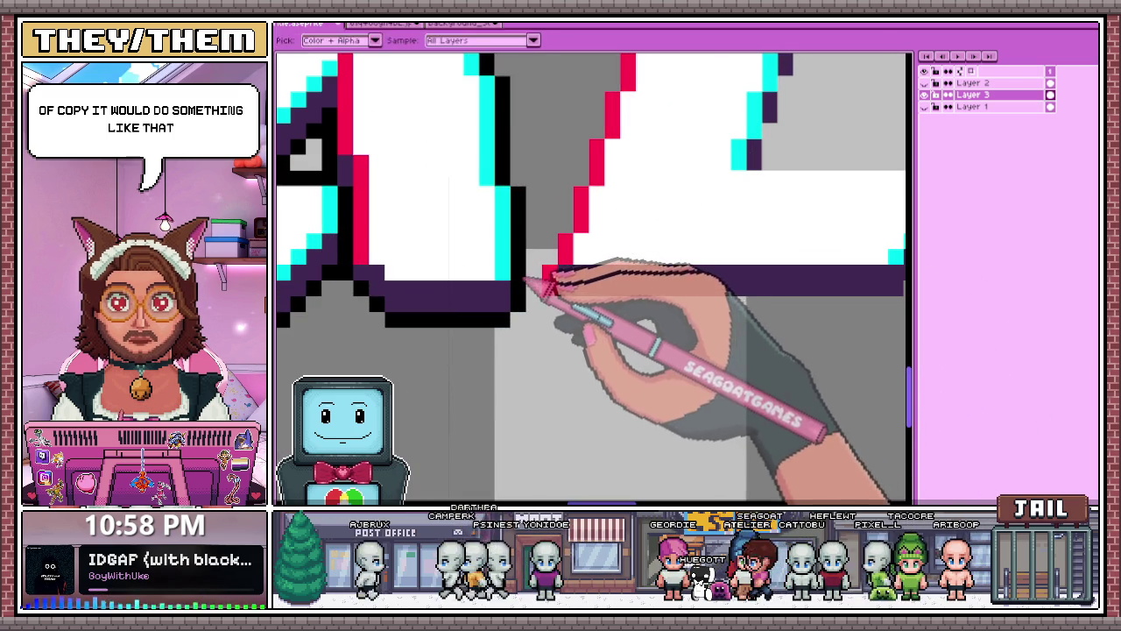
{"action": "left_click_drag", "start_coordinate": [534, 278], "coordinate": [550, 256]}
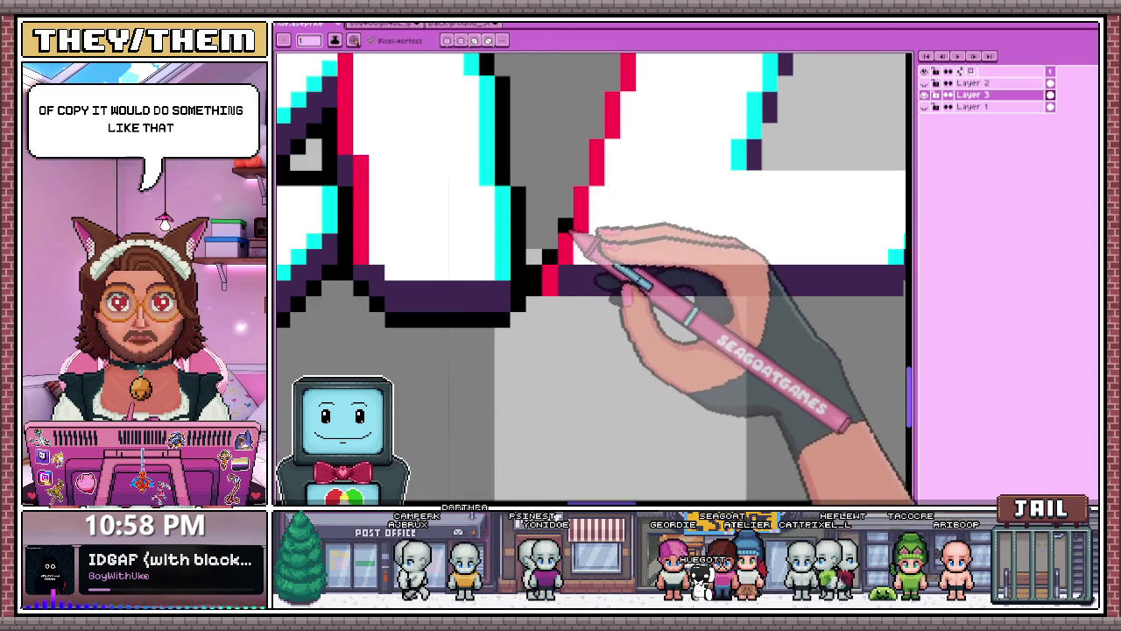
{"action": "scroll", "coordinate": [571, 226], "scroll_direction": "down", "scroll_amount": 2}
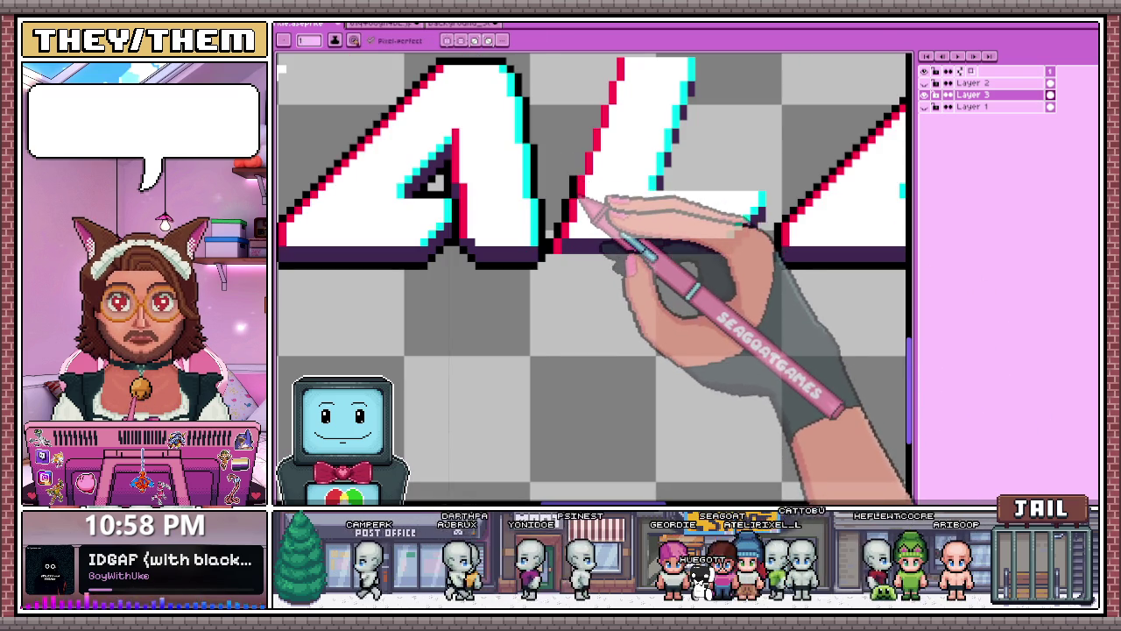
{"action": "scroll", "coordinate": [580, 201], "scroll_direction": "down", "scroll_amount": 1}
{"action": "scroll", "coordinate": [578, 198], "scroll_direction": "up", "scroll_amount": 2}
{"action": "scroll", "coordinate": [585, 198], "scroll_direction": "down", "scroll_amount": 2}
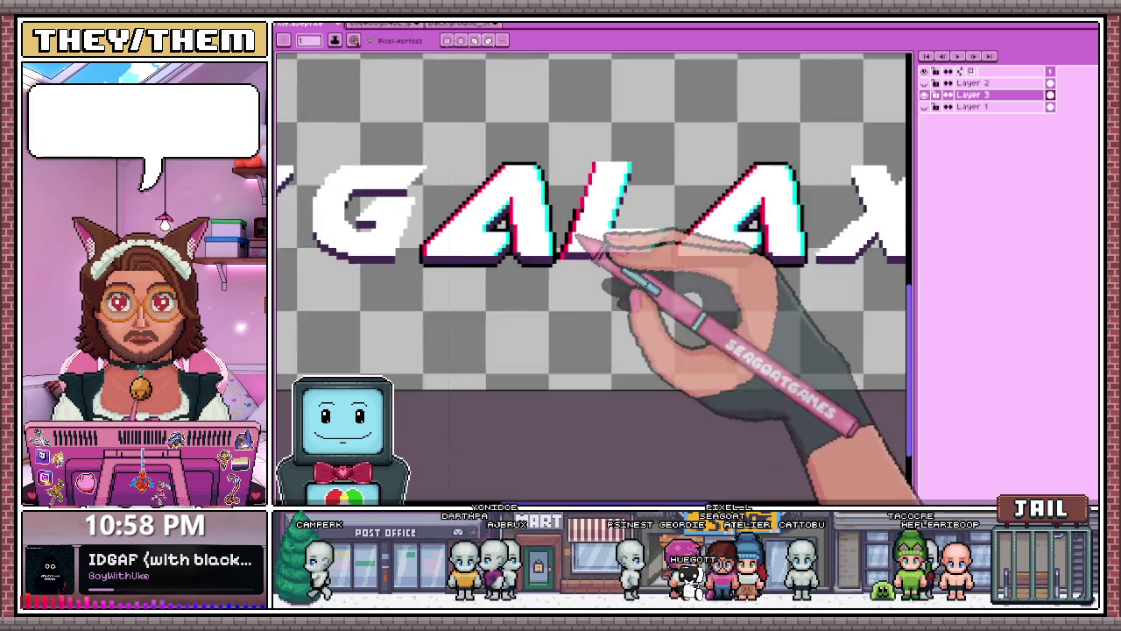
{"action": "scroll", "coordinate": [582, 210], "scroll_direction": "up", "scroll_amount": 1}
{"action": "scroll", "coordinate": [579, 225], "scroll_direction": "up", "scroll_amount": 1}
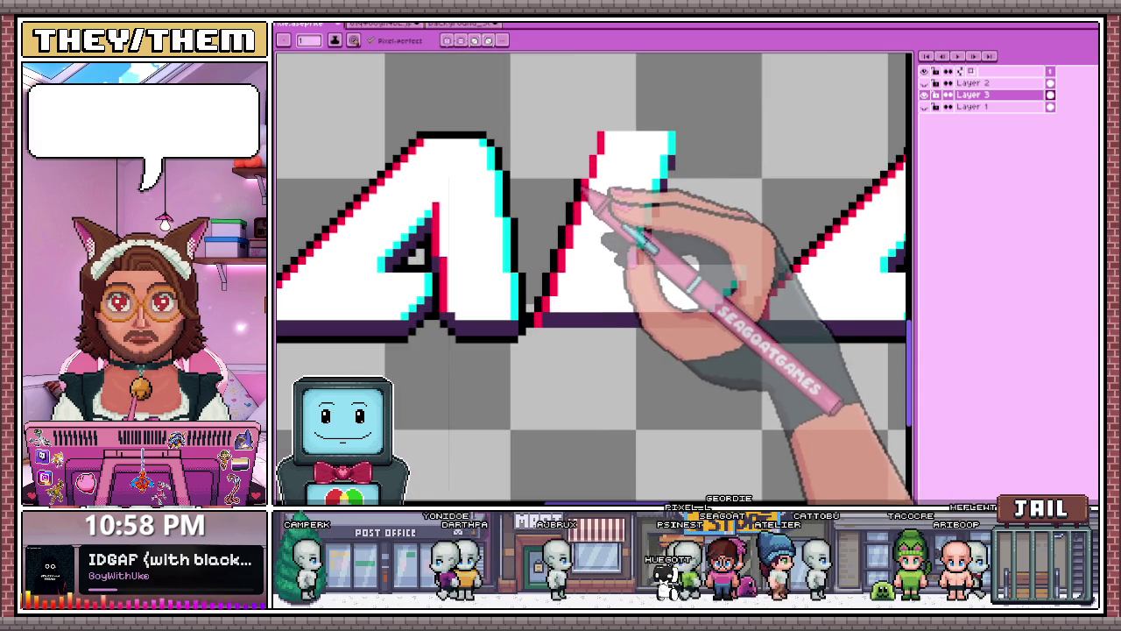
Draw black outlines along the top of the L and under it to the cyan edge.
{"action": "left_click_drag", "start_coordinate": [600, 132], "coordinate": [666, 128]}
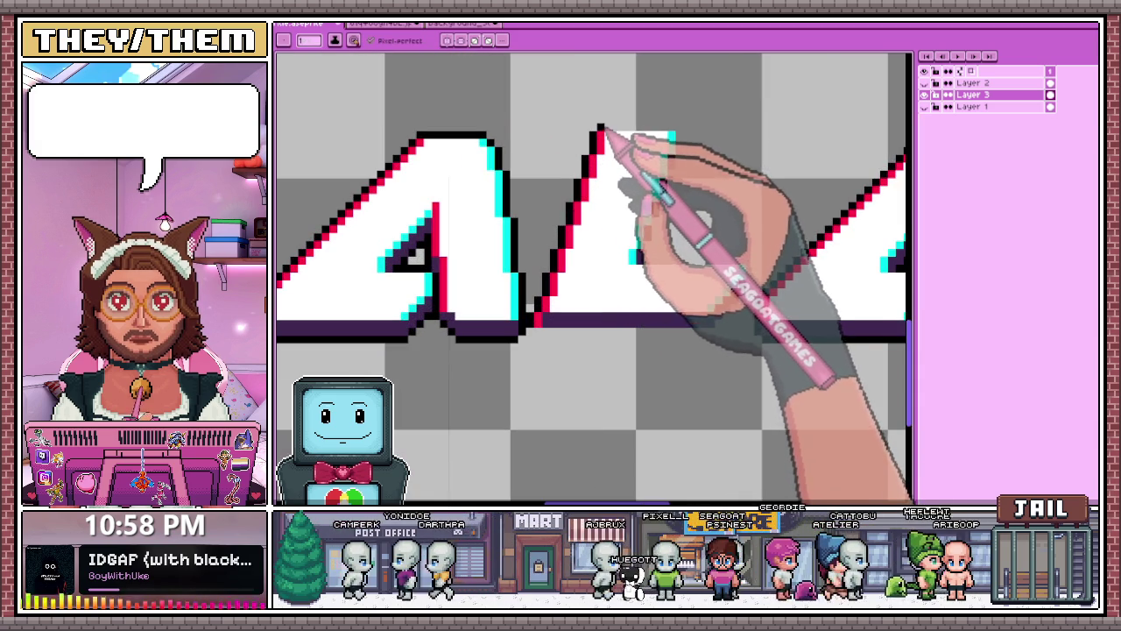
{"action": "scroll", "coordinate": [675, 136], "scroll_direction": "up", "scroll_amount": 1}
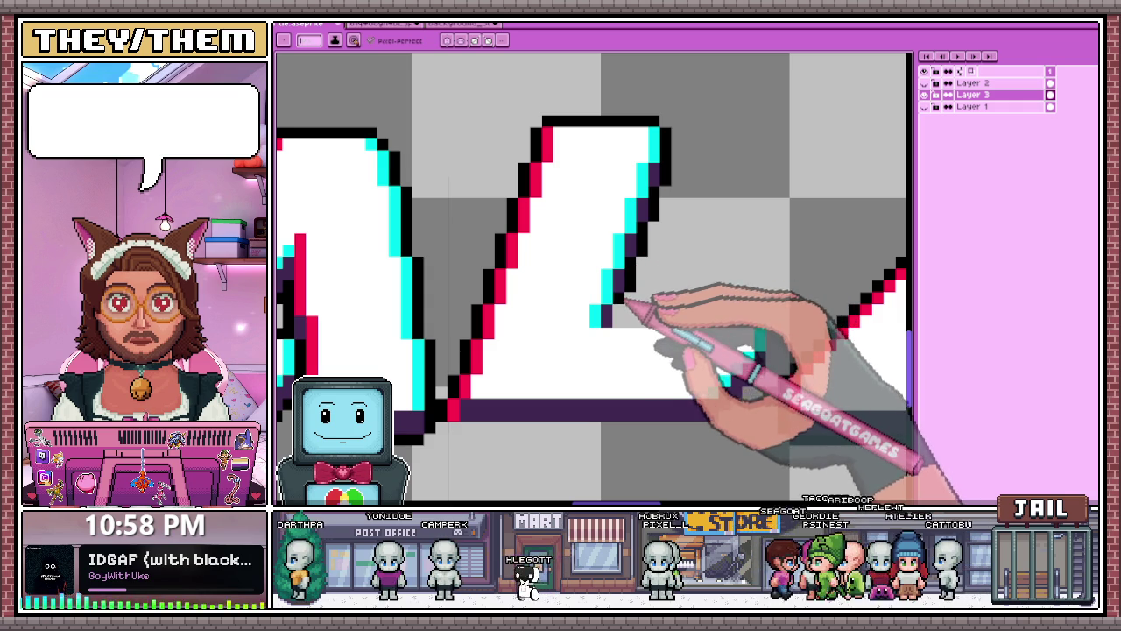
{"action": "scroll", "coordinate": [682, 322], "scroll_direction": "down", "scroll_amount": 2}
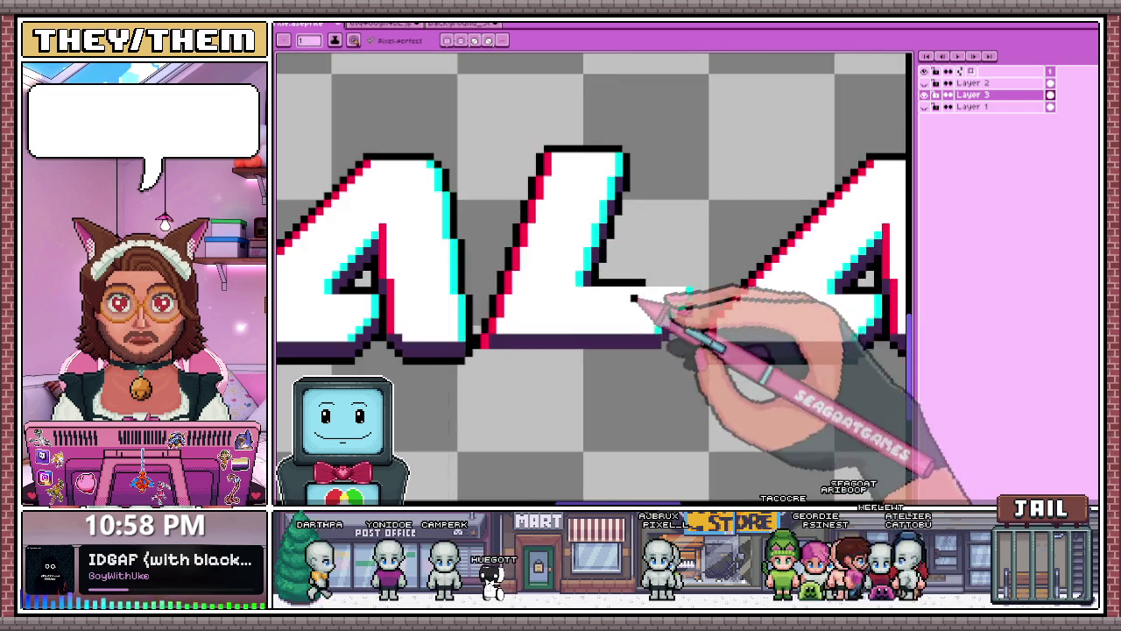
{"action": "scroll", "coordinate": [666, 294], "scroll_direction": "up", "scroll_amount": 2}
{"action": "left_click_drag", "start_coordinate": [689, 264], "coordinate": [750, 267]}
{"action": "scroll", "coordinate": [746, 269], "scroll_direction": "down", "scroll_amount": 2}
{"action": "scroll", "coordinate": [779, 295], "scroll_direction": "up", "scroll_amount": 2}
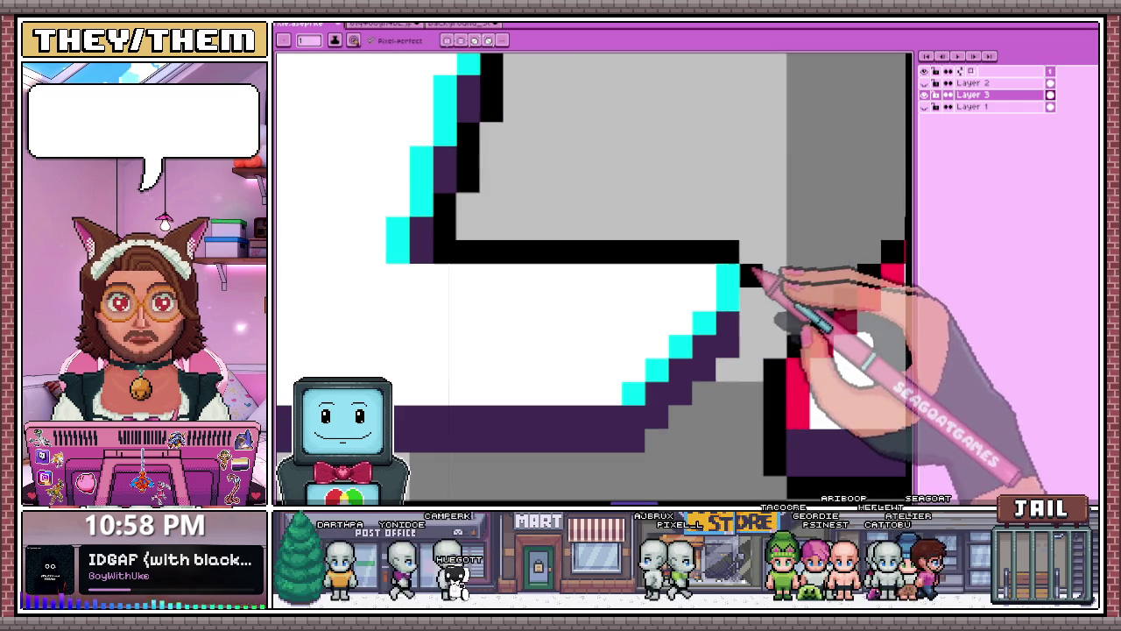
{"action": "scroll", "coordinate": [751, 325], "scroll_direction": "down", "scroll_amount": 2}
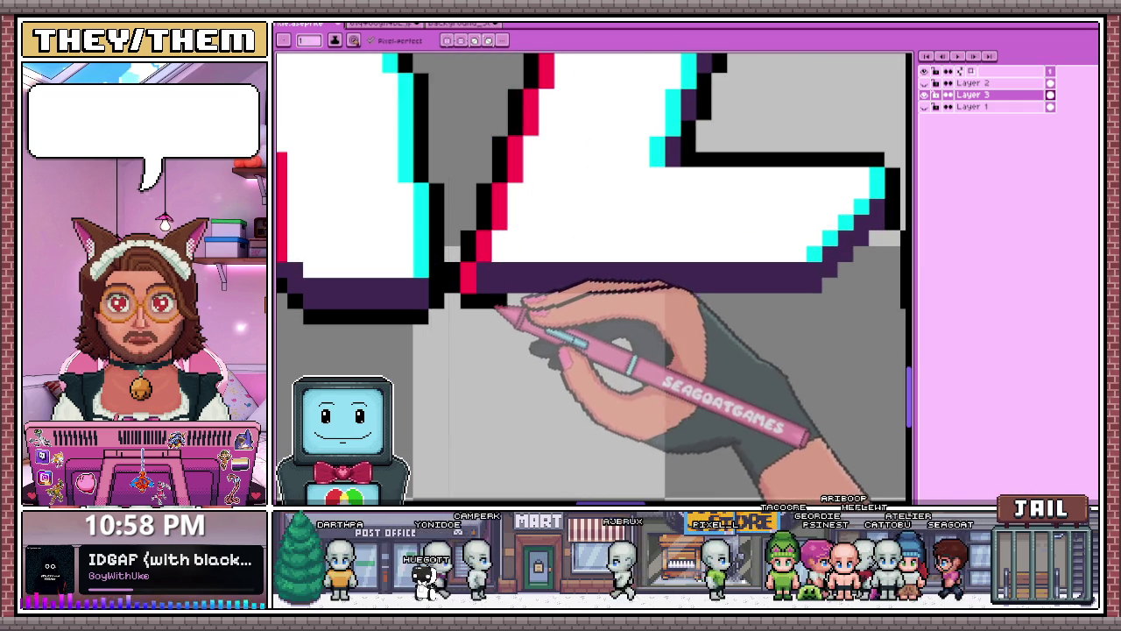
{"action": "scroll", "coordinate": [535, 296], "scroll_direction": "down", "scroll_amount": 3}
{"action": "scroll", "coordinate": [713, 295], "scroll_direction": "up", "scroll_amount": 2}
{"action": "scroll", "coordinate": [663, 301], "scroll_direction": "up", "scroll_amount": 1}
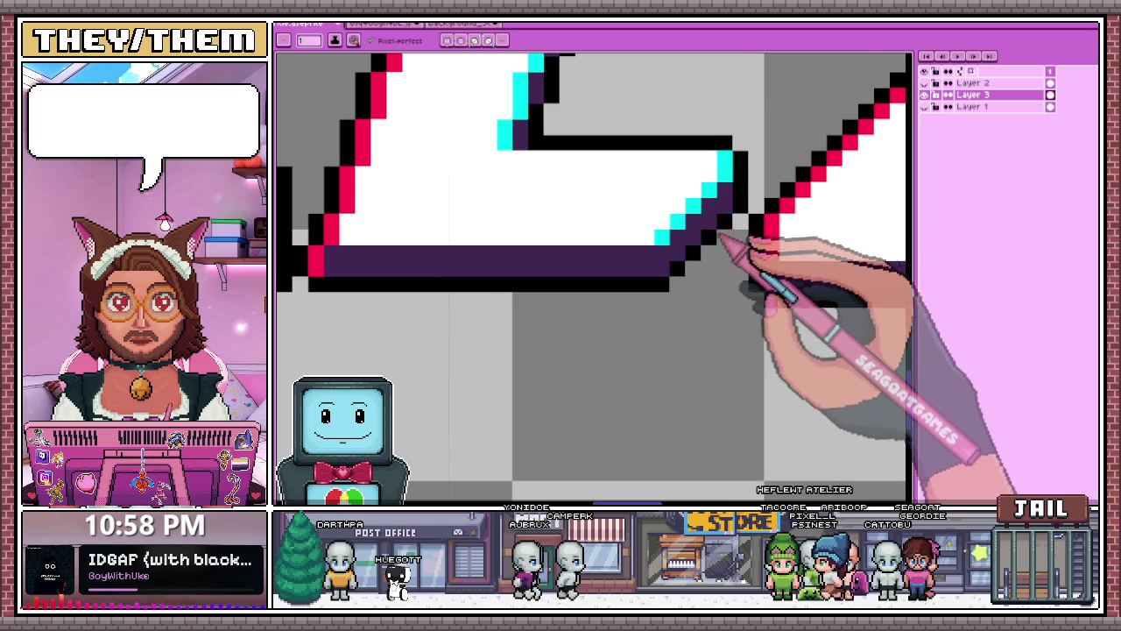
{"action": "scroll", "coordinate": [734, 243], "scroll_direction": "down", "scroll_amount": 2}
{"action": "scroll", "coordinate": [641, 292], "scroll_direction": "down", "scroll_amount": 1}
{"action": "scroll", "coordinate": [606, 288], "scroll_direction": "down", "scroll_amount": 1}
{"action": "scroll", "coordinate": [596, 298], "scroll_direction": "up", "scroll_amount": 2}
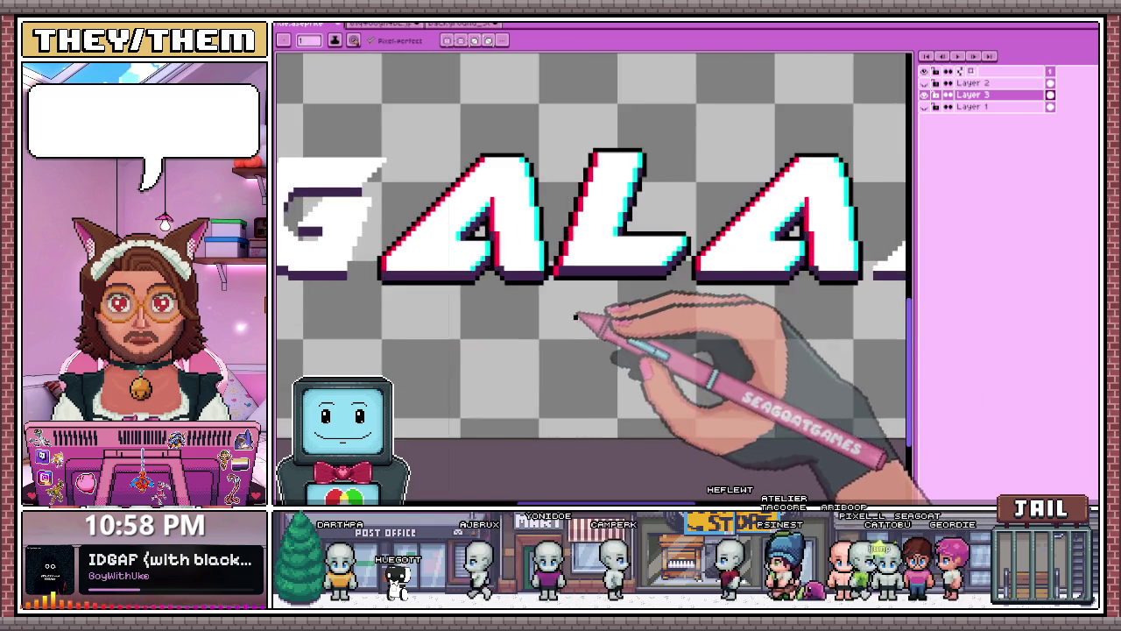
{"action": "scroll", "coordinate": [579, 298], "scroll_direction": "down", "scroll_amount": 1}
{"action": "scroll", "coordinate": [577, 301], "scroll_direction": "up", "scroll_amount": 1}
{"action": "scroll", "coordinate": [576, 276], "scroll_direction": "up", "scroll_amount": 2}
{"action": "scroll", "coordinate": [574, 276], "scroll_direction": "up", "scroll_amount": 1}
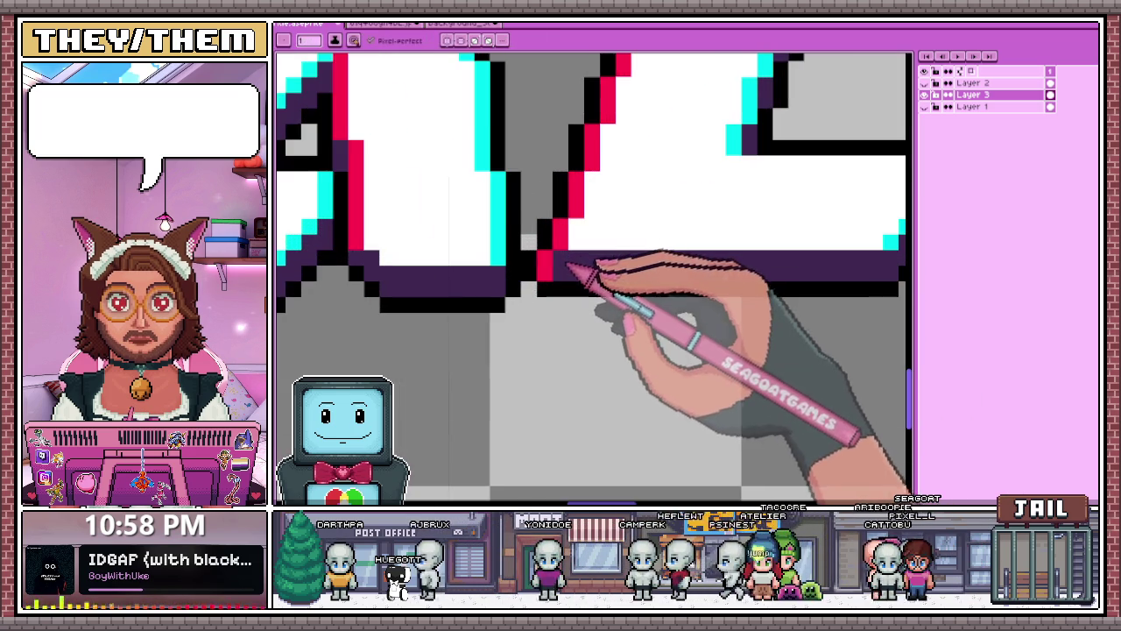
{"action": "scroll", "coordinate": [555, 277], "scroll_direction": "down", "scroll_amount": 1}
{"action": "scroll", "coordinate": [555, 278], "scroll_direction": "down", "scroll_amount": 1}
{"action": "scroll", "coordinate": [553, 263], "scroll_direction": "up", "scroll_amount": 1}
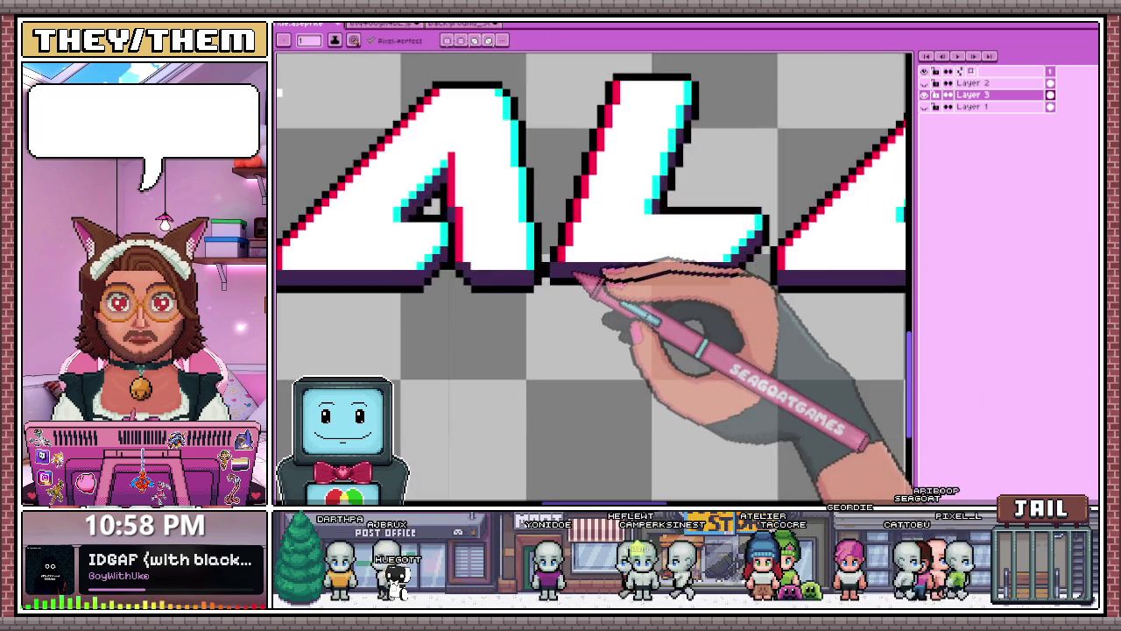
{"action": "scroll", "coordinate": [554, 256], "scroll_direction": "up", "scroll_amount": 1}
{"action": "key", "text": "alt"}
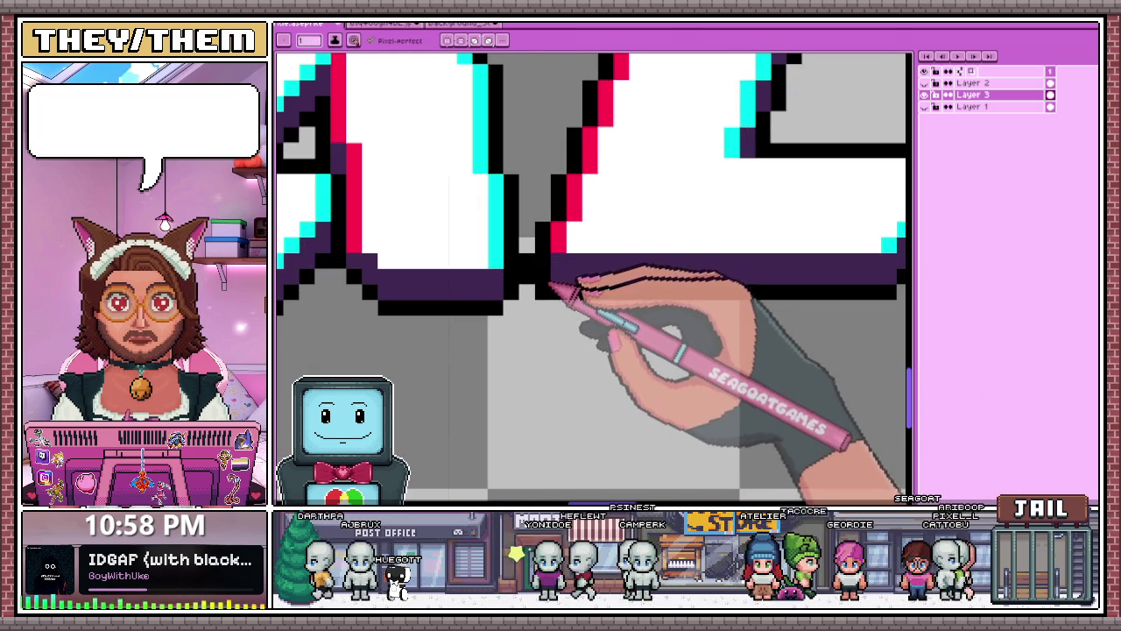
{"action": "scroll", "coordinate": [554, 289], "scroll_direction": "down", "scroll_amount": 1}
{"action": "scroll", "coordinate": [565, 263], "scroll_direction": "down", "scroll_amount": 2}
{"action": "scroll", "coordinate": [587, 298], "scroll_direction": "down", "scroll_amount": 2}
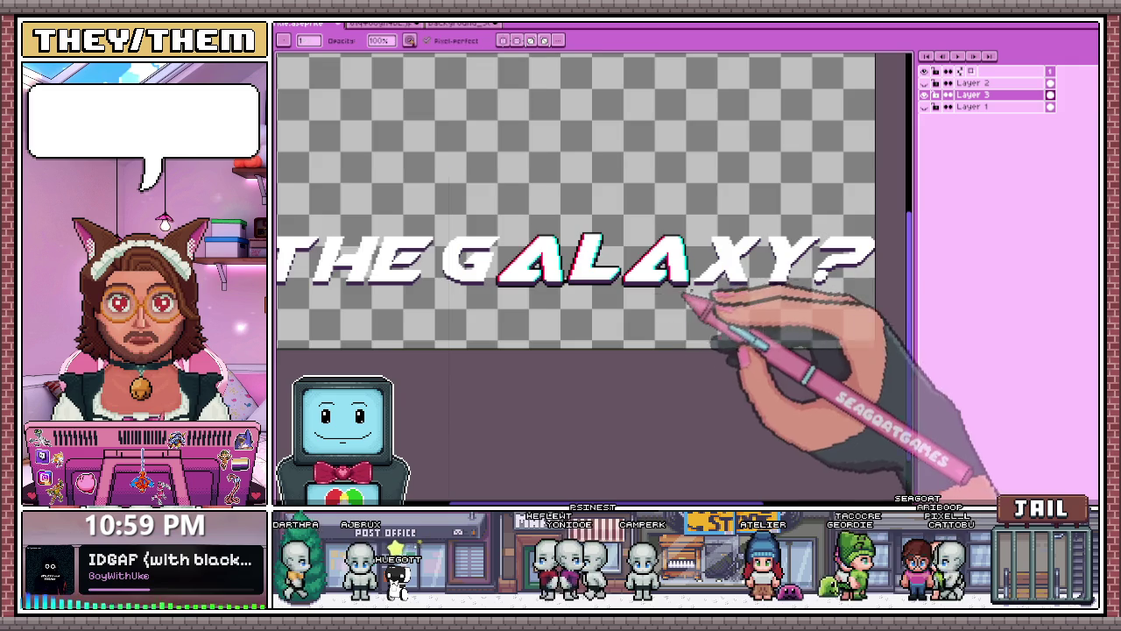
{"action": "scroll", "coordinate": [689, 292], "scroll_direction": "up", "scroll_amount": 1}
{"action": "scroll", "coordinate": [771, 270], "scroll_direction": "down", "scroll_amount": 1}
{"action": "scroll", "coordinate": [749, 263], "scroll_direction": "up", "scroll_amount": 1}
{"action": "scroll", "coordinate": [574, 278], "scroll_direction": "up", "scroll_amount": 1}
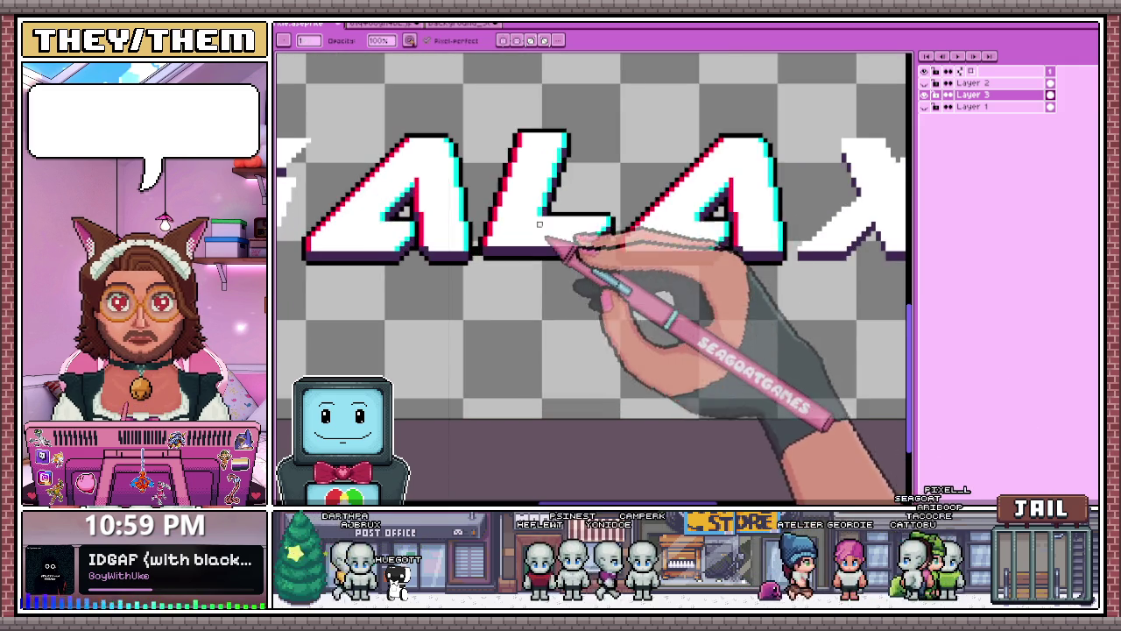
{"action": "scroll", "coordinate": [540, 226], "scroll_direction": "up", "scroll_amount": 1}
{"action": "scroll", "coordinate": [543, 229], "scroll_direction": "up", "scroll_amount": 1}
{"action": "scroll", "coordinate": [561, 233], "scroll_direction": "down", "scroll_amount": 2}
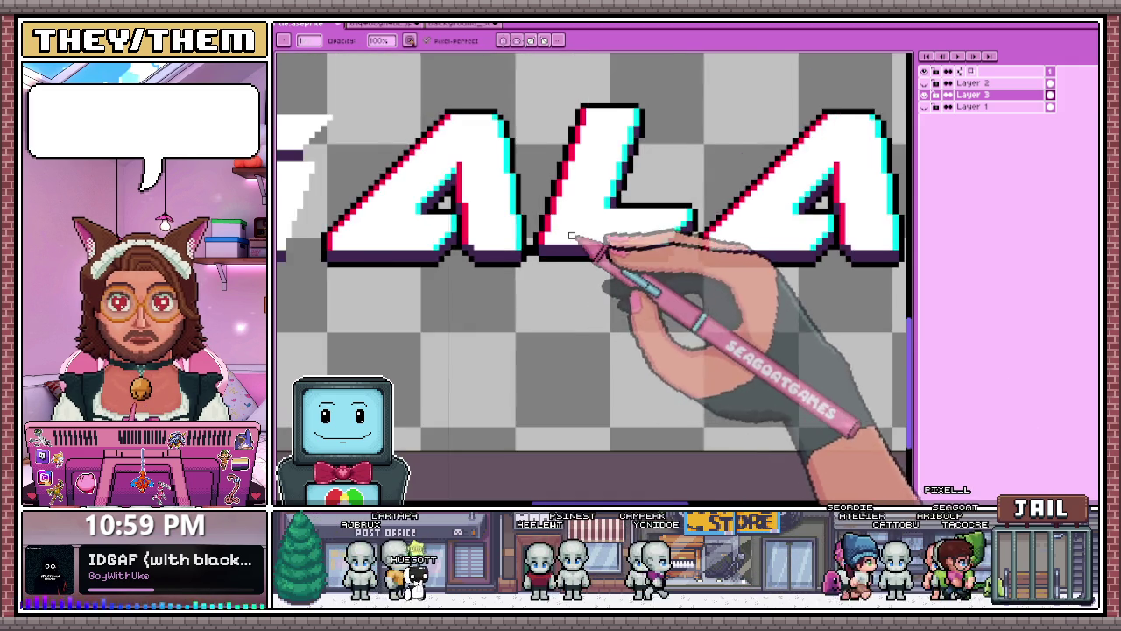
{"action": "scroll", "coordinate": [571, 236], "scroll_direction": "down", "scroll_amount": 1}
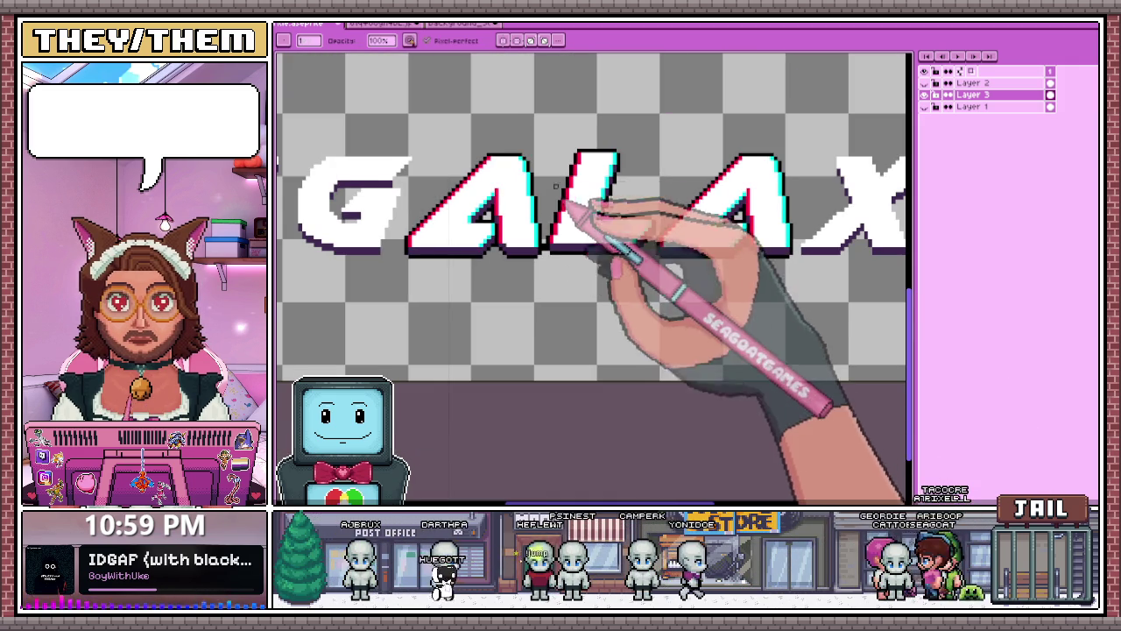
{"action": "scroll", "coordinate": [560, 197], "scroll_direction": "up", "scroll_amount": 1}
Marquee-select the L of GALAXY and nudge it between the two A's.
{"action": "key", "text": "m"}
{"action": "left_click_drag", "start_coordinate": [547, 110], "coordinate": [708, 318]}
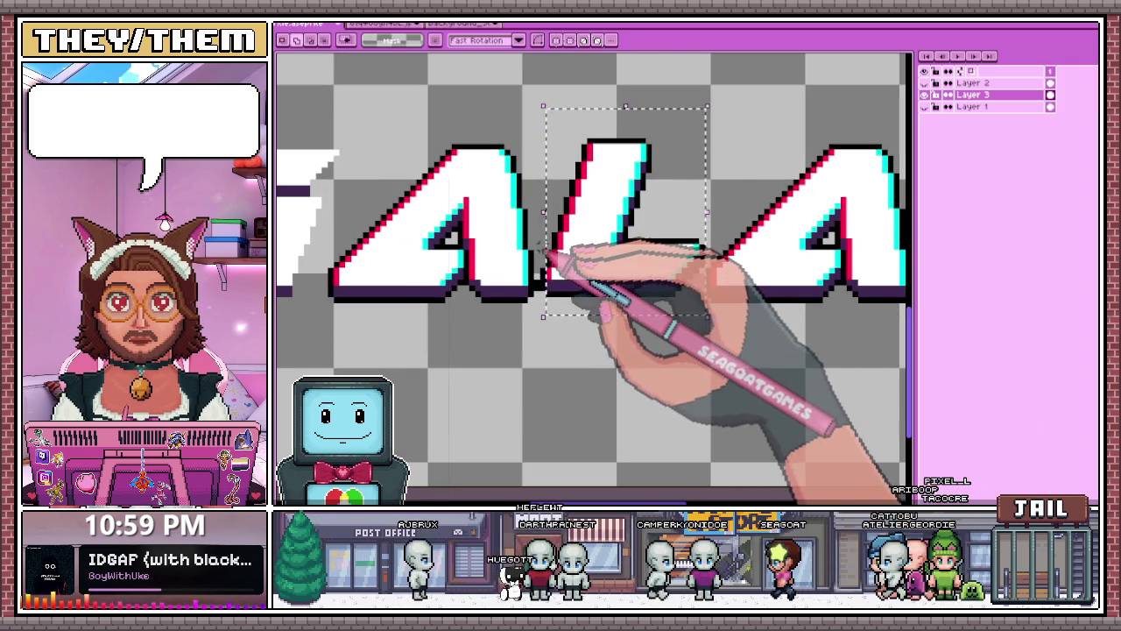
{"action": "left_click", "coordinate": [544, 252]}
{"action": "scroll", "coordinate": [544, 254], "scroll_direction": "down", "scroll_amount": 1}
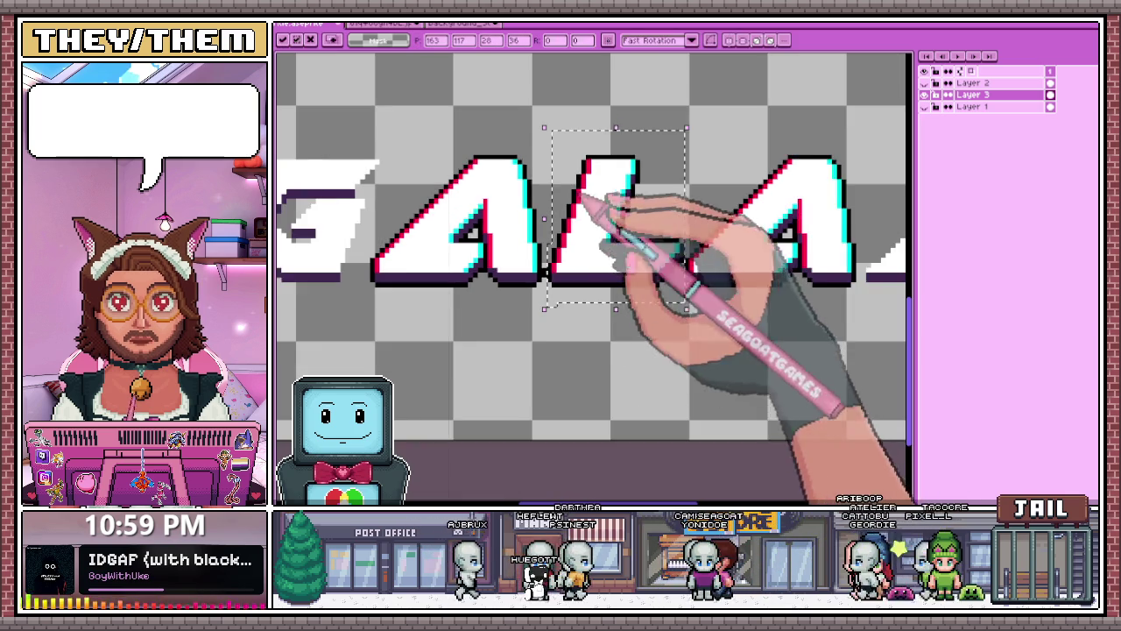
{"action": "scroll", "coordinate": [605, 263], "scroll_direction": "down", "scroll_amount": 1}
{"action": "scroll", "coordinate": [604, 333], "scroll_direction": "down", "scroll_amount": 1}
{"action": "scroll", "coordinate": [593, 202], "scroll_direction": "down", "scroll_amount": 1}
{"action": "scroll", "coordinate": [663, 263], "scroll_direction": "up", "scroll_amount": 1}
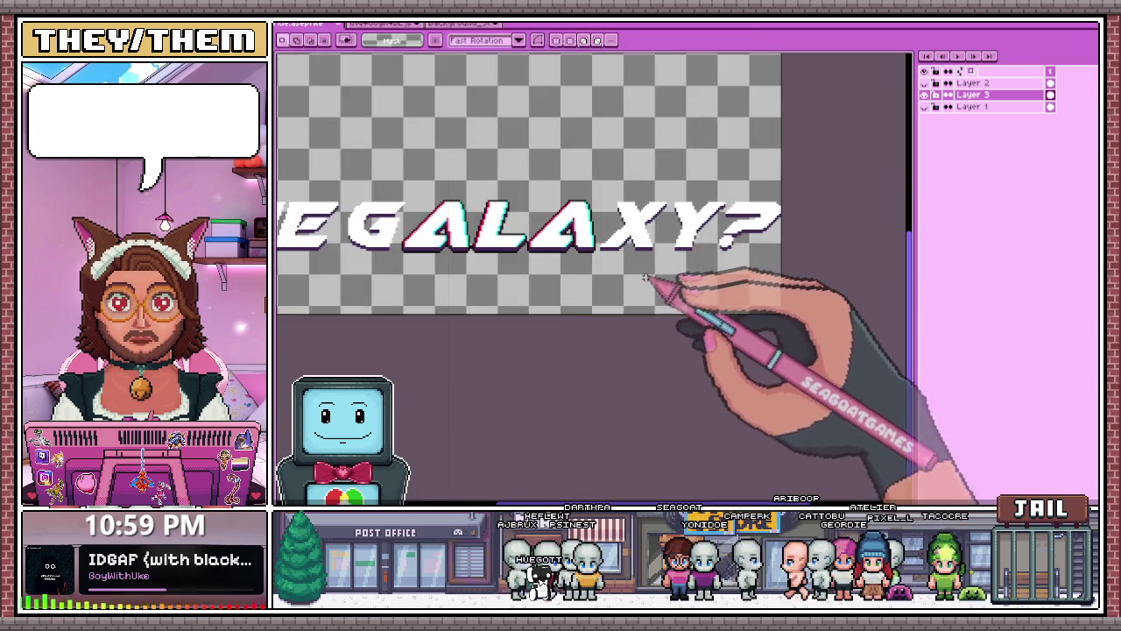
{"action": "scroll", "coordinate": [771, 232], "scroll_direction": "down", "scroll_amount": 1}
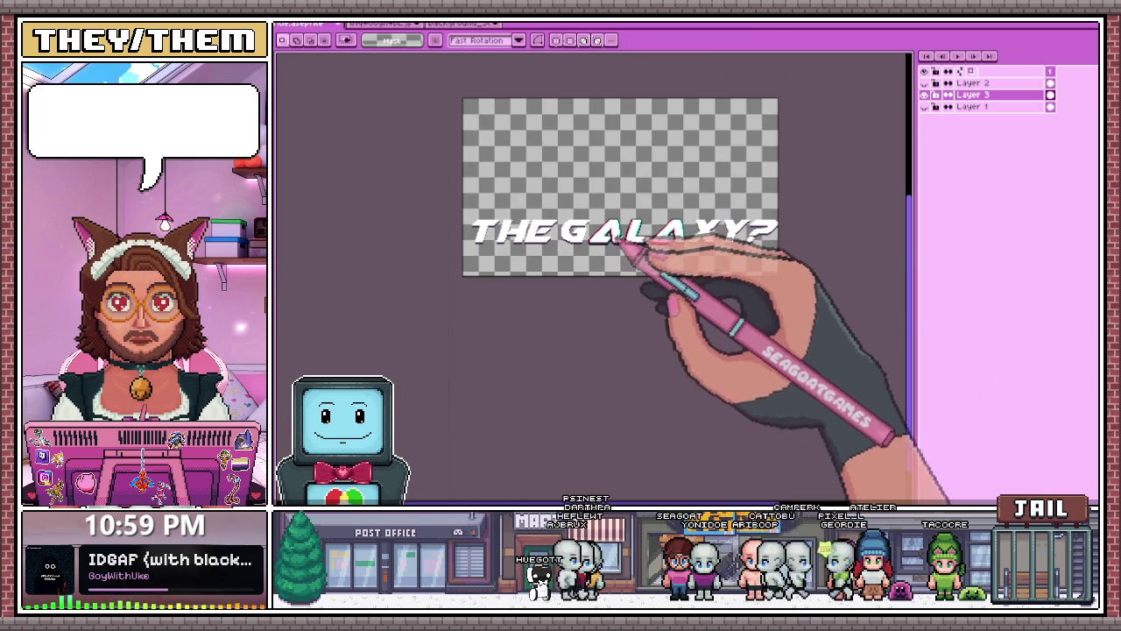
{"action": "scroll", "coordinate": [758, 226], "scroll_direction": "up", "scroll_amount": 1}
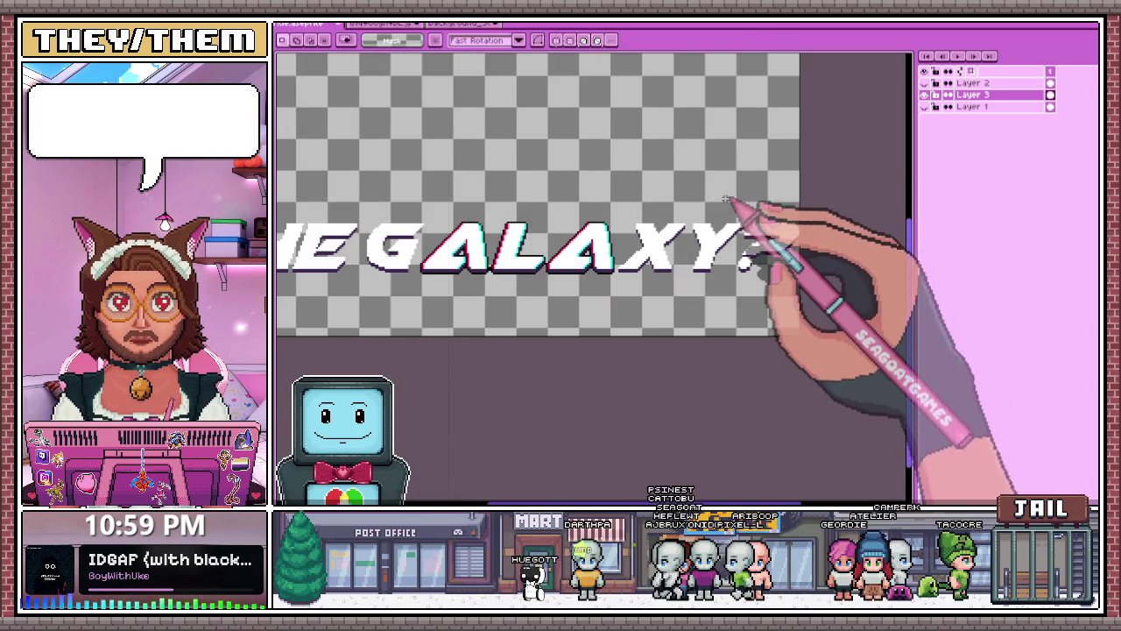
{"action": "scroll", "coordinate": [666, 263], "scroll_direction": "down", "scroll_amount": 1}
{"action": "scroll", "coordinate": [474, 258], "scroll_direction": "up", "scroll_amount": 2}
{"action": "scroll", "coordinate": [491, 256], "scroll_direction": "down", "scroll_amount": 1}
{"action": "scroll", "coordinate": [500, 219], "scroll_direction": "up", "scroll_amount": 1}
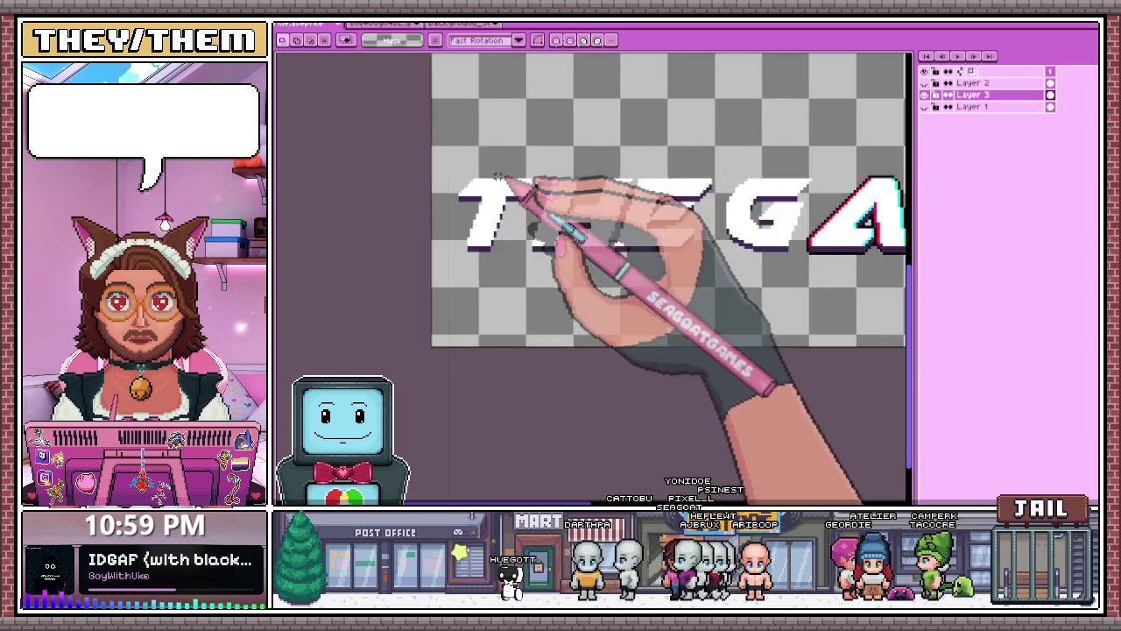
{"action": "scroll", "coordinate": [477, 210], "scroll_direction": "up", "scroll_amount": 1}
{"action": "scroll", "coordinate": [455, 245], "scroll_direction": "up", "scroll_amount": 1}
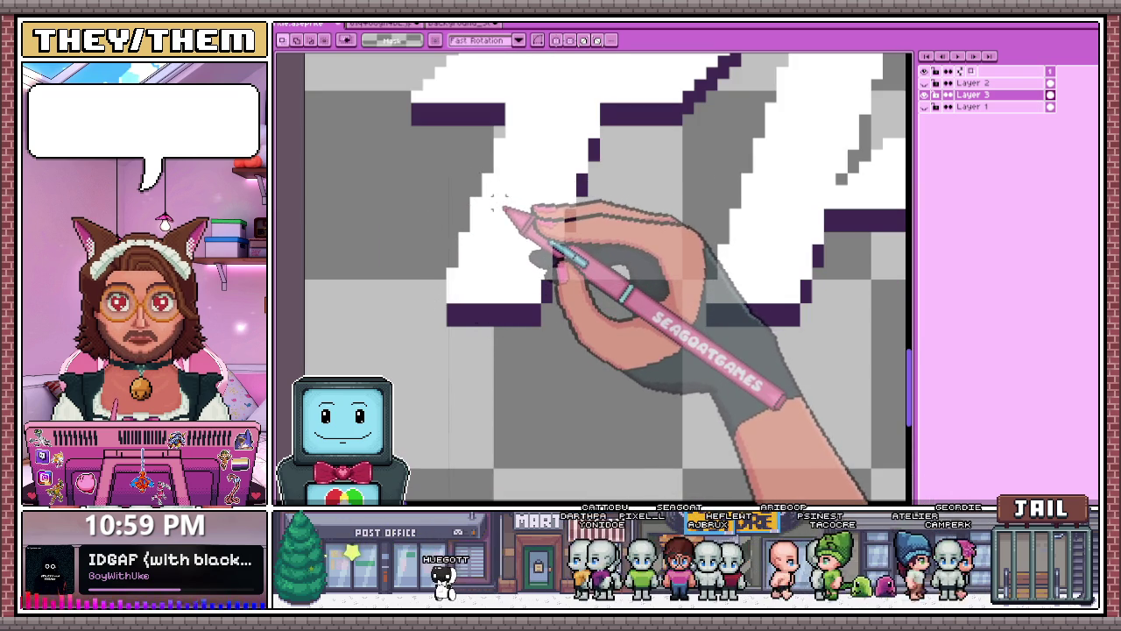
{"action": "key", "text": "b"}
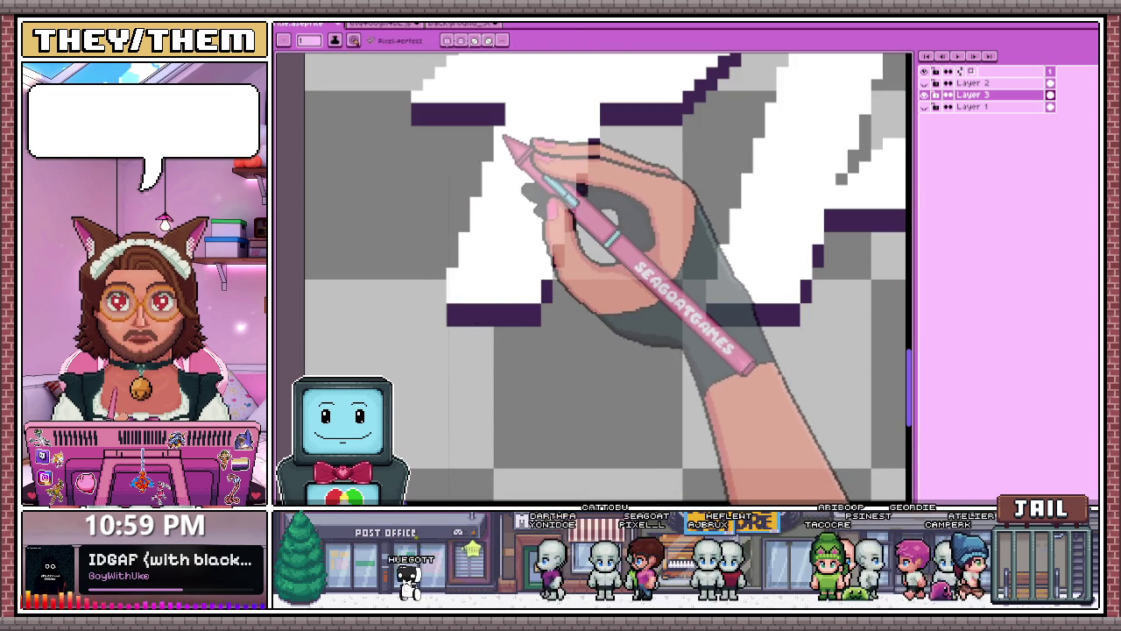
{"action": "scroll", "coordinate": [509, 158], "scroll_direction": "down", "scroll_amount": 2}
{"action": "scroll", "coordinate": [509, 149], "scroll_direction": "down", "scroll_amount": 1}
{"action": "scroll", "coordinate": [512, 175], "scroll_direction": "up", "scroll_amount": 1}
{"action": "scroll", "coordinate": [517, 201], "scroll_direction": "down", "scroll_amount": 1}
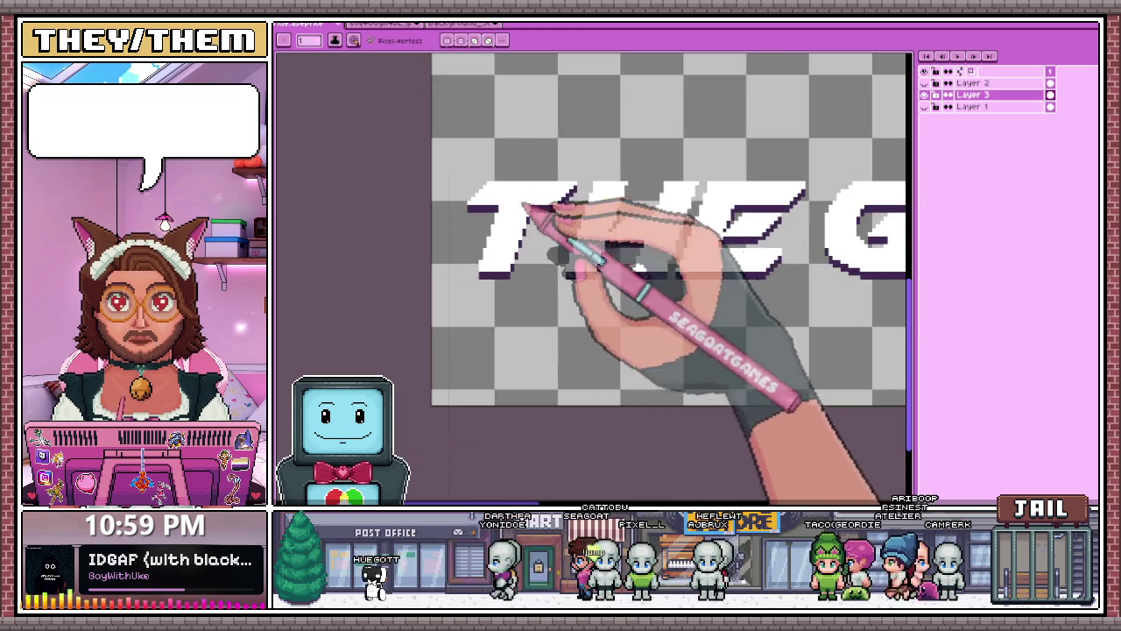
{"action": "scroll", "coordinate": [560, 193], "scroll_direction": "up", "scroll_amount": 1}
{"action": "scroll", "coordinate": [565, 232], "scroll_direction": "down", "scroll_amount": 3}
{"action": "scroll", "coordinate": [574, 223], "scroll_direction": "up", "scroll_amount": 2}
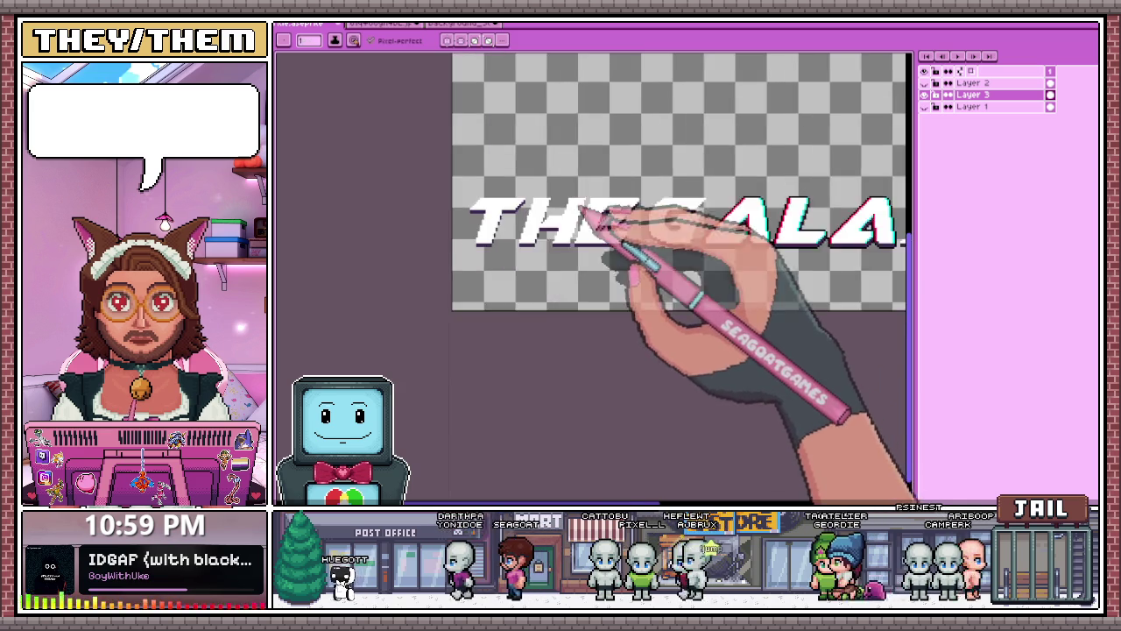
{"action": "scroll", "coordinate": [560, 223], "scroll_direction": "up", "scroll_amount": 2}
{"action": "scroll", "coordinate": [545, 231], "scroll_direction": "up", "scroll_amount": 1}
{"action": "scroll", "coordinate": [534, 230], "scroll_direction": "up", "scroll_amount": 2}
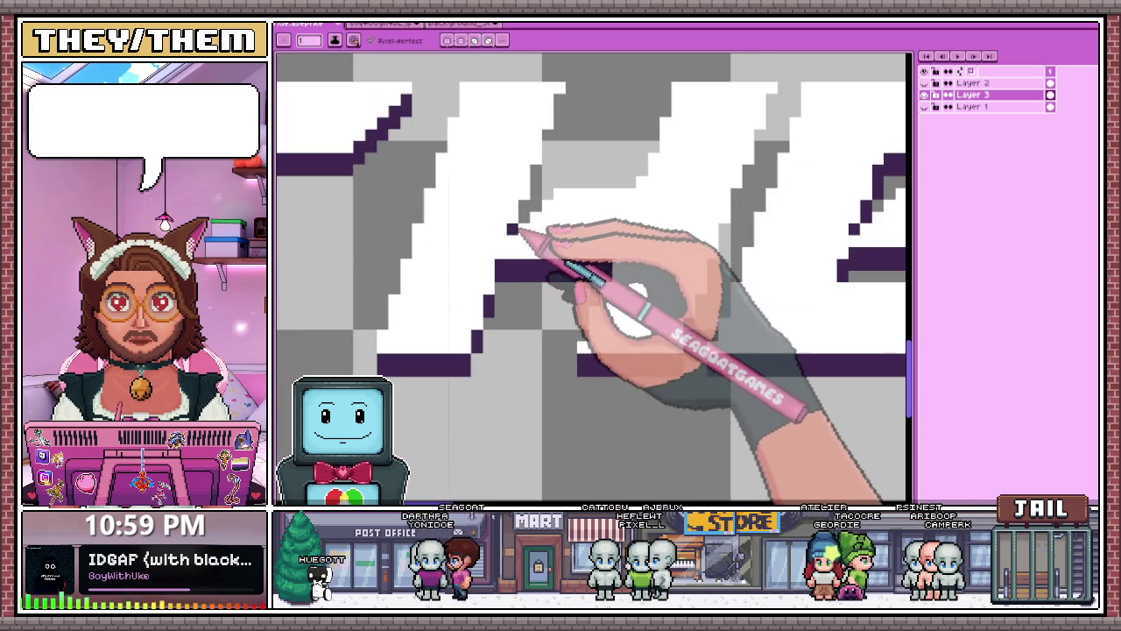
{"action": "scroll", "coordinate": [521, 236], "scroll_direction": "down", "scroll_amount": 3}
{"action": "scroll", "coordinate": [495, 276], "scroll_direction": "up", "scroll_amount": 1}
{"action": "scroll", "coordinate": [465, 302], "scroll_direction": "up", "scroll_amount": 2}
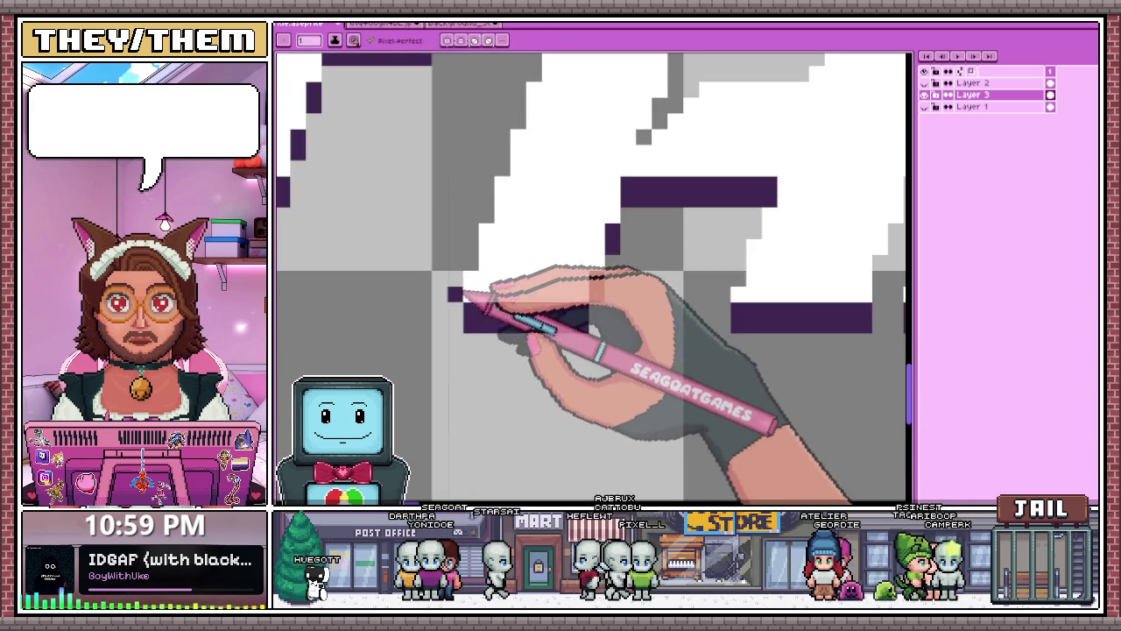
{"action": "scroll", "coordinate": [478, 295], "scroll_direction": "down", "scroll_amount": 3}
{"action": "scroll", "coordinate": [505, 163], "scroll_direction": "up", "scroll_amount": 3}
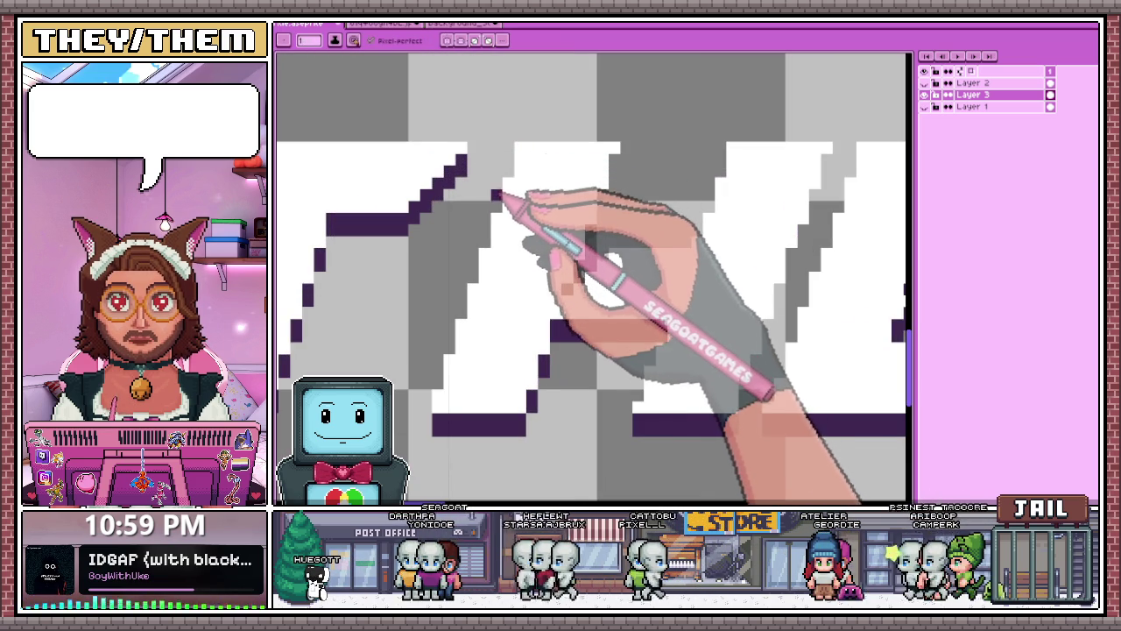
{"action": "scroll", "coordinate": [469, 263], "scroll_direction": "down", "scroll_amount": 1}
{"action": "scroll", "coordinate": [451, 254], "scroll_direction": "down", "scroll_amount": 2}
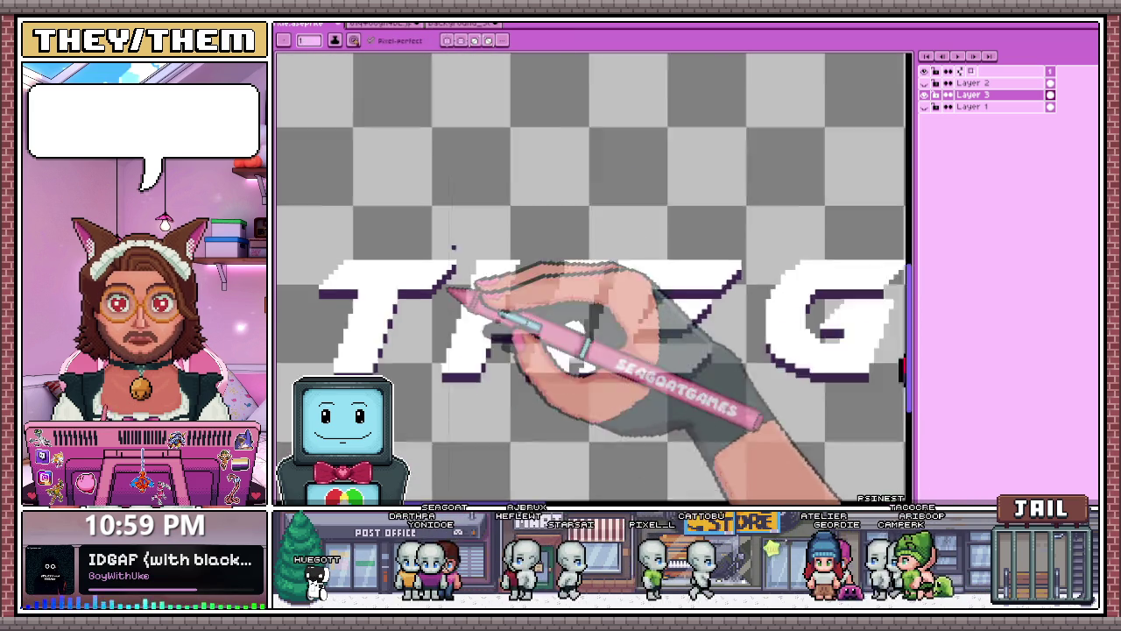
{"action": "scroll", "coordinate": [561, 263], "scroll_direction": "up", "scroll_amount": 1}
{"action": "scroll", "coordinate": [530, 254], "scroll_direction": "up", "scroll_amount": 2}
{"action": "scroll", "coordinate": [524, 300], "scroll_direction": "down", "scroll_amount": 2}
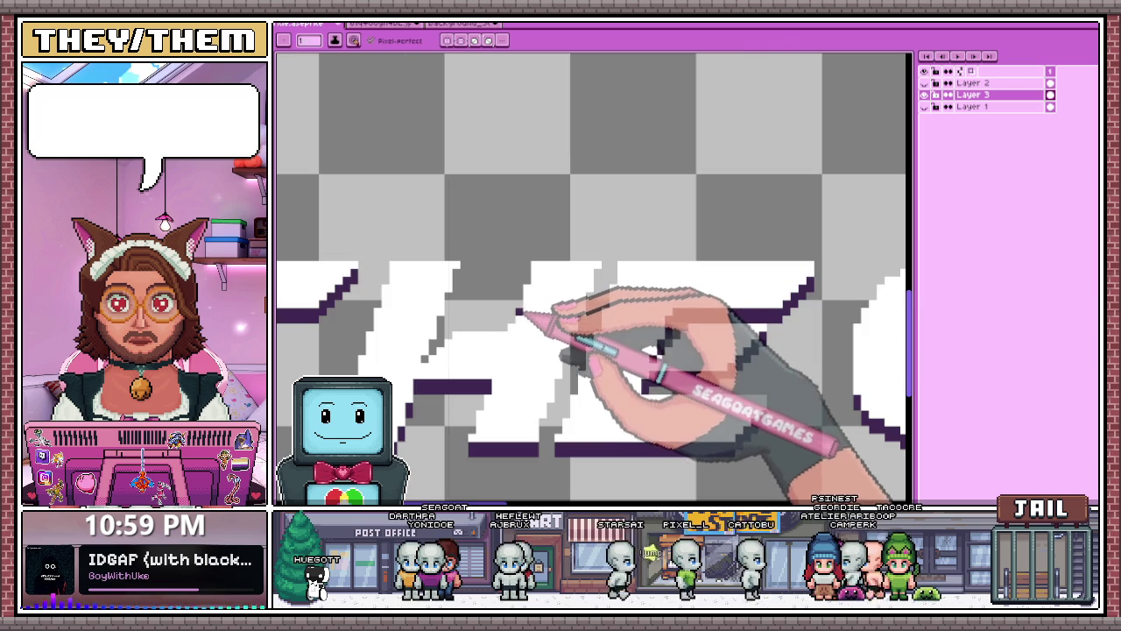
{"action": "scroll", "coordinate": [521, 311], "scroll_direction": "up", "scroll_amount": 3}
{"action": "scroll", "coordinate": [501, 343], "scroll_direction": "down", "scroll_amount": 2}
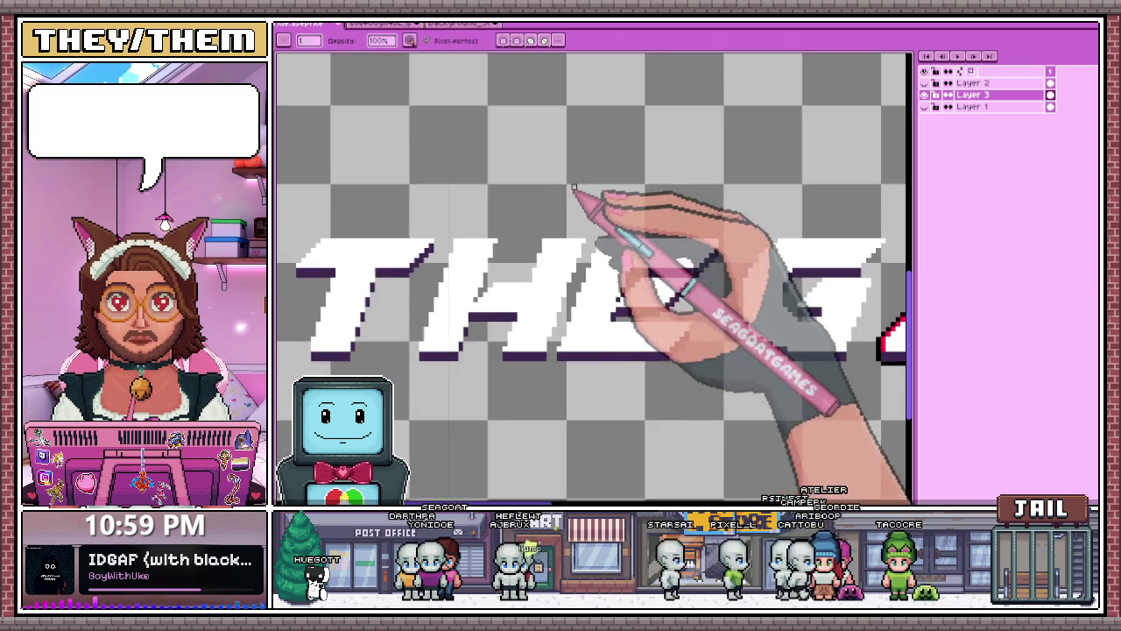
{"action": "scroll", "coordinate": [581, 281], "scroll_direction": "up", "scroll_amount": 2}
{"action": "scroll", "coordinate": [573, 320], "scroll_direction": "up", "scroll_amount": 1}
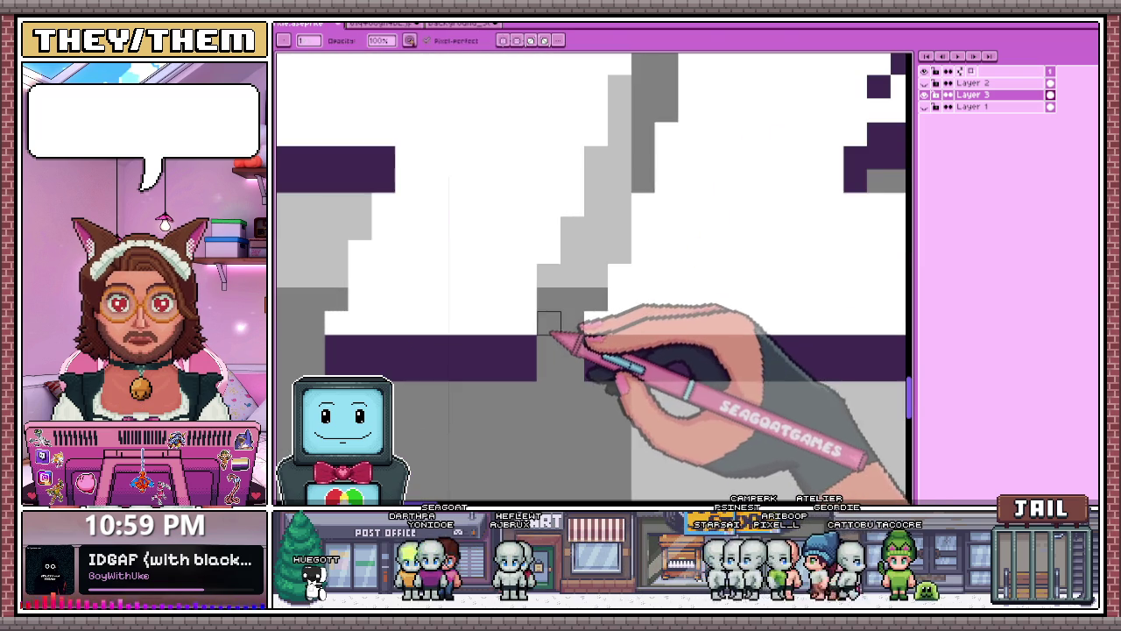
{"action": "scroll", "coordinate": [549, 320], "scroll_direction": "down", "scroll_amount": 1}
{"action": "scroll", "coordinate": [534, 312], "scroll_direction": "down", "scroll_amount": 1}
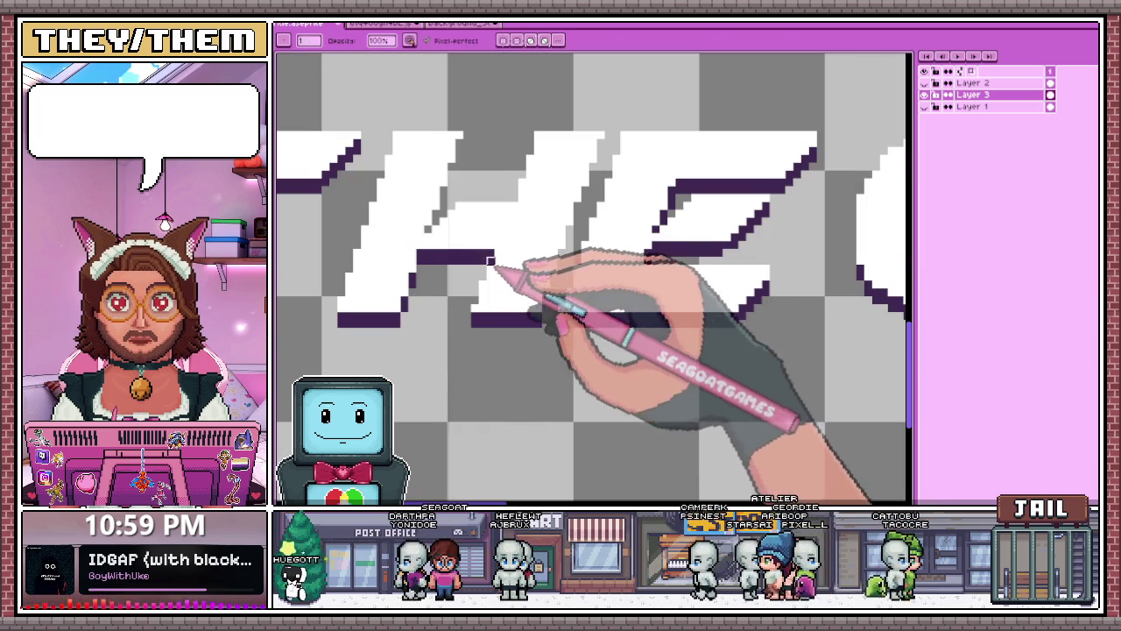
{"action": "scroll", "coordinate": [538, 307], "scroll_direction": "up", "scroll_amount": 1}
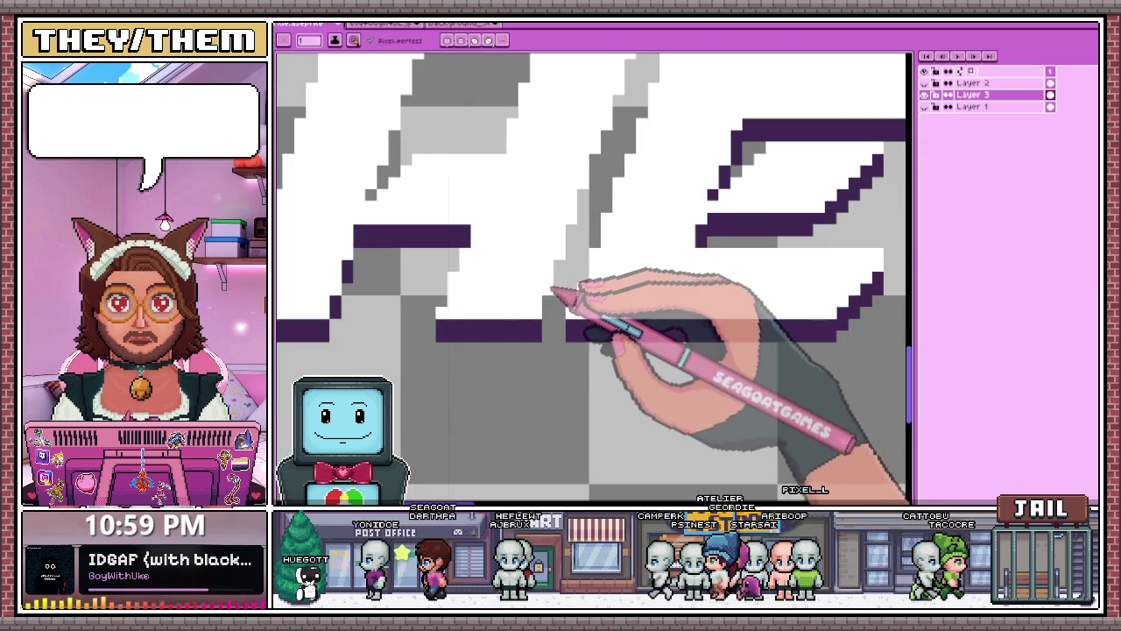
{"action": "scroll", "coordinate": [552, 276], "scroll_direction": "down", "scroll_amount": 1}
{"action": "scroll", "coordinate": [553, 282], "scroll_direction": "down", "scroll_amount": 1}
{"action": "scroll", "coordinate": [546, 301], "scroll_direction": "up", "scroll_amount": 1}
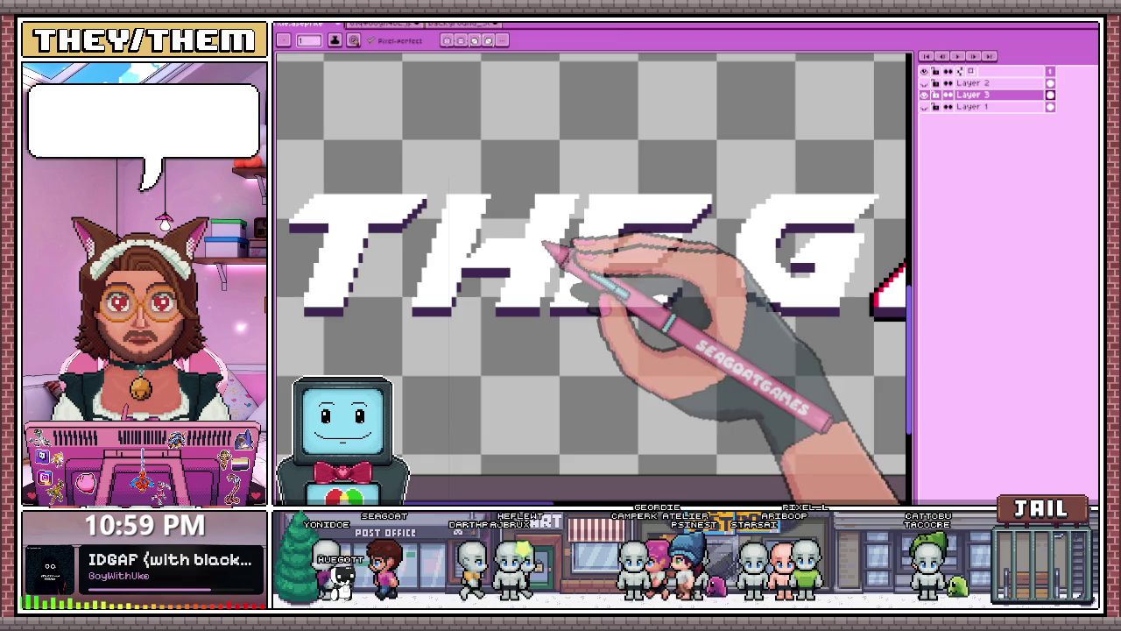
Marquee-select the T, H and E letters, undoing an accidental downward move.
{"action": "key", "text": "m"}
{"action": "scroll", "coordinate": [565, 276], "scroll_direction": "down", "scroll_amount": 1}
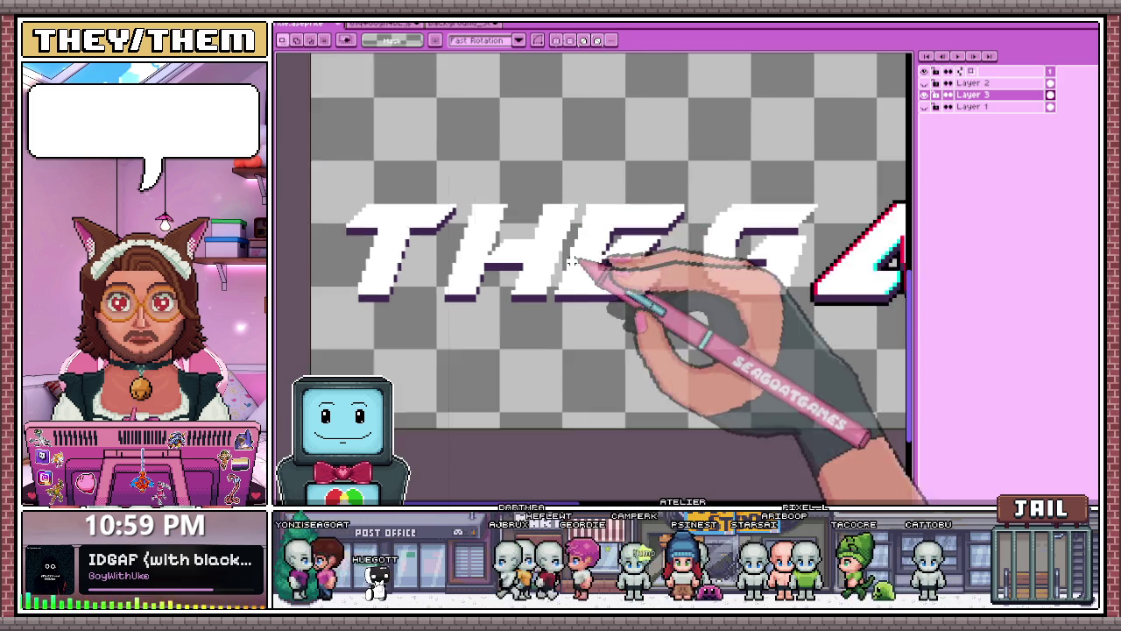
{"action": "scroll", "coordinate": [581, 257], "scroll_direction": "down", "scroll_amount": 1}
{"action": "left_click_drag", "start_coordinate": [419, 193], "coordinate": [519, 289]}
{"action": "scroll", "coordinate": [539, 272], "scroll_direction": "up", "scroll_amount": 1}
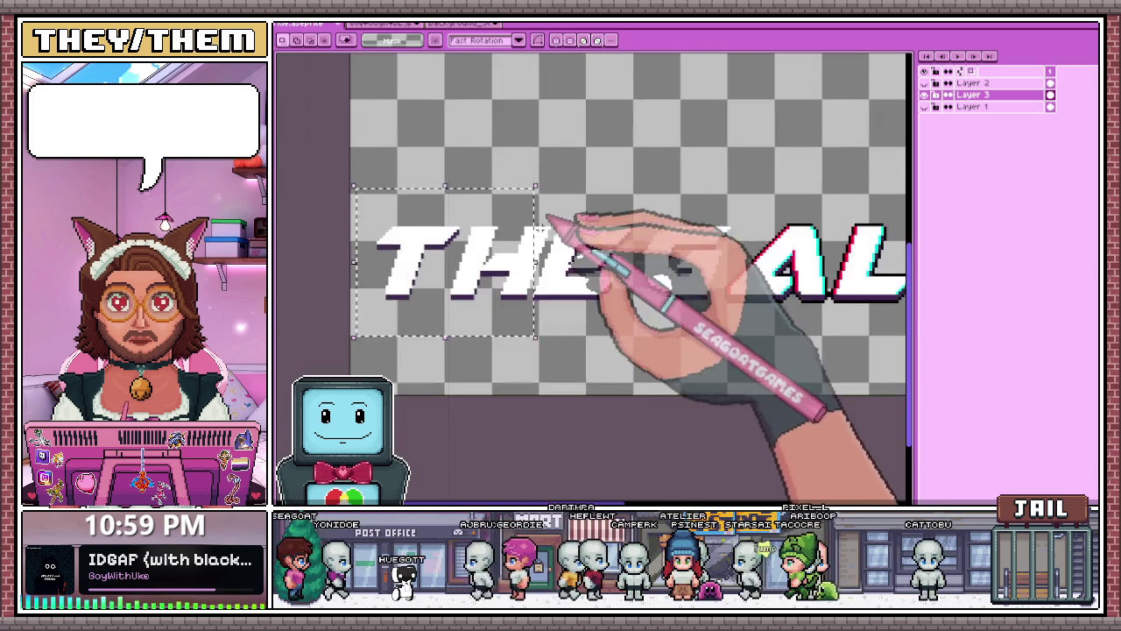
{"action": "scroll", "coordinate": [543, 232], "scroll_direction": "up", "scroll_amount": 1}
{"action": "scroll", "coordinate": [543, 233], "scroll_direction": "up", "scroll_amount": 1}
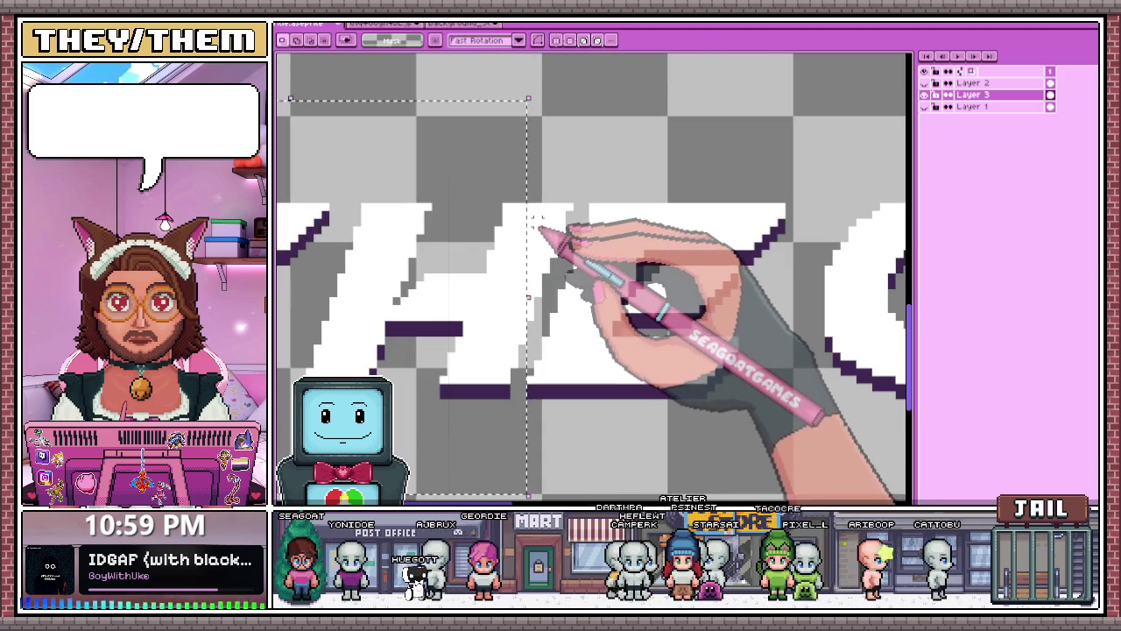
{"action": "left_click_drag", "start_coordinate": [534, 197], "coordinate": [538, 251]}
{"action": "key", "text": "ctrl+z"}
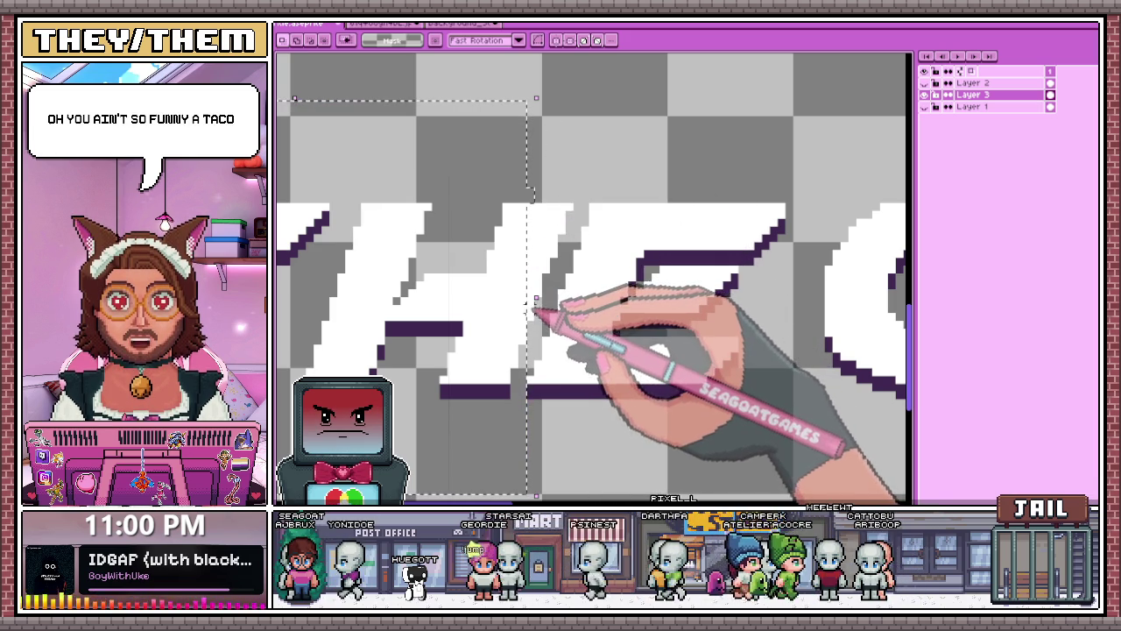
{"action": "mouse_move", "coordinate": [534, 326]}
{"action": "left_mouse_down"}
{"action": "mouse_move", "coordinate": [551, 158]}
{"action": "mouse_move", "coordinate": [558, 238]}
{"action": "left_mouse_up"}
Move the THE letters 7 pixels left and return to the Pencil.
{"action": "scroll", "coordinate": [578, 206], "scroll_direction": "down", "scroll_amount": 1}
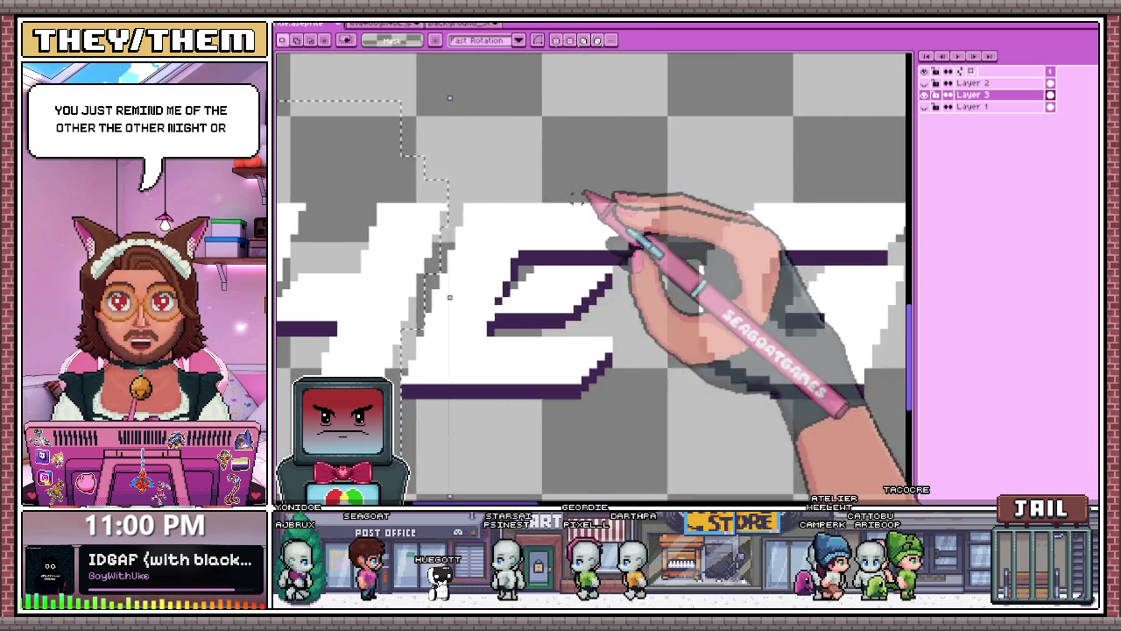
{"action": "scroll", "coordinate": [525, 254], "scroll_direction": "down", "scroll_amount": 1}
{"action": "scroll", "coordinate": [583, 238], "scroll_direction": "down", "scroll_amount": 1}
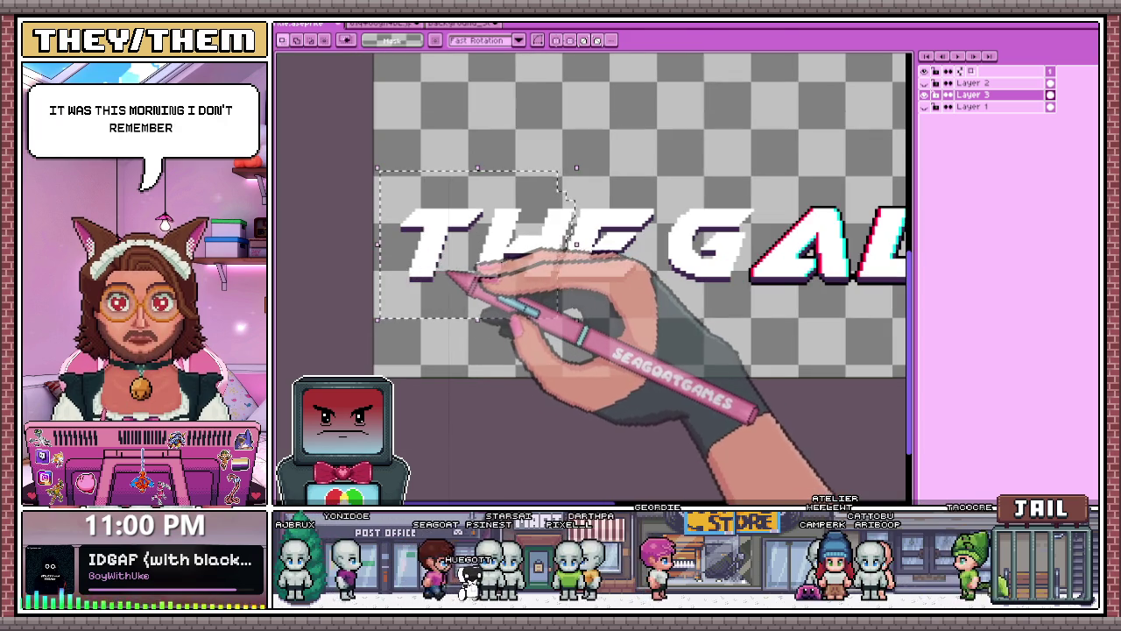
{"action": "left_click_drag", "start_coordinate": [458, 277], "coordinate": [449, 275]}
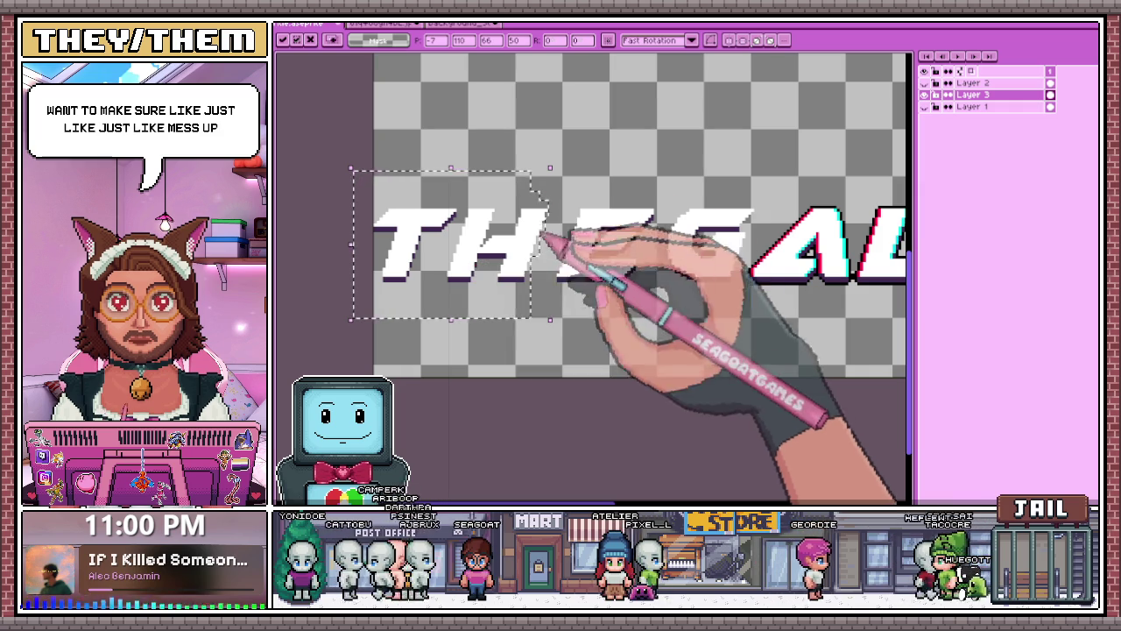
{"action": "key", "text": "i"}
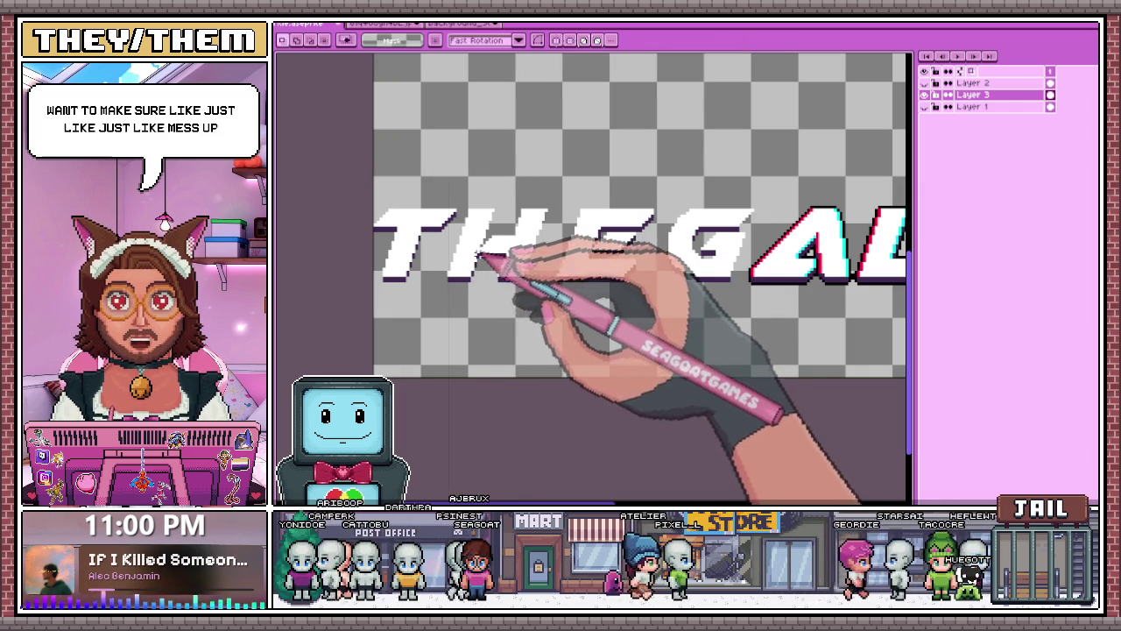
{"action": "scroll", "coordinate": [481, 254], "scroll_direction": "up", "scroll_amount": 2}
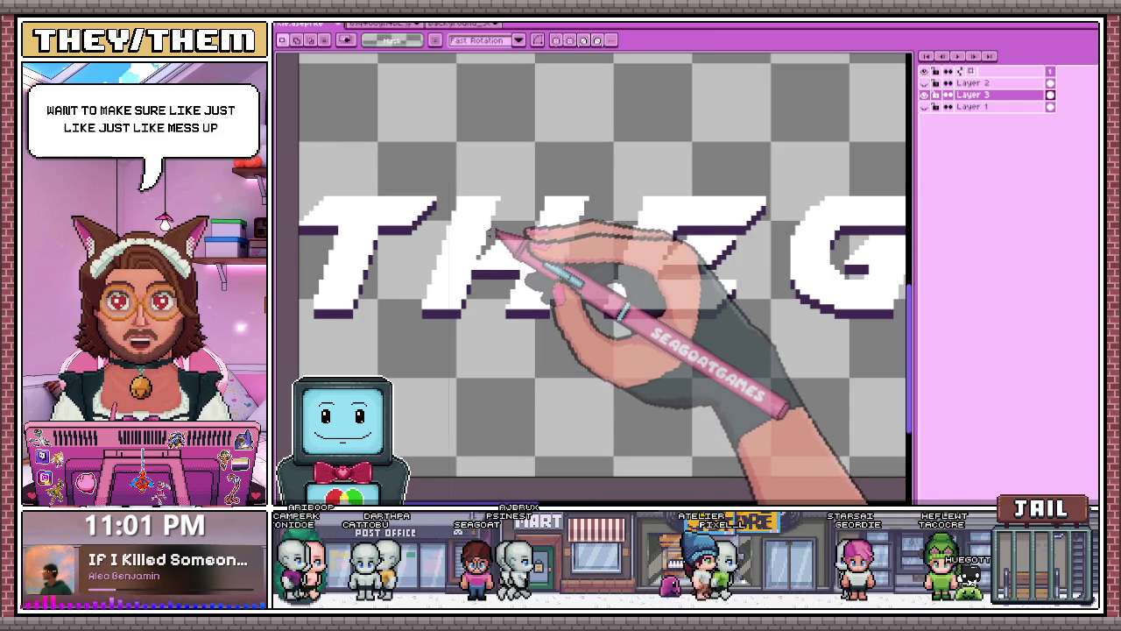
{"action": "key", "text": "b"}
{"action": "scroll", "coordinate": [482, 254], "scroll_direction": "up", "scroll_amount": 3}
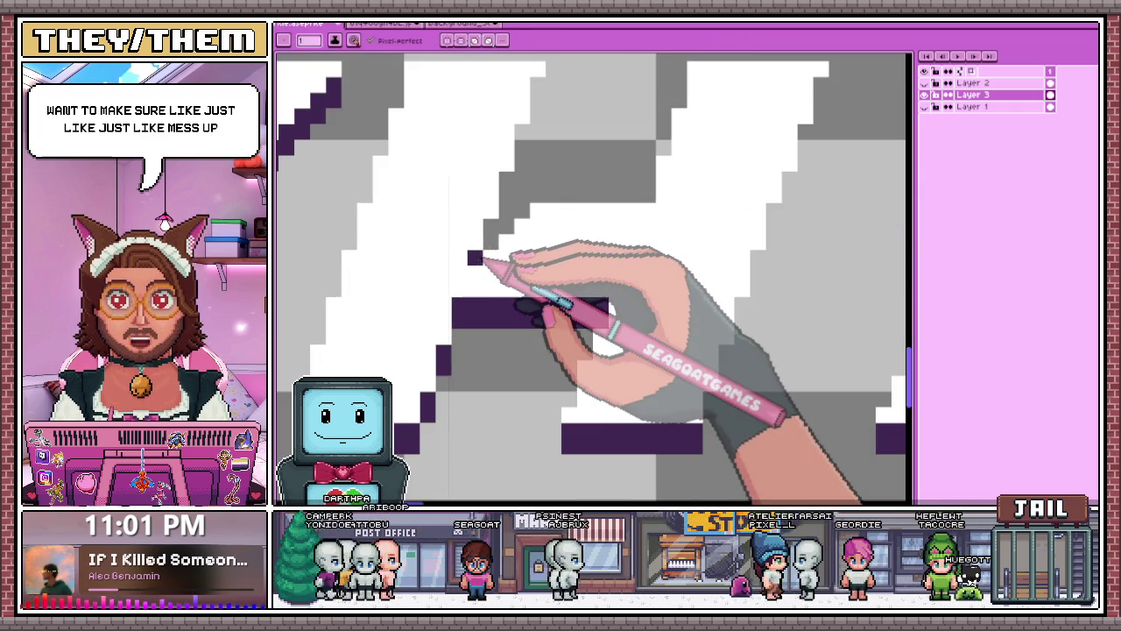
{"action": "scroll", "coordinate": [508, 193], "scroll_direction": "down", "scroll_amount": 3}
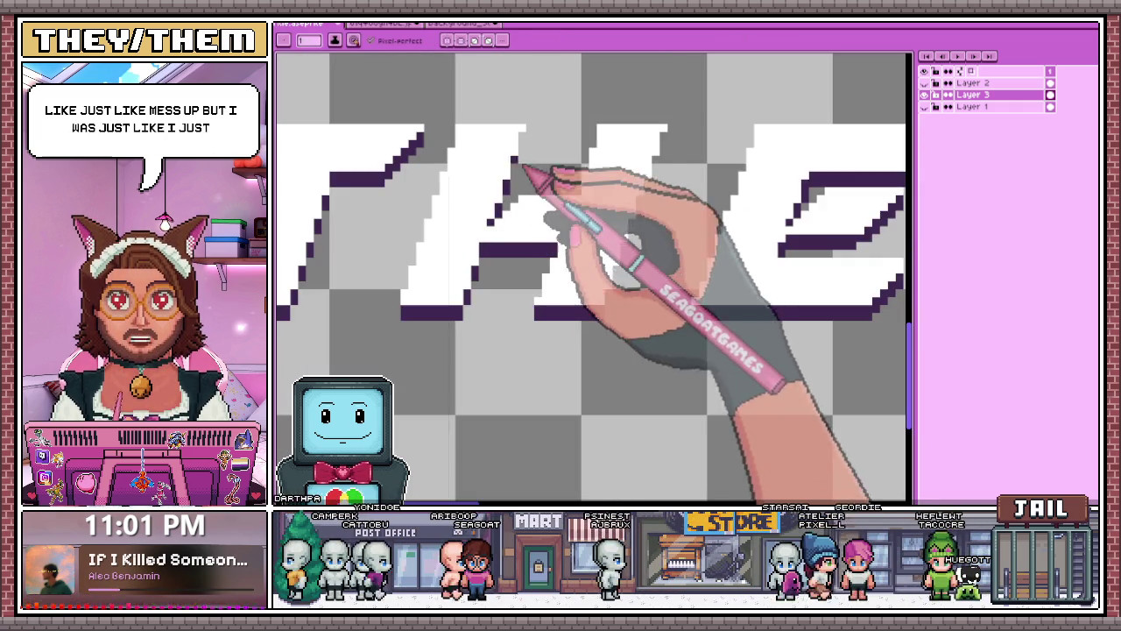
Add dark purple outline pixels diagonally up a slanted letter edge in THE.
{"action": "scroll", "coordinate": [515, 171], "scroll_direction": "up", "scroll_amount": 3}
{"action": "scroll", "coordinate": [529, 131], "scroll_direction": "down", "scroll_amount": 1}
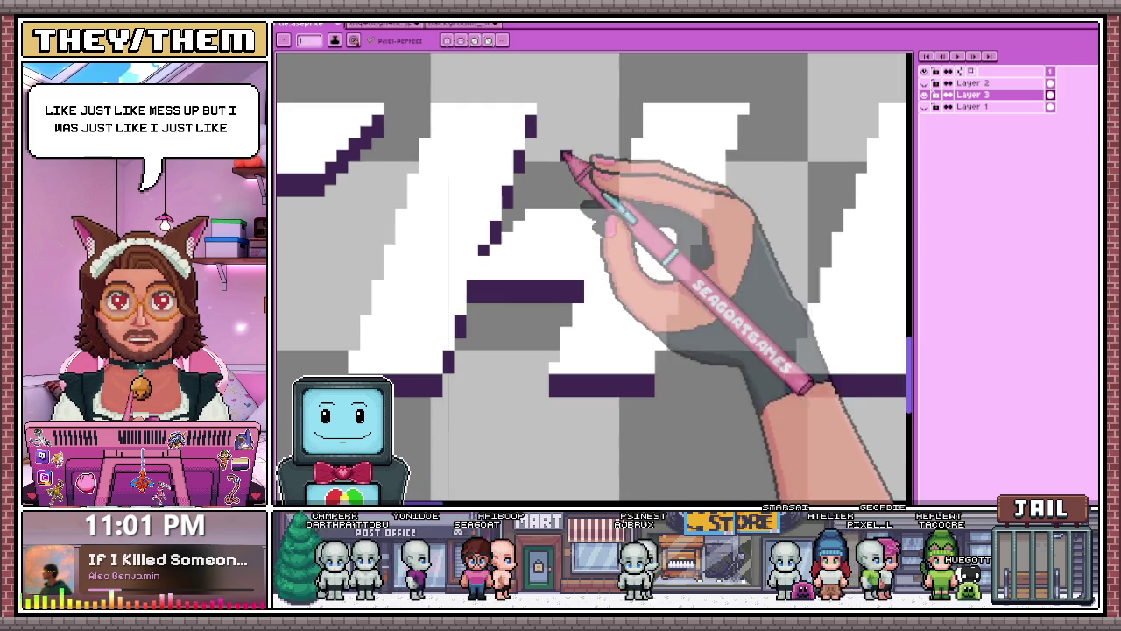
{"action": "left_click", "coordinate": [743, 127]}
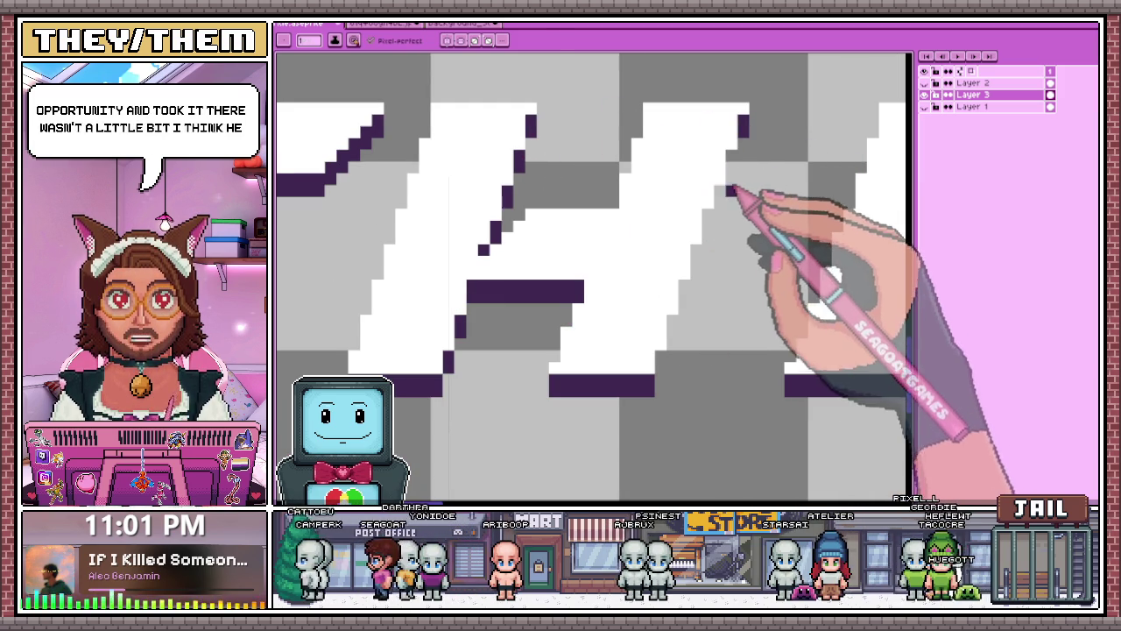
{"action": "scroll", "coordinate": [724, 191], "scroll_direction": "down", "scroll_amount": 3}
{"action": "scroll", "coordinate": [706, 267], "scroll_direction": "up", "scroll_amount": 1}
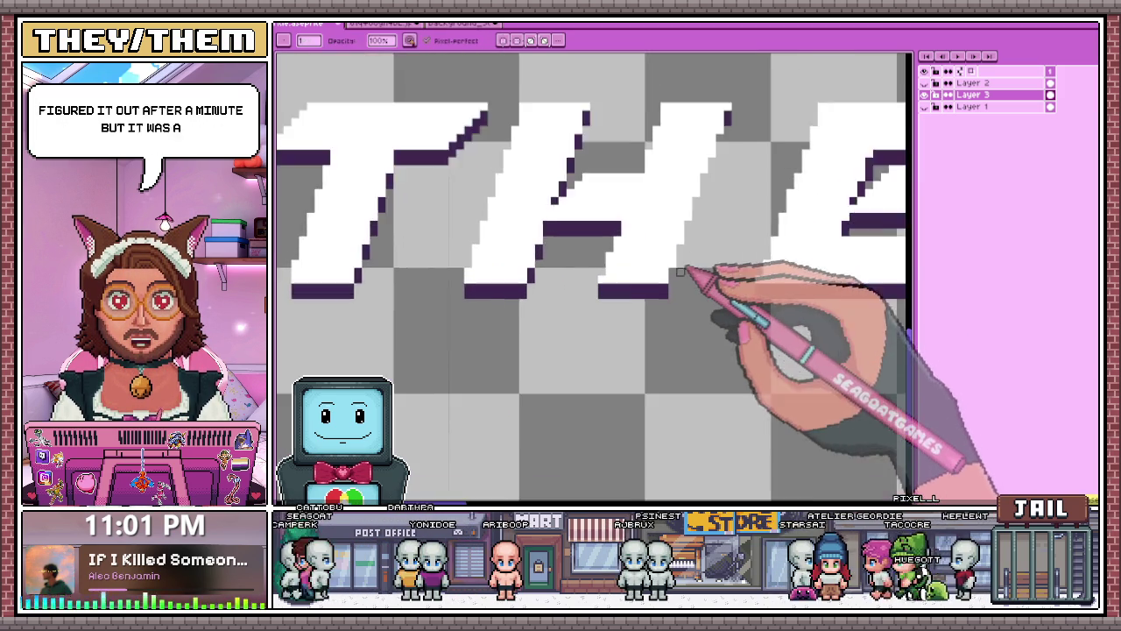
{"action": "scroll", "coordinate": [676, 263], "scroll_direction": "up", "scroll_amount": 2}
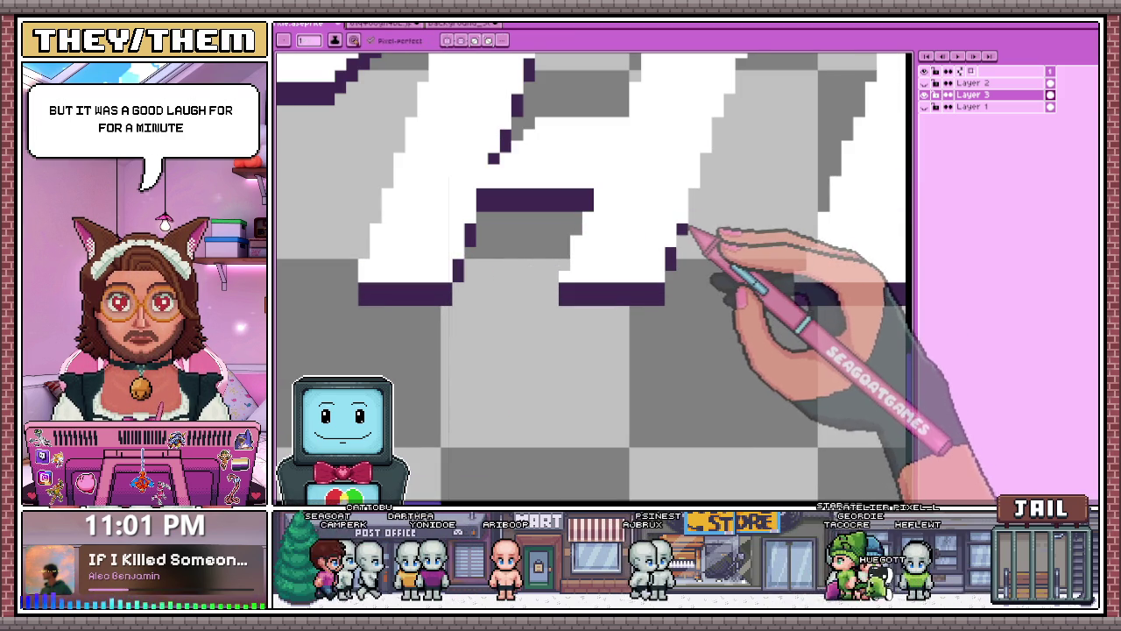
{"action": "scroll", "coordinate": [687, 213], "scroll_direction": "up", "scroll_amount": 1}
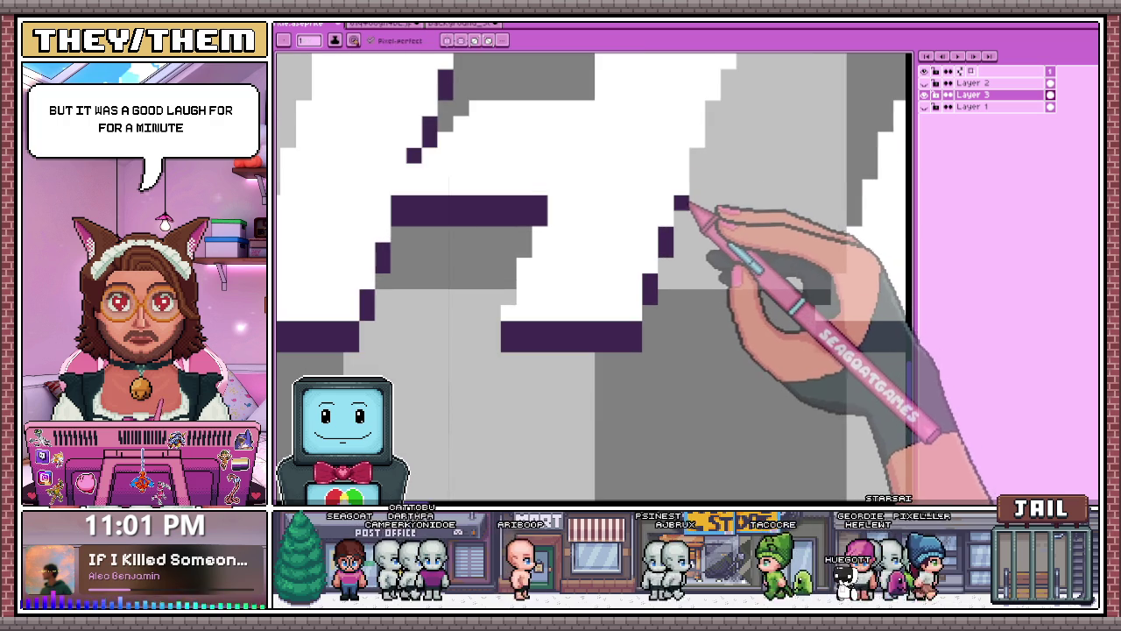
{"action": "scroll", "coordinate": [689, 195], "scroll_direction": "down", "scroll_amount": 2}
{"action": "scroll", "coordinate": [671, 261], "scroll_direction": "up", "scroll_amount": 1}
{"action": "scroll", "coordinate": [570, 231], "scroll_direction": "down", "scroll_amount": 1}
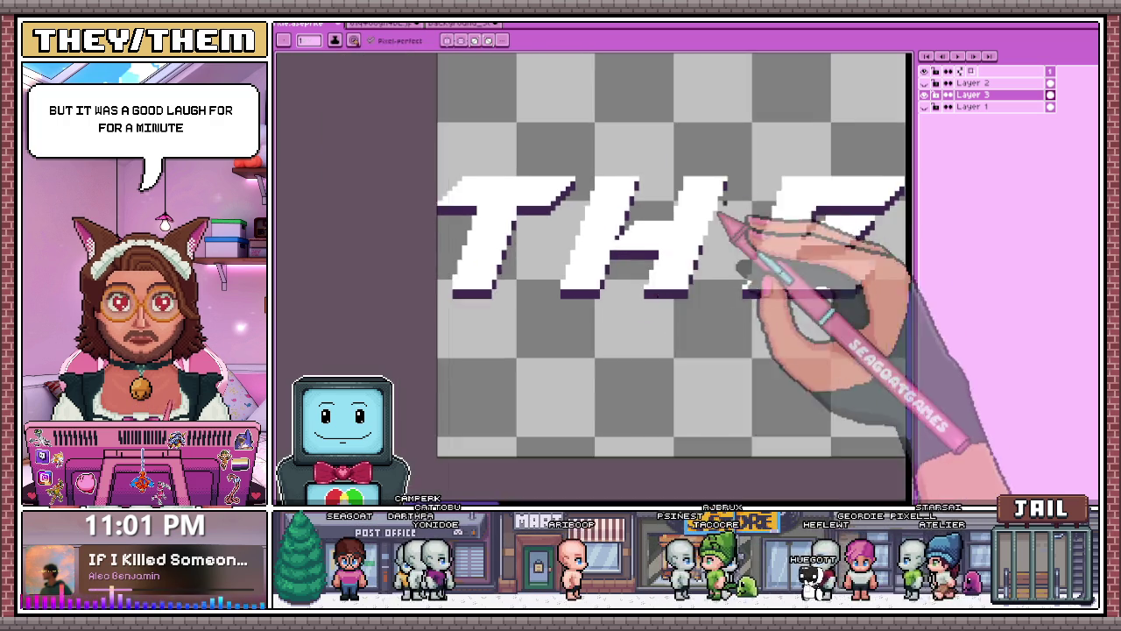
{"action": "scroll", "coordinate": [736, 368], "scroll_direction": "up", "scroll_amount": 1}
{"action": "scroll", "coordinate": [699, 252], "scroll_direction": "up", "scroll_amount": 1}
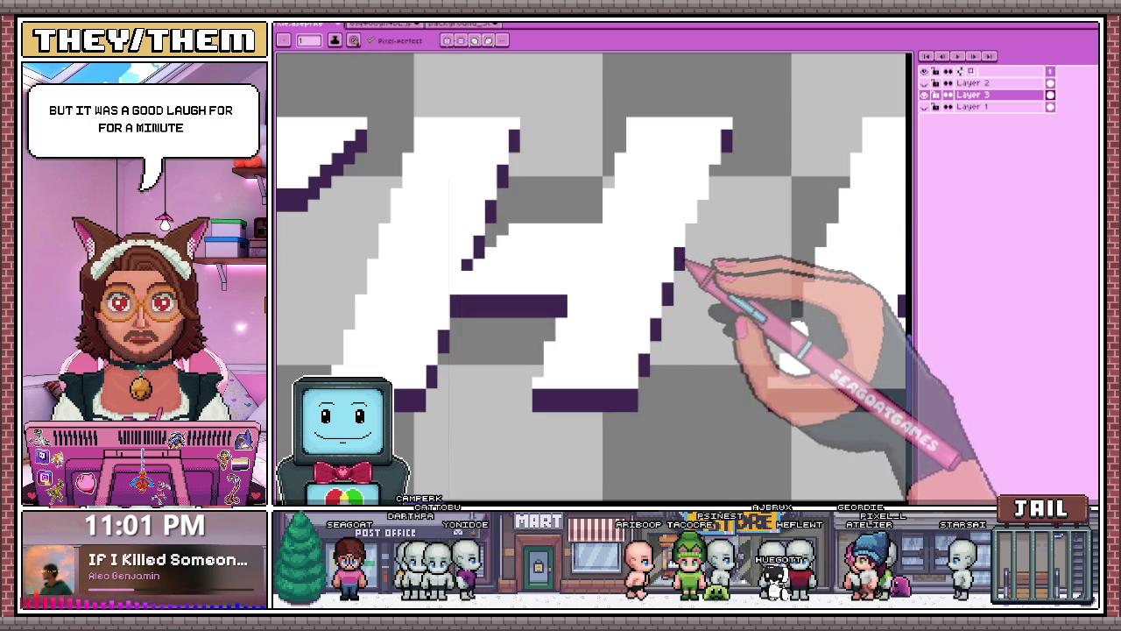
{"action": "left_click", "coordinate": [702, 193]}
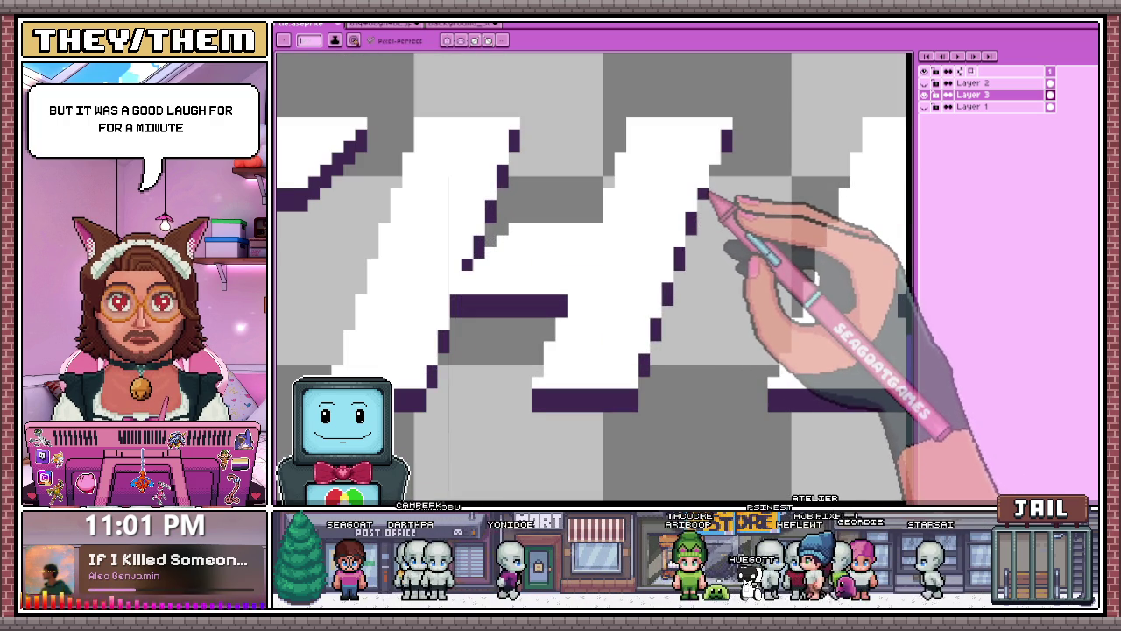
{"action": "left_click", "coordinate": [715, 160]}
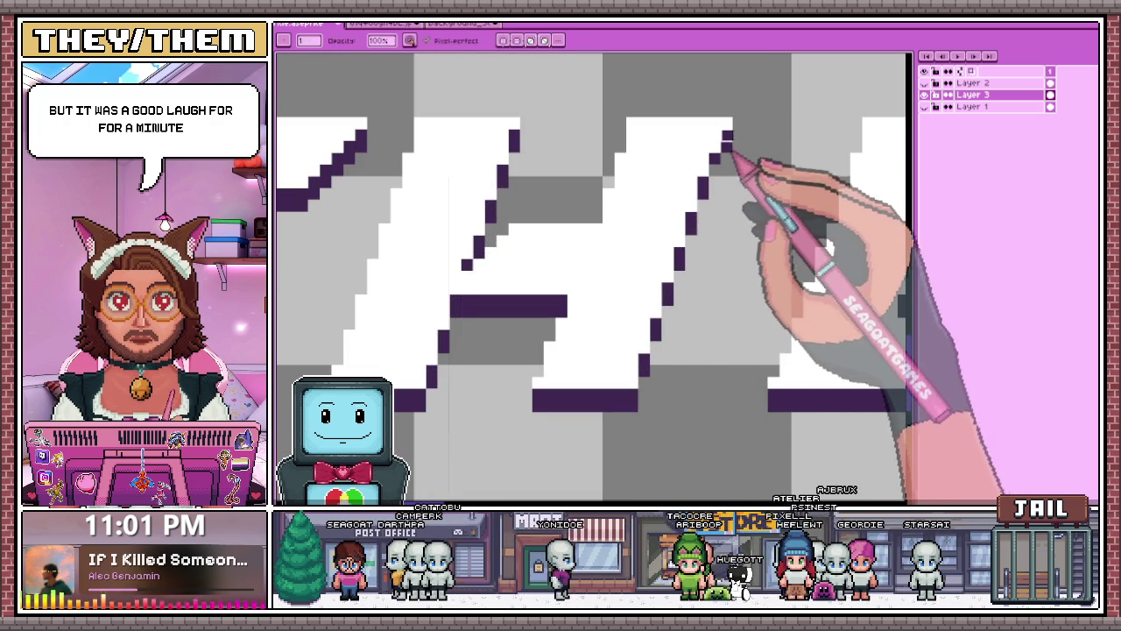
Add another dark purple outline pixel on the next letter edge.
{"action": "left_click_drag", "start_coordinate": [727, 125], "coordinate": [711, 154]}
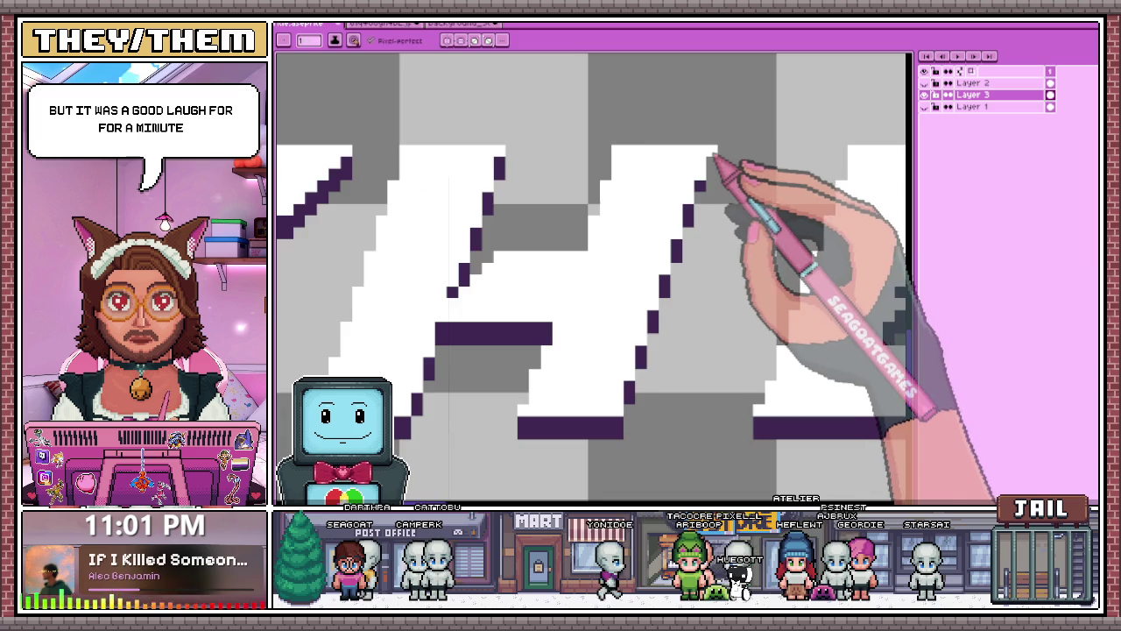
{"action": "scroll", "coordinate": [713, 151], "scroll_direction": "down", "scroll_amount": 3}
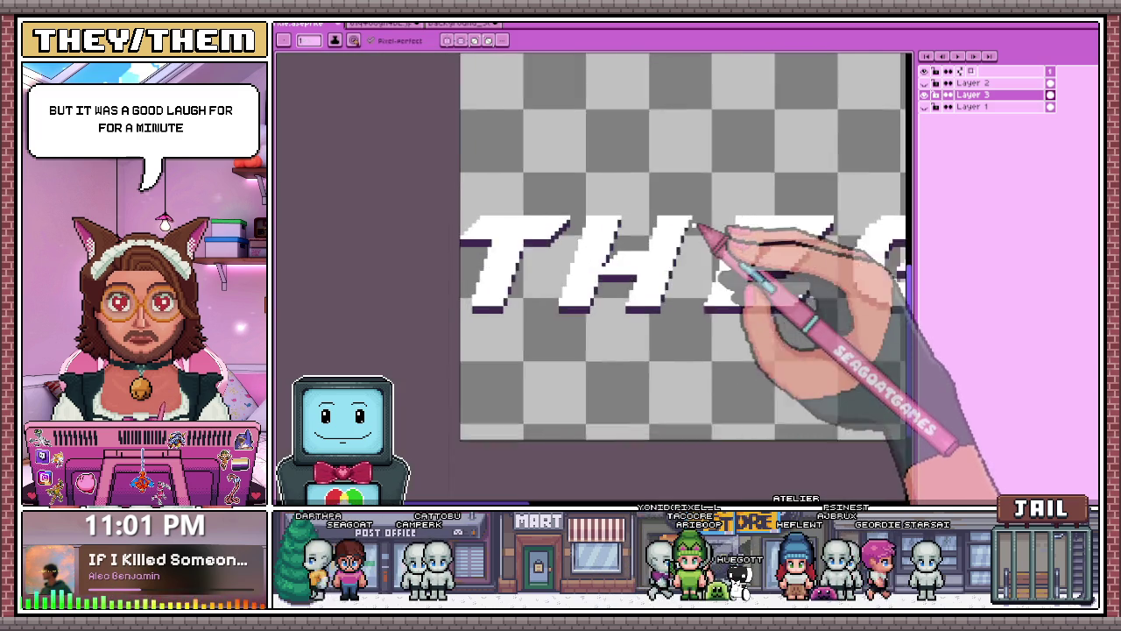
{"action": "scroll", "coordinate": [696, 240], "scroll_direction": "up", "scroll_amount": 3}
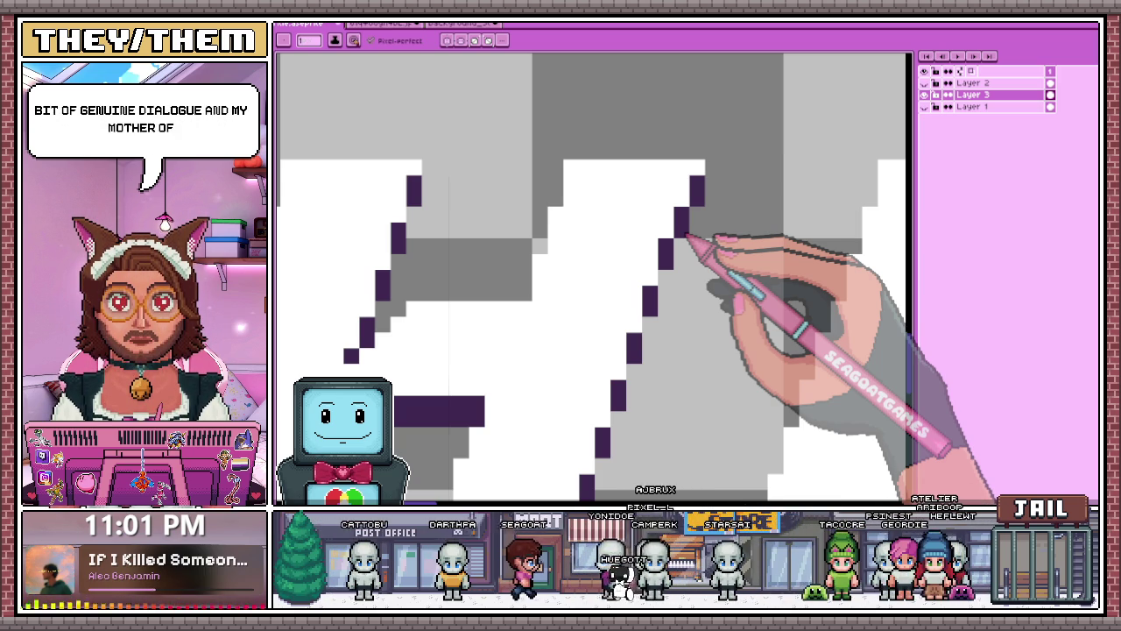
{"action": "left_click", "coordinate": [684, 183]}
{"action": "scroll", "coordinate": [692, 189], "scroll_direction": "down", "scroll_amount": 2}
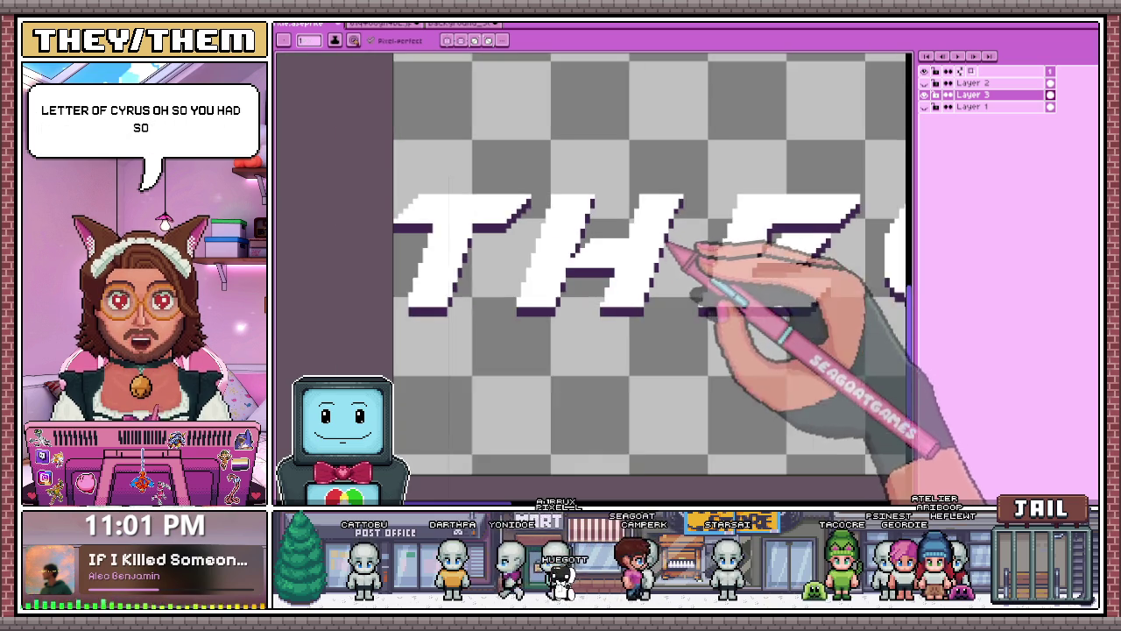
{"action": "scroll", "coordinate": [710, 254], "scroll_direction": "up", "scroll_amount": 1}
{"action": "scroll", "coordinate": [648, 202], "scroll_direction": "up", "scroll_amount": 1}
{"action": "scroll", "coordinate": [648, 193], "scroll_direction": "down", "scroll_amount": 2}
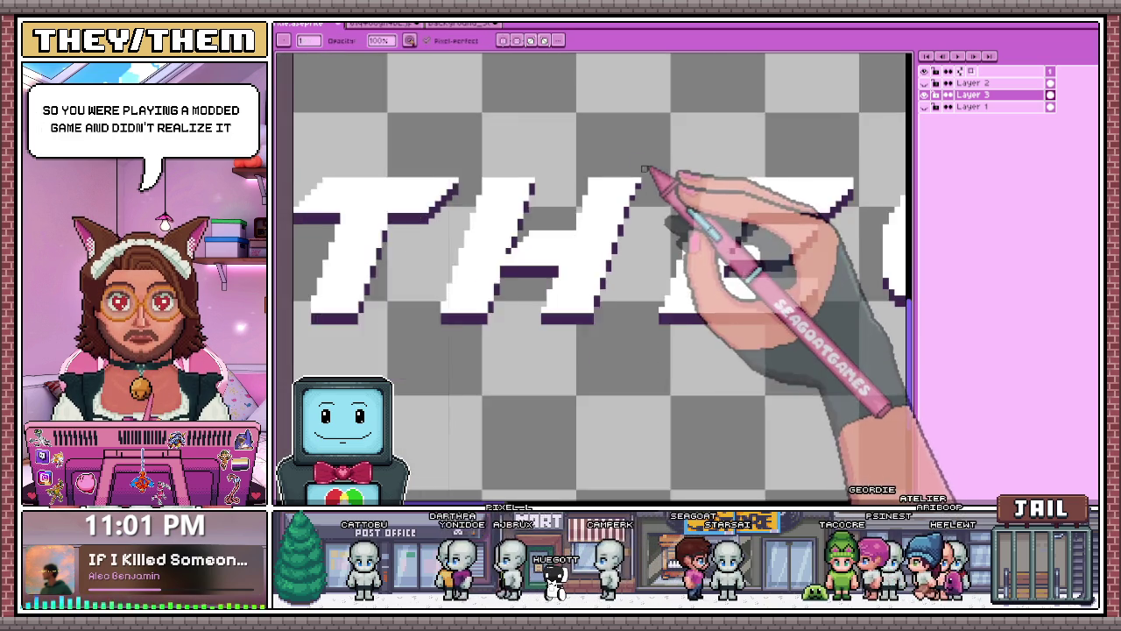
{"action": "scroll", "coordinate": [653, 178], "scroll_direction": "down", "scroll_amount": 1}
{"action": "scroll", "coordinate": [652, 186], "scroll_direction": "up", "scroll_amount": 3}
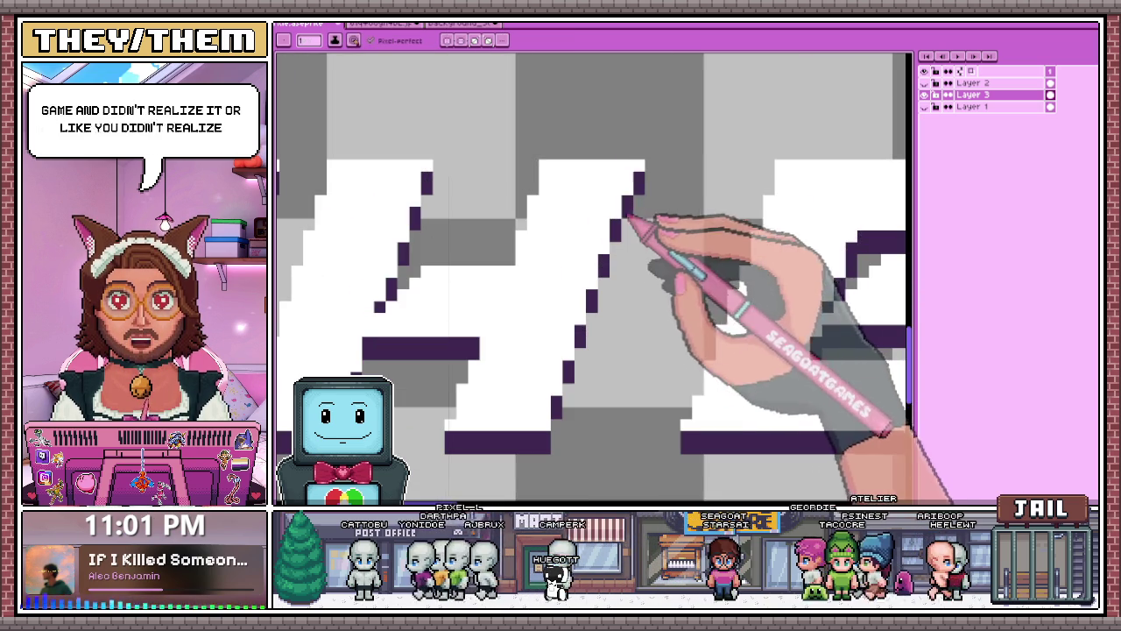
{"action": "scroll", "coordinate": [632, 219], "scroll_direction": "down", "scroll_amount": 2}
{"action": "scroll", "coordinate": [656, 220], "scroll_direction": "up", "scroll_amount": 3}
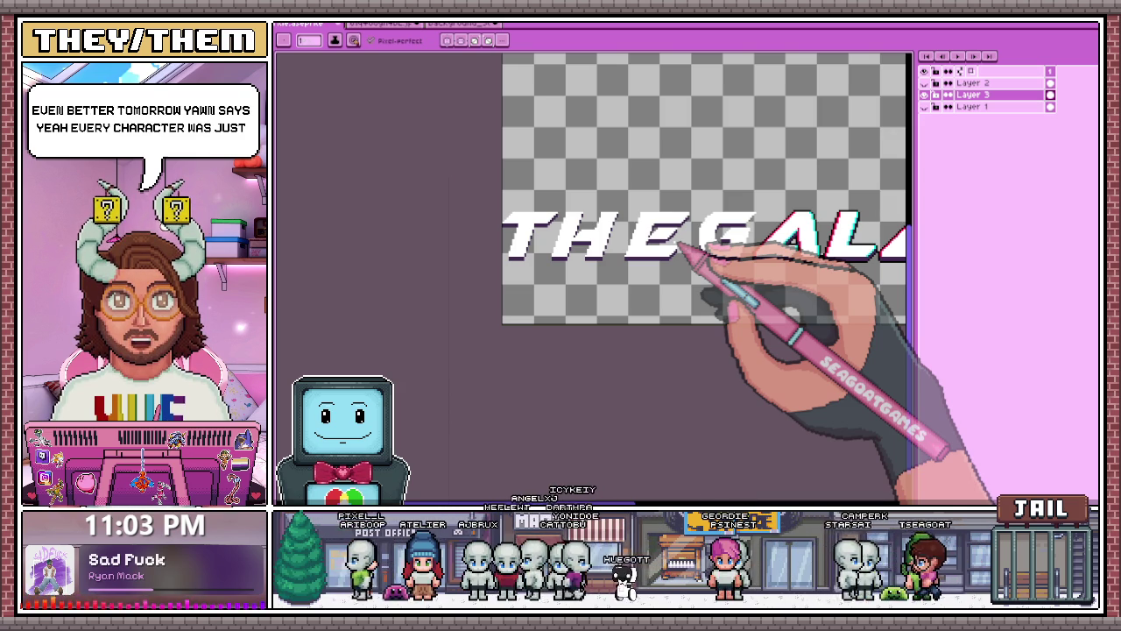
Zoom in on the THEG letters to inspect their dark purple outline.
{"action": "scroll", "coordinate": [600, 229], "scroll_direction": "up", "scroll_amount": 1}
{"action": "scroll", "coordinate": [598, 232], "scroll_direction": "up", "scroll_amount": 1}
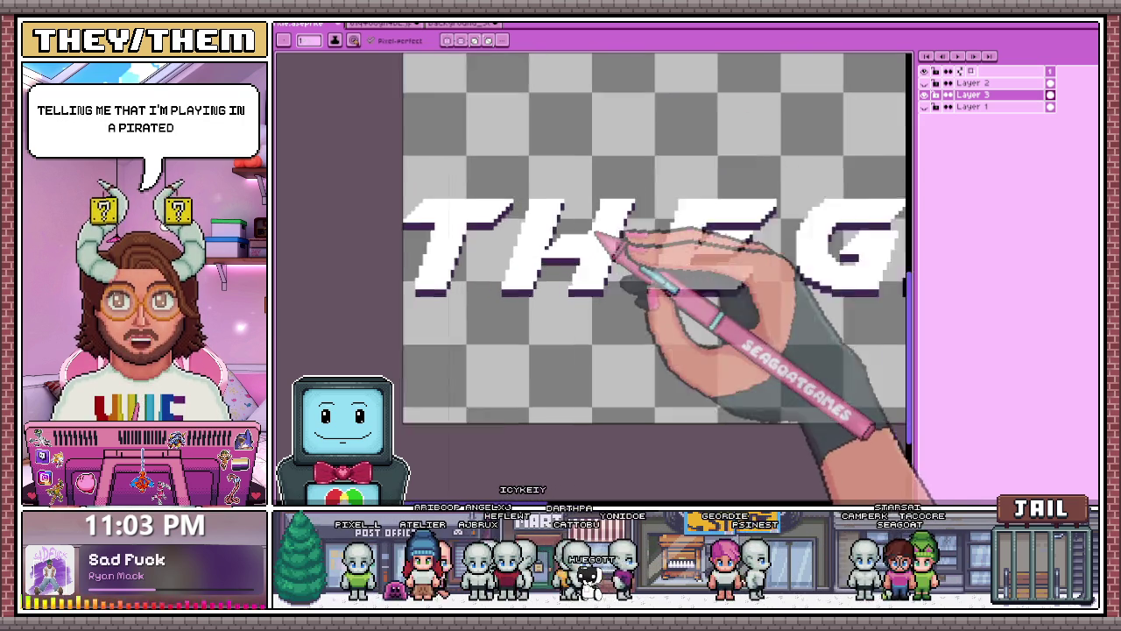
{"action": "scroll", "coordinate": [594, 229], "scroll_direction": "up", "scroll_amount": 2}
{"action": "scroll", "coordinate": [551, 163], "scroll_direction": "down", "scroll_amount": 2}
{"action": "scroll", "coordinate": [571, 213], "scroll_direction": "up", "scroll_amount": 2}
{"action": "scroll", "coordinate": [538, 125], "scroll_direction": "down", "scroll_amount": 1}
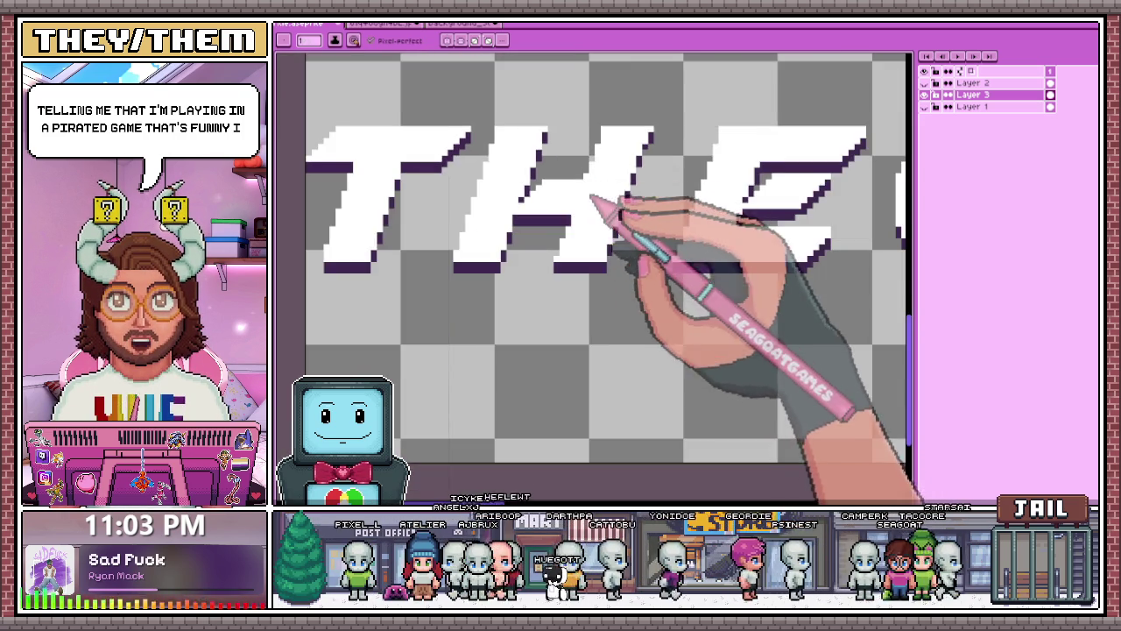
{"action": "scroll", "coordinate": [560, 193], "scroll_direction": "up", "scroll_amount": 1}
{"action": "scroll", "coordinate": [547, 184], "scroll_direction": "down", "scroll_amount": 1}
Sample the dark purple outline colour from the canvas with the Eyedropper.
{"action": "key", "text": "alt"}
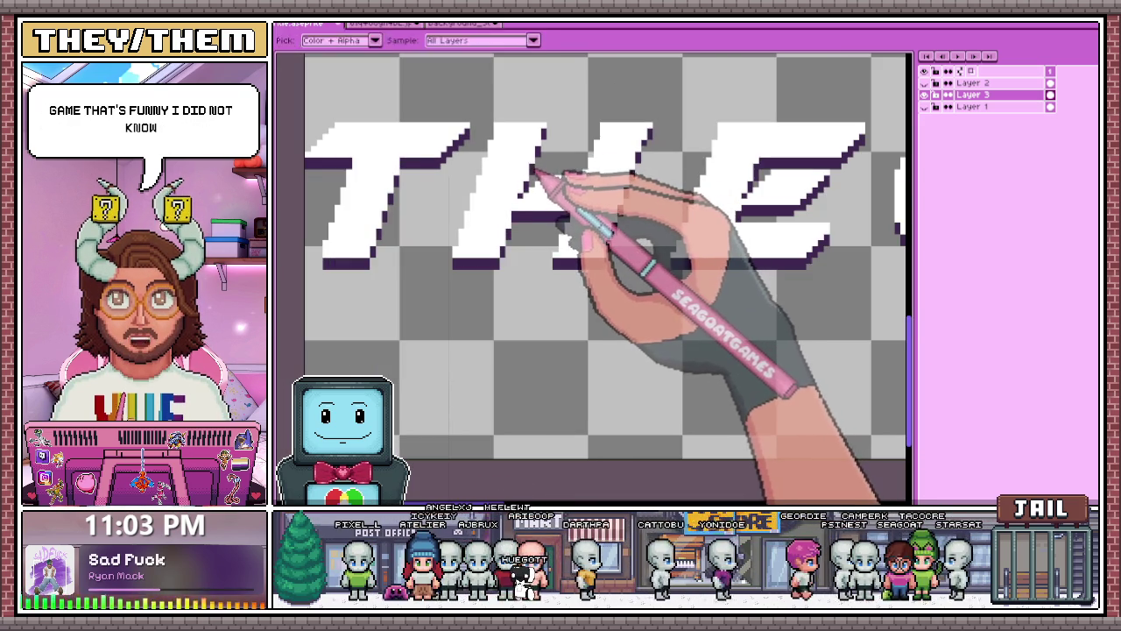
{"action": "scroll", "coordinate": [551, 155], "scroll_direction": "down", "scroll_amount": 1}
{"action": "scroll", "coordinate": [565, 145], "scroll_direction": "up", "scroll_amount": 1}
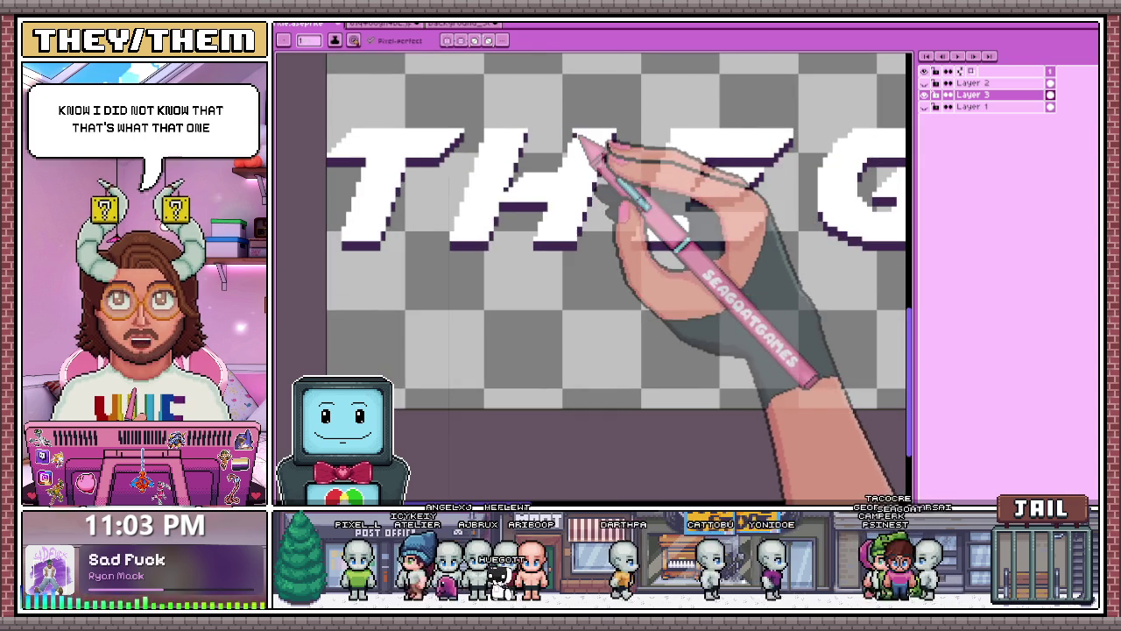
{"action": "scroll", "coordinate": [576, 257], "scroll_direction": "down", "scroll_amount": 1}
{"action": "scroll", "coordinate": [593, 321], "scroll_direction": "down", "scroll_amount": 2}
{"action": "scroll", "coordinate": [589, 213], "scroll_direction": "up", "scroll_amount": 1}
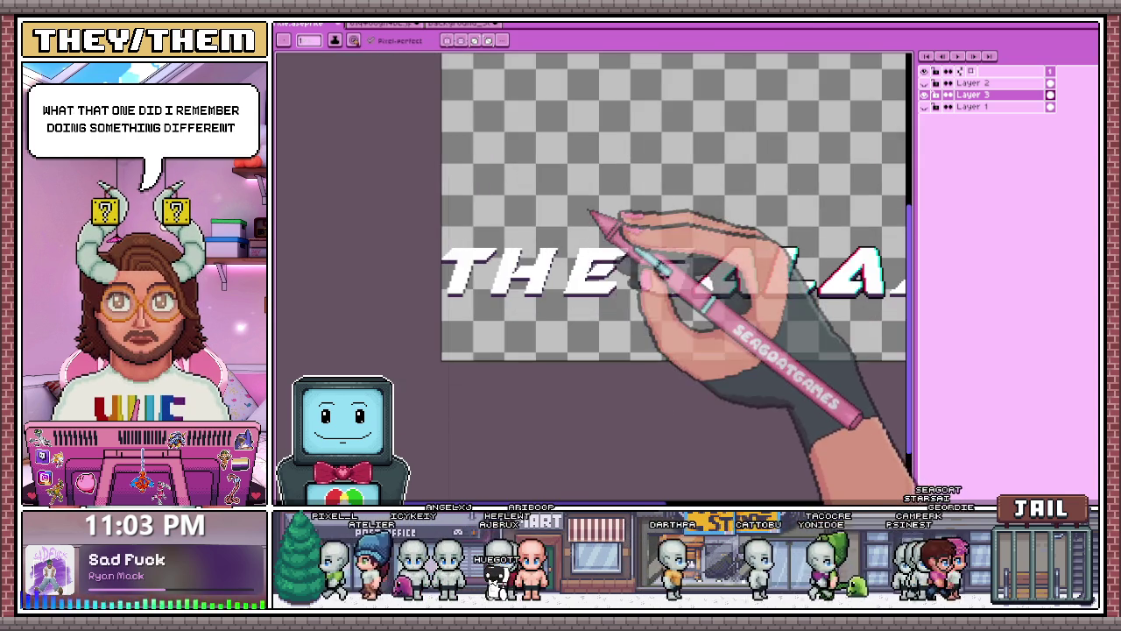
{"action": "scroll", "coordinate": [583, 254], "scroll_direction": "up", "scroll_amount": 1}
{"action": "scroll", "coordinate": [576, 289], "scroll_direction": "up", "scroll_amount": 1}
{"action": "scroll", "coordinate": [569, 262], "scroll_direction": "down", "scroll_amount": 2}
{"action": "scroll", "coordinate": [568, 254], "scroll_direction": "down", "scroll_amount": 1}
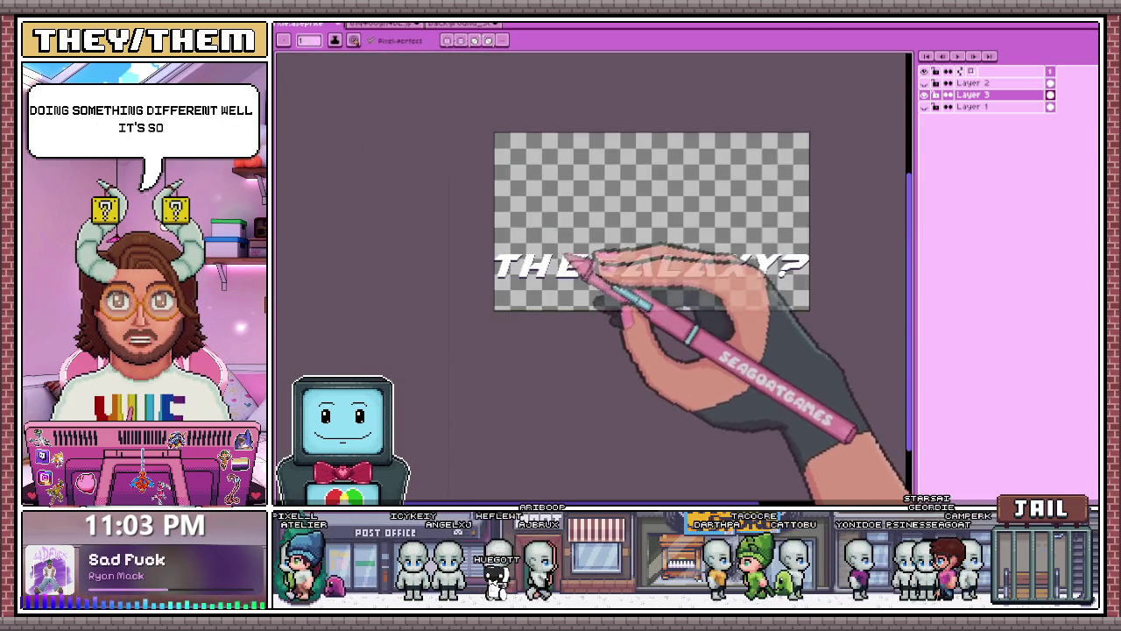
{"action": "scroll", "coordinate": [570, 258], "scroll_direction": "up", "scroll_amount": 3}
{"action": "scroll", "coordinate": [538, 208], "scroll_direction": "up", "scroll_amount": 2}
{"action": "scroll", "coordinate": [538, 215], "scroll_direction": "down", "scroll_amount": 1}
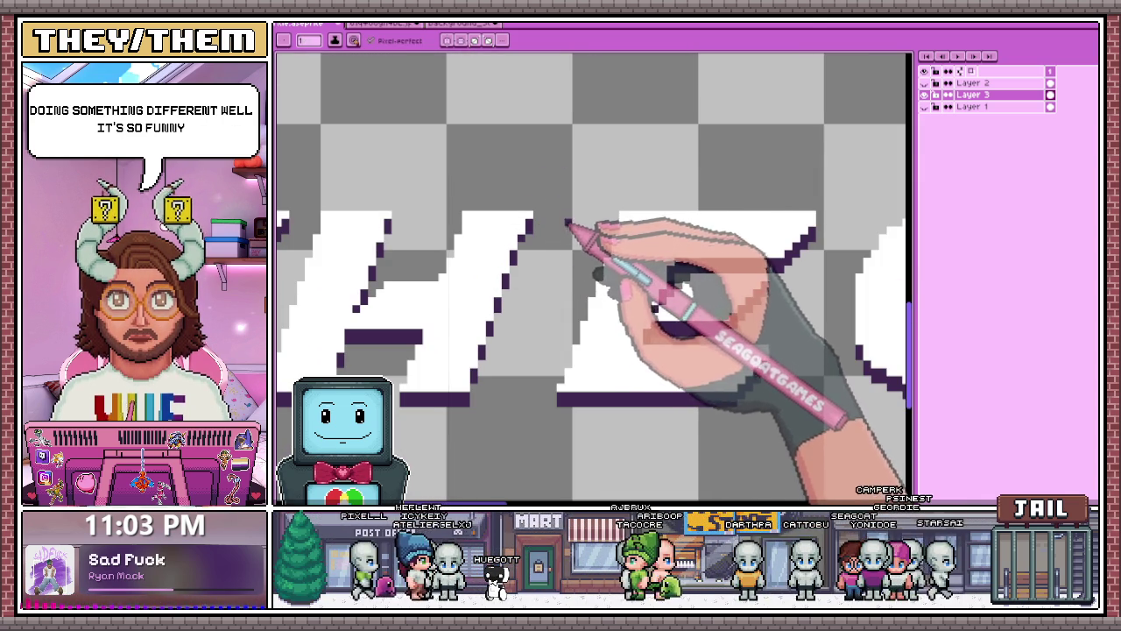
{"action": "scroll", "coordinate": [534, 234], "scroll_direction": "up", "scroll_amount": 1}
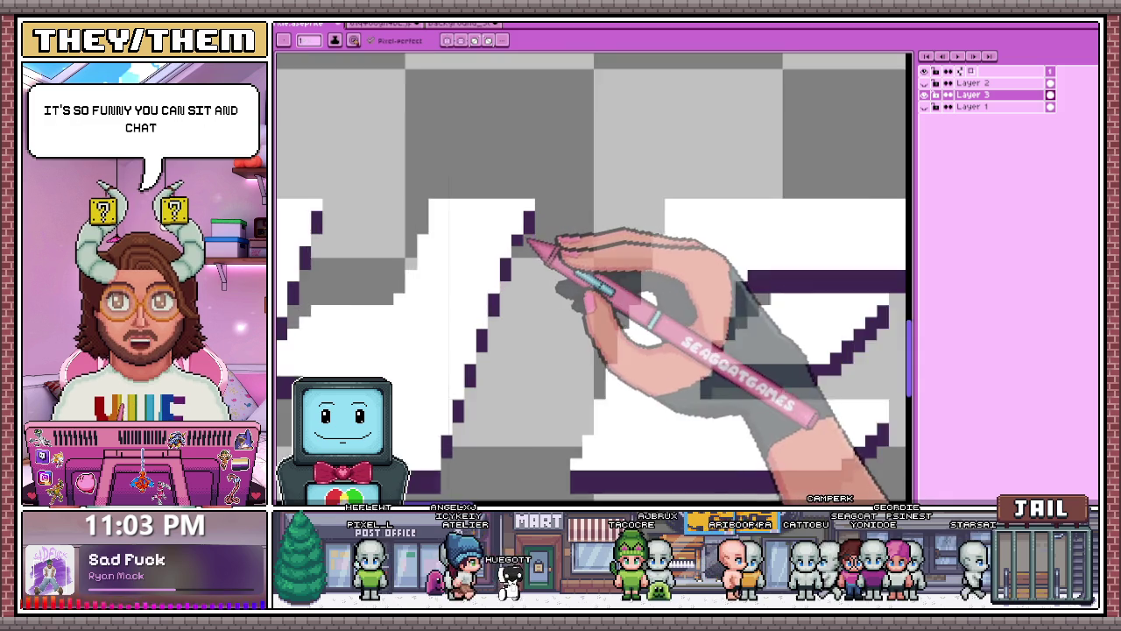
{"action": "scroll", "coordinate": [599, 188], "scroll_direction": "down", "scroll_amount": 2}
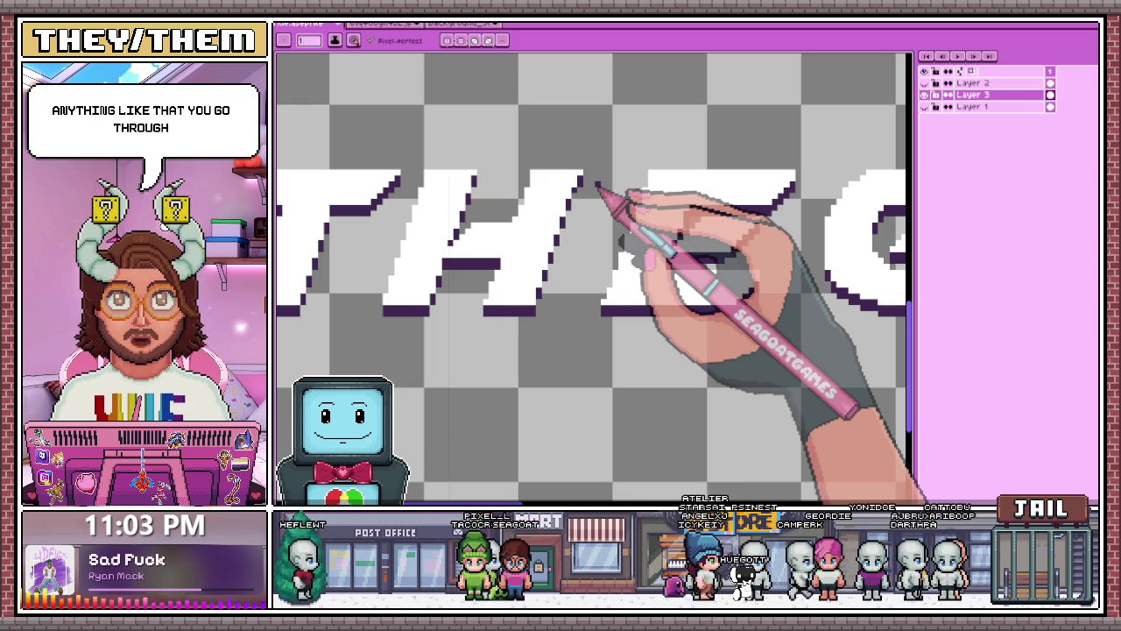
{"action": "scroll", "coordinate": [561, 149], "scroll_direction": "down", "scroll_amount": 2}
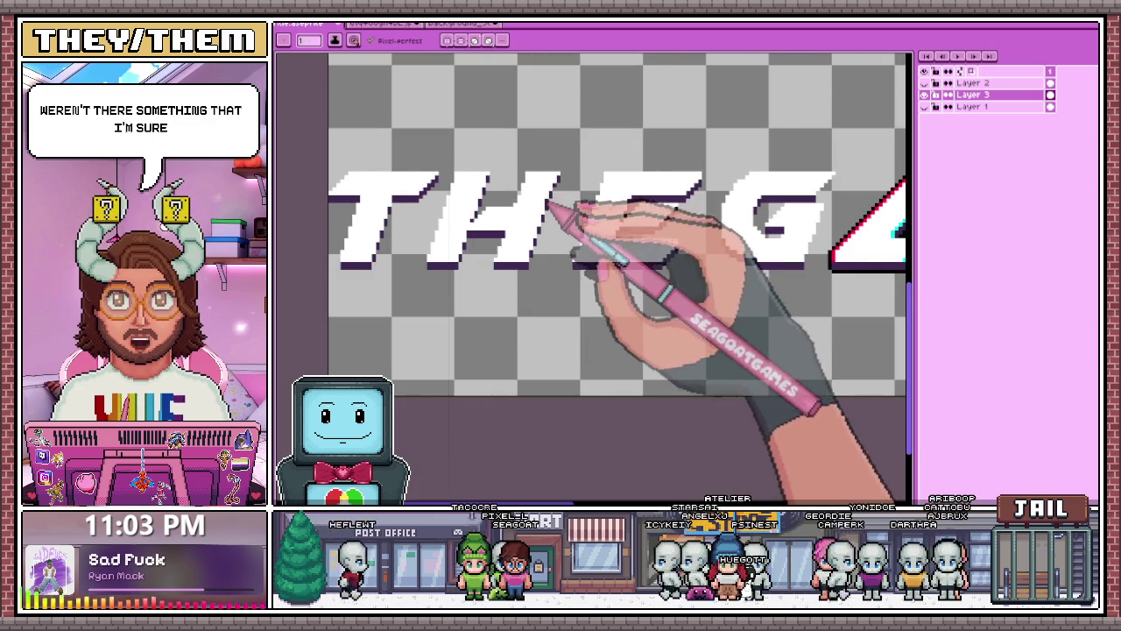
{"action": "scroll", "coordinate": [552, 211], "scroll_direction": "up", "scroll_amount": 2}
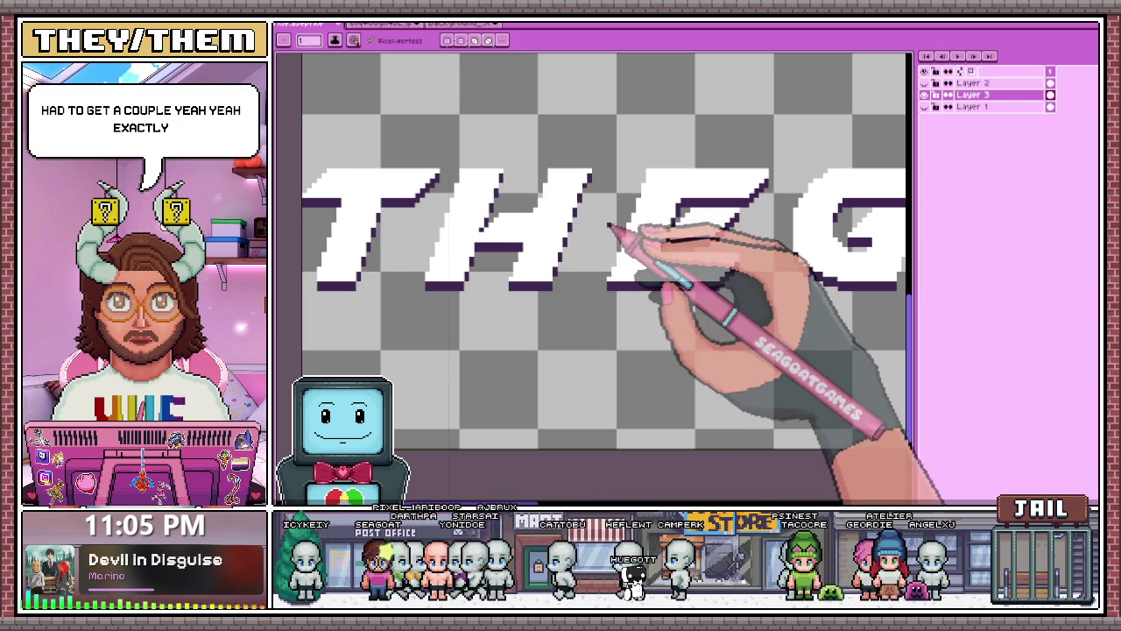
Zoom out to the full THE GALAXY? title and open the 320×180 Canvas Size dialog.
{"action": "scroll", "coordinate": [543, 219], "scroll_direction": "up", "scroll_amount": 1}
{"action": "scroll", "coordinate": [550, 154], "scroll_direction": "down", "scroll_amount": 1}
{"action": "scroll", "coordinate": [556, 202], "scroll_direction": "down", "scroll_amount": 1}
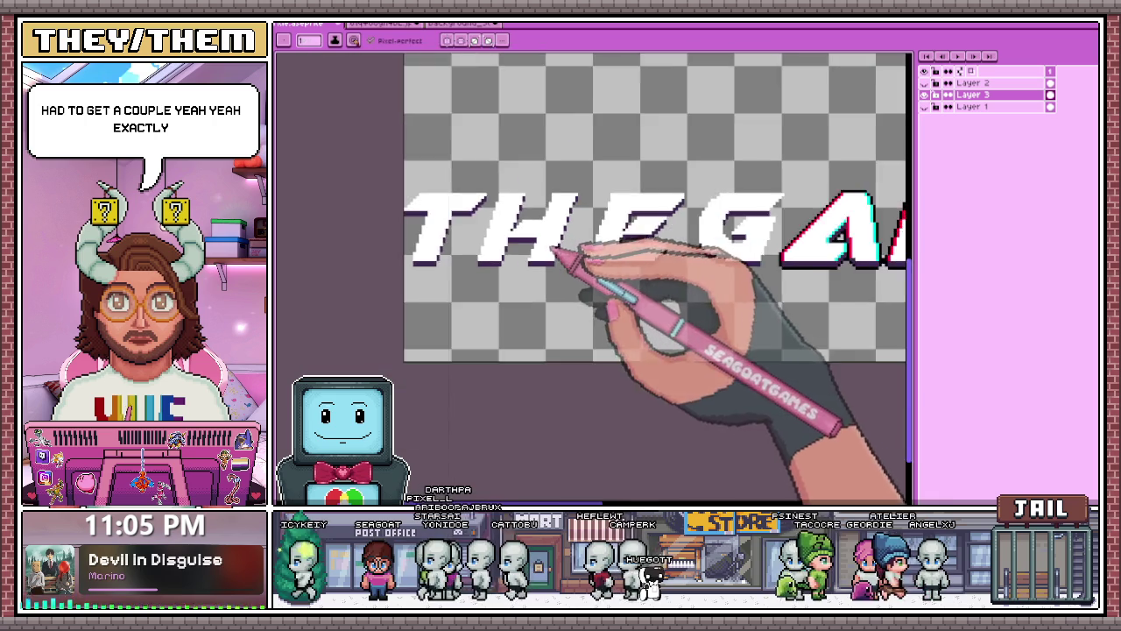
{"action": "scroll", "coordinate": [613, 254], "scroll_direction": "down", "scroll_amount": 1}
{"action": "scroll", "coordinate": [635, 252], "scroll_direction": "up", "scroll_amount": 1}
{"action": "scroll", "coordinate": [604, 258], "scroll_direction": "up", "scroll_amount": 1}
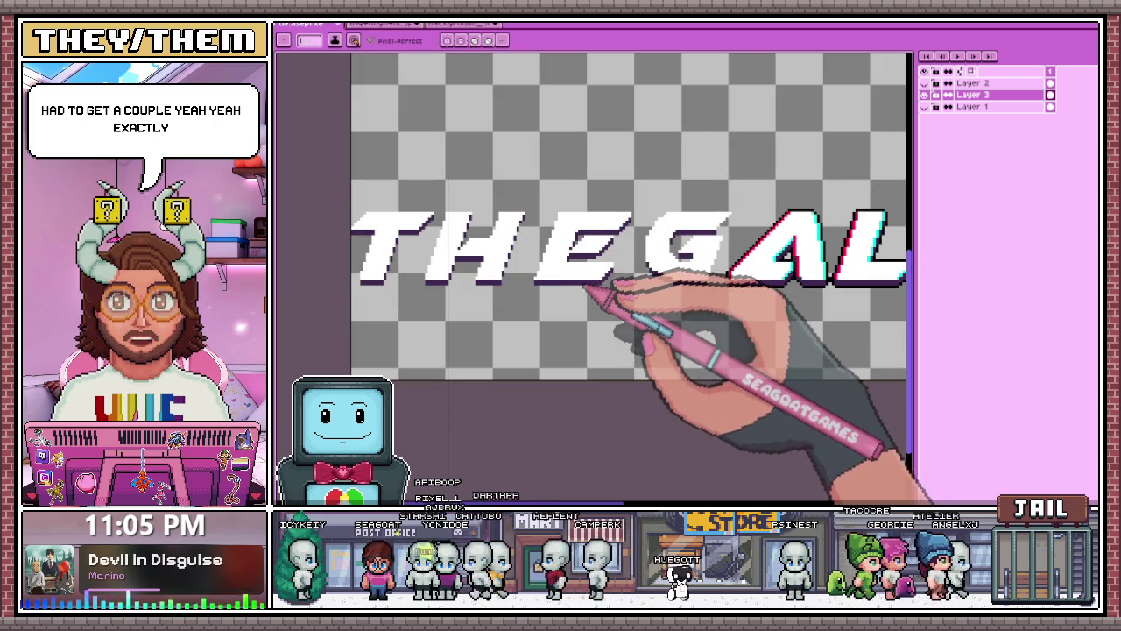
{"action": "scroll", "coordinate": [573, 274], "scroll_direction": "up", "scroll_amount": 1}
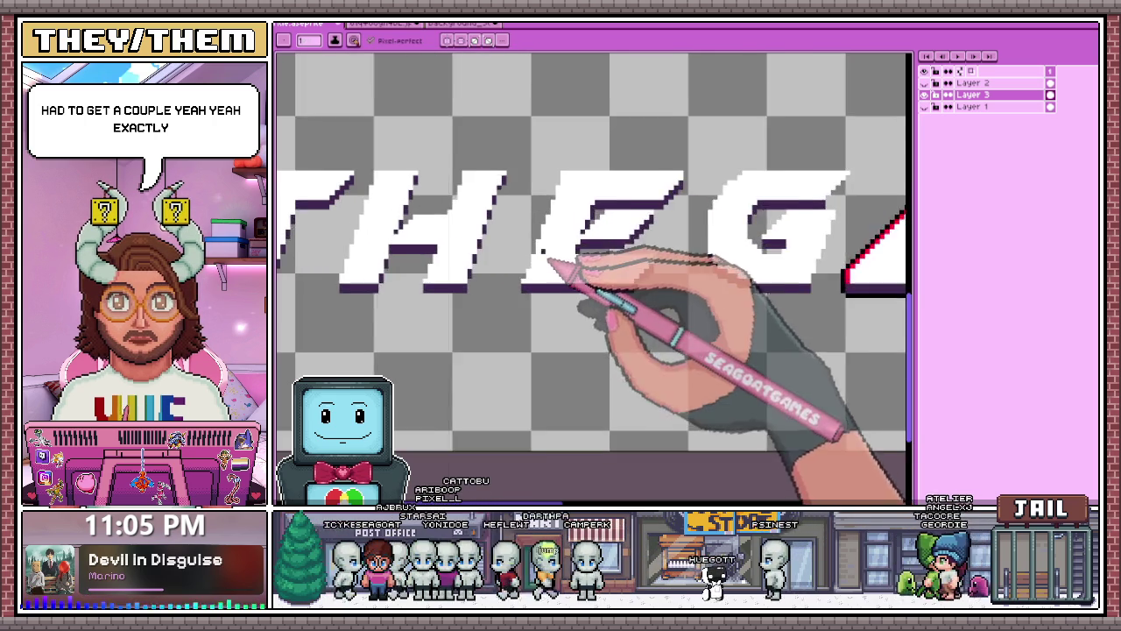
{"action": "scroll", "coordinate": [556, 255], "scroll_direction": "up", "scroll_amount": 1}
{"action": "scroll", "coordinate": [561, 250], "scroll_direction": "down", "scroll_amount": 1}
{"action": "scroll", "coordinate": [536, 261], "scroll_direction": "down", "scroll_amount": 1}
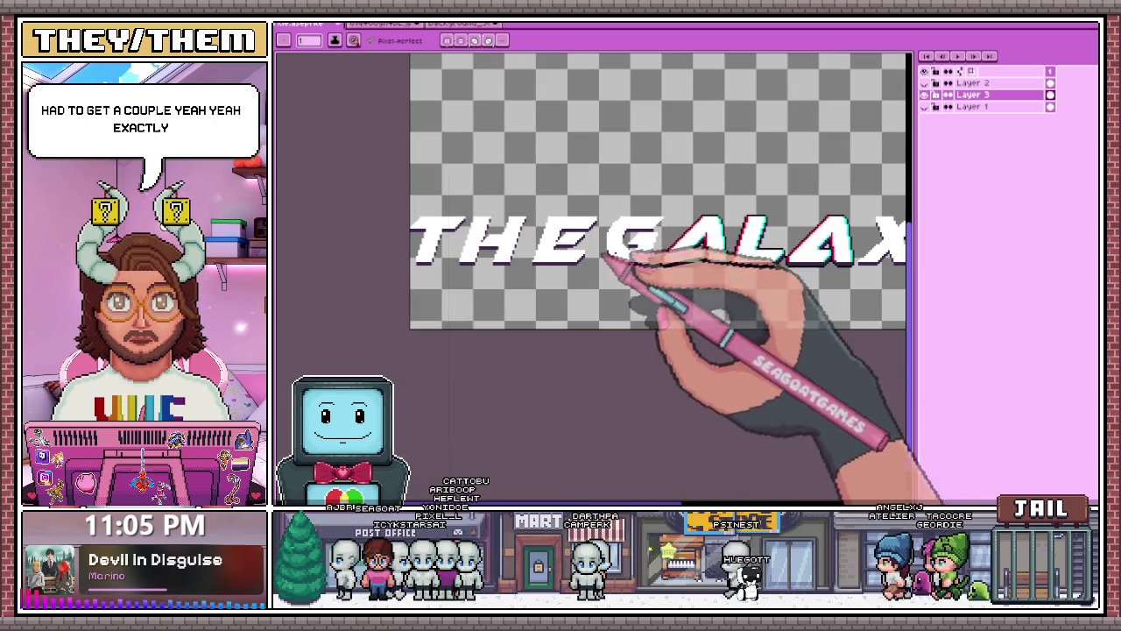
{"action": "scroll", "coordinate": [656, 273], "scroll_direction": "down", "scroll_amount": 2}
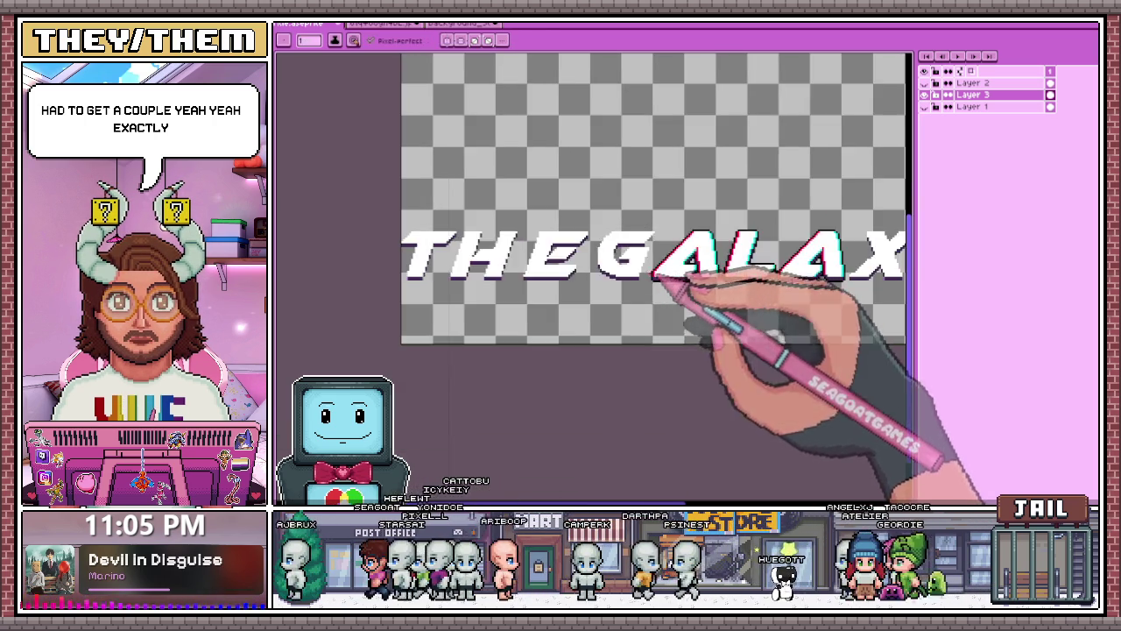
{"action": "scroll", "coordinate": [664, 280], "scroll_direction": "up", "scroll_amount": 2}
{"action": "scroll", "coordinate": [389, 270], "scroll_direction": "up", "scroll_amount": 1}
{"action": "scroll", "coordinate": [534, 283], "scroll_direction": "down", "scroll_amount": 4}
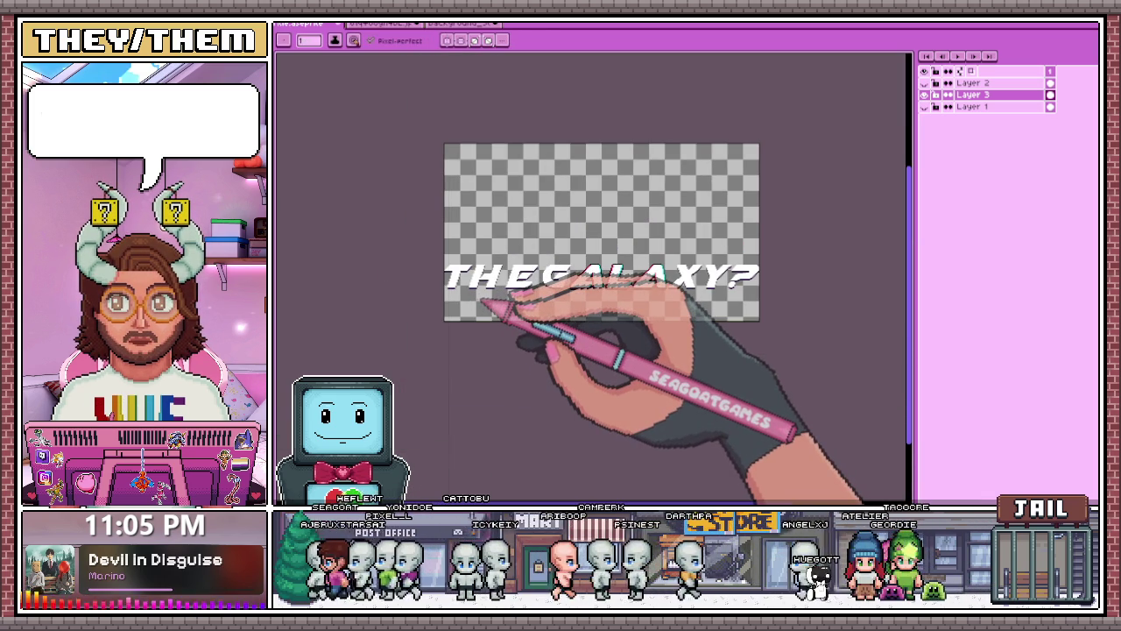
{"action": "key", "text": "ctrl+alt+c"}
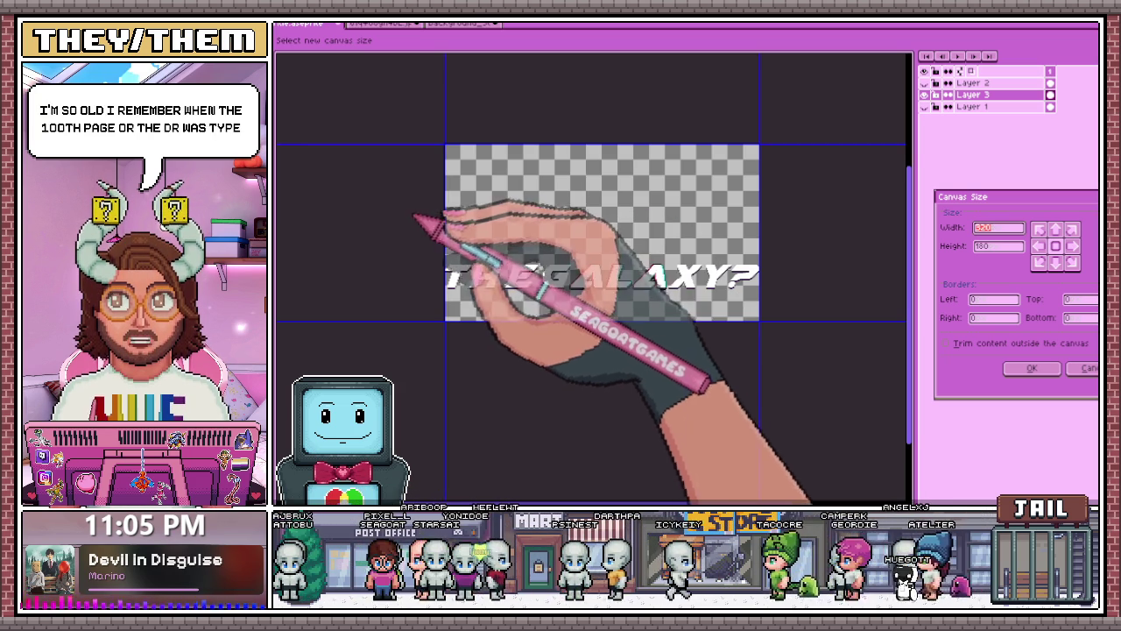
Resize the canvas with left border 55, right border 71 and height 217.
{"action": "left_click", "coordinate": [995, 299]}
{"action": "type", "text": "55"}
{"action": "key", "text": "Tab"}
{"action": "key", "text": "Tab"}
{"action": "type", "text": "71"}
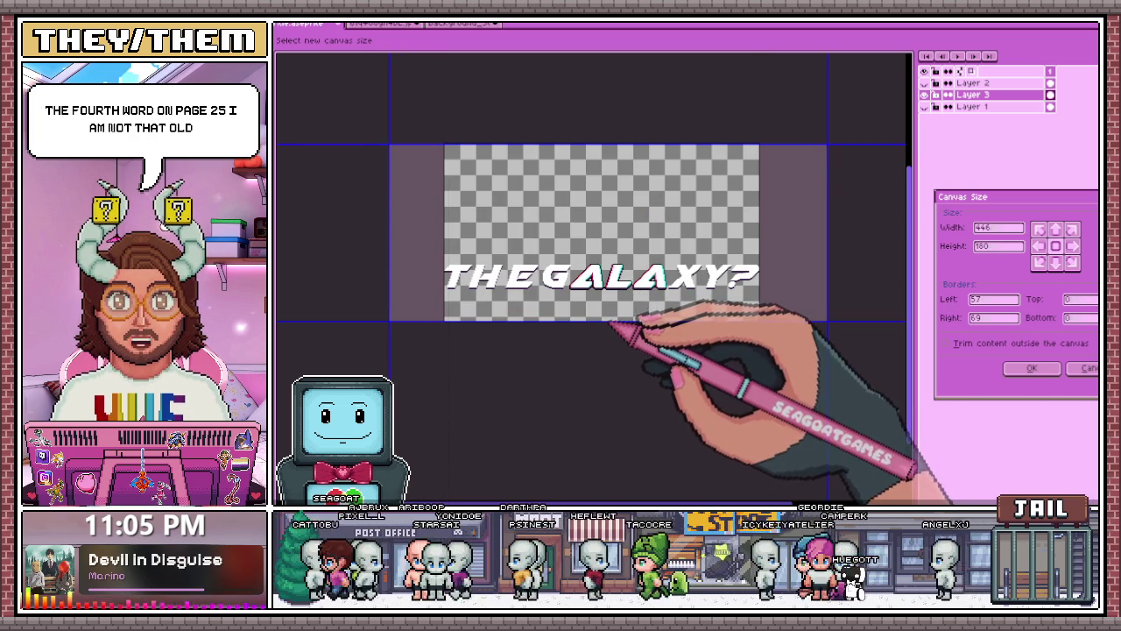
{"action": "left_click_drag", "start_coordinate": [619, 321], "coordinate": [613, 357]}
{"action": "left_click", "coordinate": [1034, 369]}
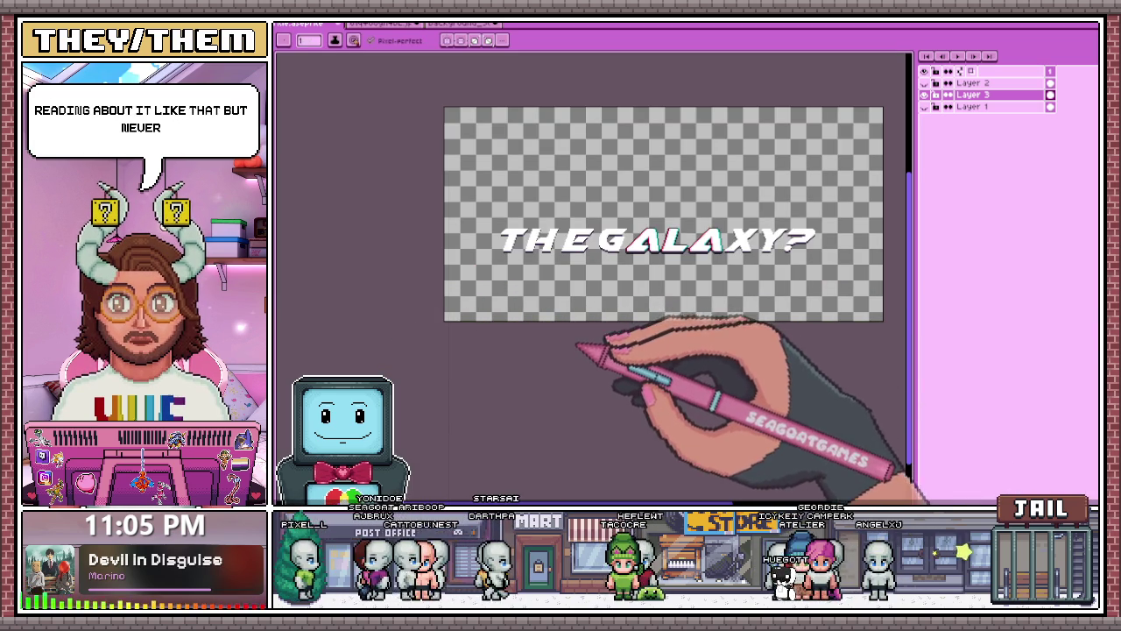
Crop the canvas's right edge in to about 432 by 208 around the title.
{"action": "key", "text": "ctrl+alt+c"}
{"action": "scroll", "coordinate": [555, 324], "scroll_direction": "up", "scroll_amount": 1}
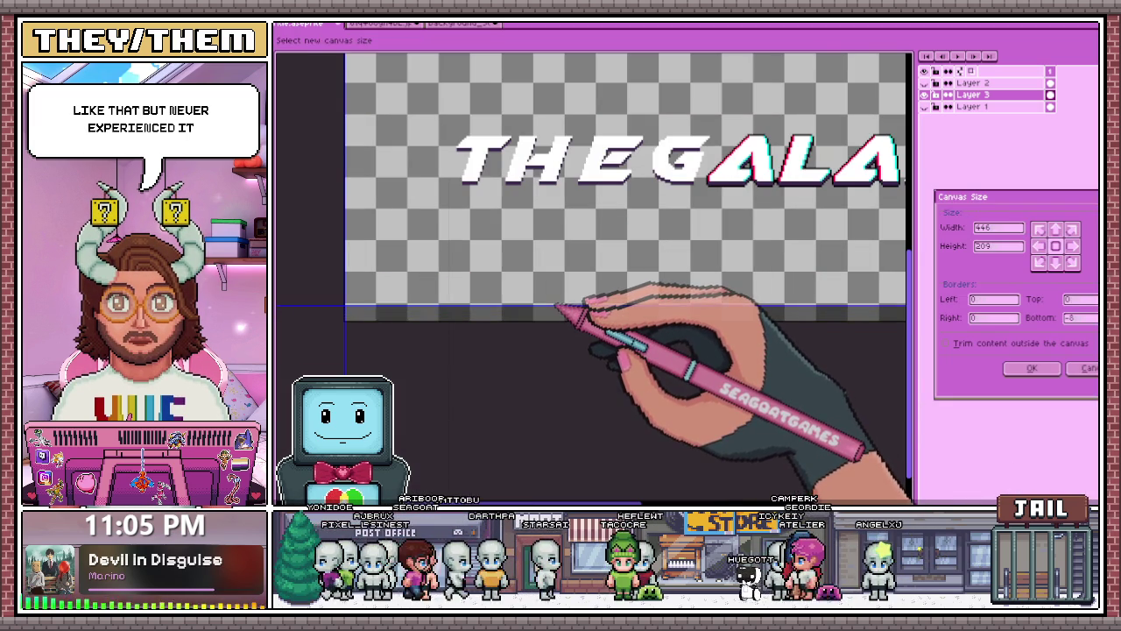
{"action": "scroll", "coordinate": [554, 306], "scroll_direction": "down", "scroll_amount": 3}
{"action": "scroll", "coordinate": [642, 300], "scroll_direction": "up", "scroll_amount": 3}
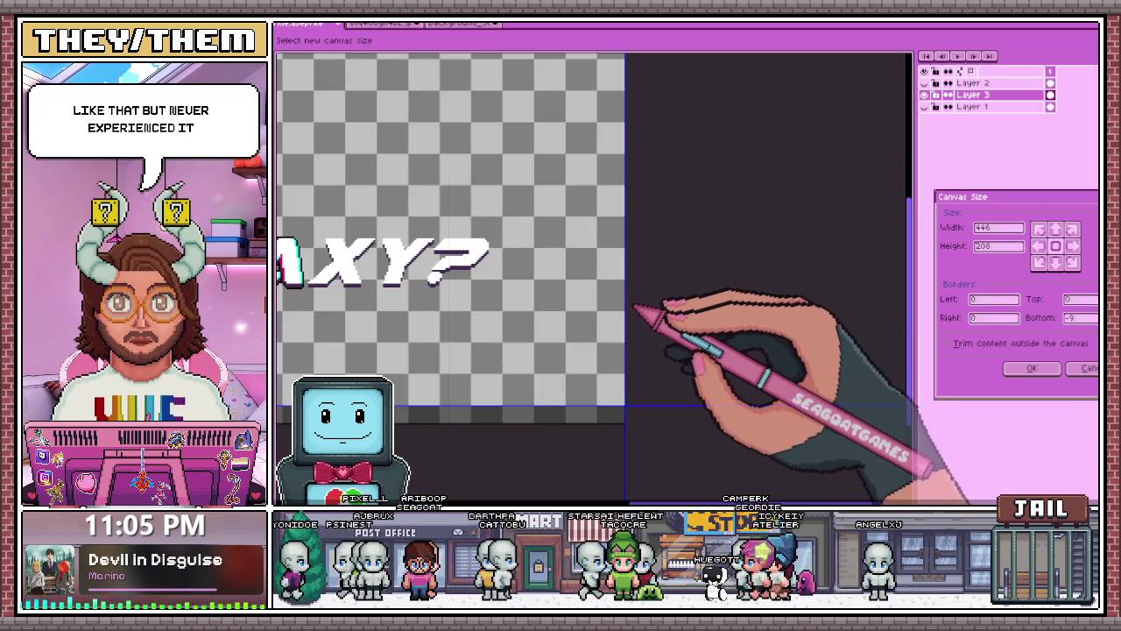
{"action": "left_click_drag", "start_coordinate": [634, 309], "coordinate": [608, 307]}
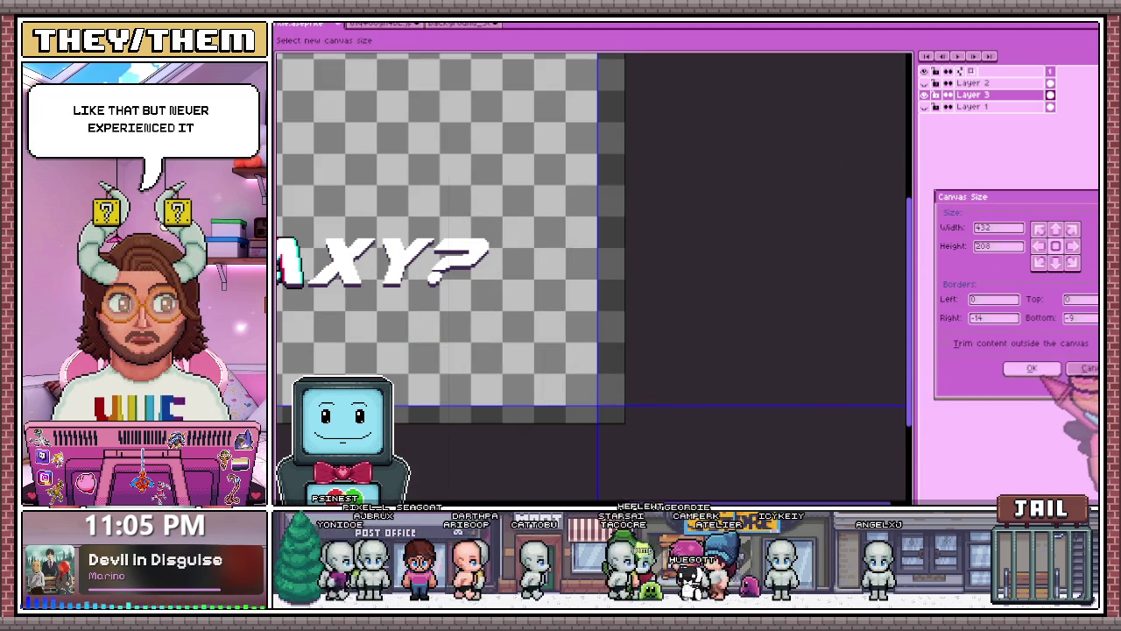
{"action": "left_click", "coordinate": [1032, 368]}
{"action": "scroll", "coordinate": [557, 303], "scroll_direction": "down", "scroll_amount": 3}
{"action": "scroll", "coordinate": [371, 311], "scroll_direction": "up", "scroll_amount": 2}
{"action": "scroll", "coordinate": [421, 294], "scroll_direction": "up", "scroll_amount": 2}
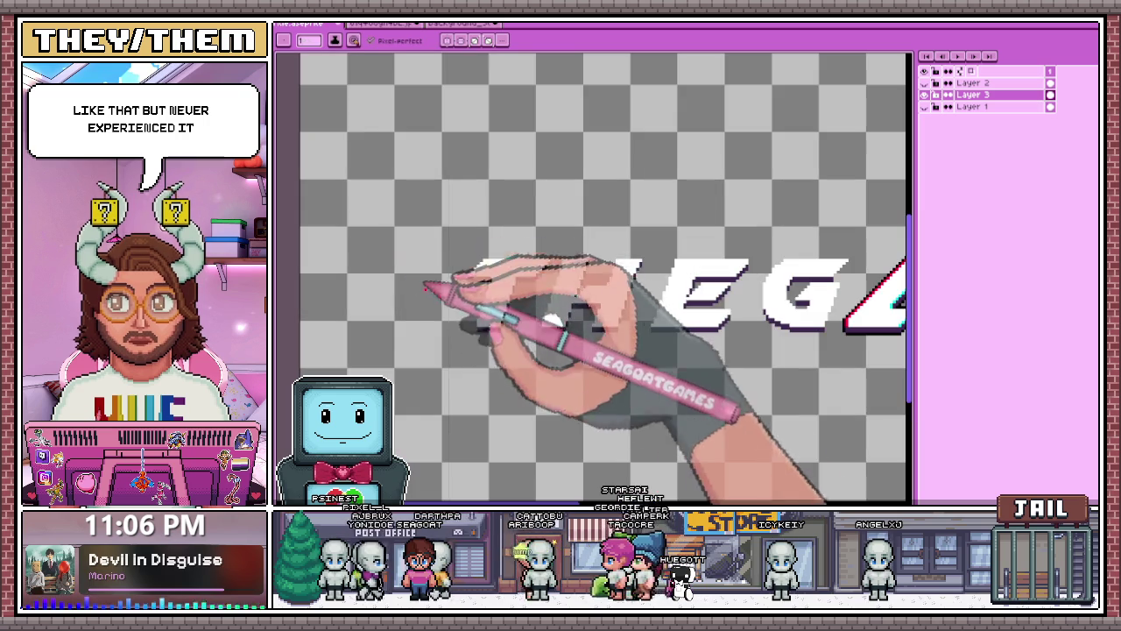
Zoom into the T and draw a red glitch line along its left diagonal edge.
{"action": "scroll", "coordinate": [462, 327], "scroll_direction": "up", "scroll_amount": 2}
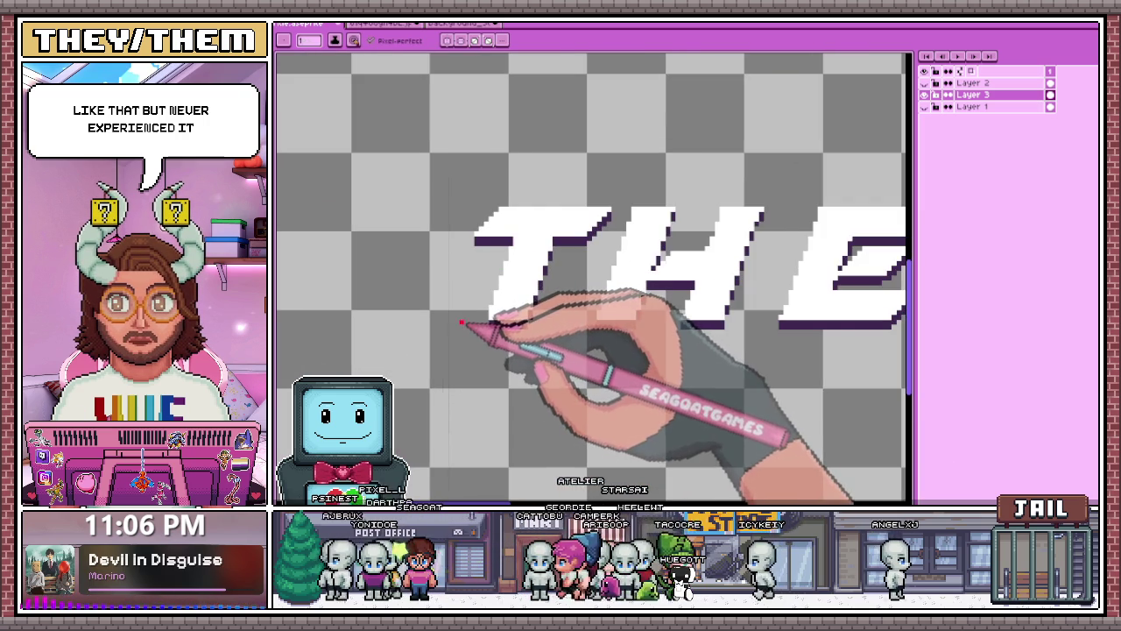
{"action": "scroll", "coordinate": [465, 317], "scroll_direction": "up", "scroll_amount": 2}
{"action": "scroll", "coordinate": [487, 302], "scroll_direction": "up", "scroll_amount": 2}
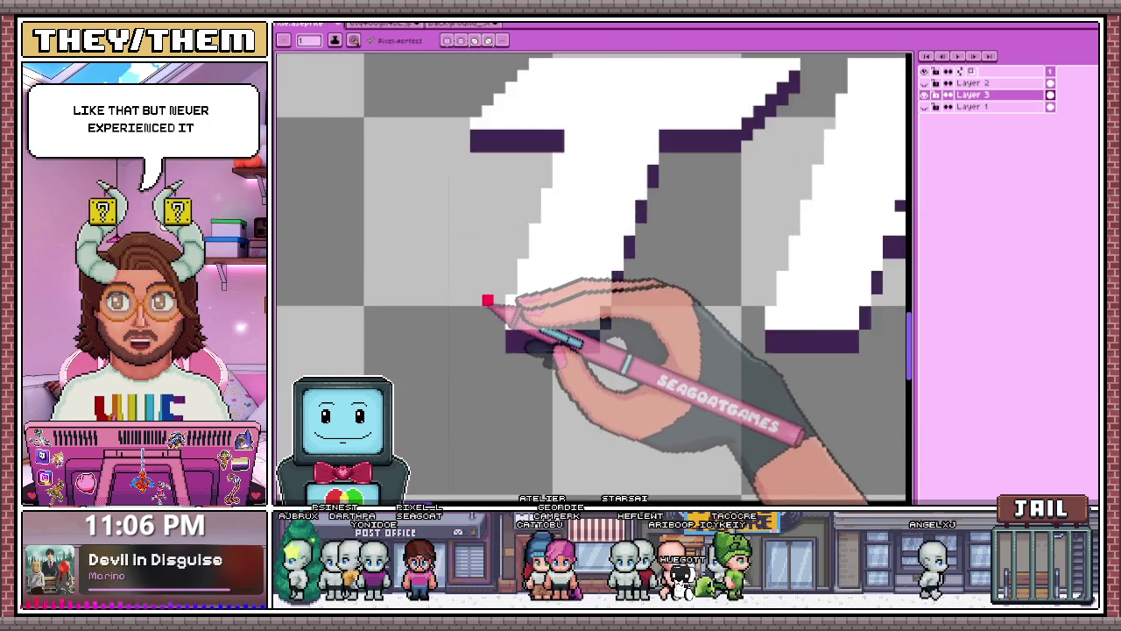
{"action": "scroll", "coordinate": [487, 301], "scroll_direction": "up", "scroll_amount": 2}
{"action": "scroll", "coordinate": [503, 308], "scroll_direction": "down", "scroll_amount": 1}
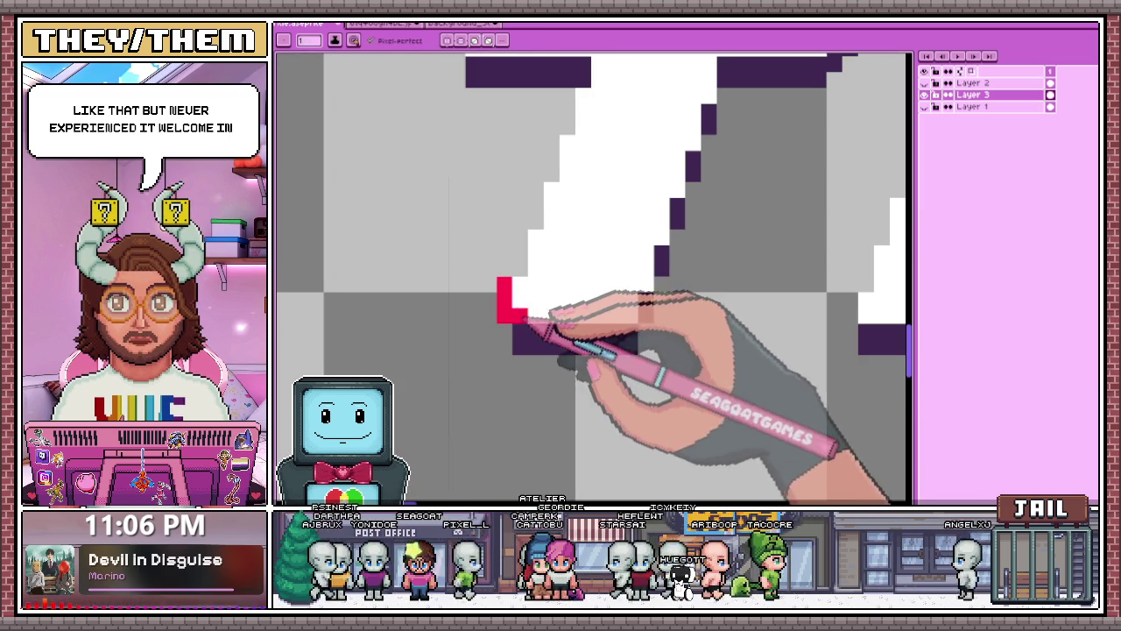
{"action": "scroll", "coordinate": [516, 219], "scroll_direction": "down", "scroll_amount": 1}
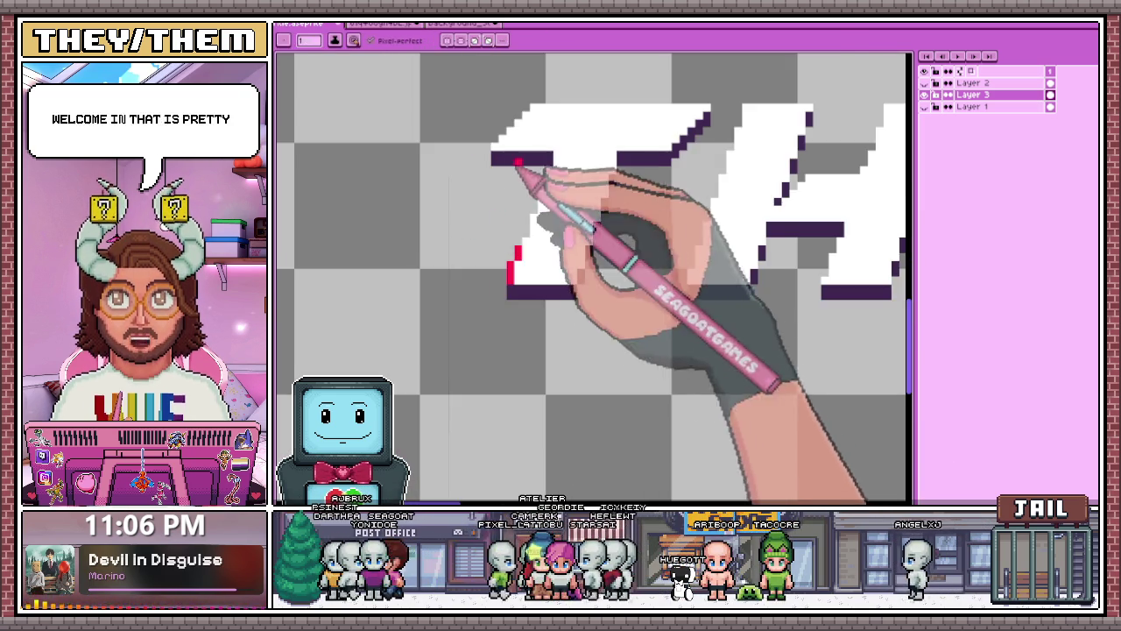
{"action": "scroll", "coordinate": [514, 251], "scroll_direction": "up", "scroll_amount": 1}
{"action": "scroll", "coordinate": [511, 248], "scroll_direction": "down", "scroll_amount": 2}
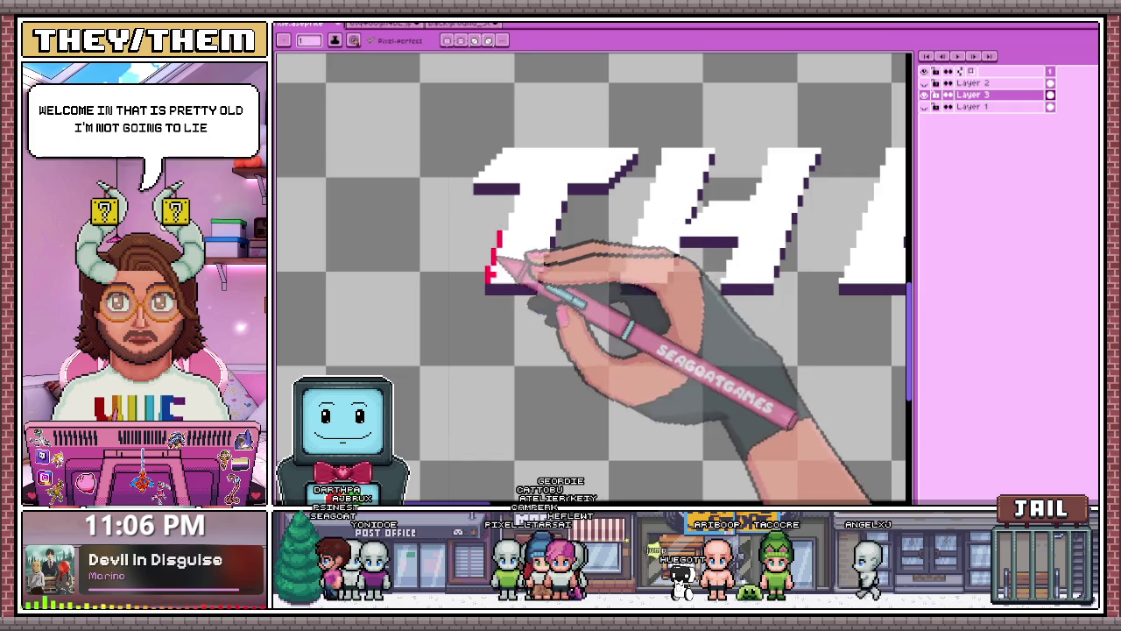
{"action": "scroll", "coordinate": [524, 309], "scroll_direction": "down", "scroll_amount": 1}
{"action": "scroll", "coordinate": [532, 254], "scroll_direction": "up", "scroll_amount": 1}
{"action": "scroll", "coordinate": [508, 286], "scroll_direction": "up", "scroll_amount": 2}
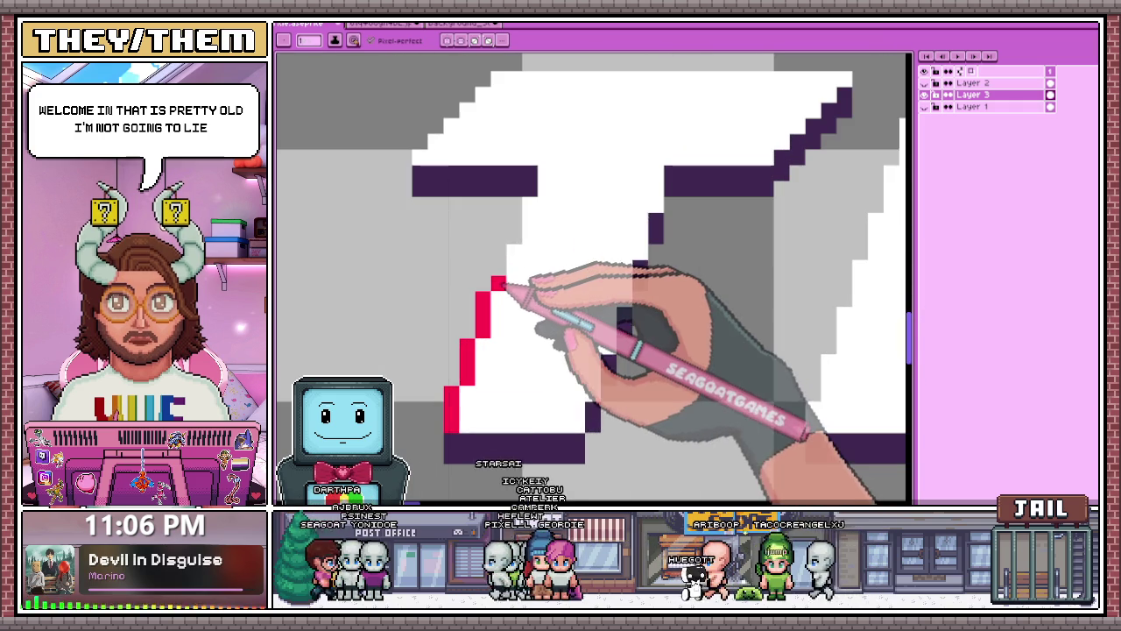
{"action": "scroll", "coordinate": [519, 212], "scroll_direction": "up", "scroll_amount": 1}
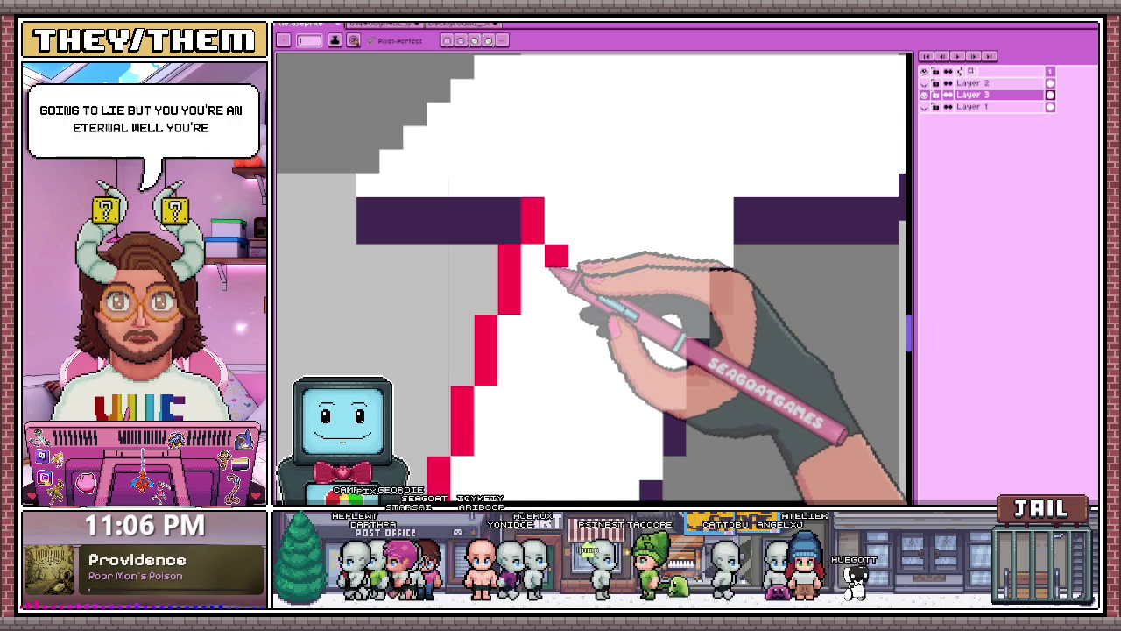
{"action": "scroll", "coordinate": [491, 262], "scroll_direction": "up", "scroll_amount": 3}
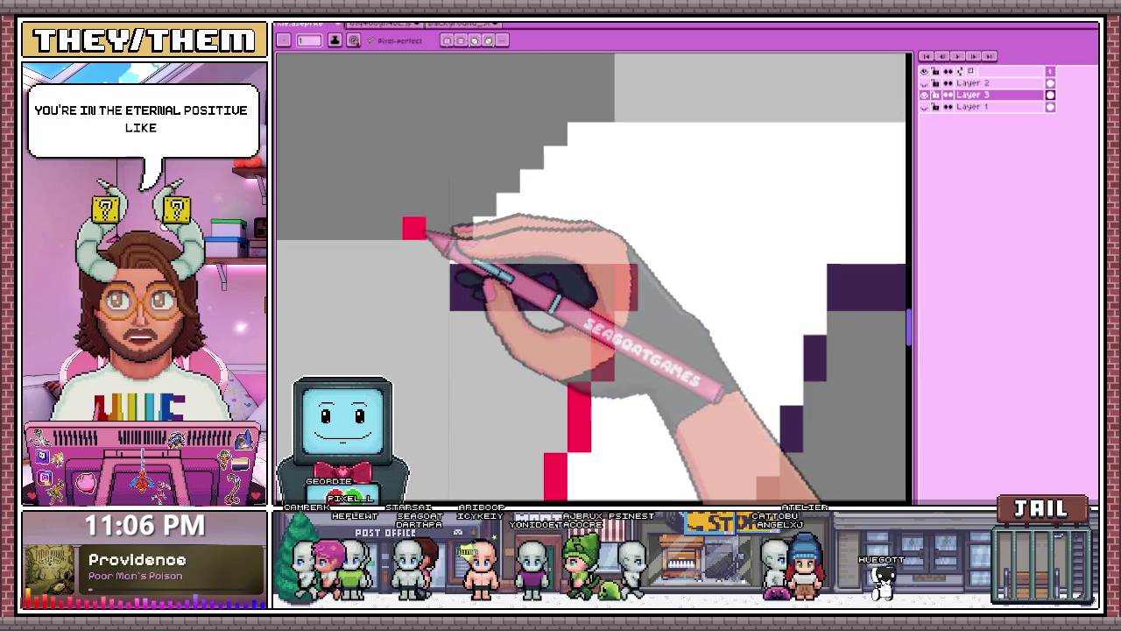
{"action": "mouse_move", "coordinate": [427, 229]}
{"action": "left_mouse_down"}
{"action": "mouse_move", "coordinate": [476, 219]}
{"action": "mouse_move", "coordinate": [491, 179]}
{"action": "mouse_move", "coordinate": [574, 151]}
{"action": "left_mouse_up"}
{"action": "scroll", "coordinate": [543, 184], "scroll_direction": "down", "scroll_amount": 3}
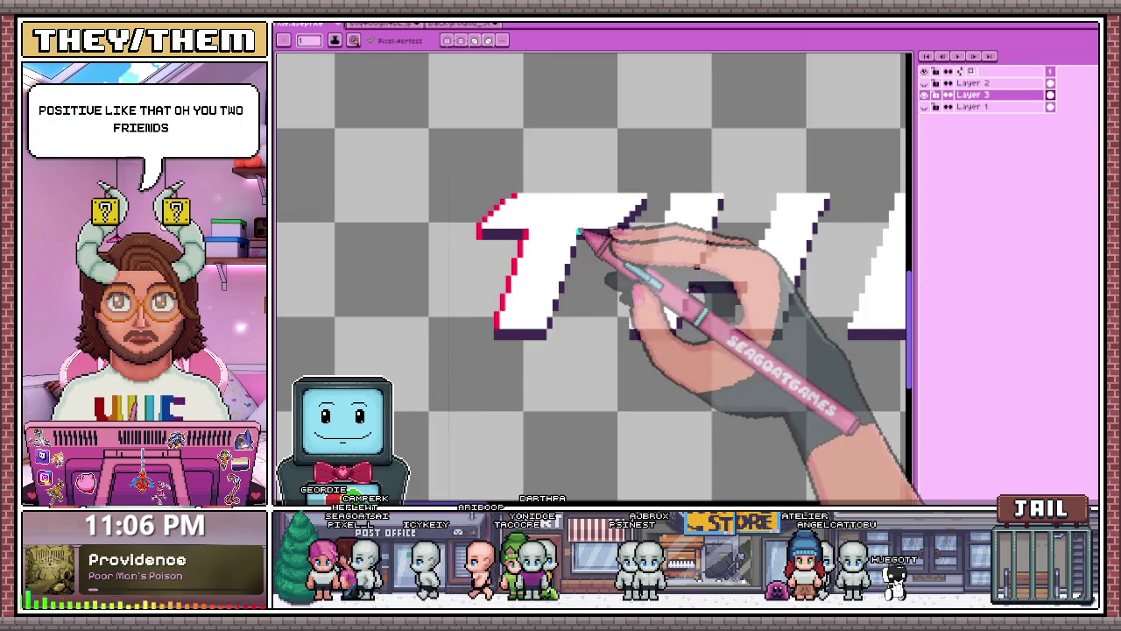
{"action": "scroll", "coordinate": [555, 249], "scroll_direction": "up", "scroll_amount": 3}
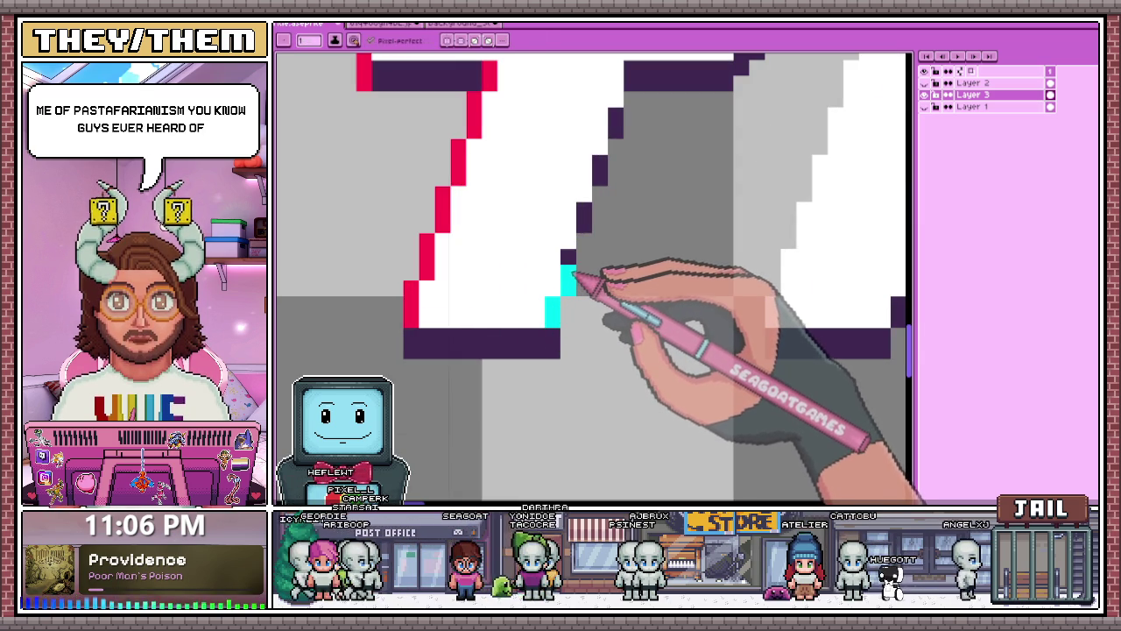
Draw cyan glitch pixels up the T's inner diagonal edge.
{"action": "scroll", "coordinate": [579, 266], "scroll_direction": "down", "scroll_amount": 3}
{"action": "scroll", "coordinate": [584, 252], "scroll_direction": "up", "scroll_amount": 3}
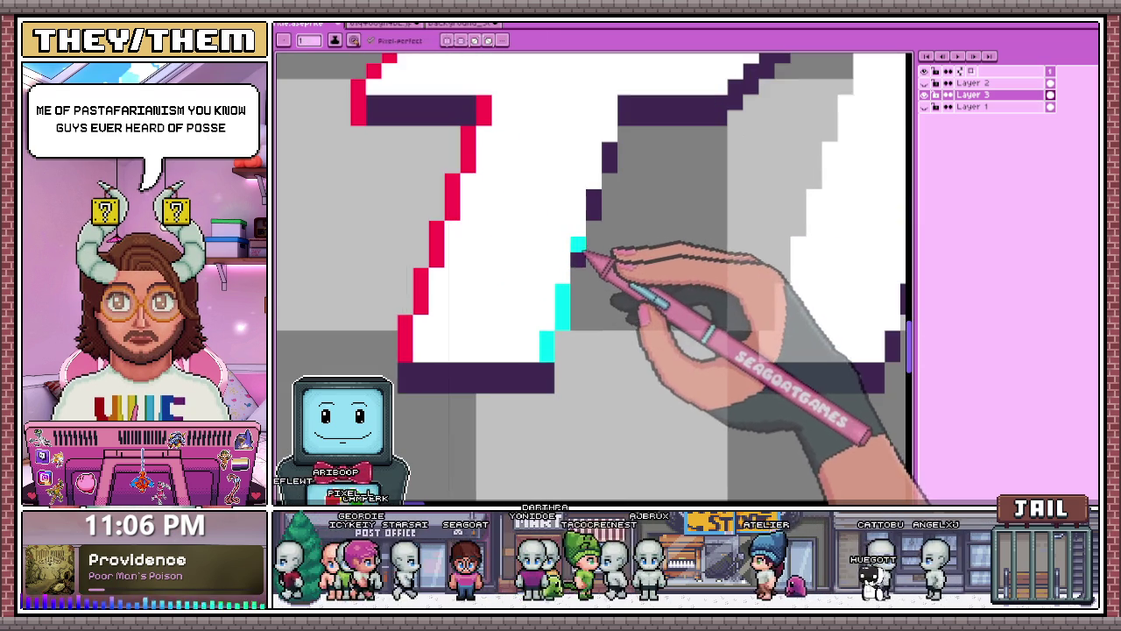
{"action": "scroll", "coordinate": [583, 279], "scroll_direction": "down", "scroll_amount": 3}
{"action": "scroll", "coordinate": [596, 236], "scroll_direction": "up", "scroll_amount": 3}
{"action": "left_click_drag", "start_coordinate": [576, 304], "coordinate": [607, 211]}
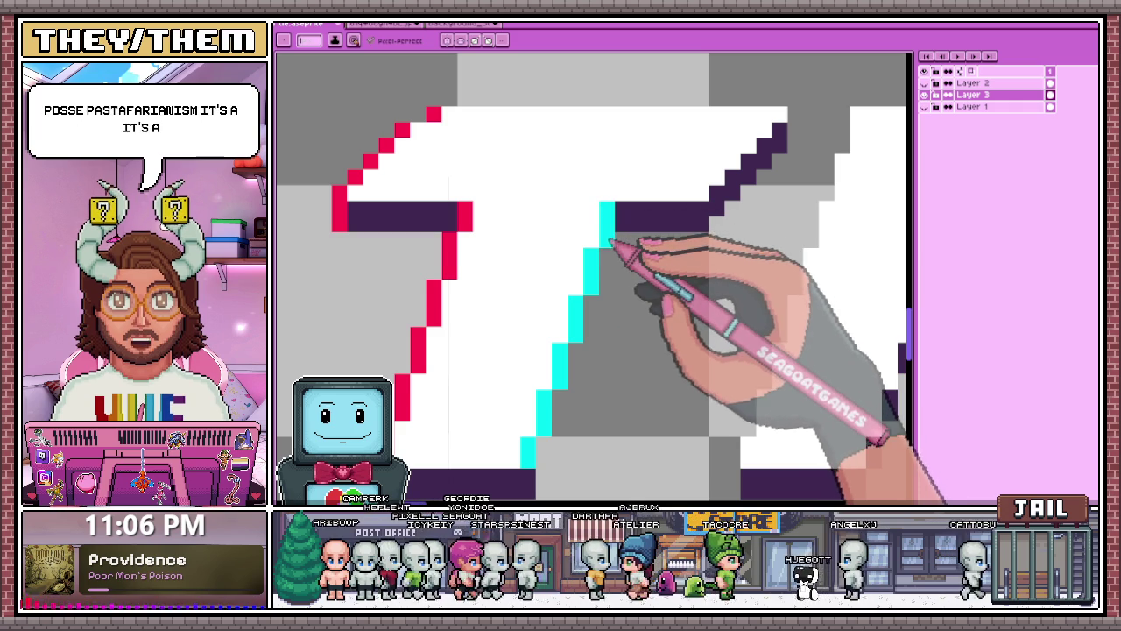
{"action": "scroll", "coordinate": [587, 236], "scroll_direction": "down", "scroll_amount": 3}
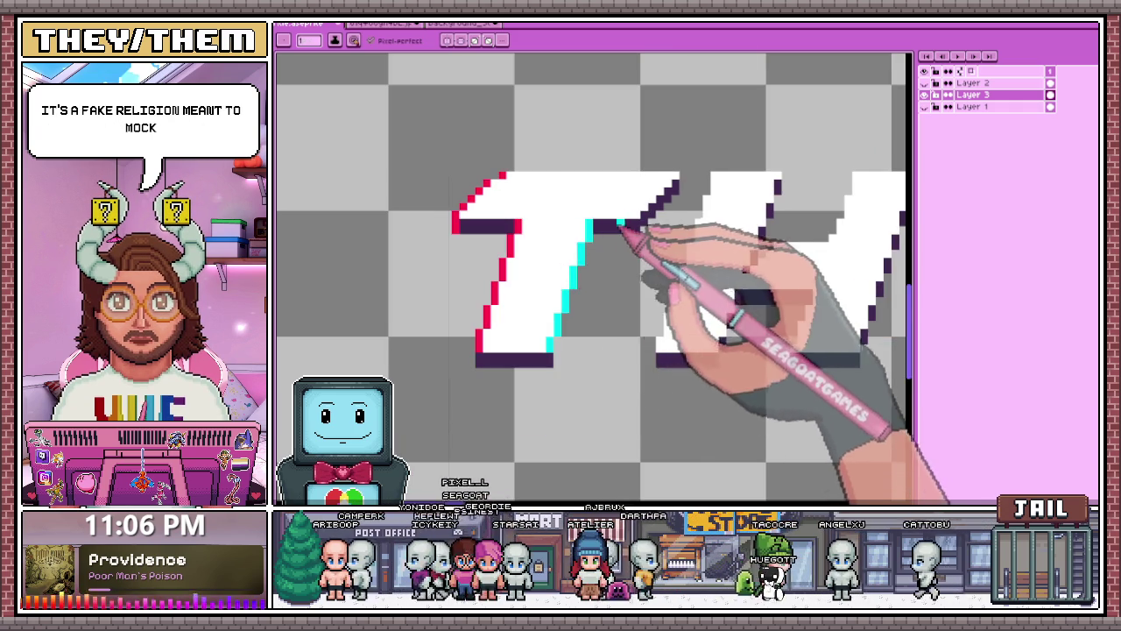
{"action": "scroll", "coordinate": [653, 229], "scroll_direction": "up", "scroll_amount": 3}
{"action": "scroll", "coordinate": [653, 223], "scroll_direction": "down", "scroll_amount": 3}
{"action": "scroll", "coordinate": [564, 301], "scroll_direction": "up", "scroll_amount": 3}
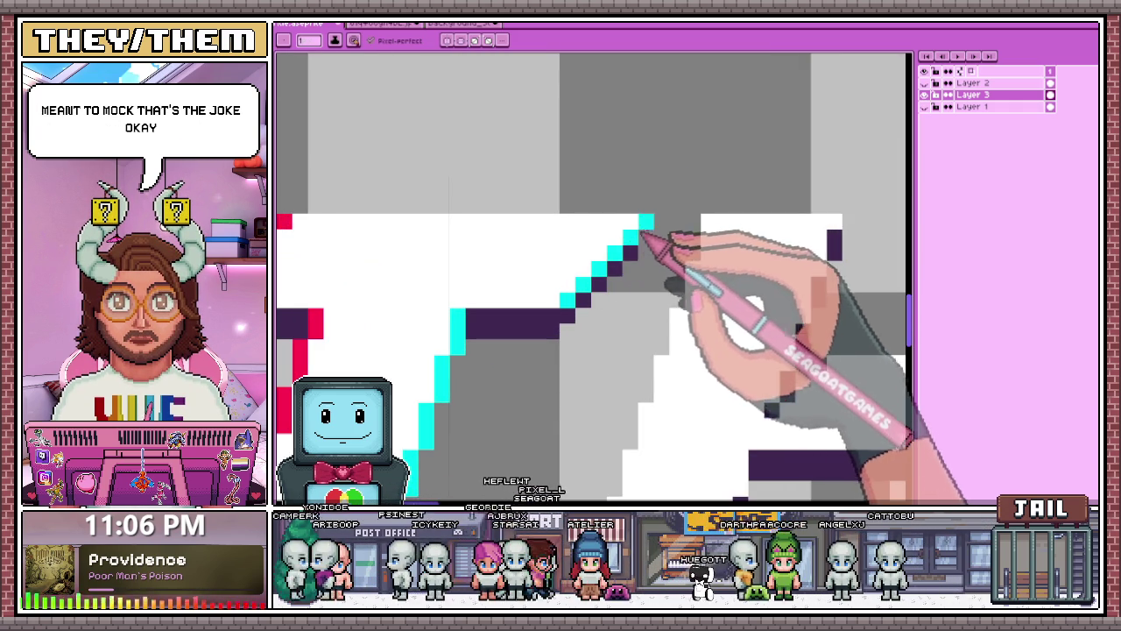
{"action": "scroll", "coordinate": [644, 232], "scroll_direction": "down", "scroll_amount": 3}
{"action": "scroll", "coordinate": [624, 252], "scroll_direction": "up", "scroll_amount": 3}
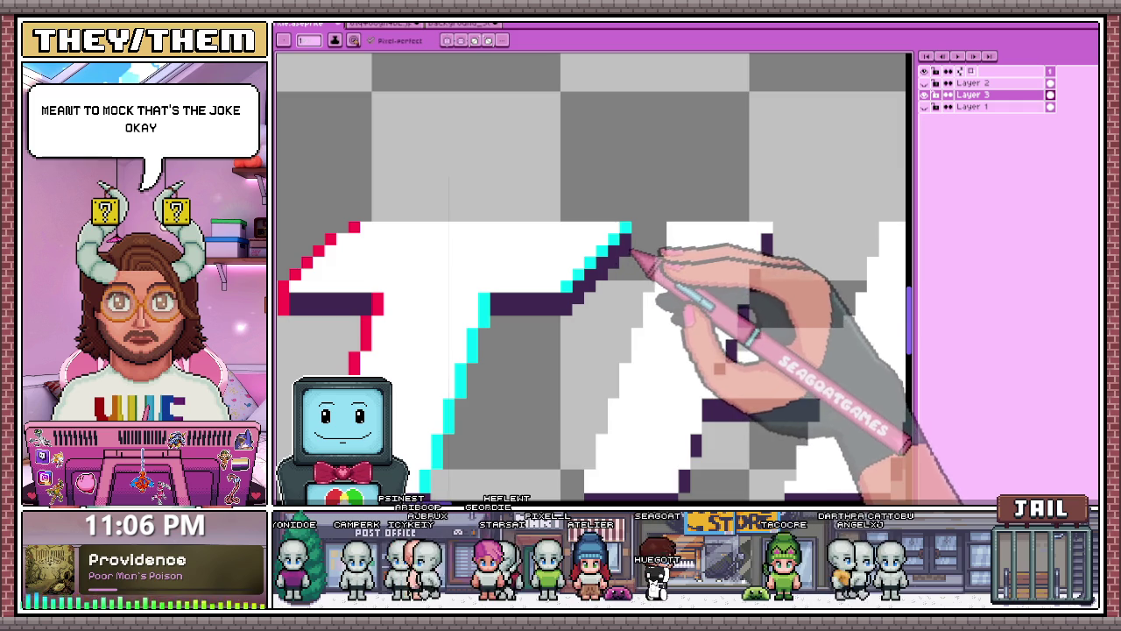
{"action": "scroll", "coordinate": [637, 239], "scroll_direction": "down", "scroll_amount": 3}
{"action": "scroll", "coordinate": [613, 295], "scroll_direction": "up", "scroll_amount": 1}
{"action": "scroll", "coordinate": [613, 315], "scroll_direction": "down", "scroll_amount": 2}
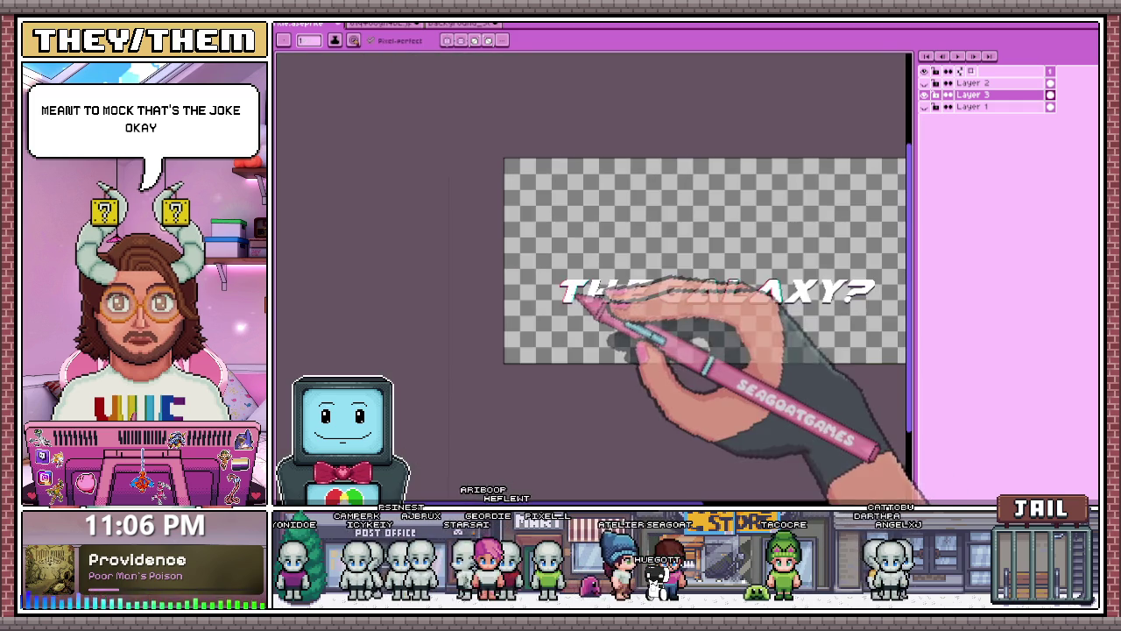
{"action": "scroll", "coordinate": [543, 263], "scroll_direction": "up", "scroll_amount": 2}
{"action": "scroll", "coordinate": [525, 250], "scroll_direction": "up", "scroll_amount": 1}
{"action": "scroll", "coordinate": [531, 247], "scroll_direction": "up", "scroll_amount": 2}
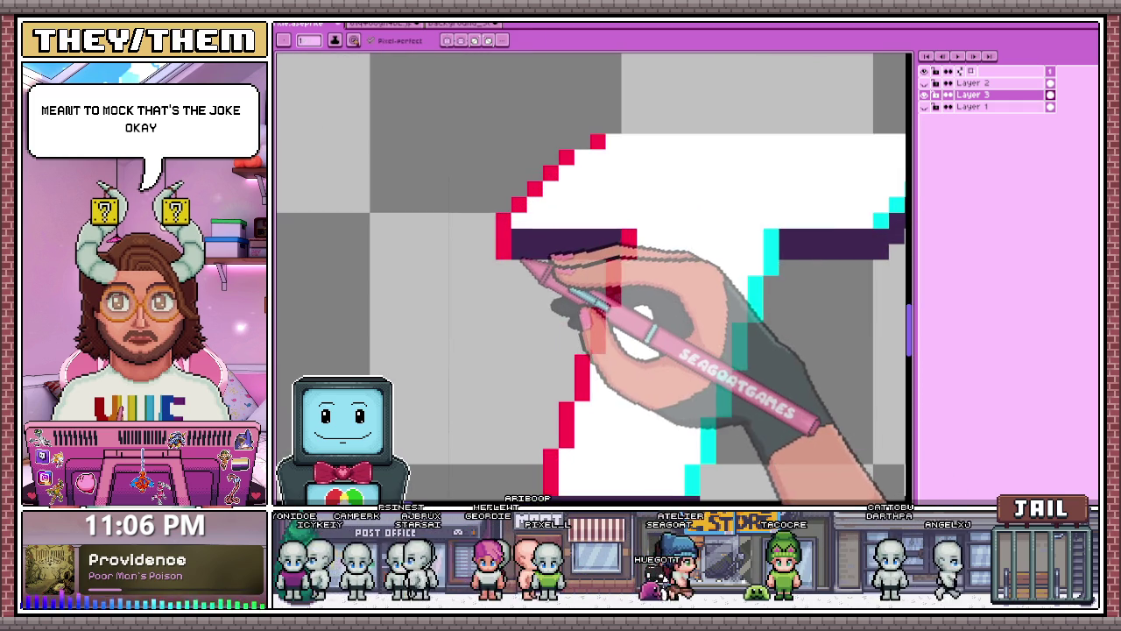
Sample a colour from the canvas with the Eyedropper for the crossbar edge.
{"action": "scroll", "coordinate": [515, 254], "scroll_direction": "down", "scroll_amount": 2}
{"action": "scroll", "coordinate": [563, 301], "scroll_direction": "down", "scroll_amount": 1}
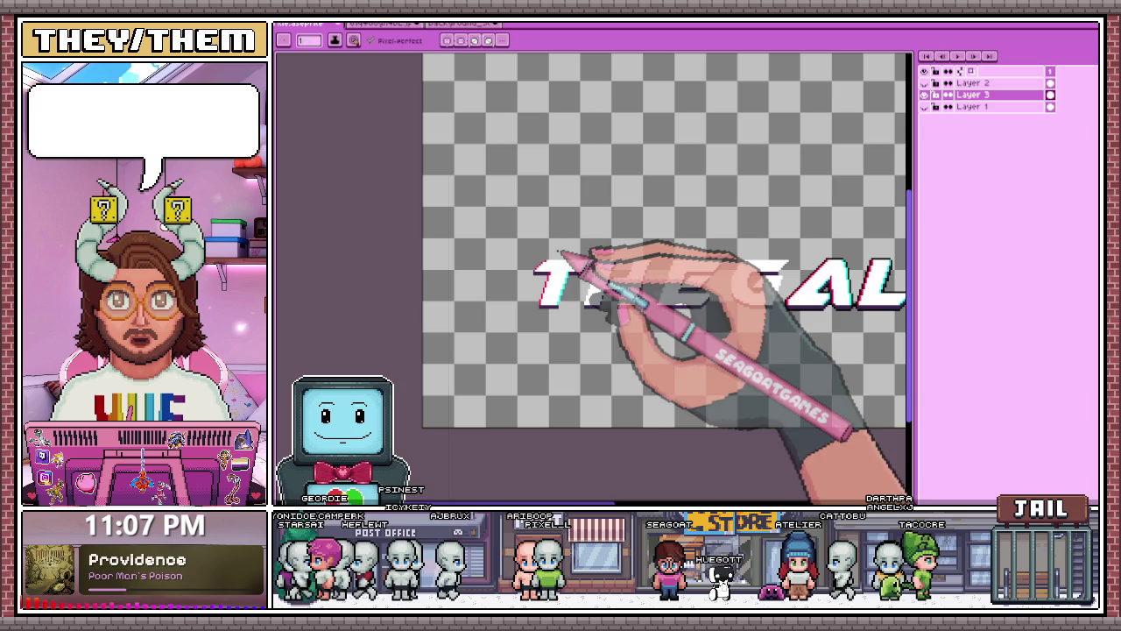
{"action": "scroll", "coordinate": [578, 289], "scroll_direction": "up", "scroll_amount": 2}
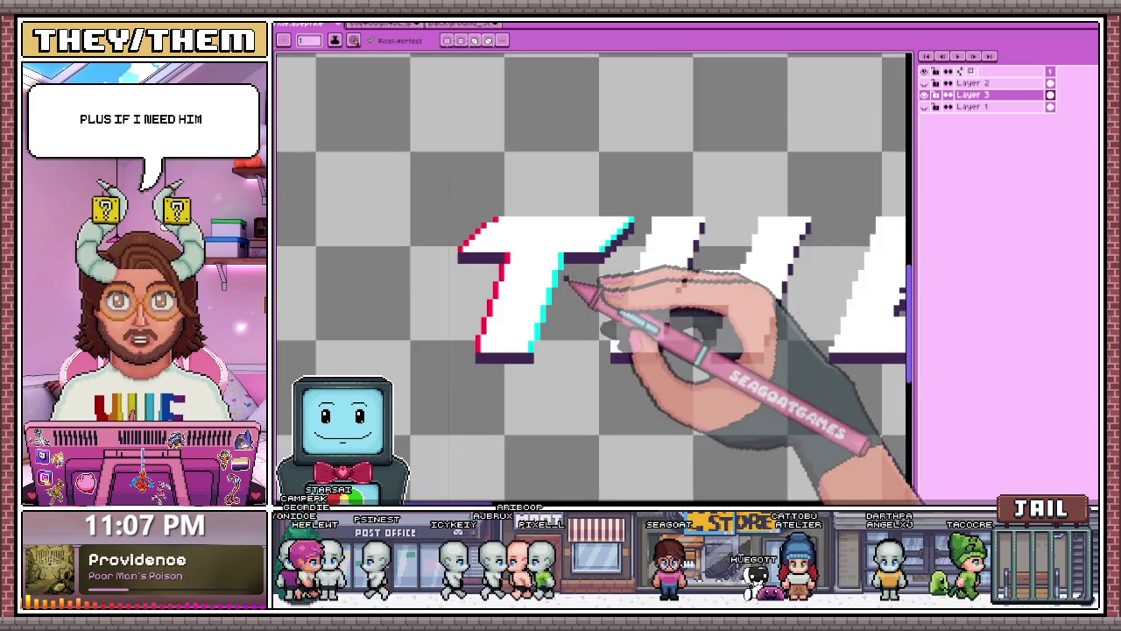
{"action": "scroll", "coordinate": [574, 285], "scroll_direction": "up", "scroll_amount": 2}
{"action": "key", "text": "alt"}
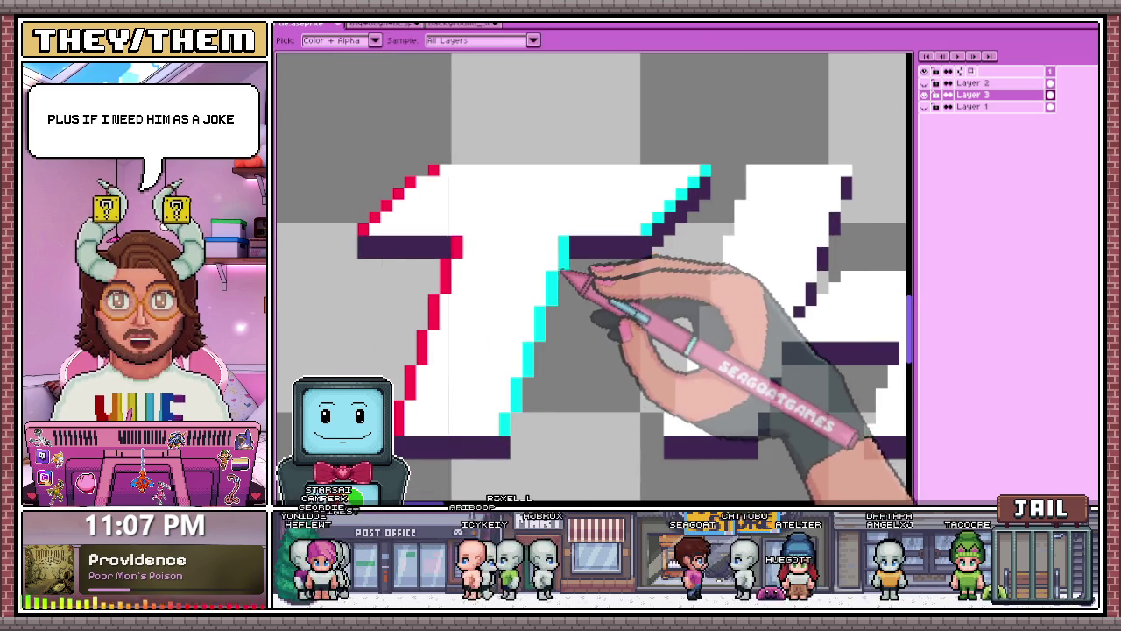
{"action": "scroll", "coordinate": [561, 290], "scroll_direction": "down", "scroll_amount": 2}
{"action": "scroll", "coordinate": [548, 291], "scroll_direction": "up", "scroll_amount": 2}
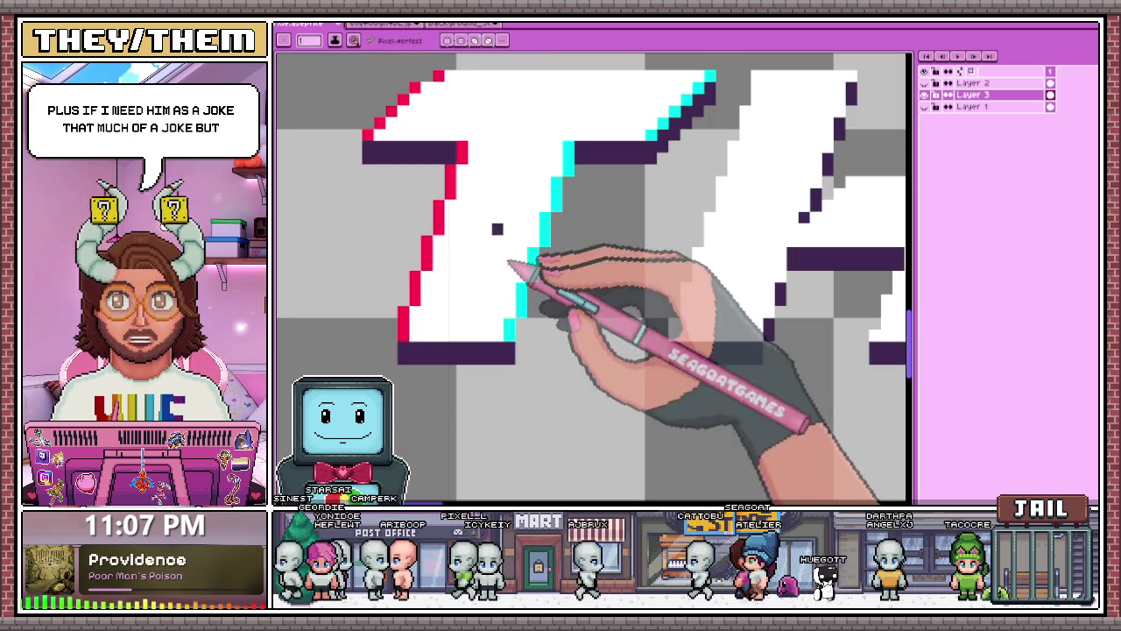
Shift the cyan-edged part of the T stem up two pixels.
{"action": "key", "text": "m"}
{"action": "left_click_drag", "start_coordinate": [501, 332], "coordinate": [588, 162]}
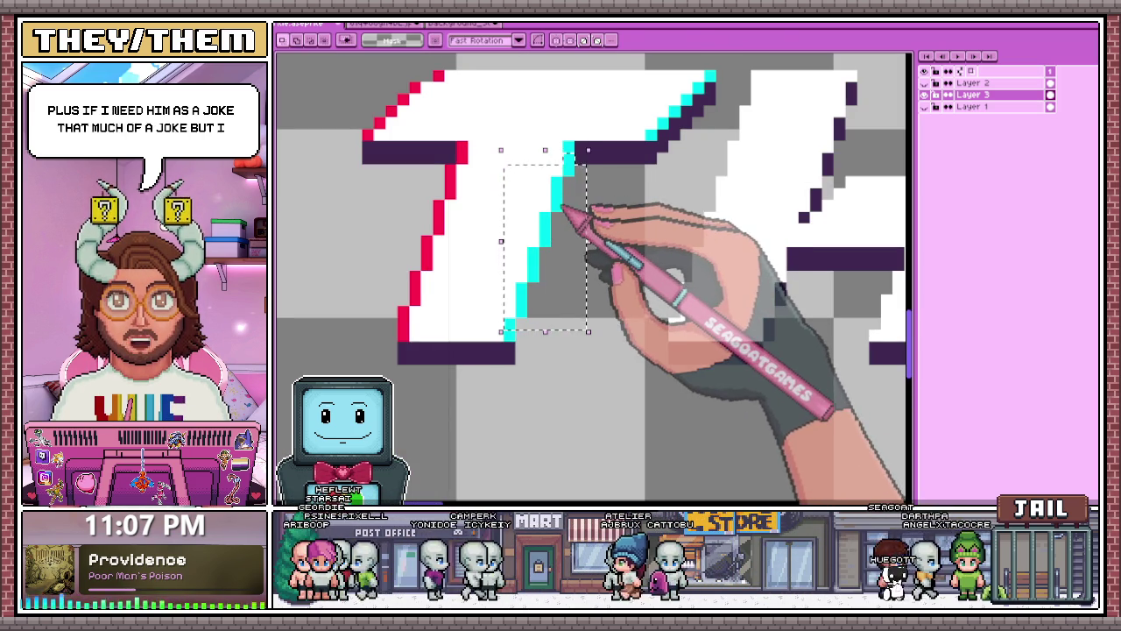
{"action": "key", "text": "Up"}
{"action": "key", "text": "Up"}
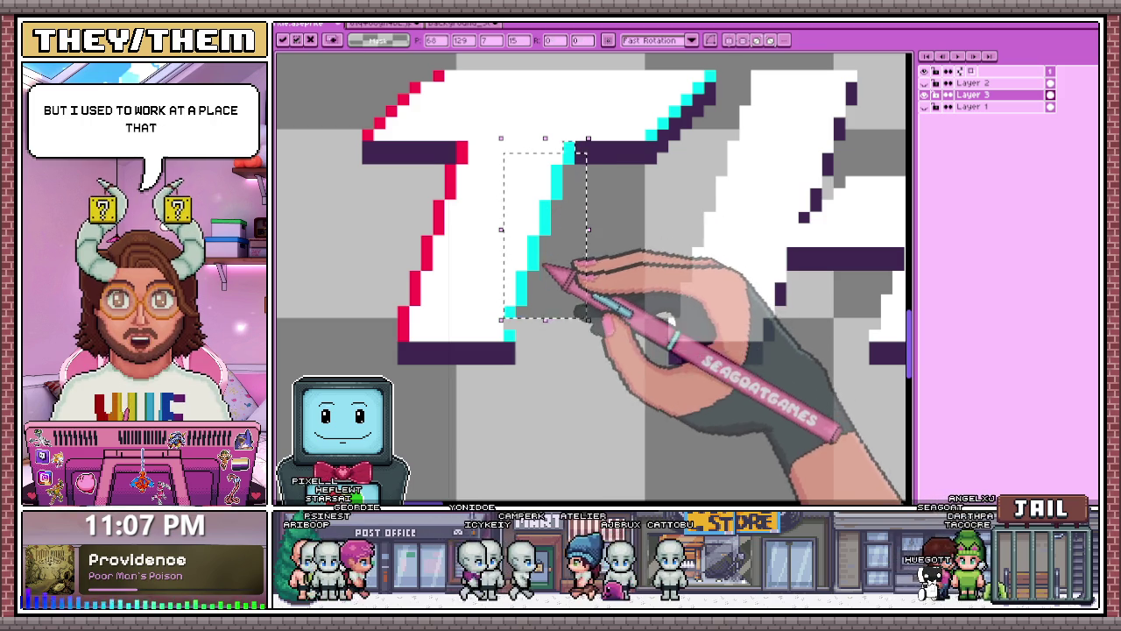
{"action": "key", "text": "ctrl+d"}
Switch back to the Pencil tool and zoom toward the H in THE.
{"action": "key", "text": "b"}
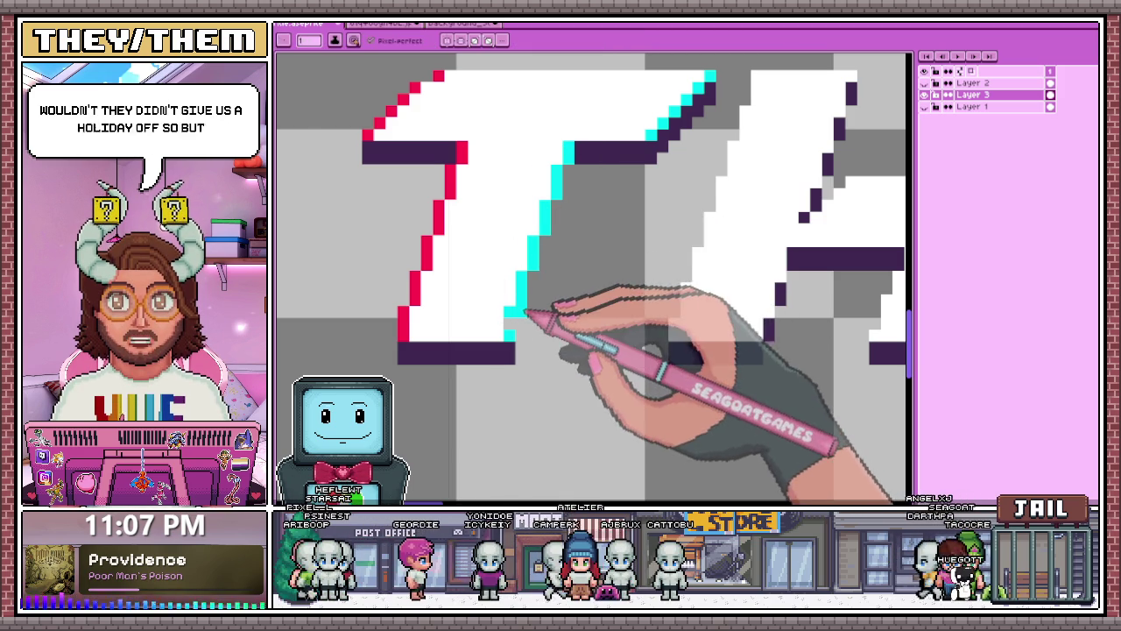
{"action": "scroll", "coordinate": [526, 311], "scroll_direction": "down", "scroll_amount": 2}
{"action": "scroll", "coordinate": [561, 259], "scroll_direction": "down", "scroll_amount": 1}
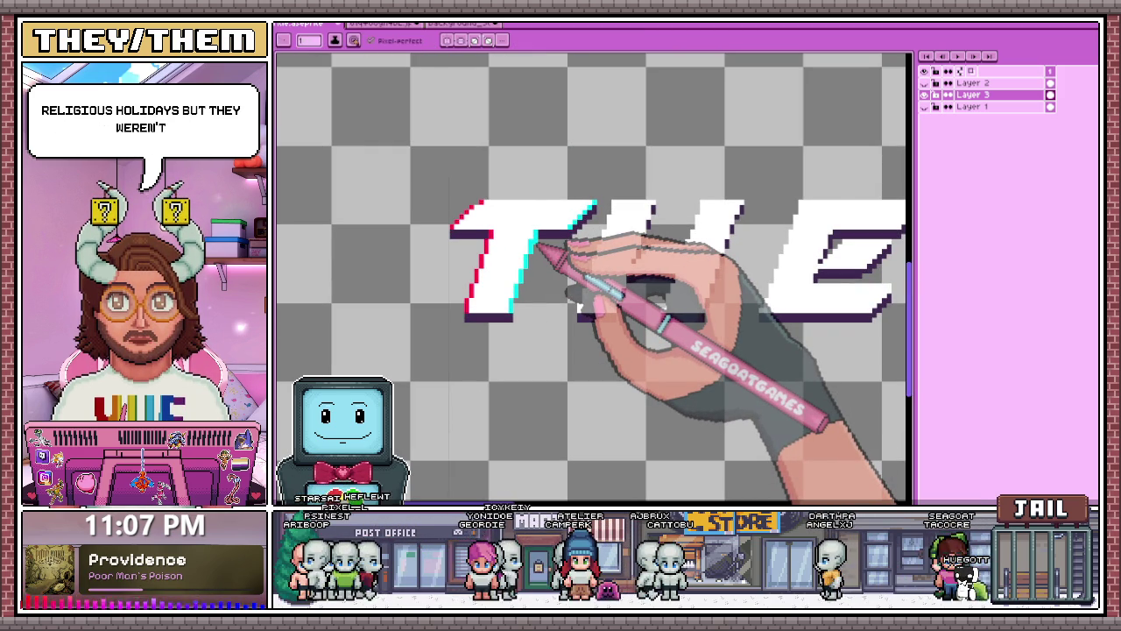
{"action": "scroll", "coordinate": [570, 250], "scroll_direction": "down", "scroll_amount": 1}
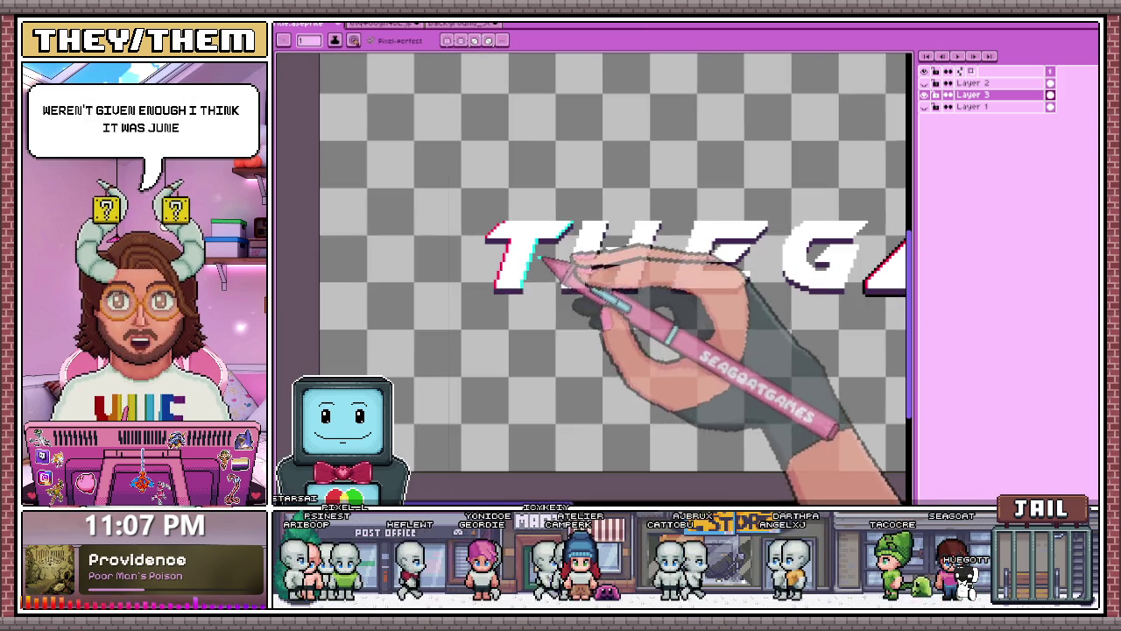
{"action": "scroll", "coordinate": [580, 247], "scroll_direction": "up", "scroll_amount": 1}
{"action": "scroll", "coordinate": [580, 248], "scroll_direction": "up", "scroll_amount": 1}
{"action": "scroll", "coordinate": [561, 232], "scroll_direction": "up", "scroll_amount": 2}
Sample a colour from the canvas, then return to the Pencil for single-pixel drawing.
{"action": "key", "text": "alt"}
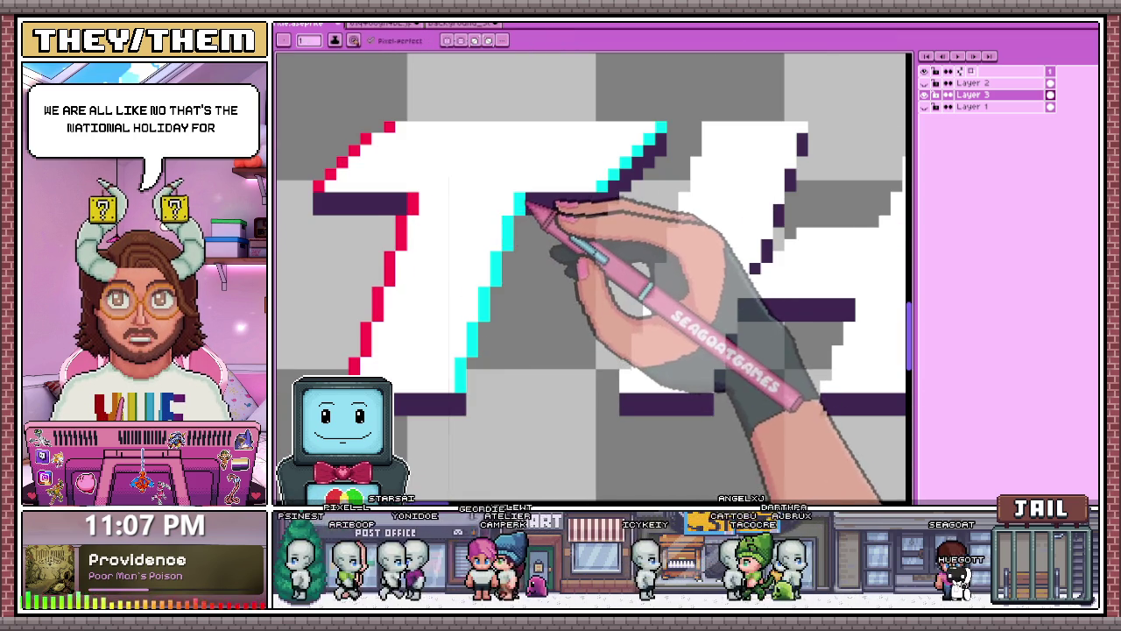
{"action": "scroll", "coordinate": [521, 228], "scroll_direction": "down", "scroll_amount": 2}
{"action": "scroll", "coordinate": [520, 239], "scroll_direction": "down", "scroll_amount": 1}
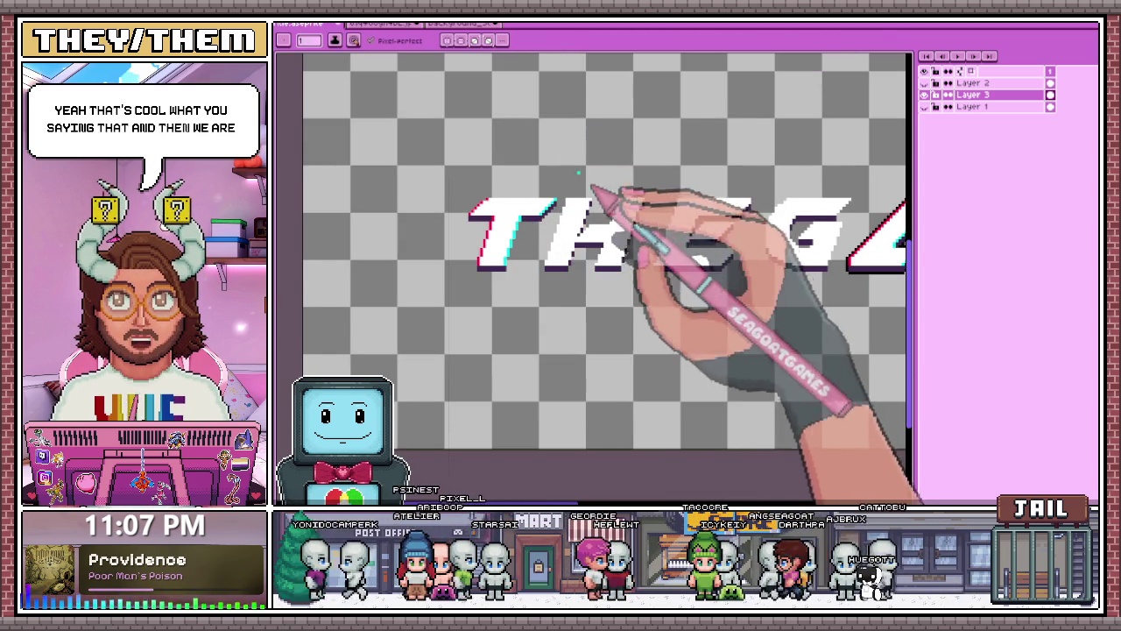
{"action": "scroll", "coordinate": [561, 219], "scroll_direction": "up", "scroll_amount": 1}
{"action": "scroll", "coordinate": [574, 237], "scroll_direction": "up", "scroll_amount": 1}
{"action": "key", "text": "b"}
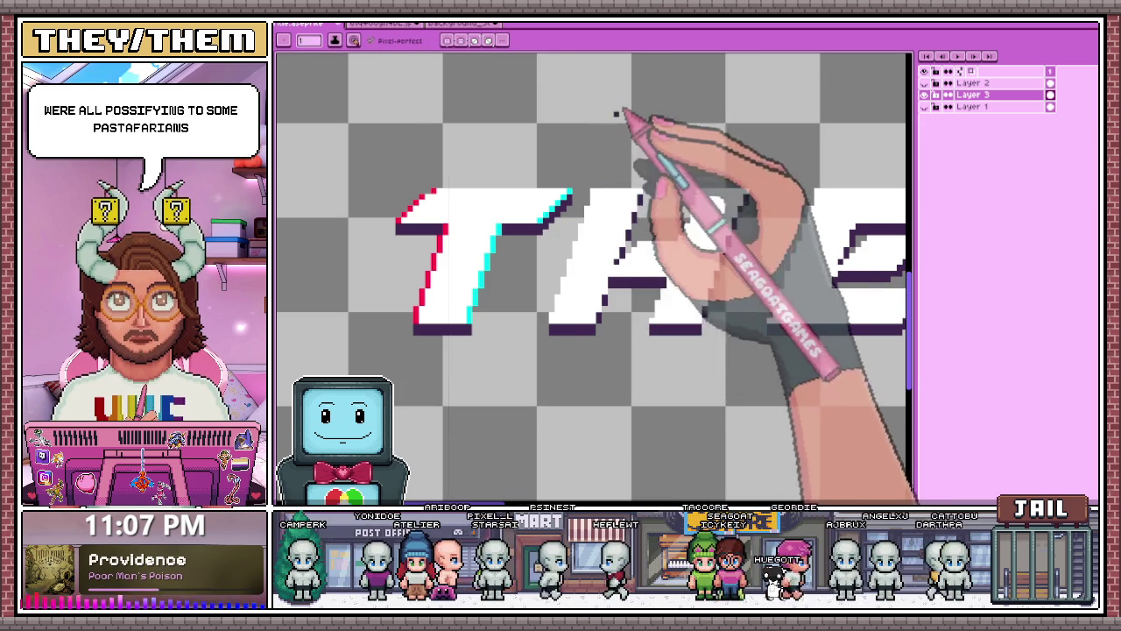
{"action": "scroll", "coordinate": [697, 267], "scroll_direction": "up", "scroll_amount": 1}
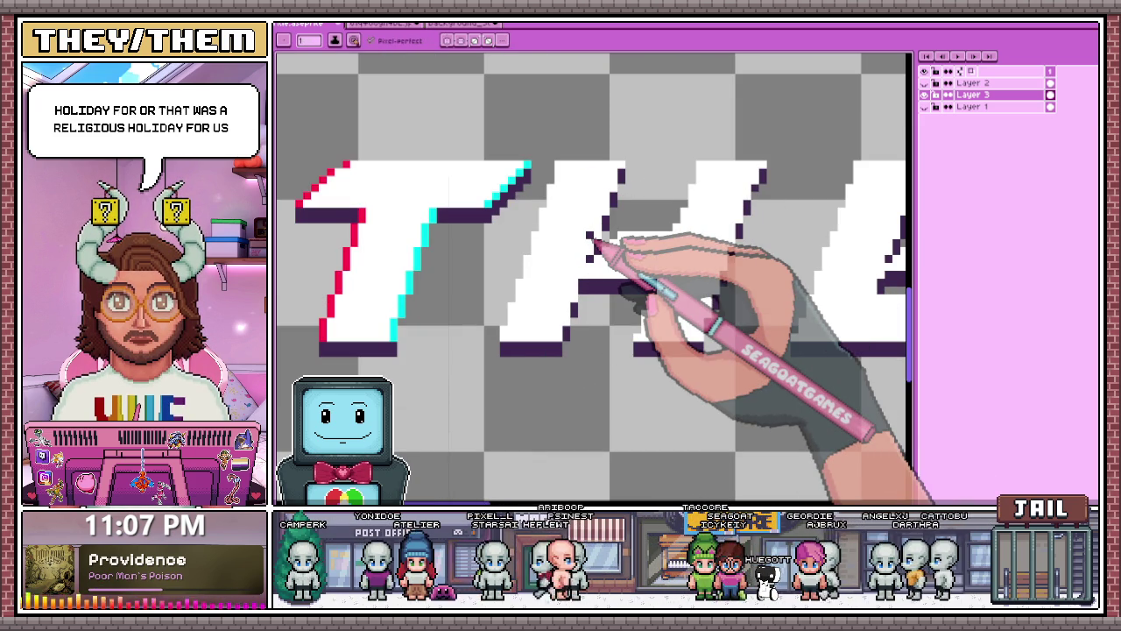
{"action": "scroll", "coordinate": [594, 240], "scroll_direction": "down", "scroll_amount": 2}
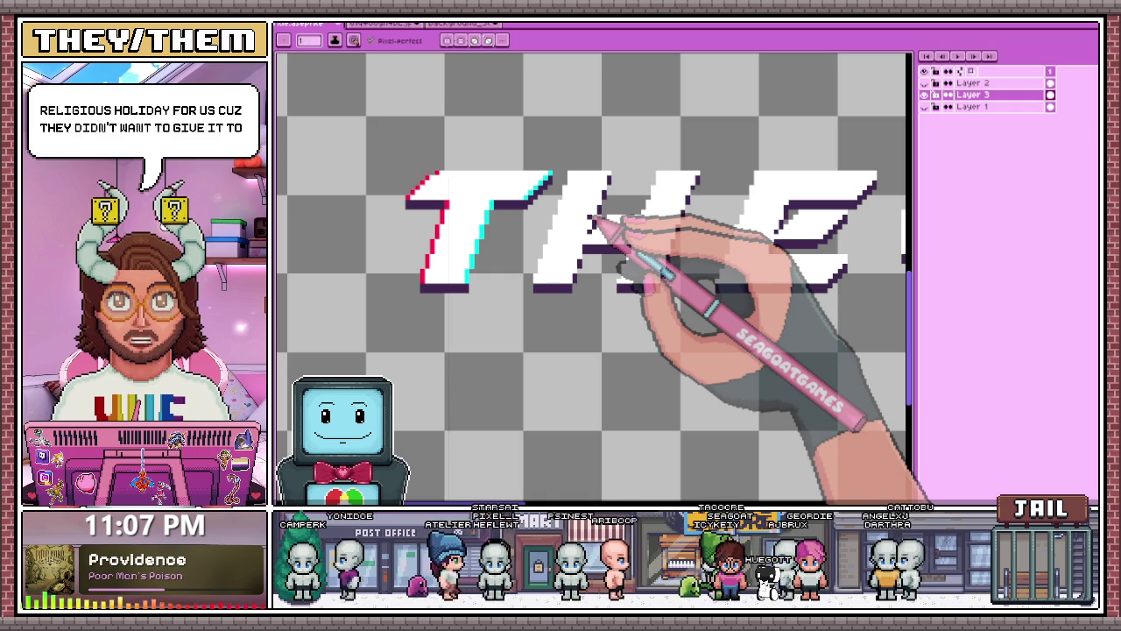
{"action": "scroll", "coordinate": [795, 187], "scroll_direction": "up", "scroll_amount": 1}
{"action": "scroll", "coordinate": [639, 213], "scroll_direction": "up", "scroll_amount": 3}
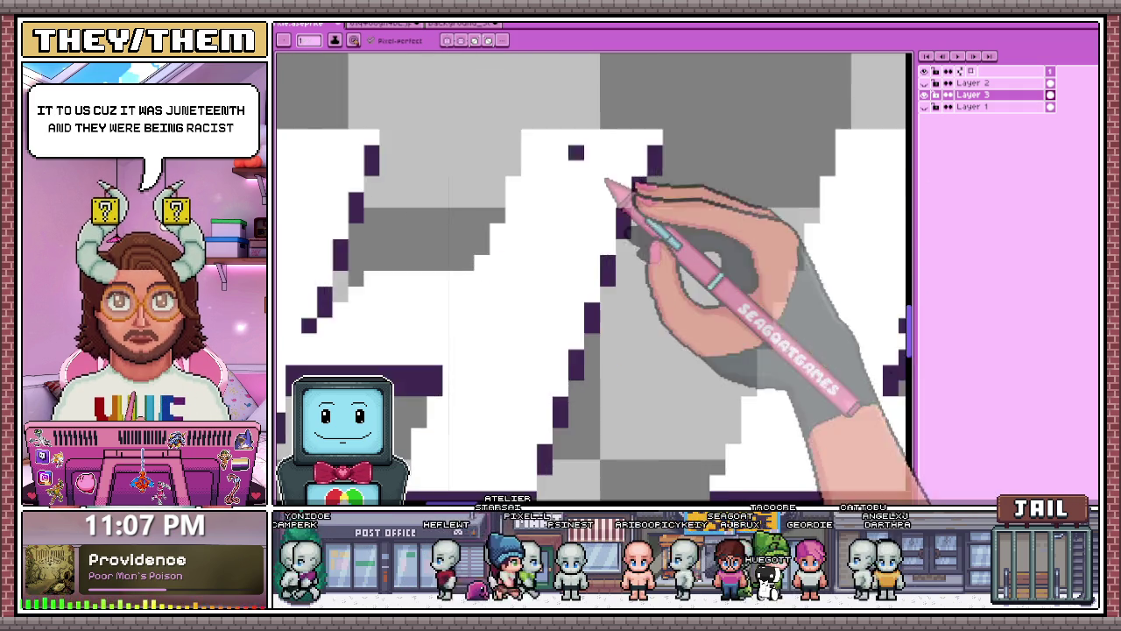
Place a red glitch pixel along the left edge of the H.
{"action": "scroll", "coordinate": [571, 188], "scroll_direction": "down", "scroll_amount": 2}
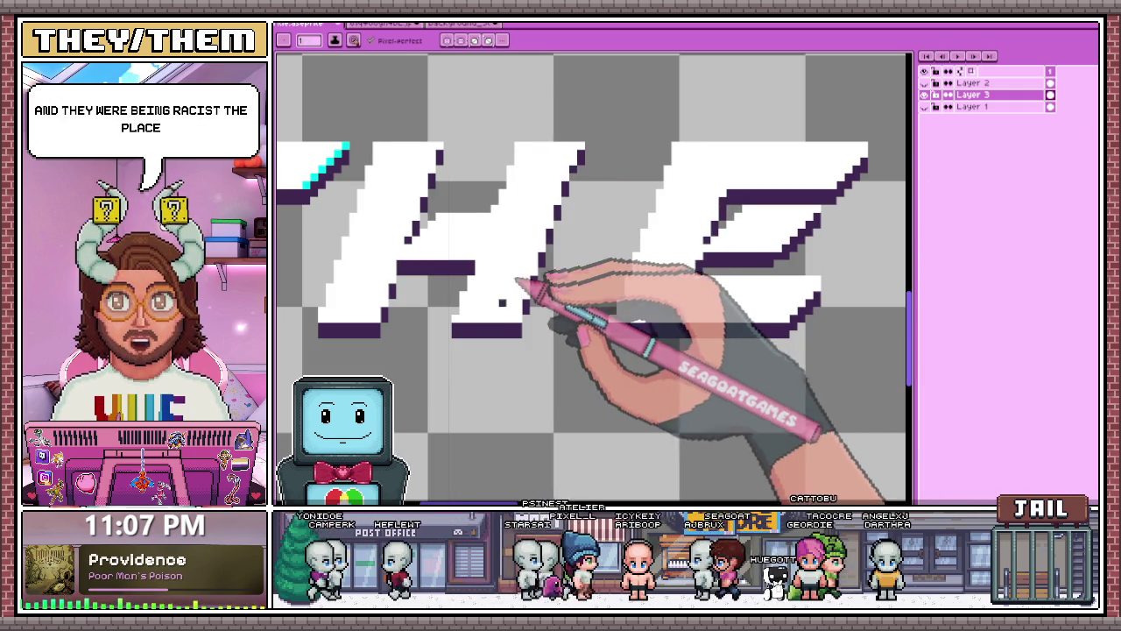
{"action": "scroll", "coordinate": [542, 298], "scroll_direction": "up", "scroll_amount": 2}
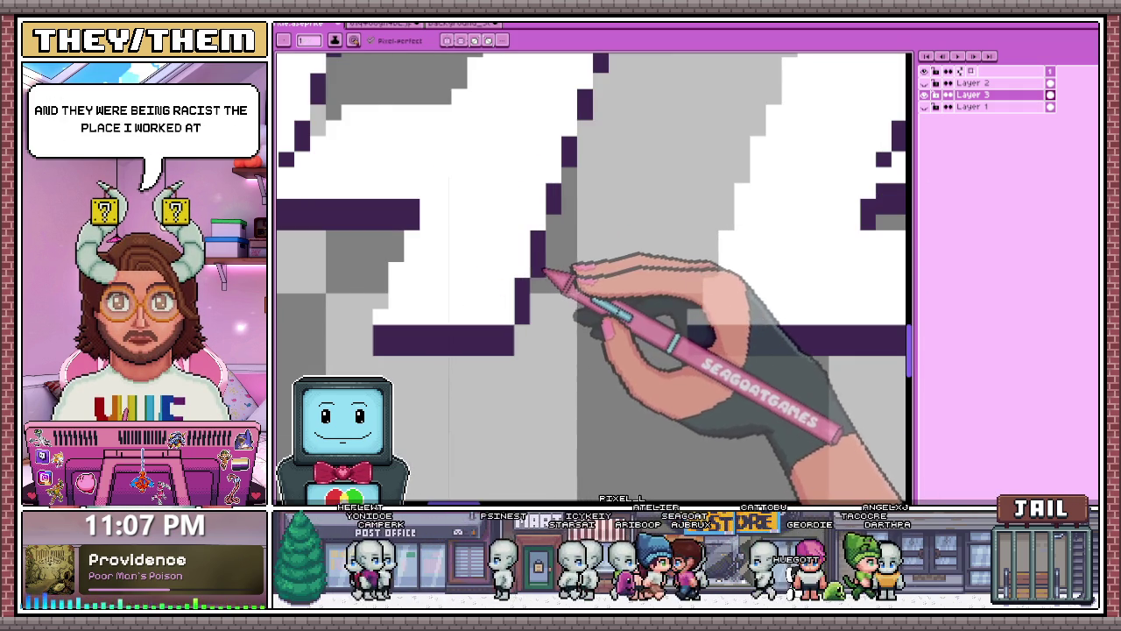
{"action": "scroll", "coordinate": [541, 250], "scroll_direction": "down", "scroll_amount": 2}
{"action": "scroll", "coordinate": [551, 252], "scroll_direction": "up", "scroll_amount": 2}
{"action": "scroll", "coordinate": [560, 224], "scroll_direction": "down", "scroll_amount": 1}
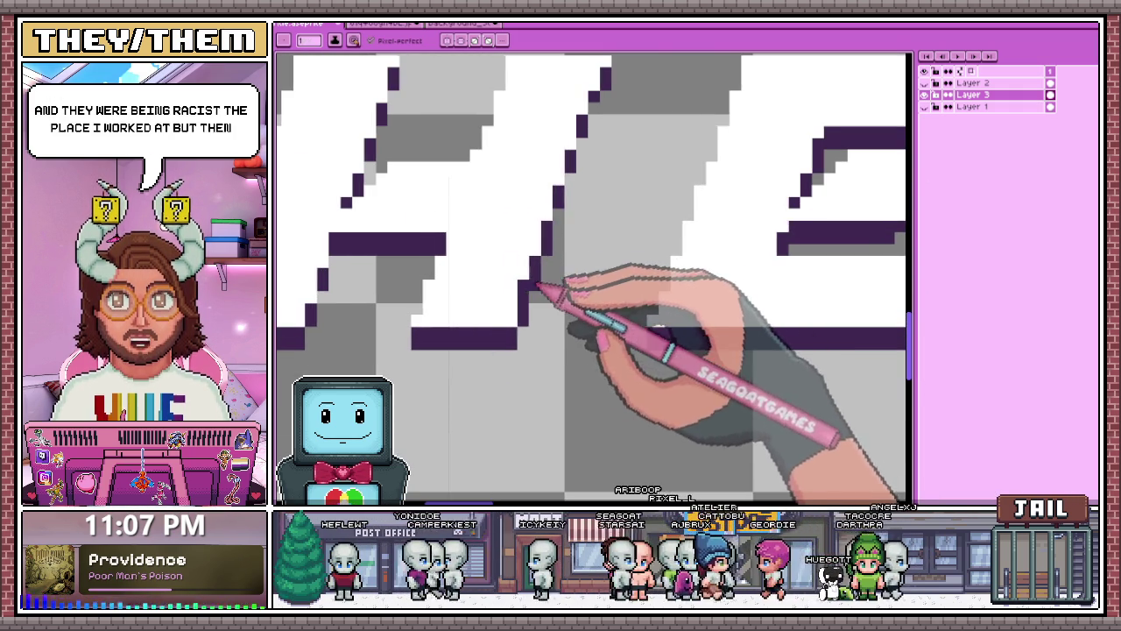
{"action": "scroll", "coordinate": [564, 233], "scroll_direction": "down", "scroll_amount": 2}
{"action": "scroll", "coordinate": [401, 220], "scroll_direction": "down", "scroll_amount": 1}
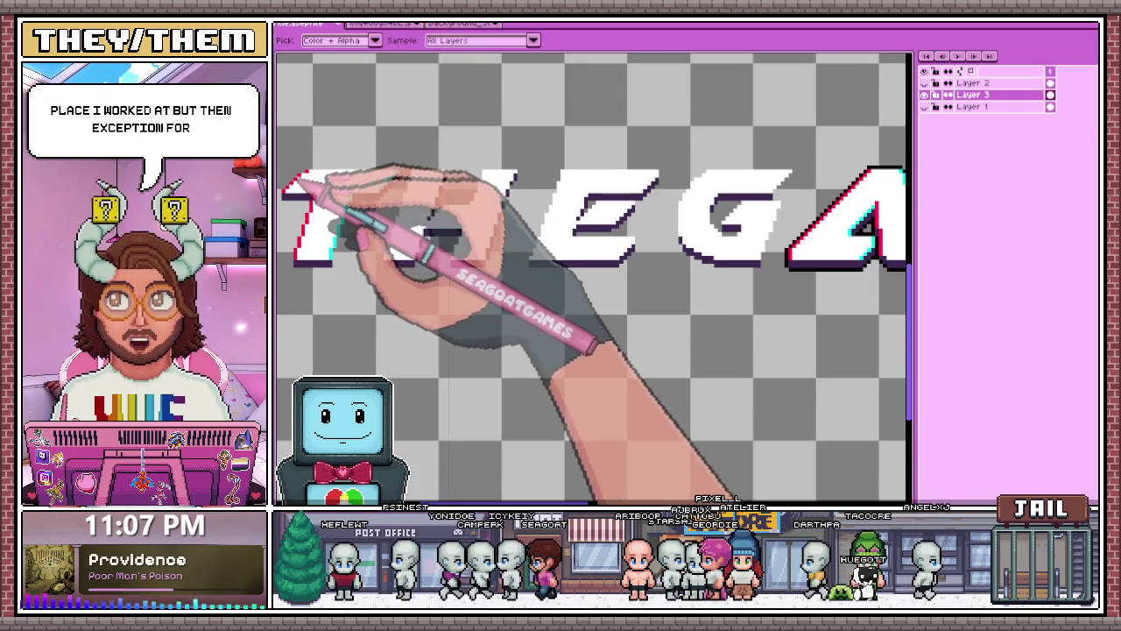
{"action": "scroll", "coordinate": [313, 180], "scroll_direction": "up", "scroll_amount": 2}
{"action": "scroll", "coordinate": [388, 175], "scroll_direction": "up", "scroll_amount": 2}
{"action": "scroll", "coordinate": [400, 170], "scroll_direction": "up", "scroll_amount": 1}
{"action": "left_click", "coordinate": [418, 156]}
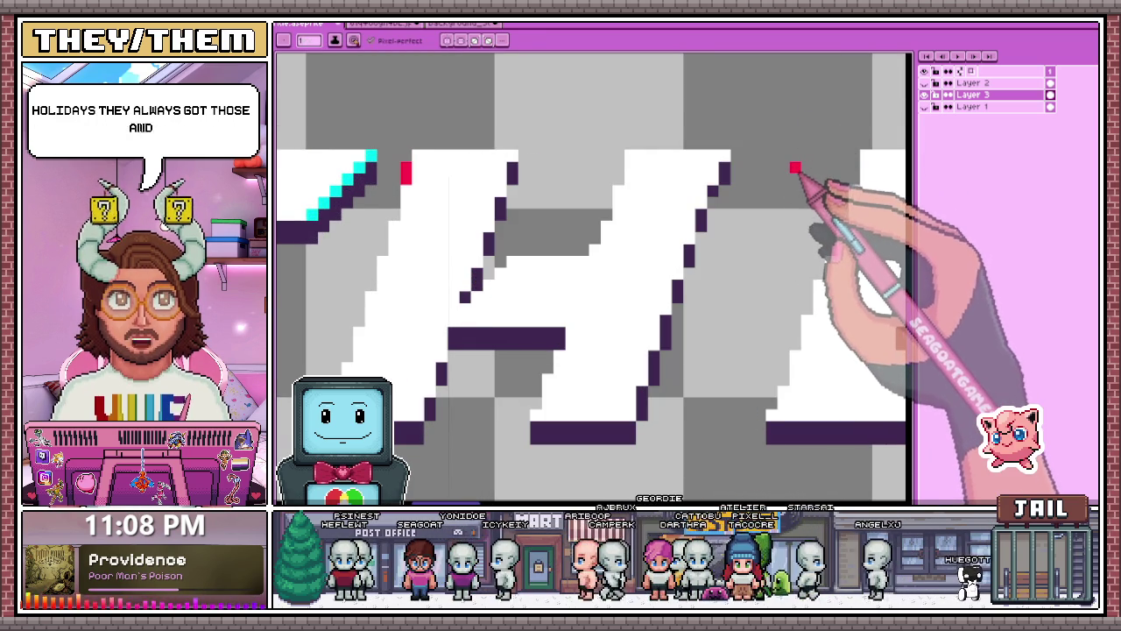
Run red pixels up the H's other vertical stroke and add one more red edge pixel.
{"action": "scroll", "coordinate": [794, 165], "scroll_direction": "down", "scroll_amount": 3}
{"action": "scroll", "coordinate": [526, 186], "scroll_direction": "up", "scroll_amount": 3}
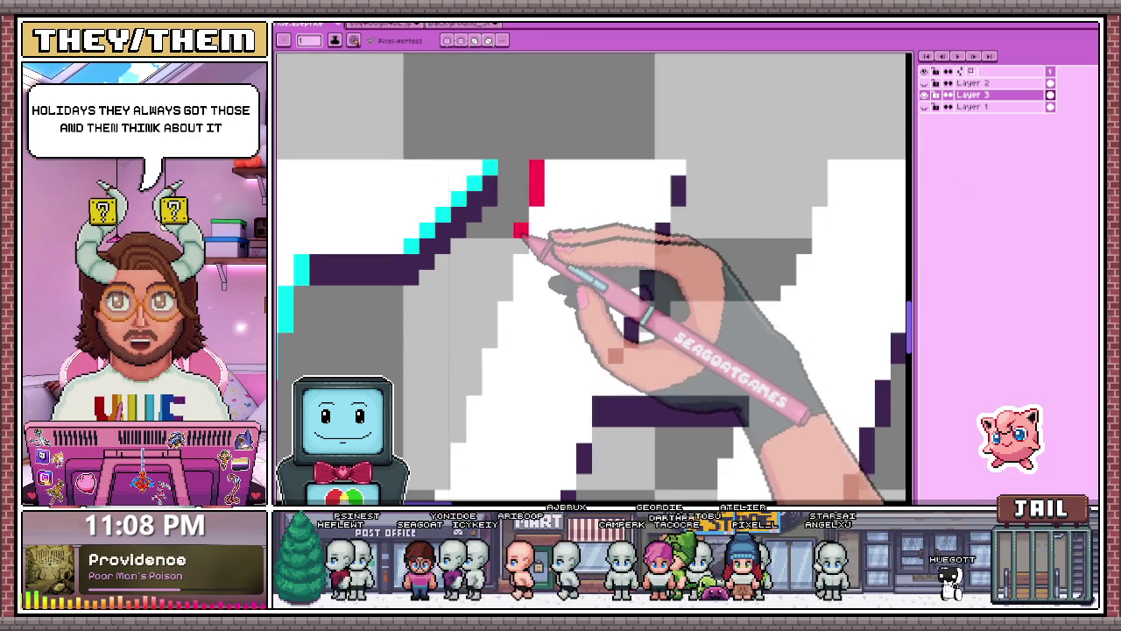
{"action": "scroll", "coordinate": [526, 238], "scroll_direction": "down", "scroll_amount": 3}
{"action": "scroll", "coordinate": [529, 235], "scroll_direction": "up", "scroll_amount": 3}
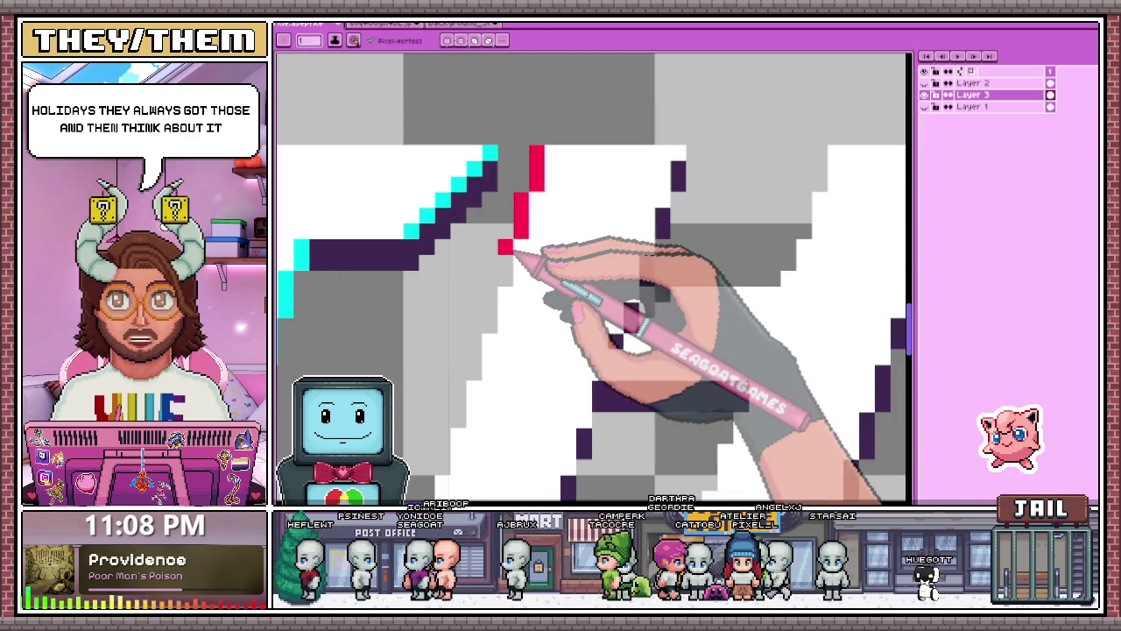
{"action": "scroll", "coordinate": [512, 254], "scroll_direction": "down", "scroll_amount": 3}
{"action": "scroll", "coordinate": [501, 251], "scroll_direction": "up", "scroll_amount": 3}
{"action": "scroll", "coordinate": [530, 250], "scroll_direction": "down", "scroll_amount": 3}
{"action": "scroll", "coordinate": [501, 262], "scroll_direction": "up", "scroll_amount": 3}
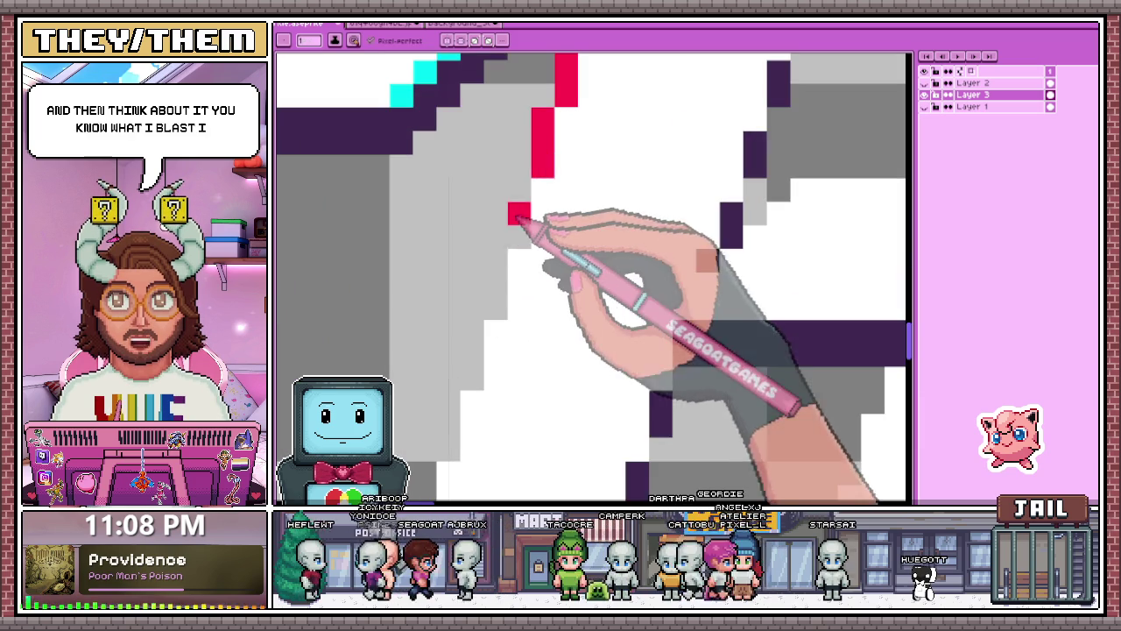
{"action": "scroll", "coordinate": [521, 214], "scroll_direction": "down", "scroll_amount": 2}
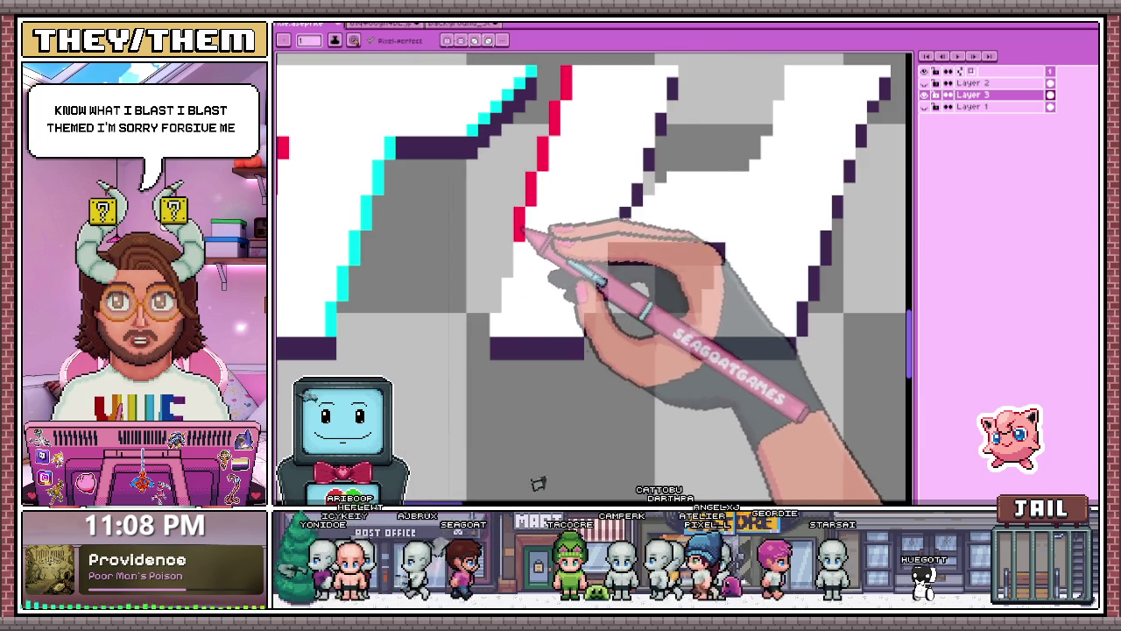
{"action": "scroll", "coordinate": [523, 230], "scroll_direction": "up", "scroll_amount": 2}
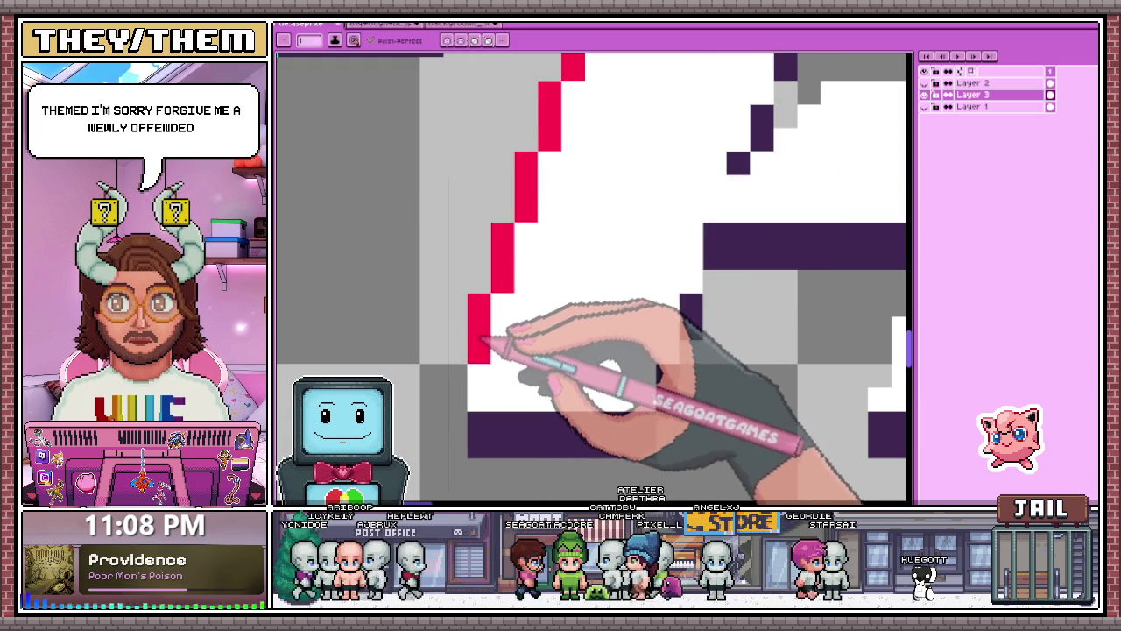
{"action": "scroll", "coordinate": [501, 295], "scroll_direction": "down", "scroll_amount": 3}
{"action": "scroll", "coordinate": [487, 326], "scroll_direction": "up", "scroll_amount": 2}
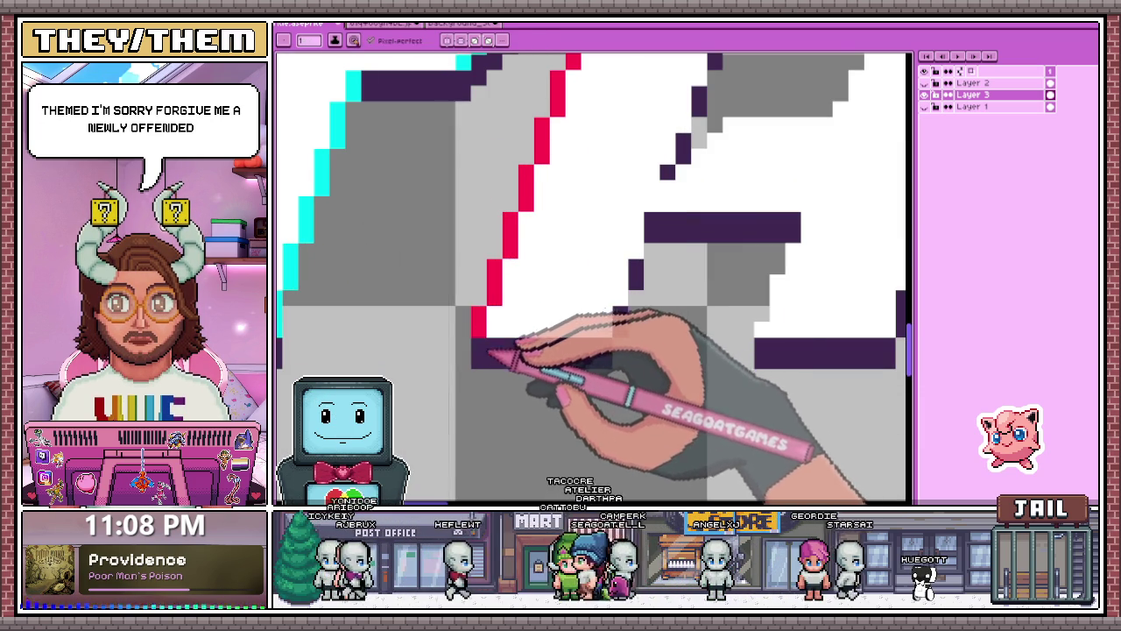
{"action": "scroll", "coordinate": [481, 359], "scroll_direction": "down", "scroll_amount": 2}
{"action": "scroll", "coordinate": [544, 303], "scroll_direction": "up", "scroll_amount": 1}
{"action": "scroll", "coordinate": [543, 280], "scroll_direction": "down", "scroll_amount": 2}
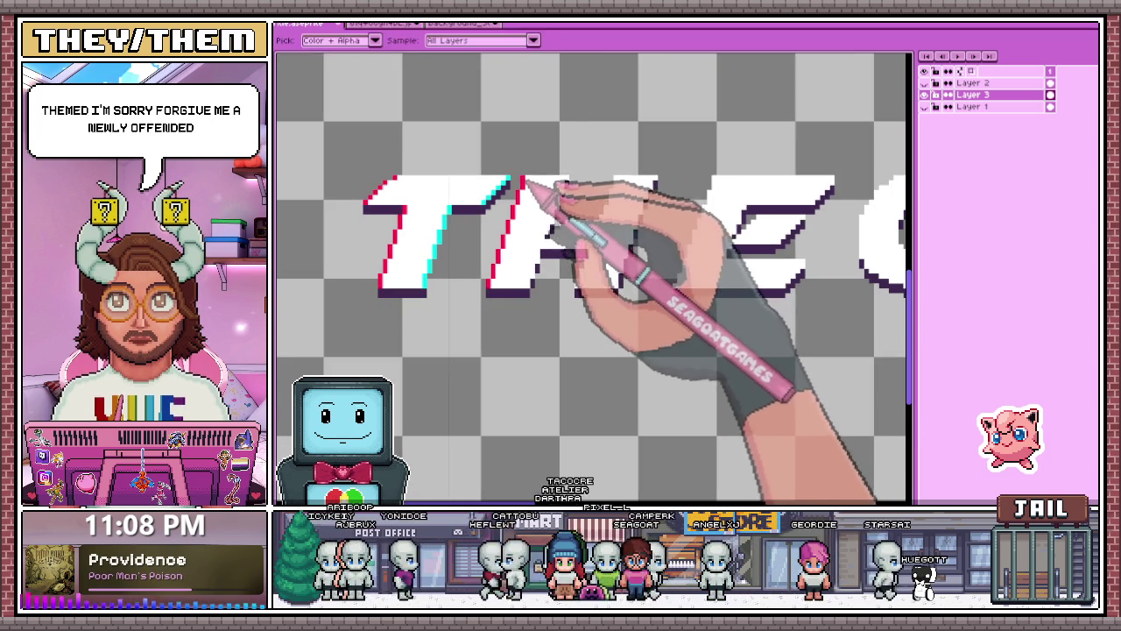
{"action": "scroll", "coordinate": [666, 228], "scroll_direction": "up", "scroll_amount": 3}
{"action": "scroll", "coordinate": [587, 206], "scroll_direction": "up", "scroll_amount": 1}
{"action": "left_click_drag", "start_coordinate": [583, 211], "coordinate": [584, 163]}
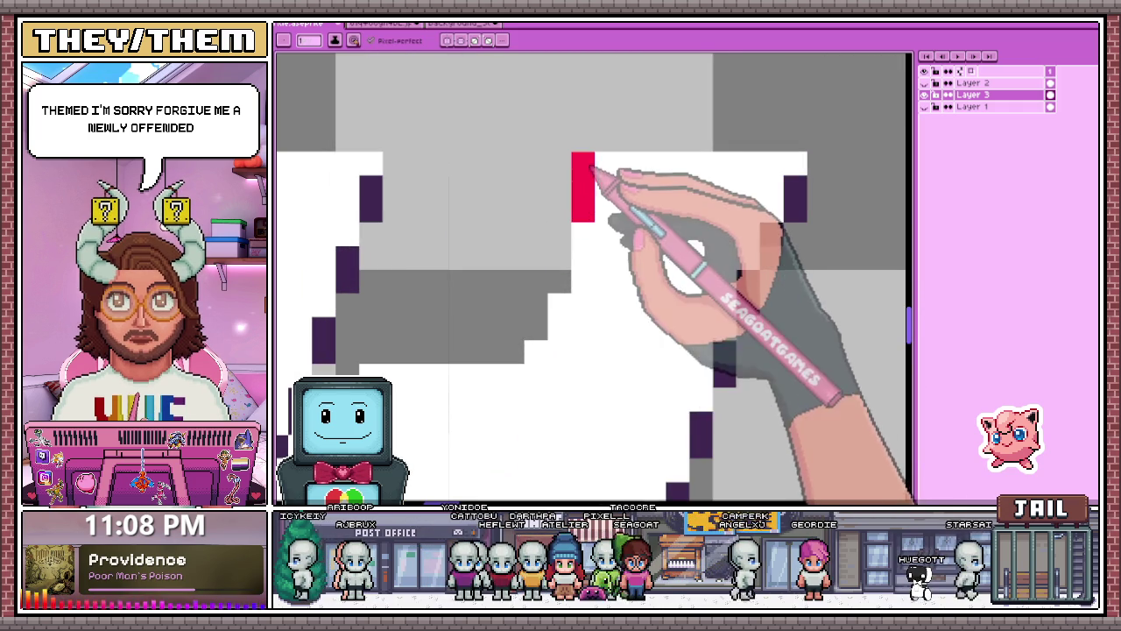
{"action": "left_click", "coordinate": [559, 281]}
{"action": "scroll", "coordinate": [543, 289], "scroll_direction": "down", "scroll_amount": 2}
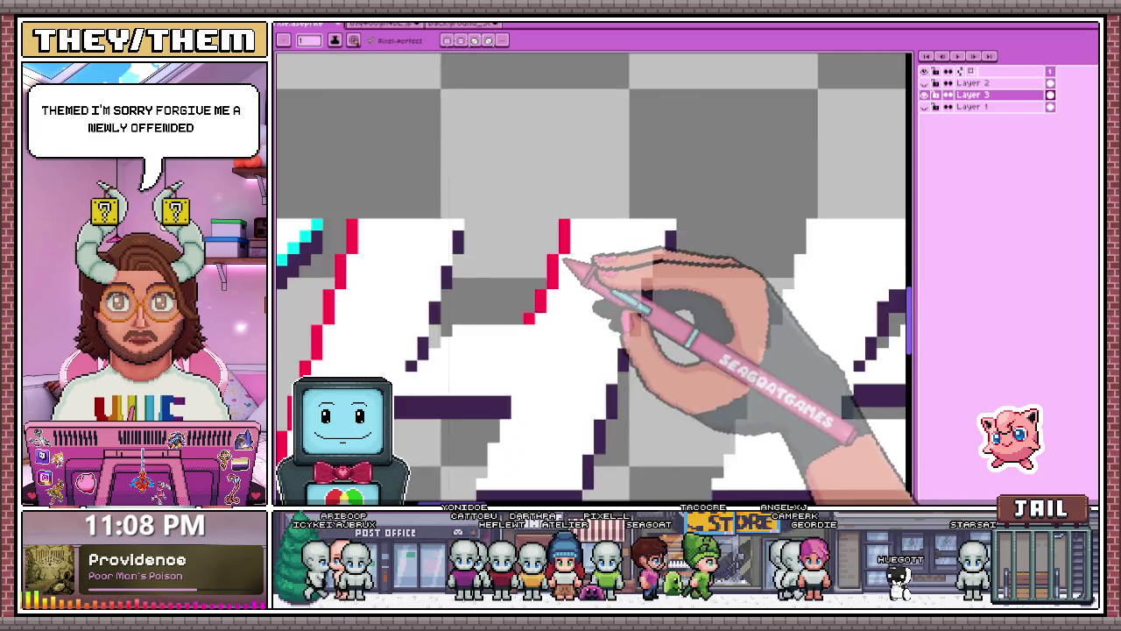
{"action": "scroll", "coordinate": [535, 316], "scroll_direction": "down", "scroll_amount": 1}
{"action": "scroll", "coordinate": [561, 321], "scroll_direction": "up", "scroll_amount": 1}
{"action": "scroll", "coordinate": [508, 316], "scroll_direction": "down", "scroll_amount": 1}
{"action": "scroll", "coordinate": [498, 308], "scroll_direction": "up", "scroll_amount": 2}
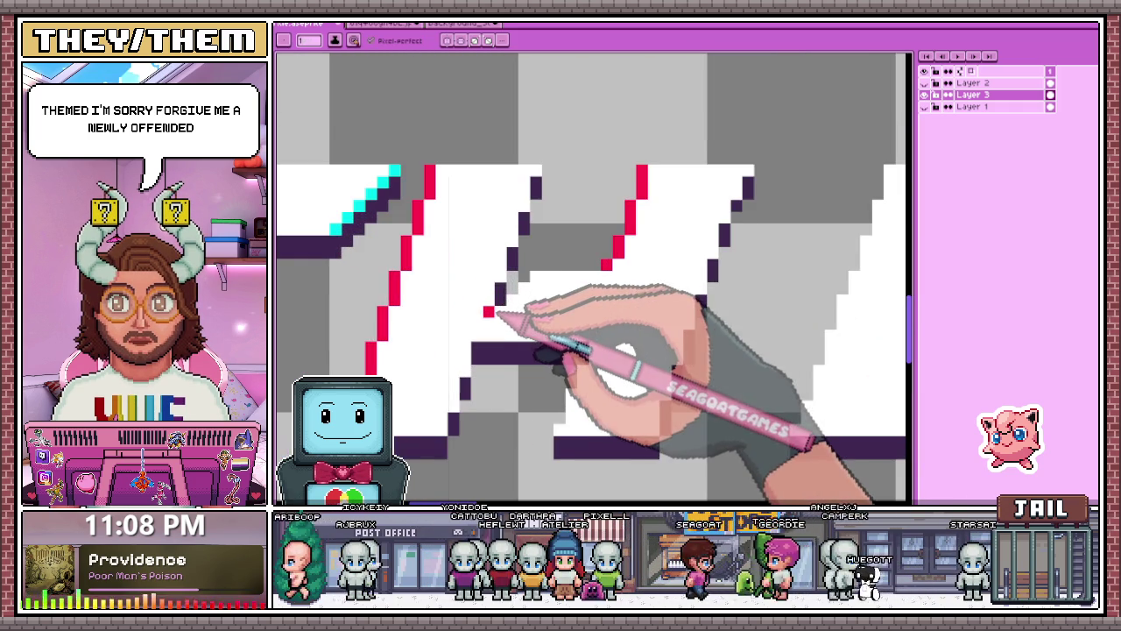
{"action": "scroll", "coordinate": [506, 302], "scroll_direction": "up", "scroll_amount": 1}
{"action": "scroll", "coordinate": [539, 263], "scroll_direction": "down", "scroll_amount": 3}
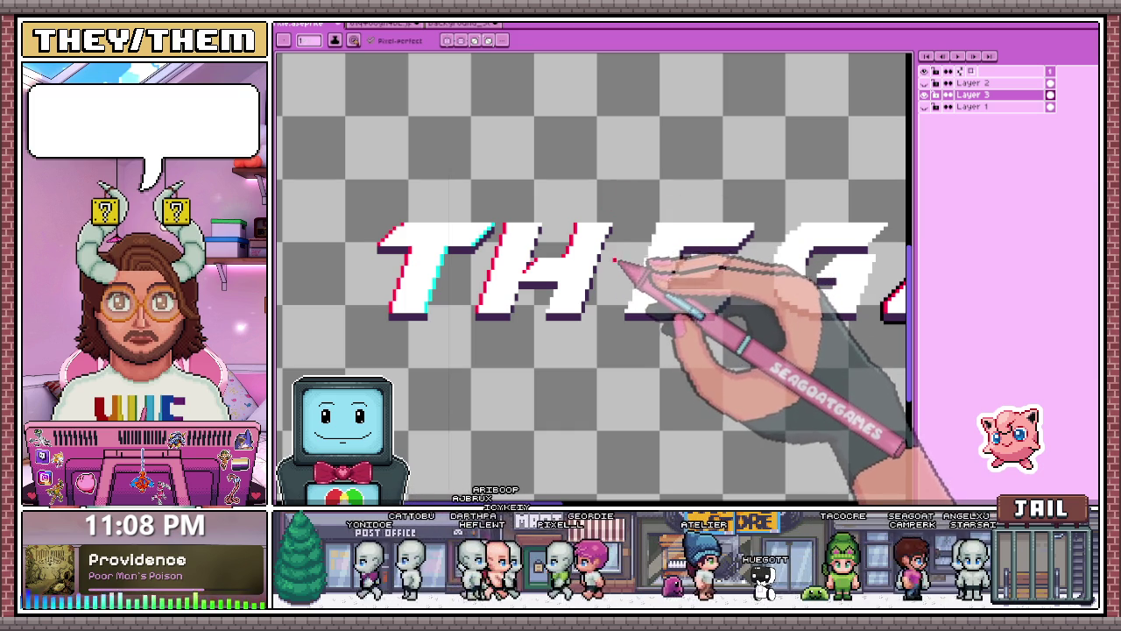
{"action": "key", "text": "i"}
{"action": "key", "text": "b"}
{"action": "scroll", "coordinate": [525, 298], "scroll_direction": "up", "scroll_amount": 2}
{"action": "scroll", "coordinate": [491, 322], "scroll_direction": "up", "scroll_amount": 2}
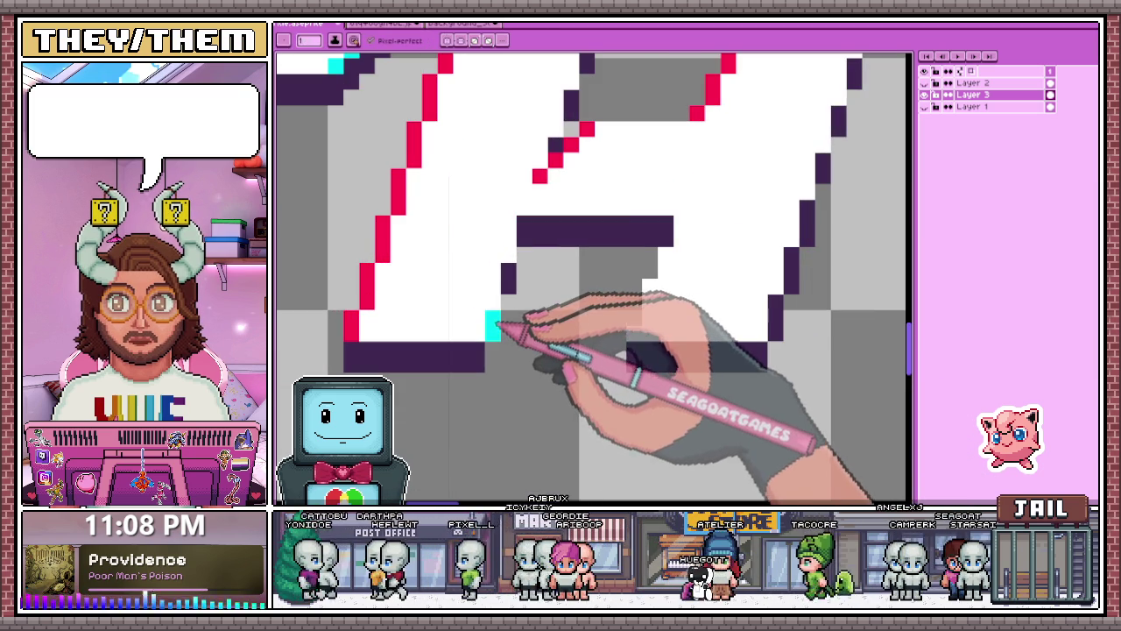
{"action": "scroll", "coordinate": [523, 256], "scroll_direction": "down", "scroll_amount": 3}
{"action": "scroll", "coordinate": [536, 253], "scroll_direction": "up", "scroll_amount": 4}
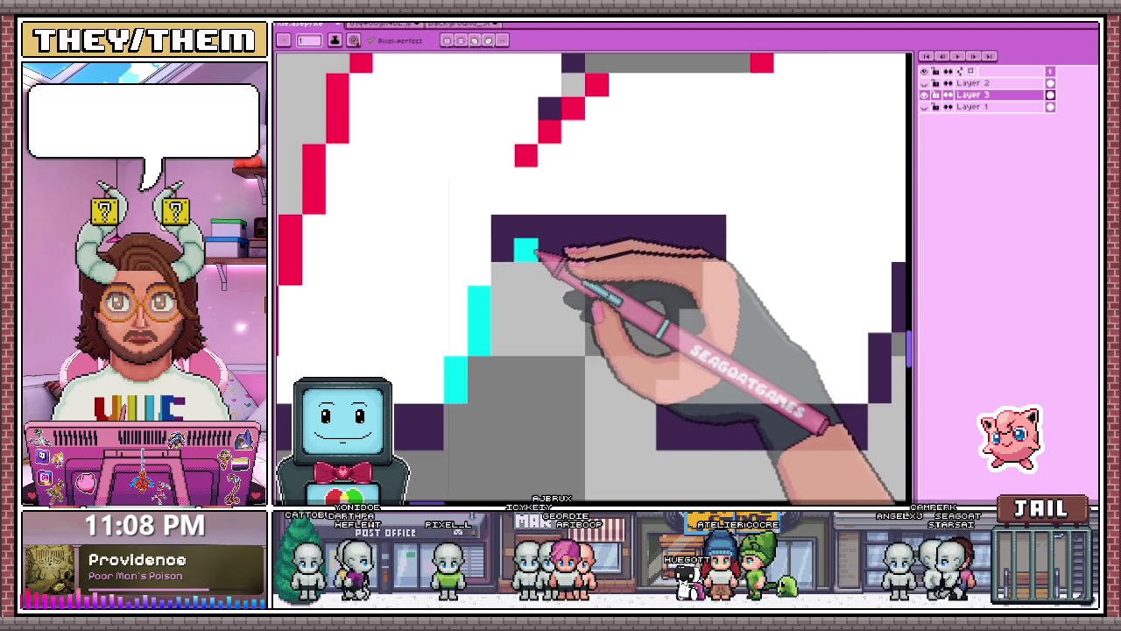
{"action": "scroll", "coordinate": [512, 239], "scroll_direction": "down", "scroll_amount": 3}
{"action": "scroll", "coordinate": [515, 229], "scroll_direction": "up", "scroll_amount": 2}
{"action": "left_click_drag", "start_coordinate": [531, 213], "coordinate": [500, 313]}
{"action": "scroll", "coordinate": [514, 226], "scroll_direction": "down", "scroll_amount": 2}
{"action": "scroll", "coordinate": [475, 293], "scroll_direction": "up", "scroll_amount": 3}
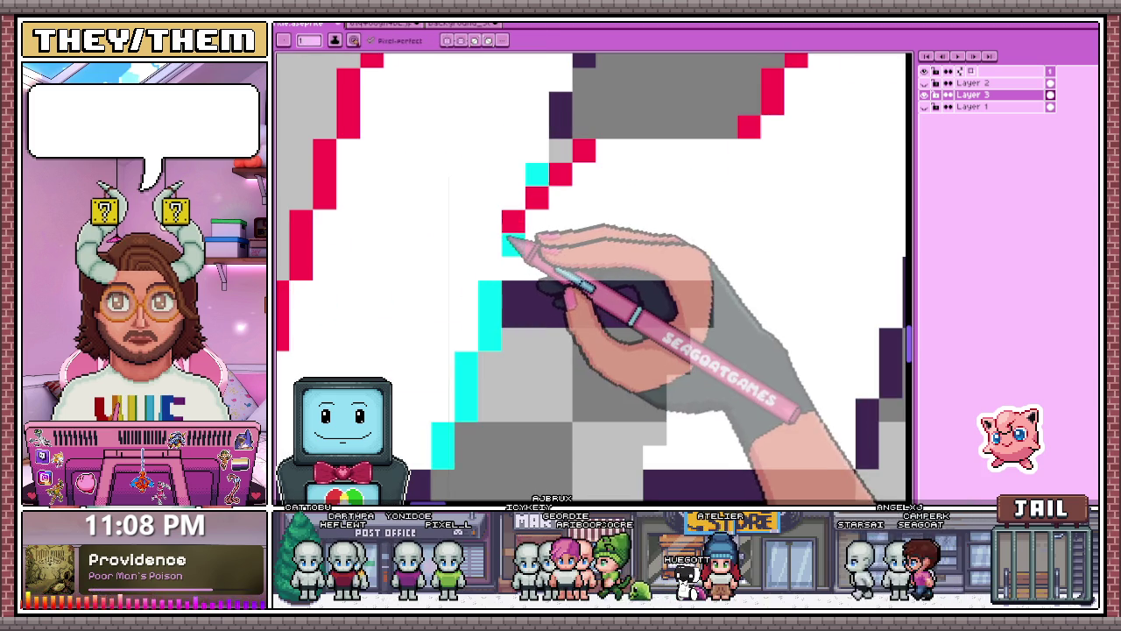
{"action": "scroll", "coordinate": [531, 220], "scroll_direction": "down", "scroll_amount": 3}
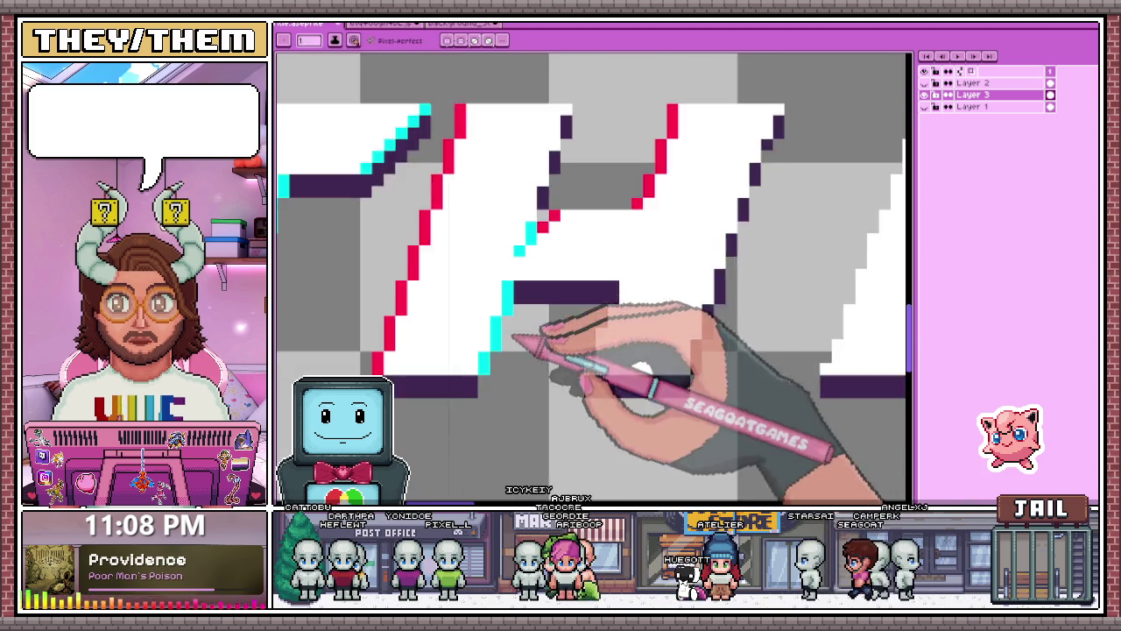
{"action": "scroll", "coordinate": [517, 237], "scroll_direction": "up", "scroll_amount": 1}
{"action": "left_click", "coordinate": [499, 269]}
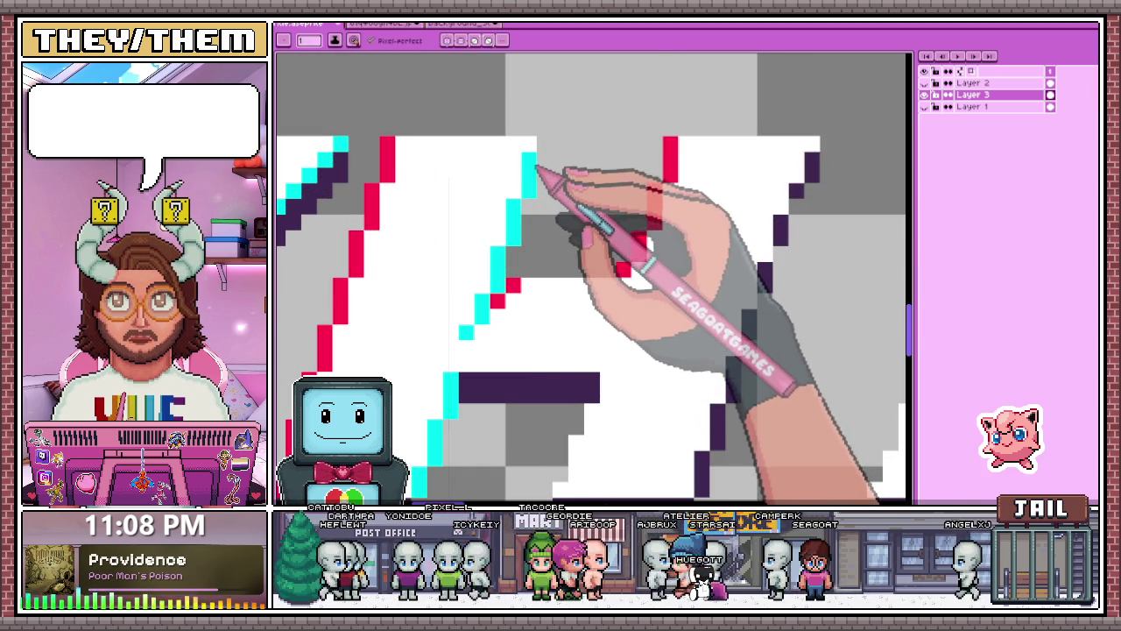
{"action": "scroll", "coordinate": [541, 259], "scroll_direction": "down", "scroll_amount": 4}
{"action": "scroll", "coordinate": [570, 267], "scroll_direction": "down", "scroll_amount": 3}
{"action": "scroll", "coordinate": [569, 269], "scroll_direction": "up", "scroll_amount": 2}
{"action": "scroll", "coordinate": [566, 267], "scroll_direction": "up", "scroll_amount": 2}
{"action": "scroll", "coordinate": [535, 347], "scroll_direction": "up", "scroll_amount": 1}
{"action": "scroll", "coordinate": [530, 355], "scroll_direction": "up", "scroll_amount": 2}
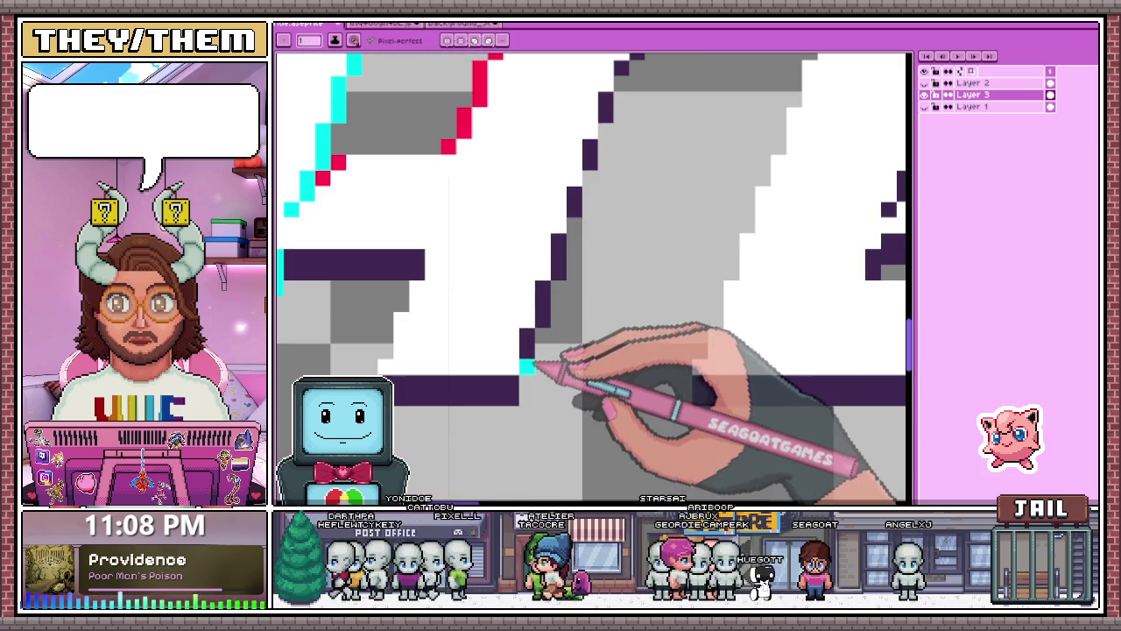
{"action": "scroll", "coordinate": [561, 275], "scroll_direction": "down", "scroll_amount": 2}
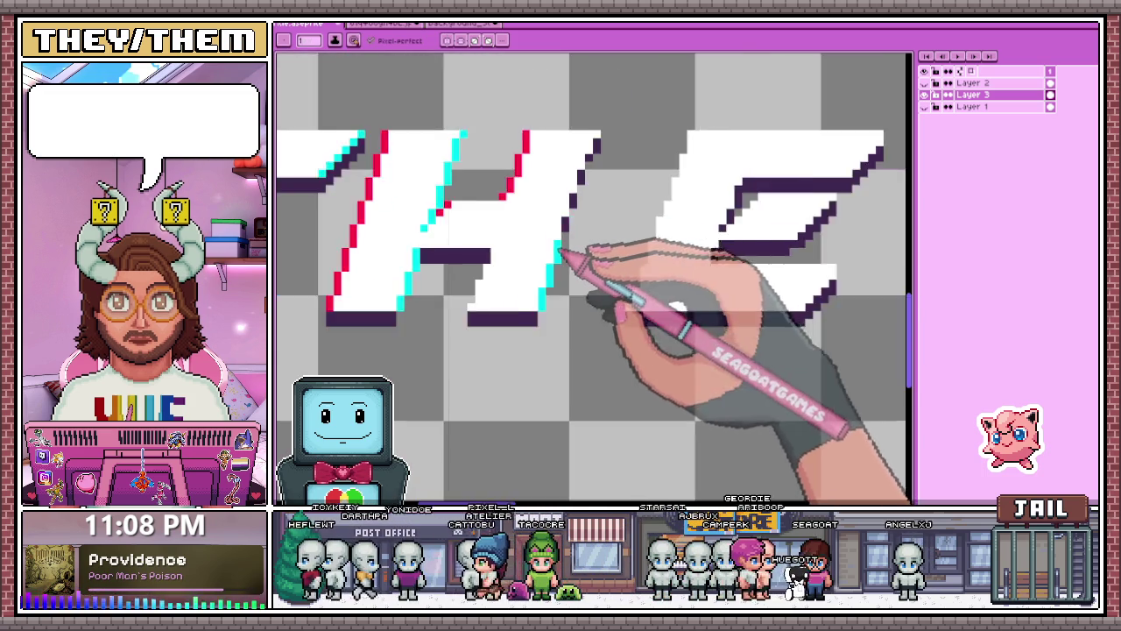
{"action": "scroll", "coordinate": [564, 250], "scroll_direction": "up", "scroll_amount": 2}
{"action": "scroll", "coordinate": [567, 201], "scroll_direction": "down", "scroll_amount": 1}
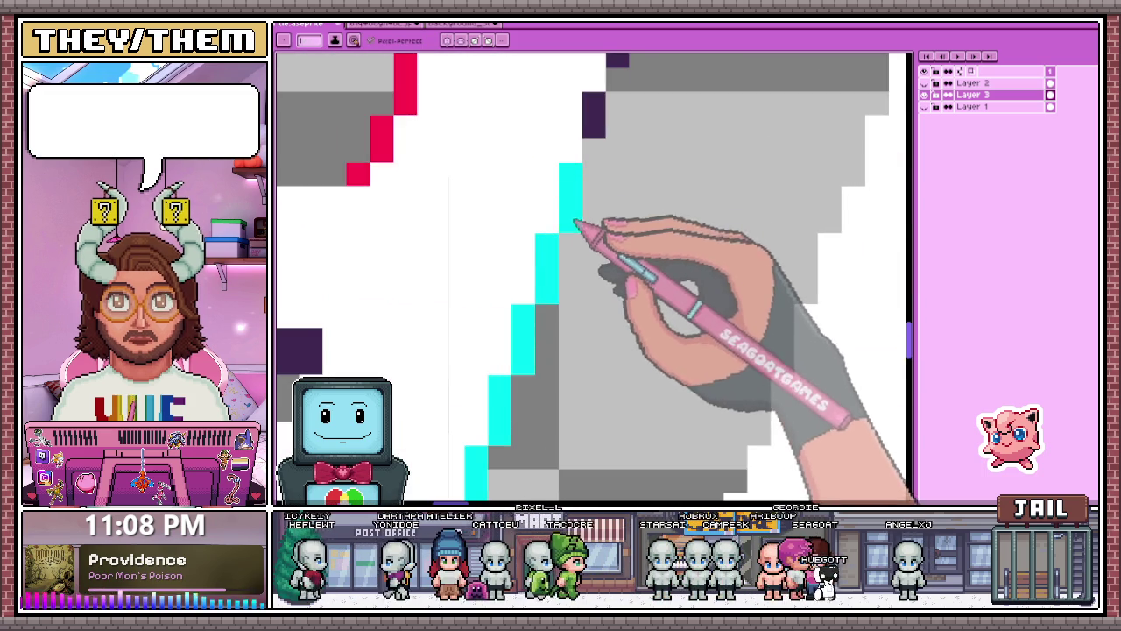
{"action": "scroll", "coordinate": [574, 263], "scroll_direction": "down", "scroll_amount": 2}
{"action": "scroll", "coordinate": [564, 289], "scroll_direction": "up", "scroll_amount": 1}
{"action": "scroll", "coordinate": [564, 265], "scroll_direction": "up", "scroll_amount": 2}
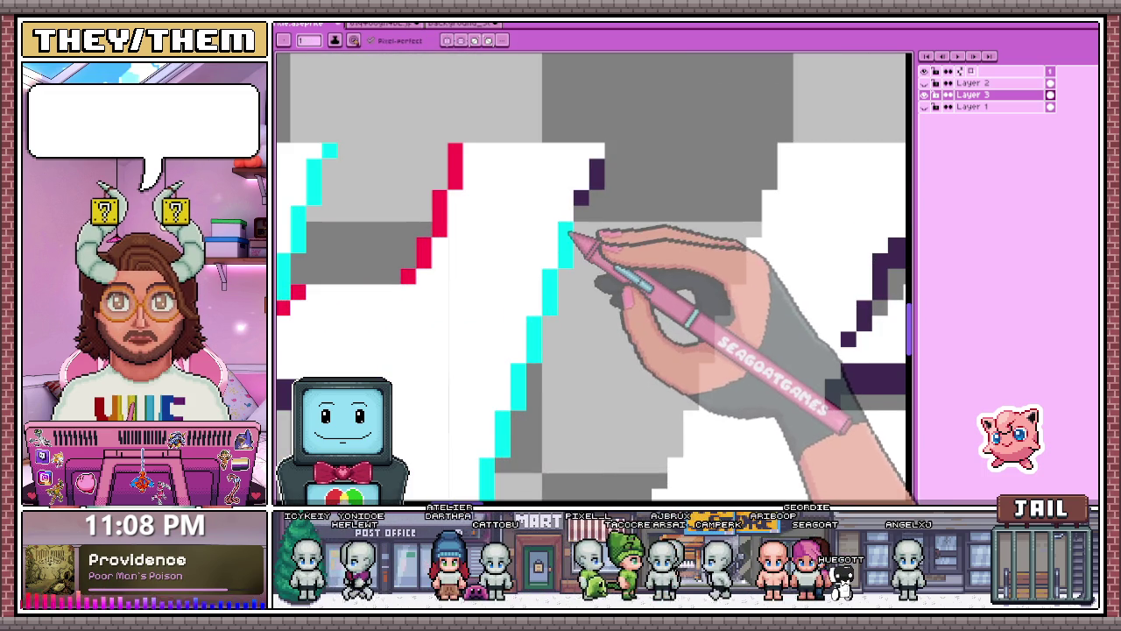
{"action": "scroll", "coordinate": [604, 184], "scroll_direction": "down", "scroll_amount": 2}
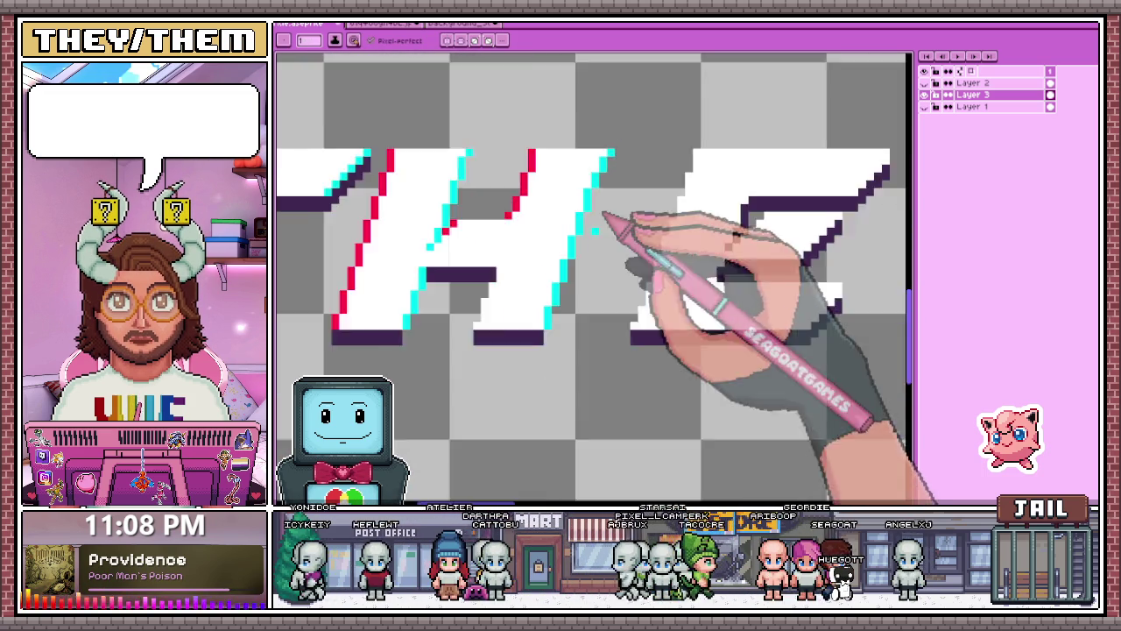
{"action": "scroll", "coordinate": [604, 246], "scroll_direction": "down", "scroll_amount": 2}
{"action": "scroll", "coordinate": [588, 283], "scroll_direction": "down", "scroll_amount": 1}
{"action": "scroll", "coordinate": [586, 307], "scroll_direction": "down", "scroll_amount": 2}
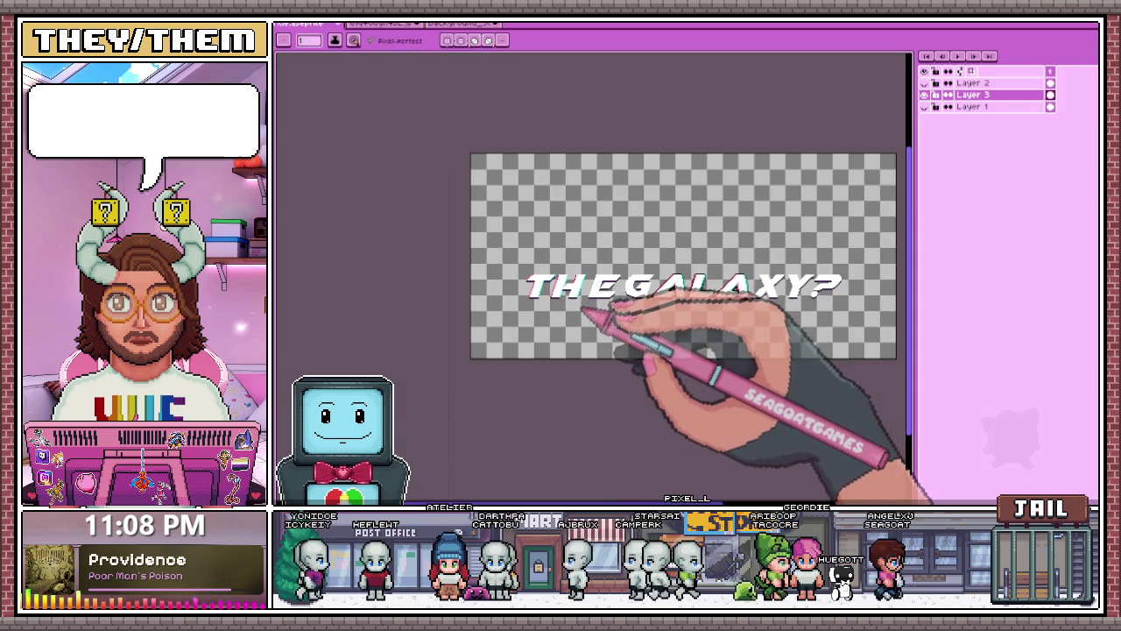
{"action": "scroll", "coordinate": [578, 324], "scroll_direction": "up", "scroll_amount": 2}
{"action": "scroll", "coordinate": [583, 263], "scroll_direction": "up", "scroll_amount": 2}
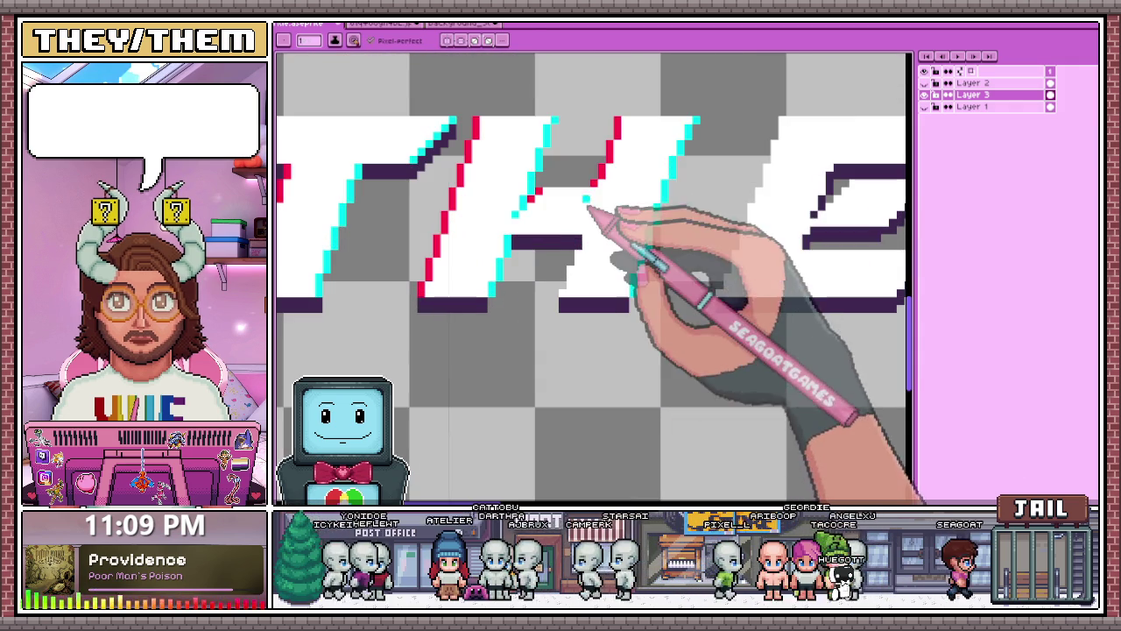
{"action": "scroll", "coordinate": [605, 219], "scroll_direction": "up", "scroll_amount": 1}
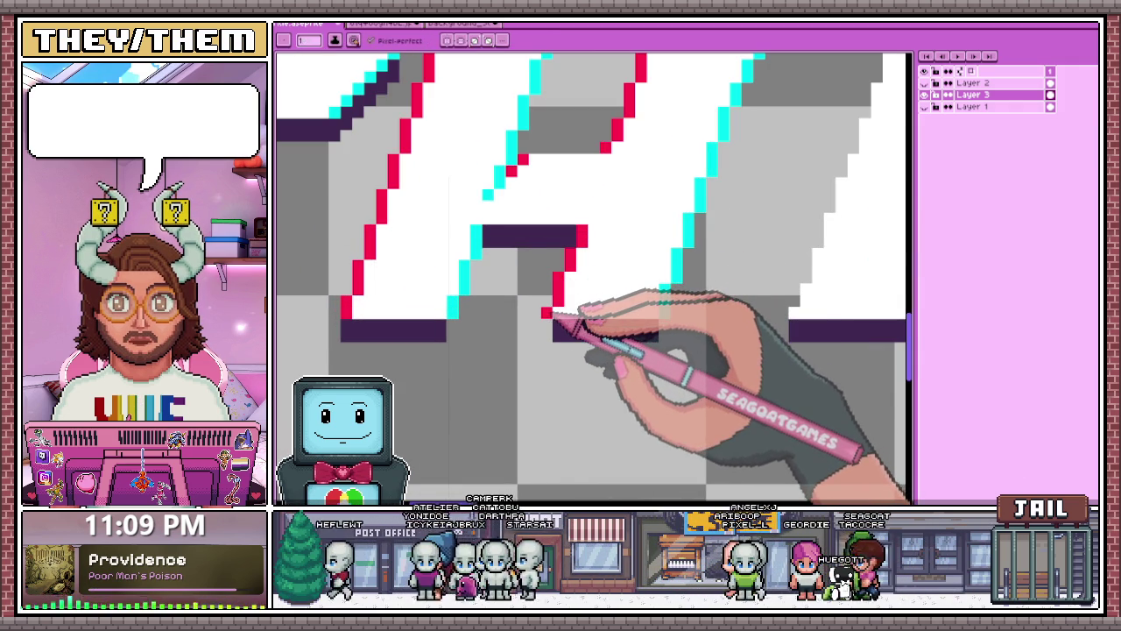
{"action": "scroll", "coordinate": [547, 311], "scroll_direction": "down", "scroll_amount": 2}
{"action": "scroll", "coordinate": [569, 317], "scroll_direction": "up", "scroll_amount": 2}
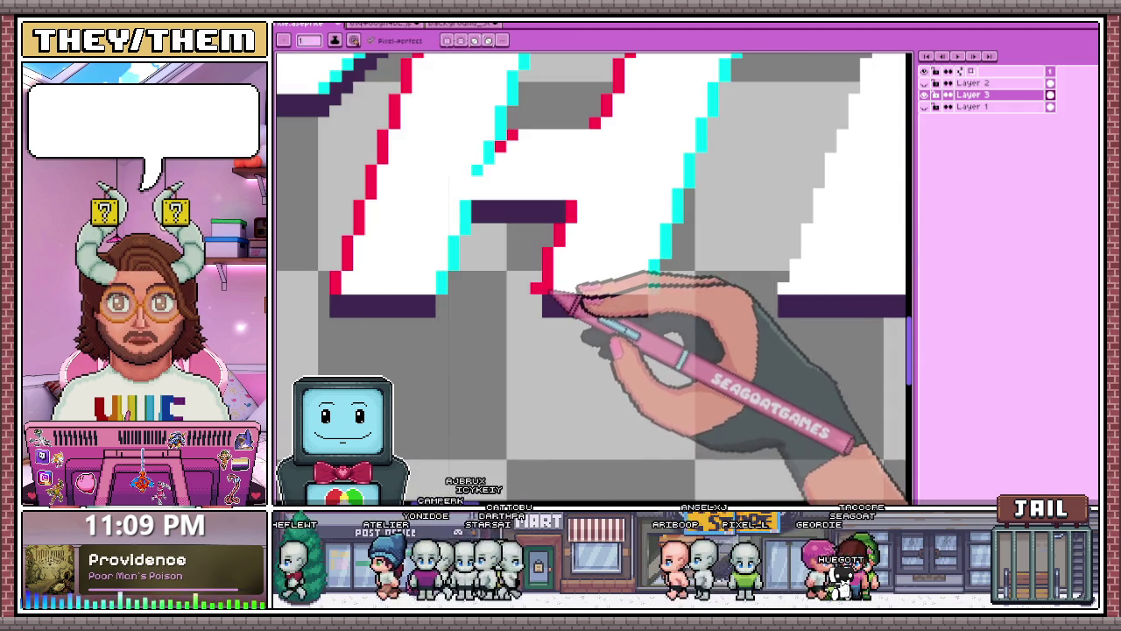
{"action": "scroll", "coordinate": [574, 297], "scroll_direction": "down", "scroll_amount": 2}
{"action": "scroll", "coordinate": [556, 272], "scroll_direction": "up", "scroll_amount": 2}
{"action": "key", "text": "m"}
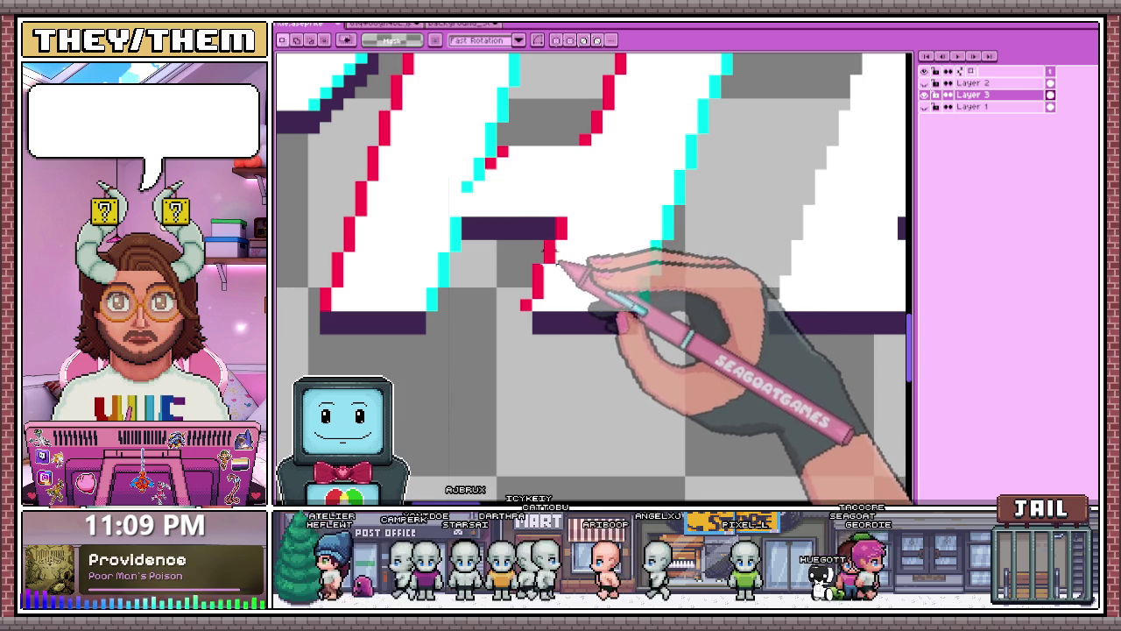
Select and erase the pixels below the H's crossbar.
{"action": "left_click_drag", "start_coordinate": [523, 220], "coordinate": [623, 338]}
{"action": "left_click_drag", "start_coordinate": [684, 366], "coordinate": [687, 370]}
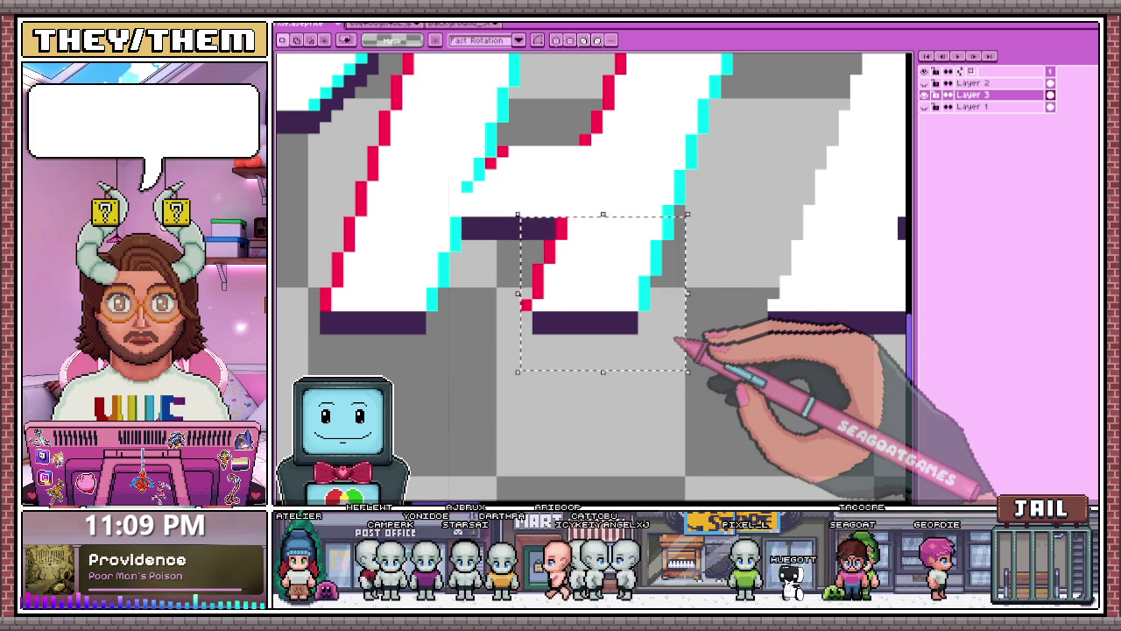
{"action": "key", "text": "Delete"}
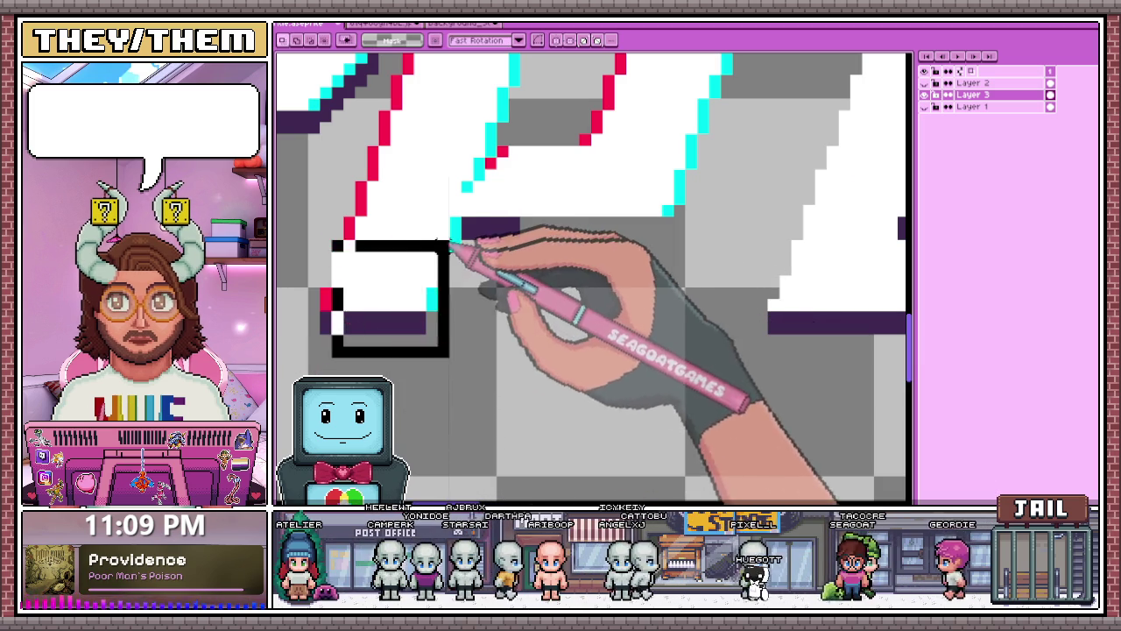
{"action": "scroll", "coordinate": [445, 373], "scroll_direction": "down", "scroll_amount": 2}
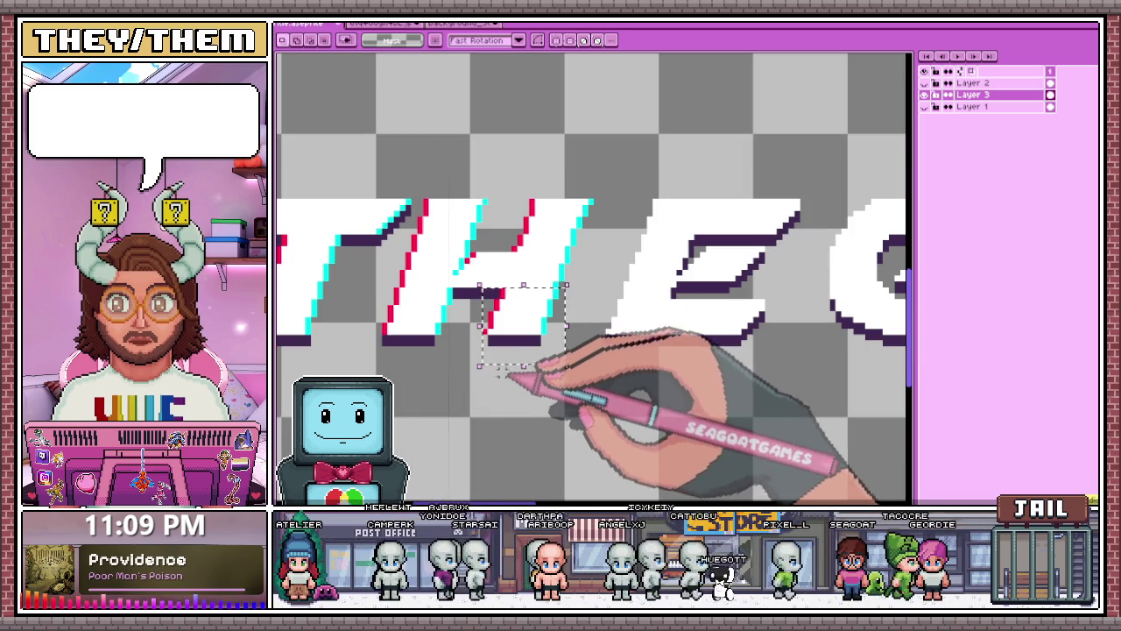
Select the H's lower-right piece and reposition it, shifting it left then back right.
{"action": "left_click_drag", "start_coordinate": [479, 285], "coordinate": [567, 367]}
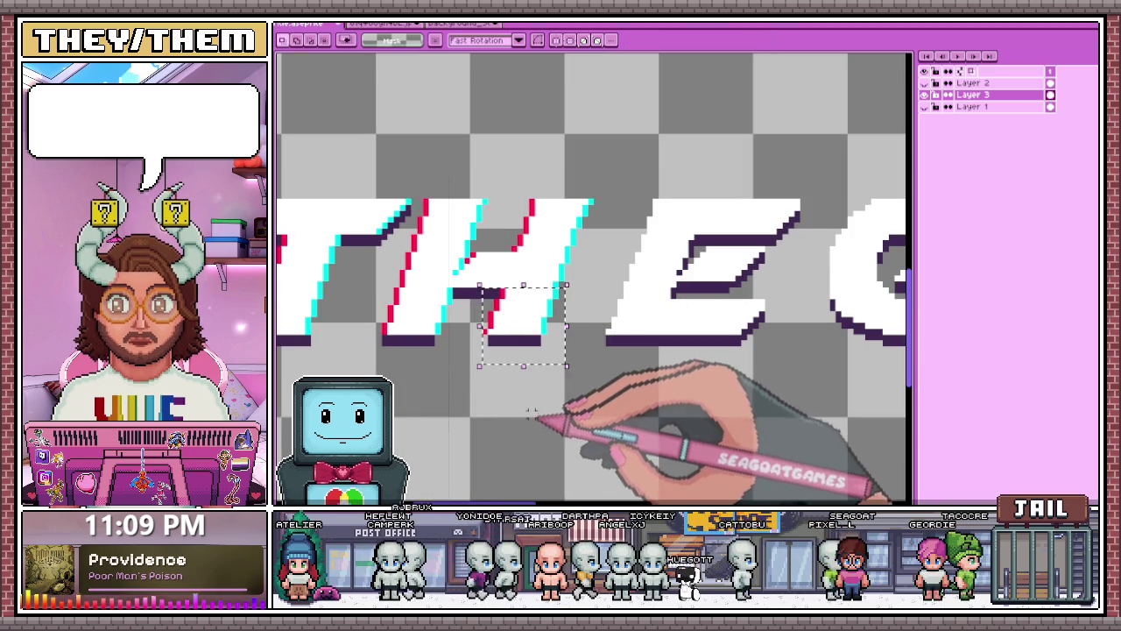
{"action": "left_click", "coordinate": [531, 406]}
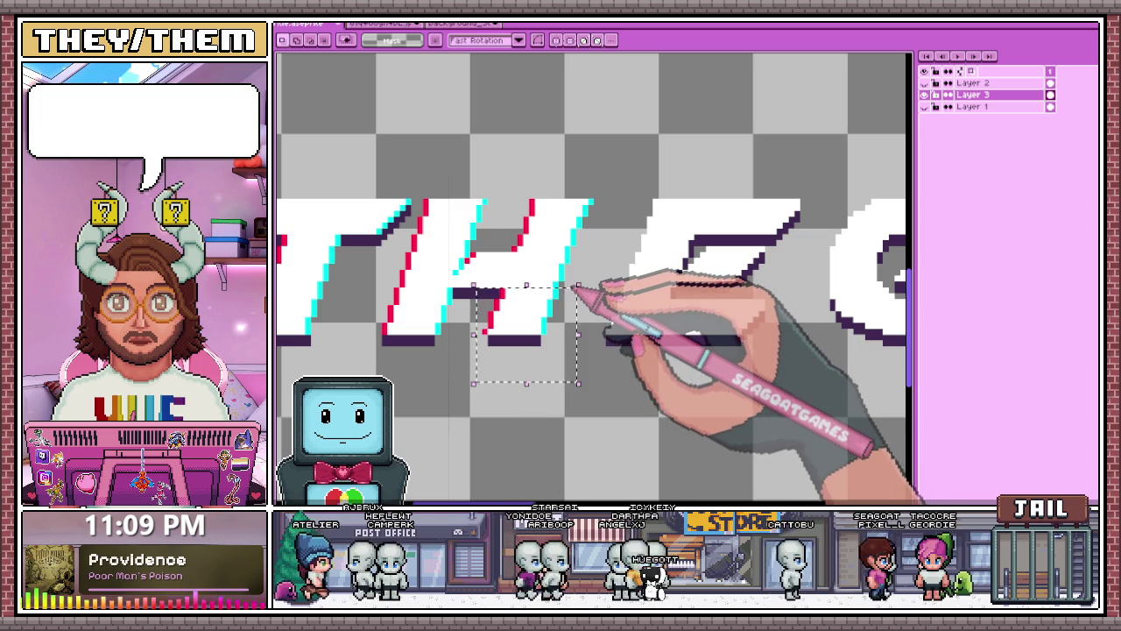
{"action": "scroll", "coordinate": [465, 368], "scroll_direction": "up", "scroll_amount": 2}
{"action": "key", "text": "b"}
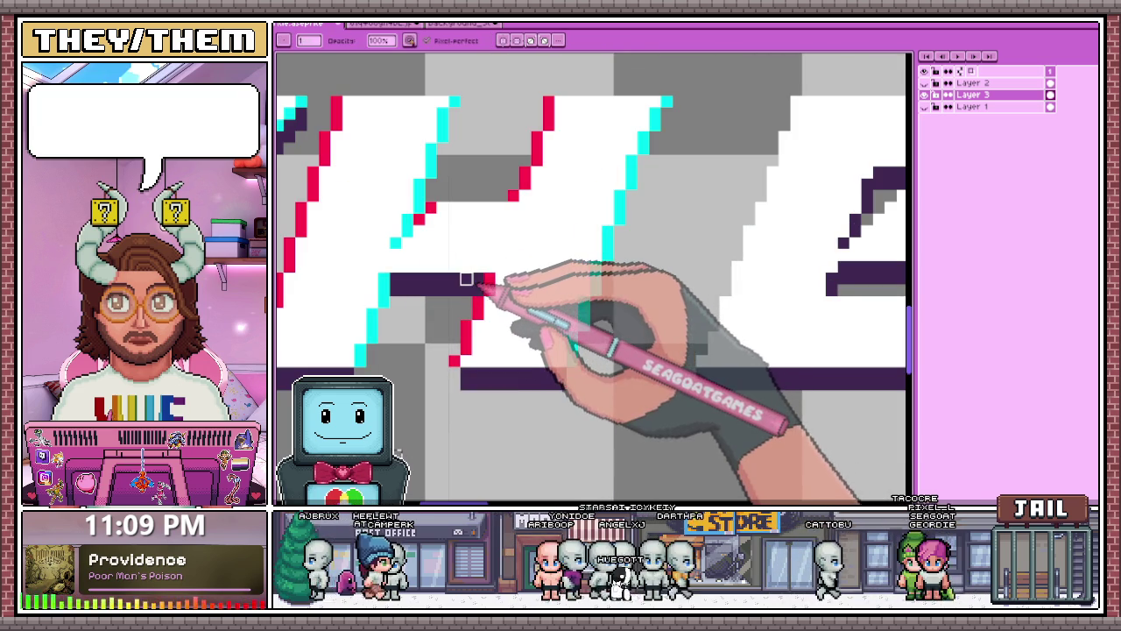
{"action": "key", "text": "v"}
{"action": "scroll", "coordinate": [421, 401], "scroll_direction": "down", "scroll_amount": 2}
{"action": "scroll", "coordinate": [476, 336], "scroll_direction": "up", "scroll_amount": 2}
{"action": "scroll", "coordinate": [473, 258], "scroll_direction": "down", "scroll_amount": 1}
{"action": "scroll", "coordinate": [481, 253], "scroll_direction": "up", "scroll_amount": 1}
{"action": "scroll", "coordinate": [473, 245], "scroll_direction": "down", "scroll_amount": 3}
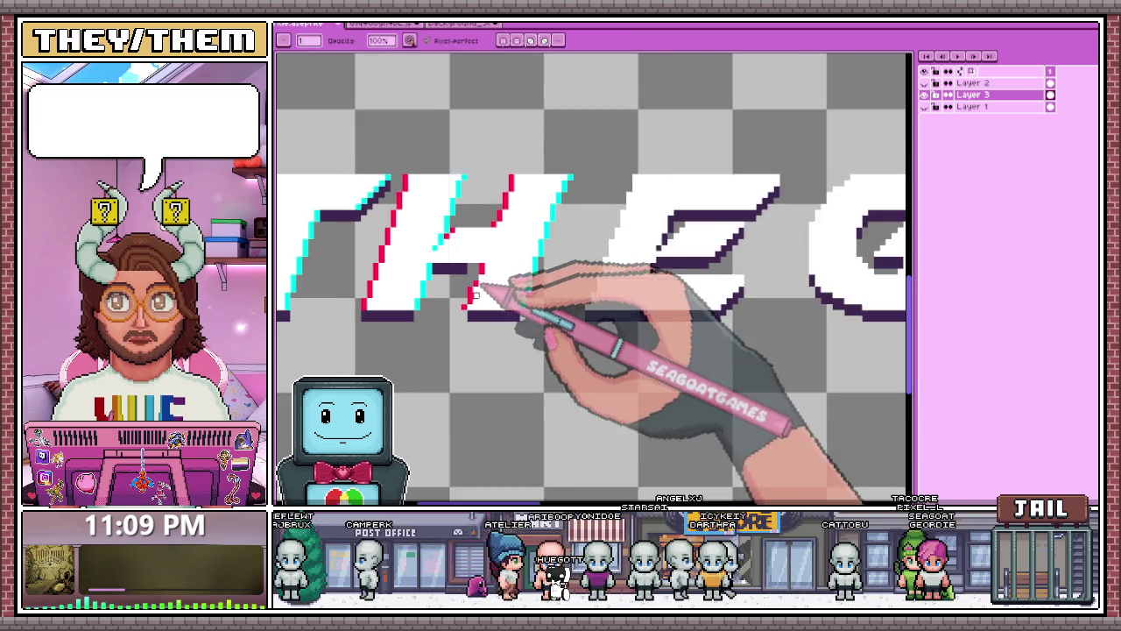
{"action": "key", "text": "m"}
{"action": "scroll", "coordinate": [526, 333], "scroll_direction": "up", "scroll_amount": 1}
{"action": "scroll", "coordinate": [525, 332], "scroll_direction": "up", "scroll_amount": 1}
{"action": "left_click_drag", "start_coordinate": [452, 345], "coordinate": [568, 251]}
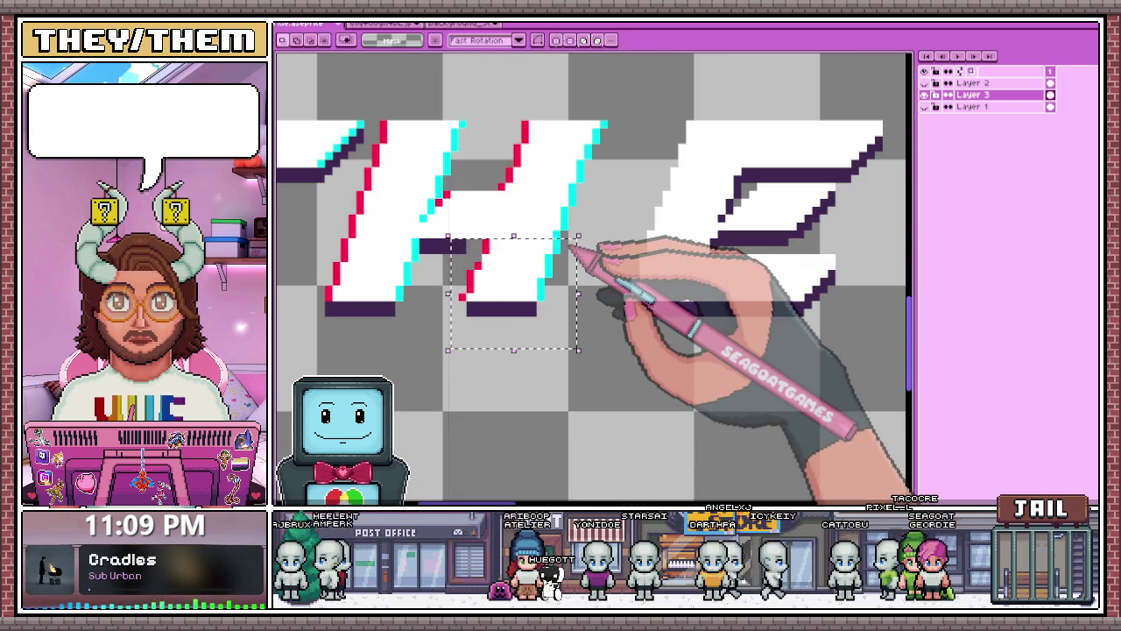
{"action": "left_click_drag", "start_coordinate": [568, 239], "coordinate": [428, 248]}
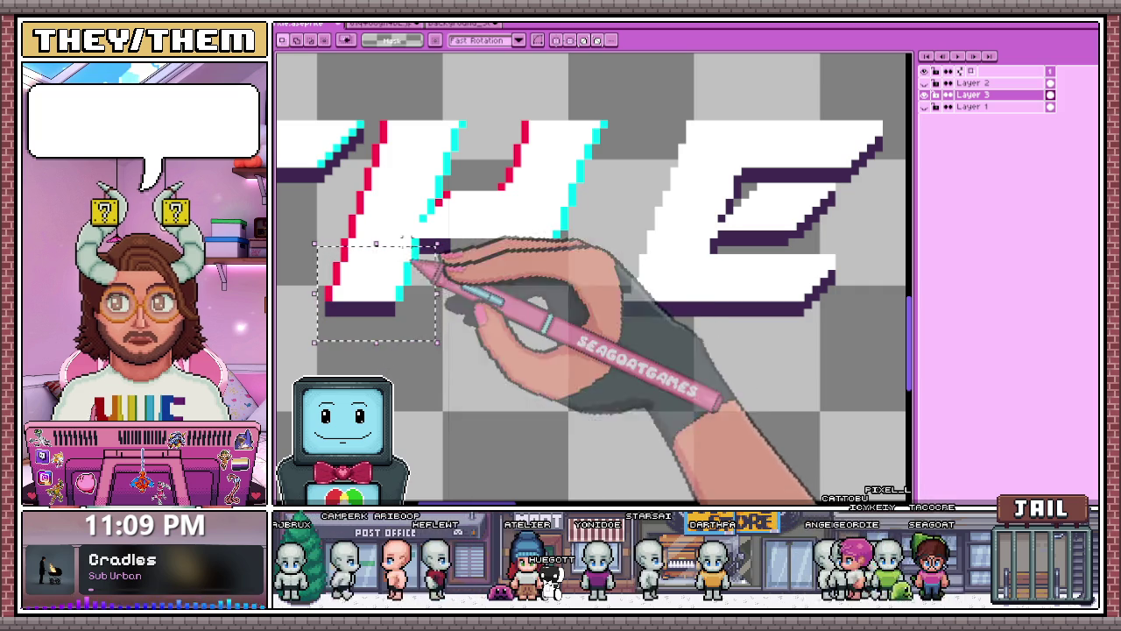
{"action": "left_click", "coordinate": [419, 242]}
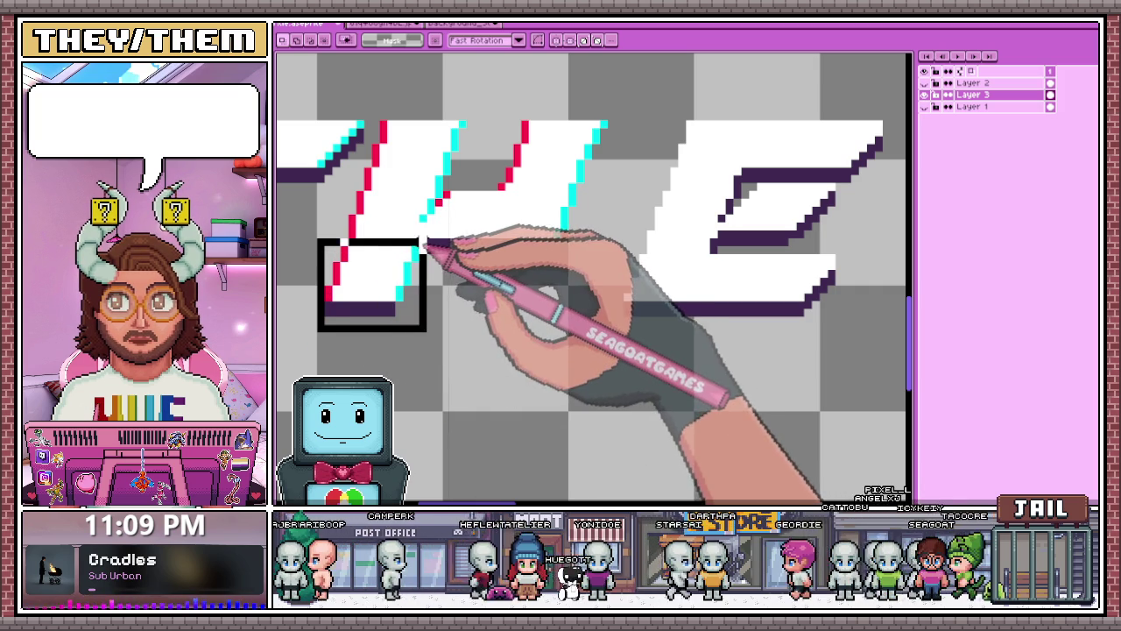
{"action": "left_click_drag", "start_coordinate": [394, 263], "coordinate": [519, 267]}
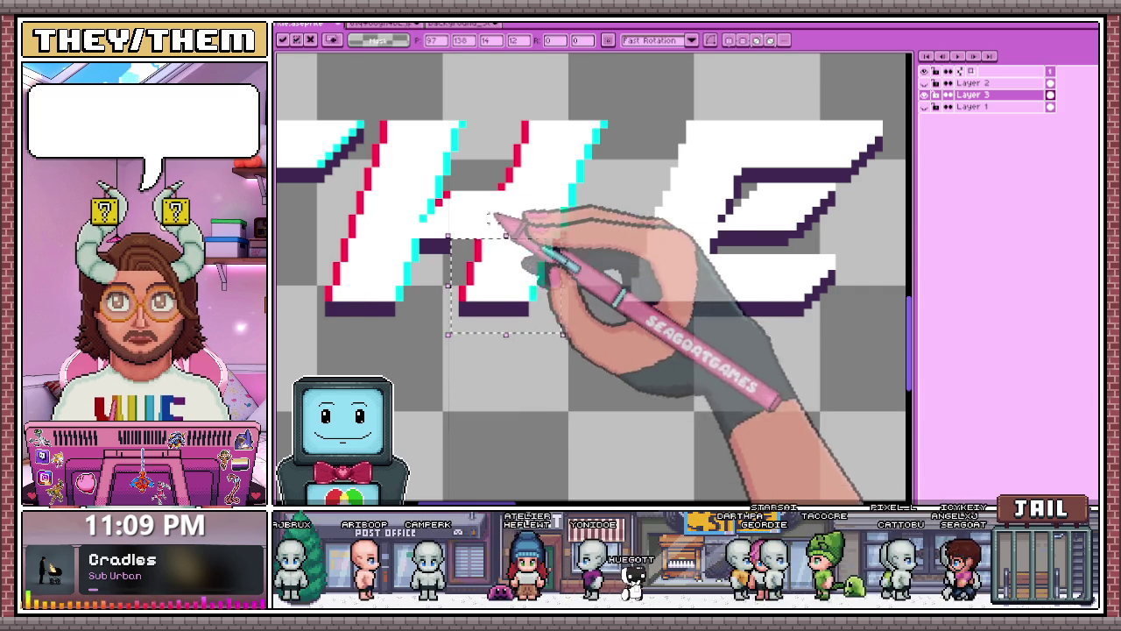
{"action": "scroll", "coordinate": [495, 216], "scroll_direction": "down", "scroll_amount": 3}
{"action": "scroll", "coordinate": [518, 286], "scroll_direction": "up", "scroll_amount": 1}
{"action": "scroll", "coordinate": [500, 315], "scroll_direction": "down", "scroll_amount": 1}
{"action": "scroll", "coordinate": [513, 278], "scroll_direction": "down", "scroll_amount": 1}
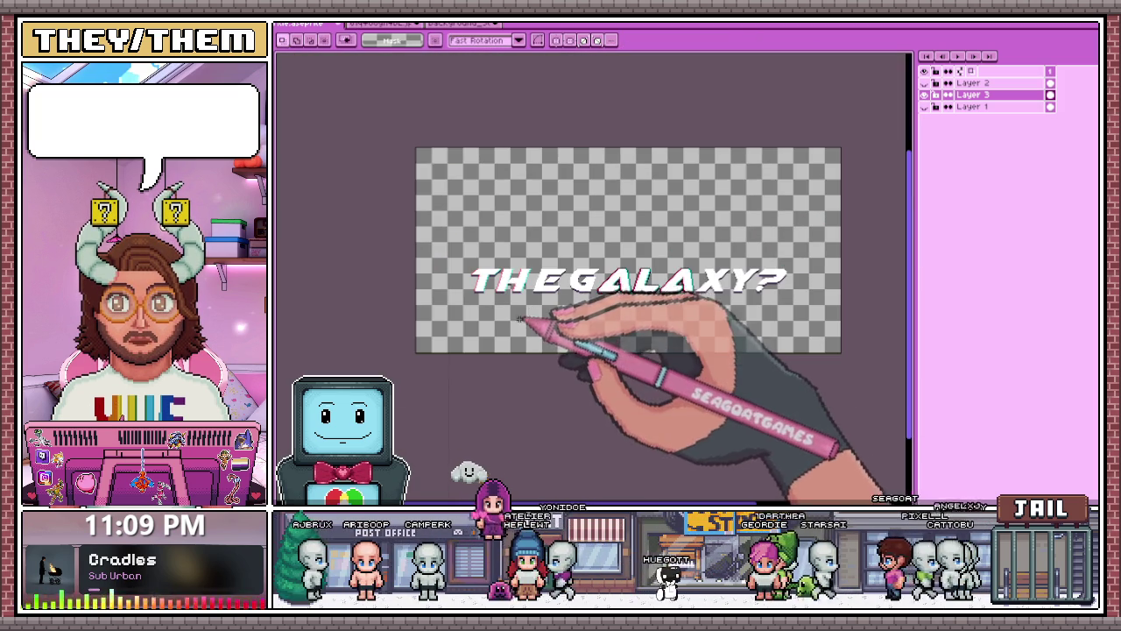
Select and delete the H's right stroke.
{"action": "scroll", "coordinate": [520, 310], "scroll_direction": "up", "scroll_amount": 3}
{"action": "scroll", "coordinate": [526, 263], "scroll_direction": "up", "scroll_amount": 1}
{"action": "scroll", "coordinate": [570, 175], "scroll_direction": "up", "scroll_amount": 1}
{"action": "scroll", "coordinate": [500, 251], "scroll_direction": "down", "scroll_amount": 1}
{"action": "scroll", "coordinate": [500, 251], "scroll_direction": "up", "scroll_amount": 1}
{"action": "scroll", "coordinate": [496, 258], "scroll_direction": "down", "scroll_amount": 1}
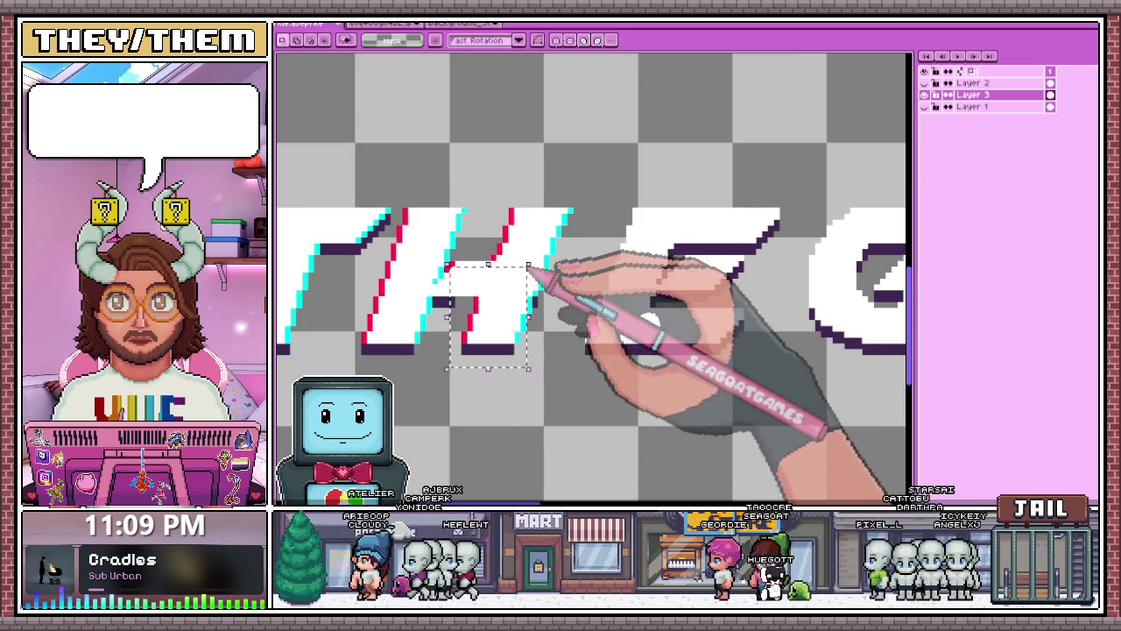
{"action": "left_click_drag", "start_coordinate": [454, 380], "coordinate": [557, 209]}
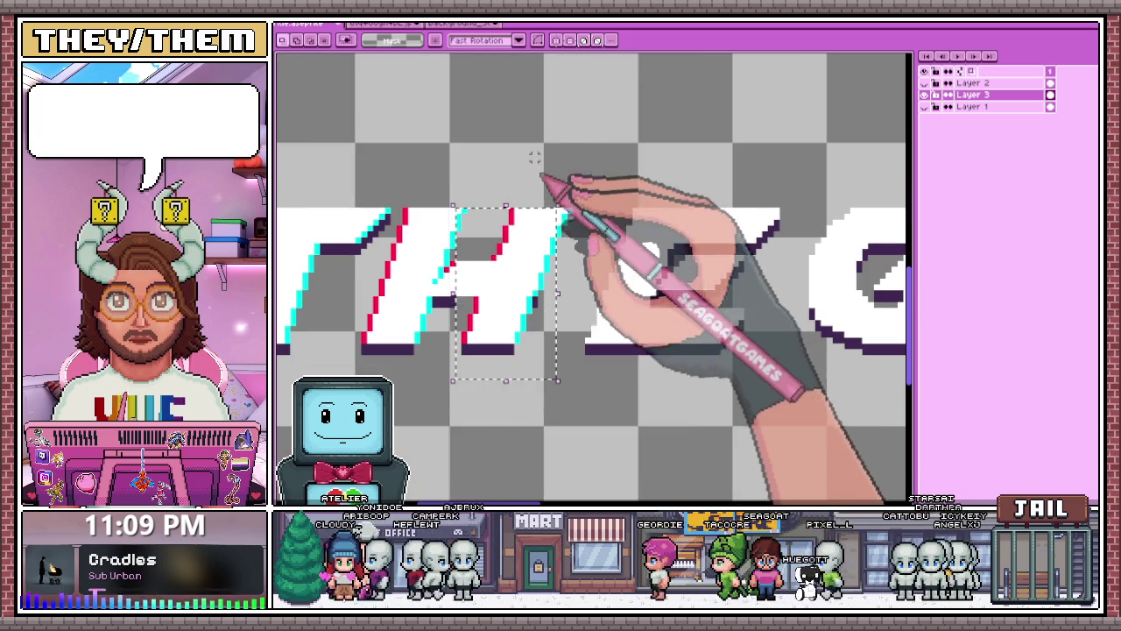
{"action": "left_click_drag", "start_coordinate": [477, 177], "coordinate": [574, 397]}
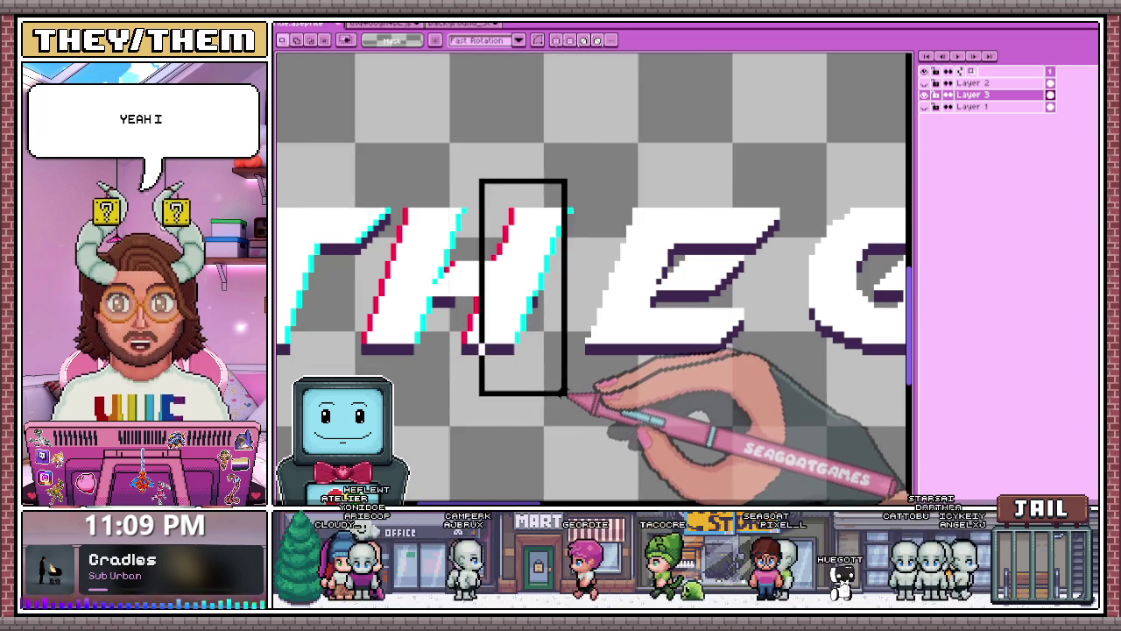
{"action": "key", "text": "Delete"}
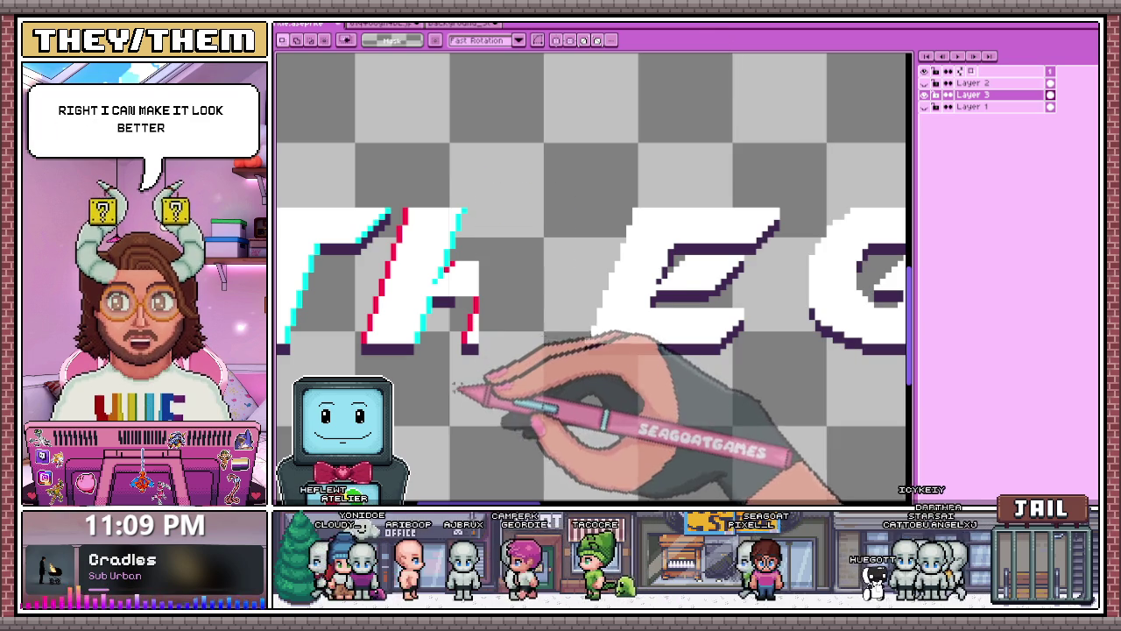
Copy the H's left stroke and place it as the new right leg.
{"action": "scroll", "coordinate": [488, 313], "scroll_direction": "down", "scroll_amount": 2}
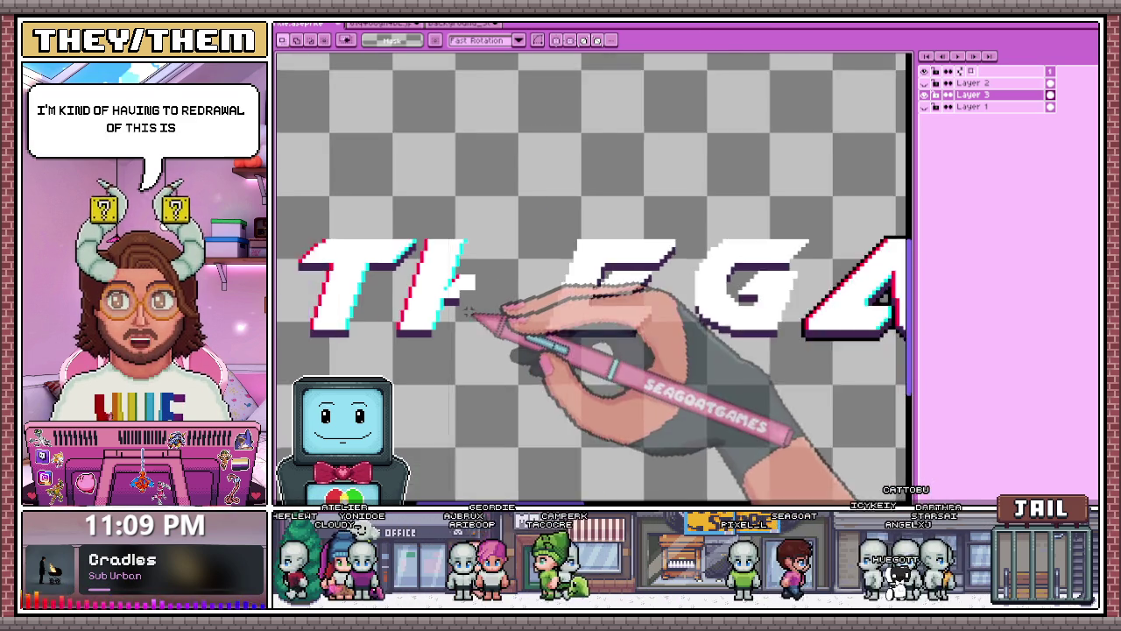
{"action": "scroll", "coordinate": [463, 263], "scroll_direction": "up", "scroll_amount": 3}
{"action": "scroll", "coordinate": [456, 279], "scroll_direction": "up", "scroll_amount": 1}
{"action": "key", "text": "b"}
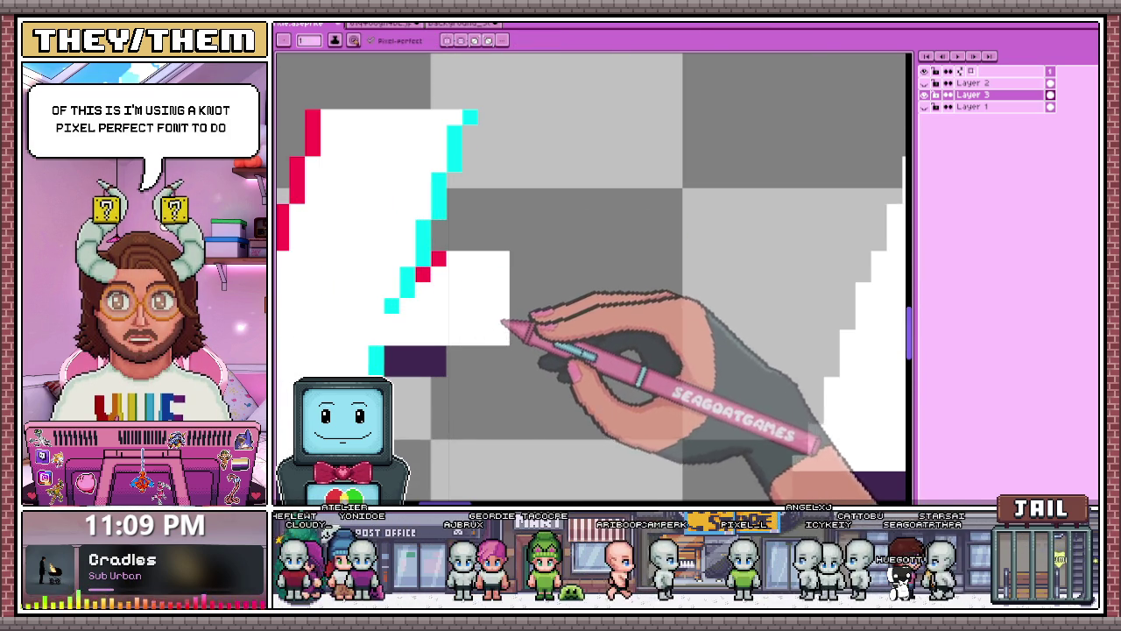
{"action": "scroll", "coordinate": [502, 324], "scroll_direction": "down", "scroll_amount": 3}
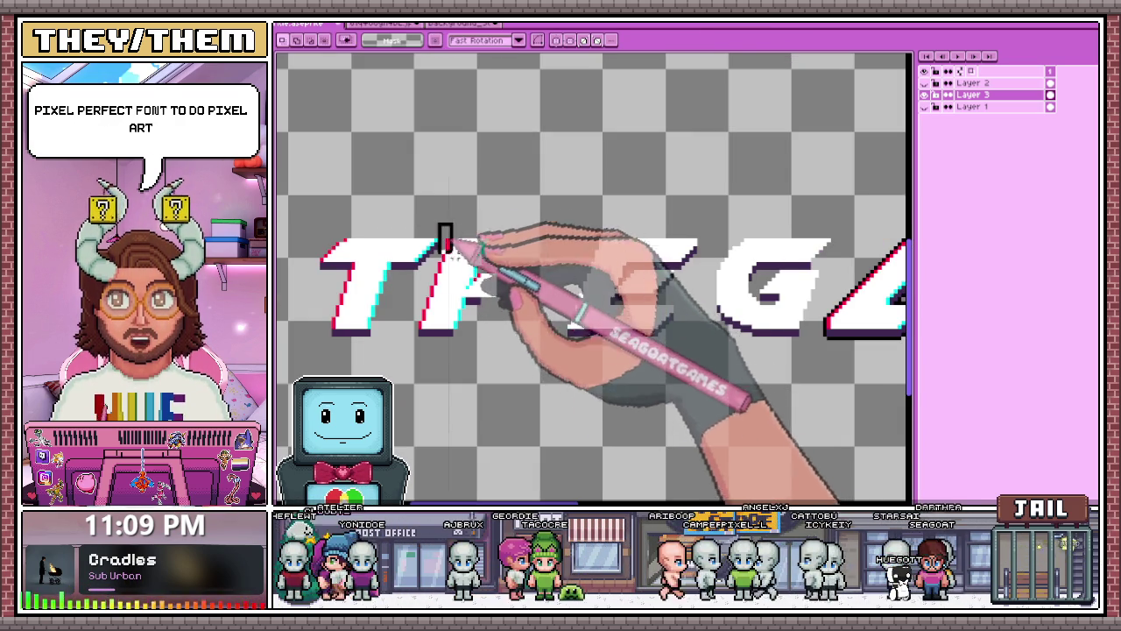
{"action": "scroll", "coordinate": [447, 240], "scroll_direction": "up", "scroll_amount": 1}
{"action": "left_click_drag", "start_coordinate": [467, 282], "coordinate": [443, 290]}
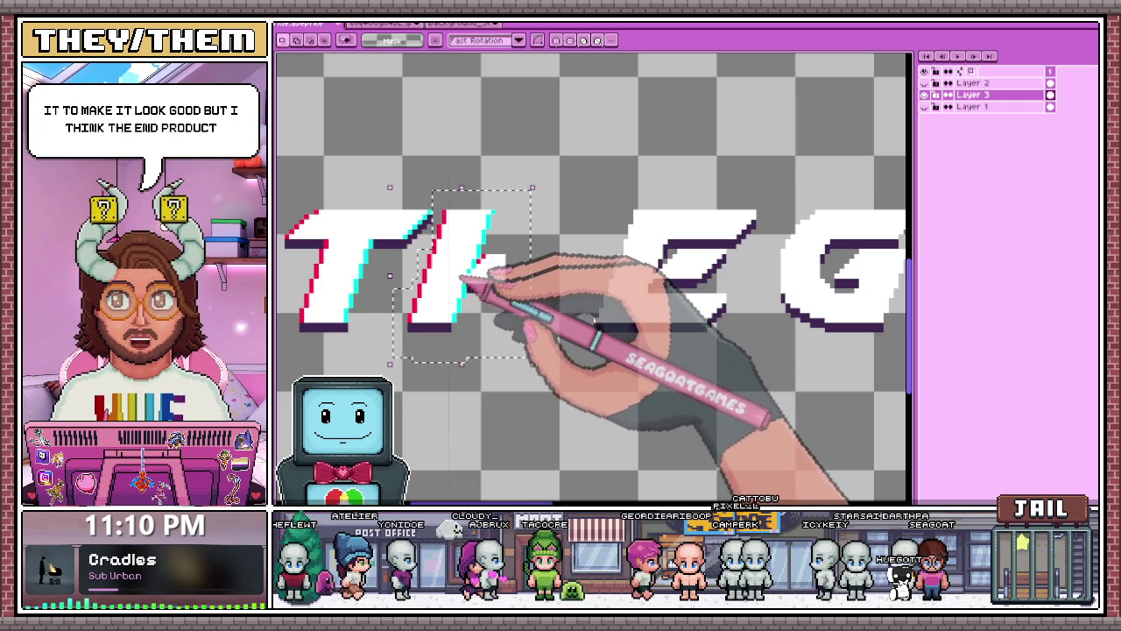
{"action": "left_click_drag", "start_coordinate": [463, 277], "coordinate": [534, 280]}
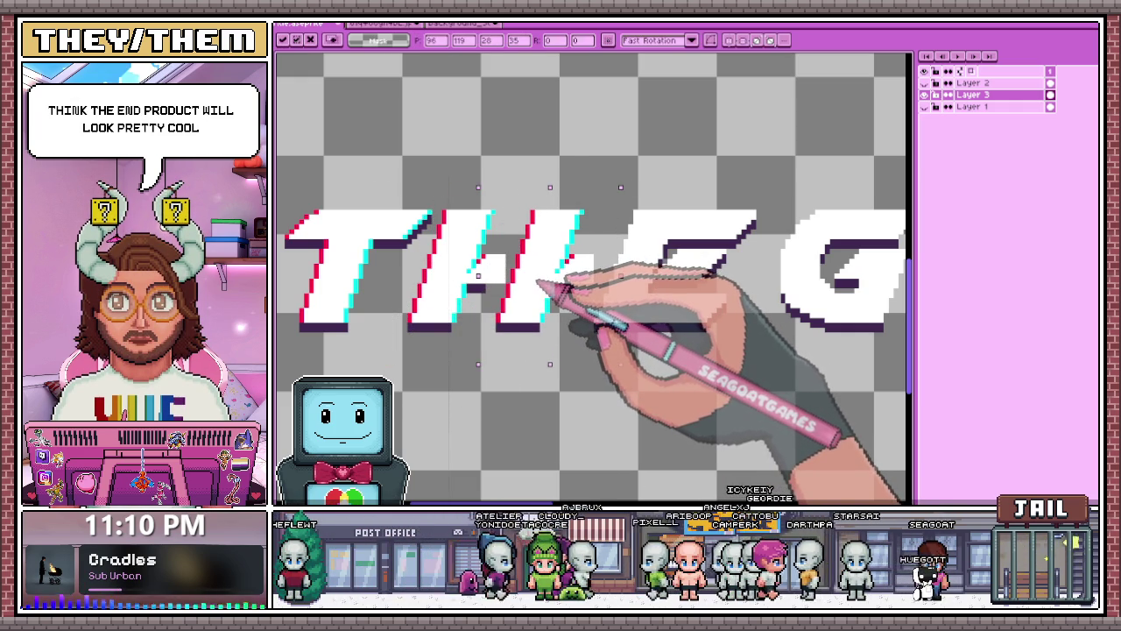
{"action": "key", "text": "b"}
{"action": "scroll", "coordinate": [582, 359], "scroll_direction": "up", "scroll_amount": 1}
{"action": "scroll", "coordinate": [583, 289], "scroll_direction": "up", "scroll_amount": 1}
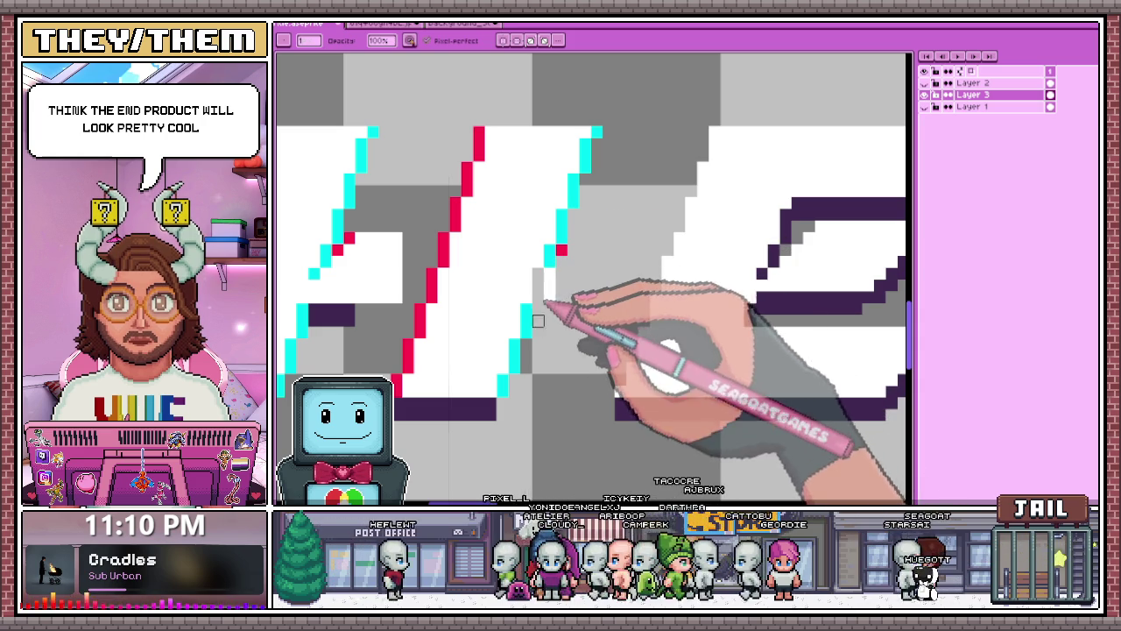
{"action": "scroll", "coordinate": [569, 250], "scroll_direction": "down", "scroll_amount": 1}
{"action": "scroll", "coordinate": [525, 271], "scroll_direction": "up", "scroll_amount": 1}
{"action": "key", "text": "m"}
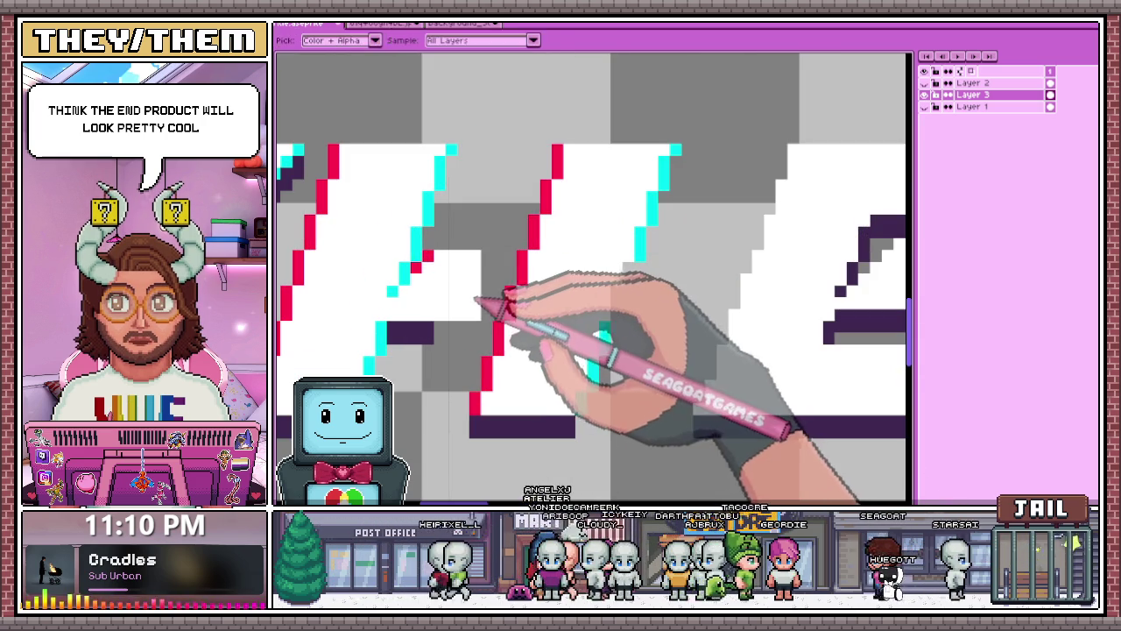
{"action": "key", "text": "b"}
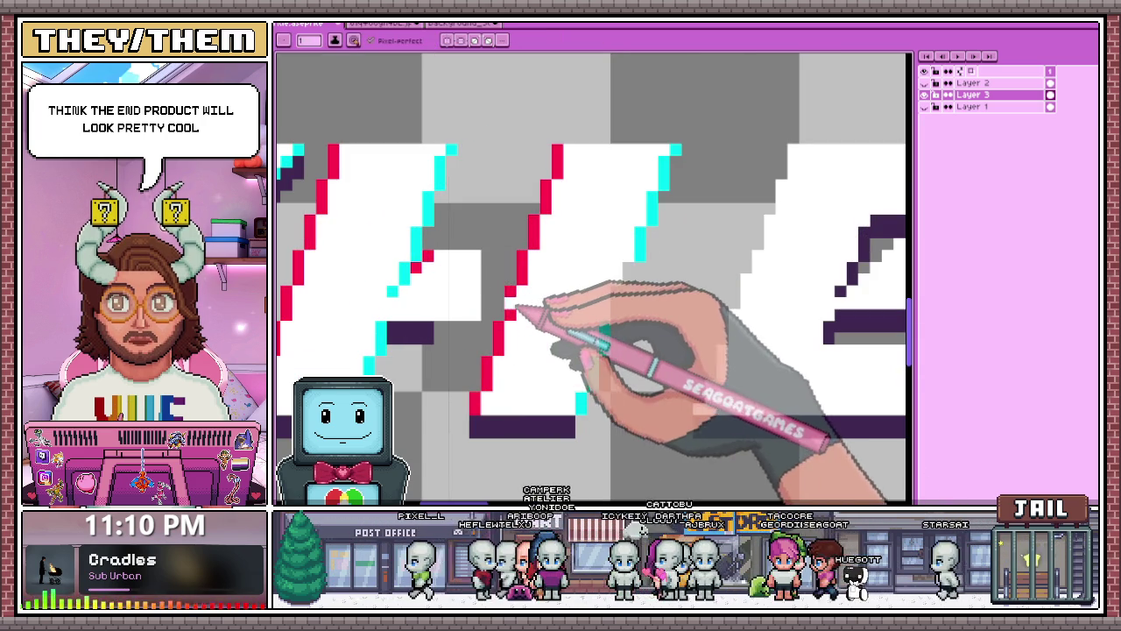
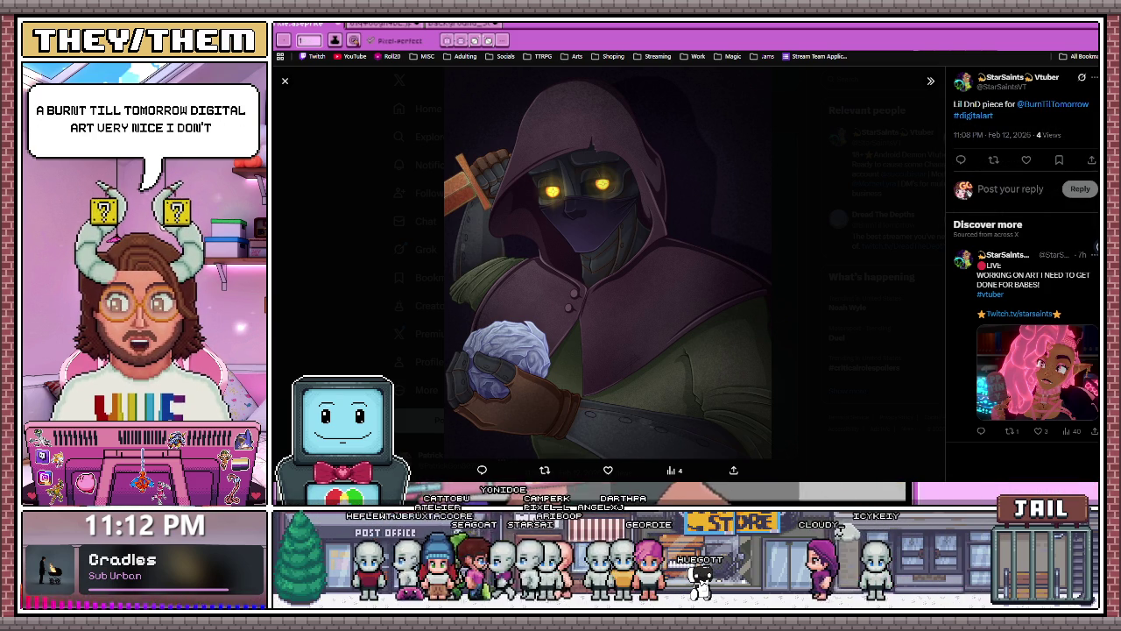
Like the hooded-character artwork post on X, then return to Aseprite.
{"action": "key", "text": "l"}
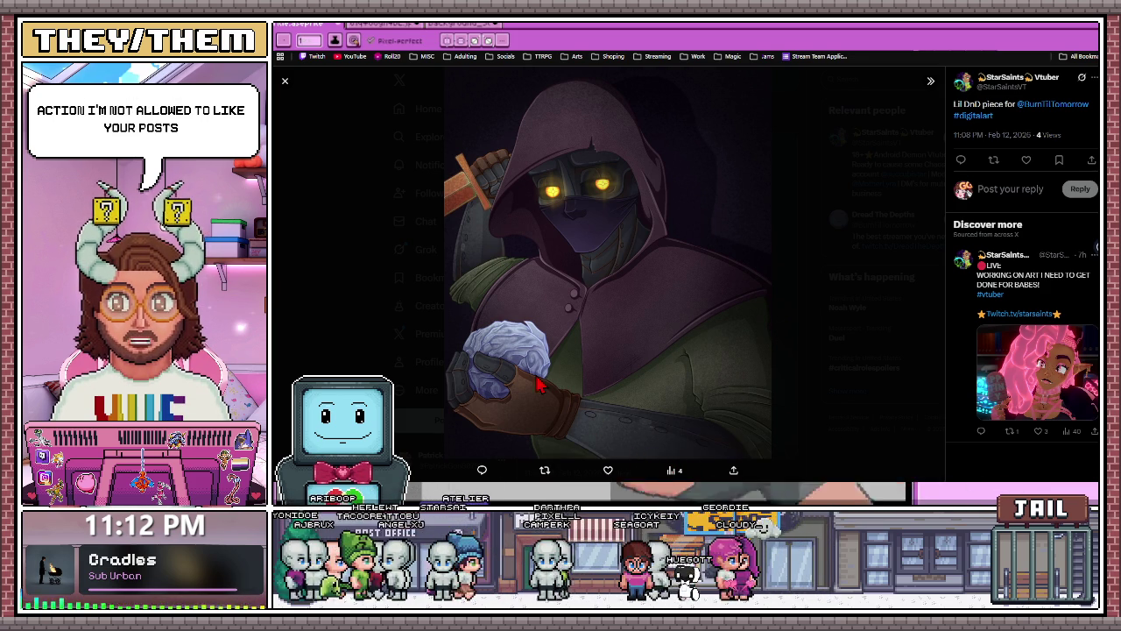
{"action": "left_click", "coordinate": [607, 470]}
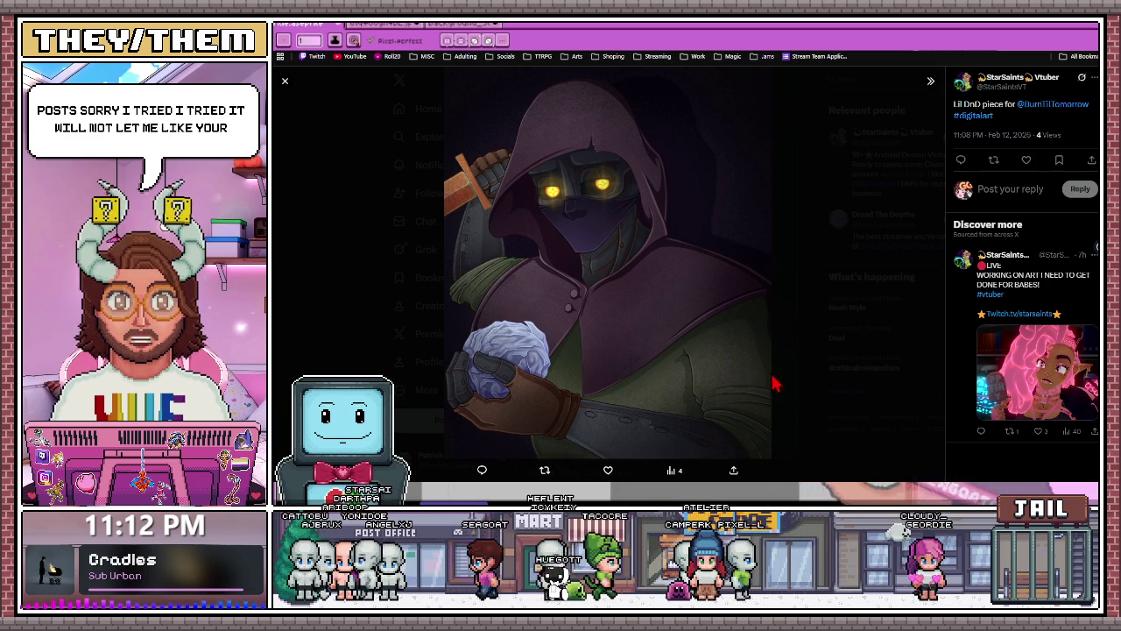
{"action": "left_click", "coordinate": [613, 471]}
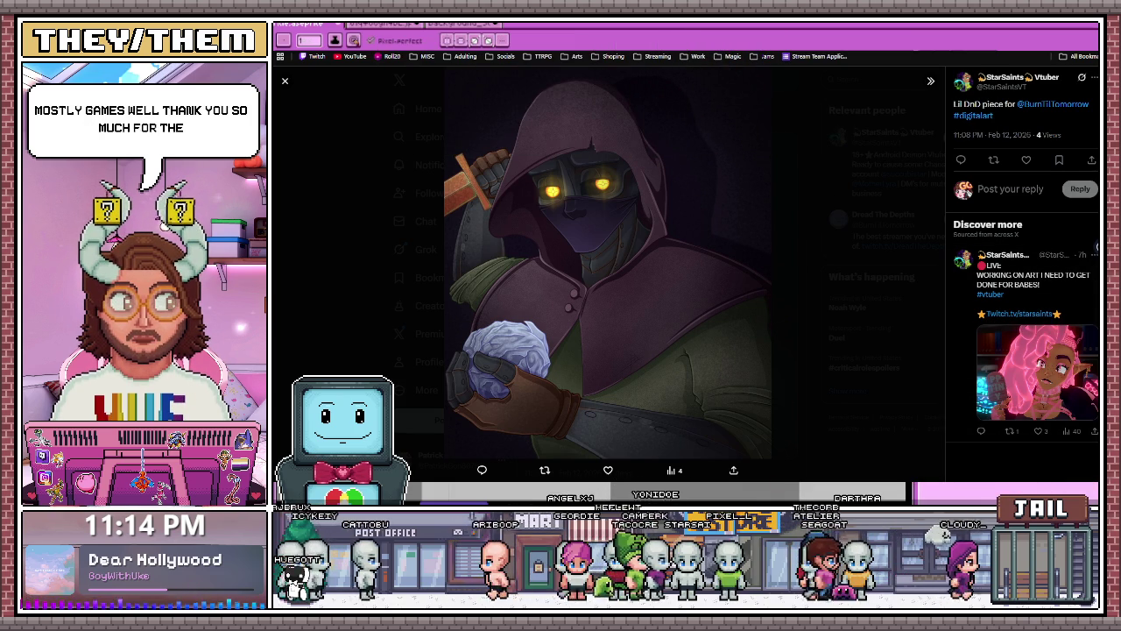
{"action": "key", "text": "alt+Tab"}
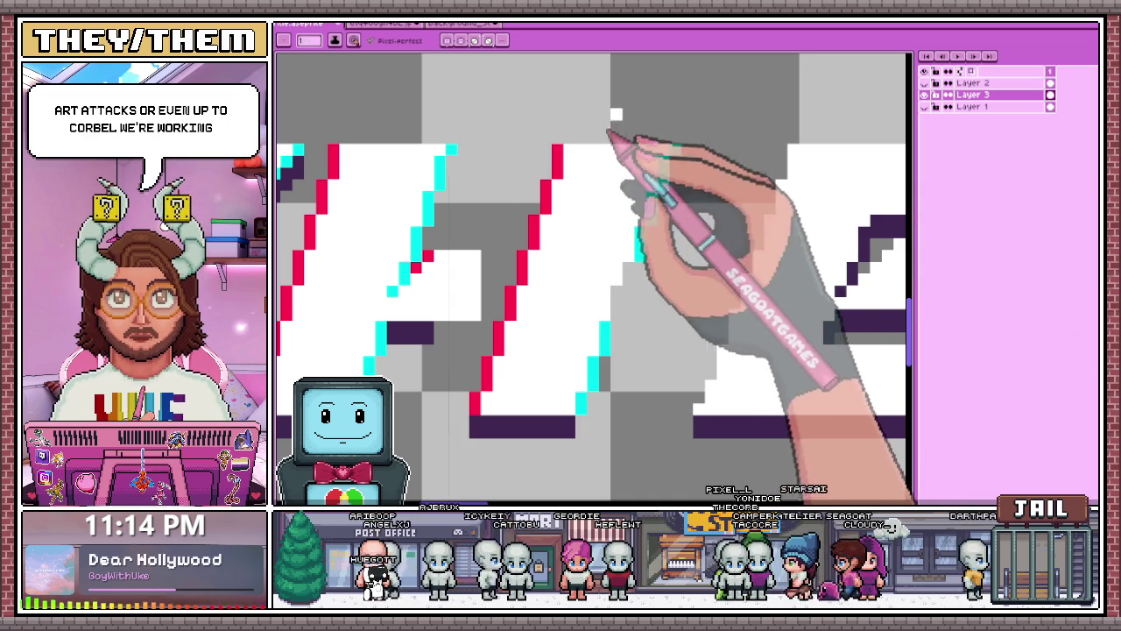
Draw a cyan edge stroke beside the letter and erase the stray red diagonal pixels.
{"action": "left_click_drag", "start_coordinate": [675, 150], "coordinate": [641, 256]}
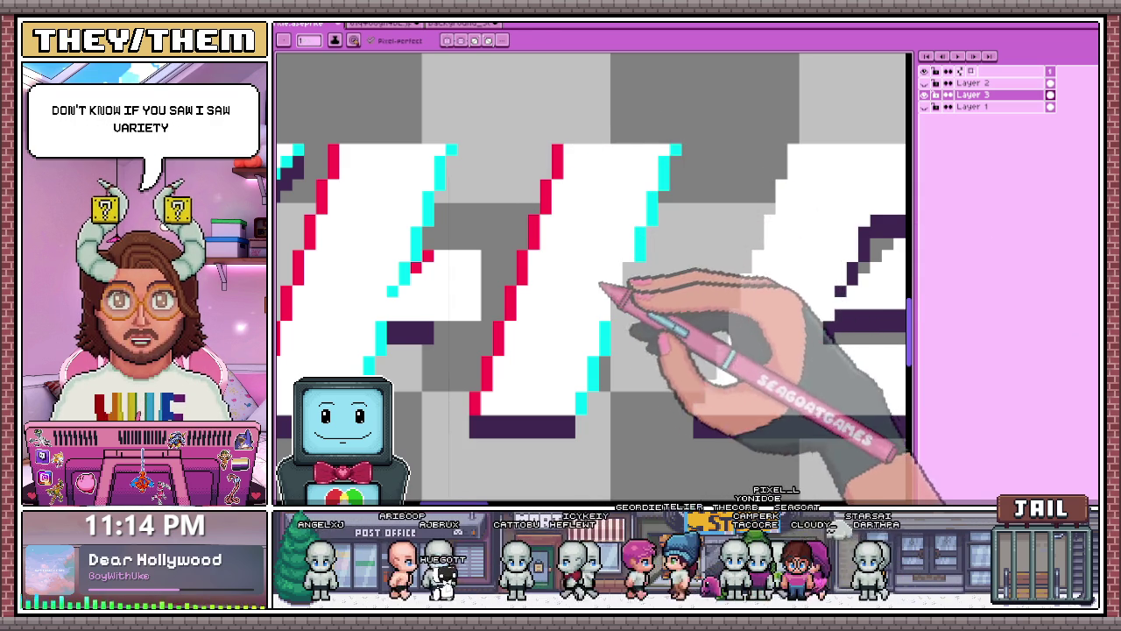
{"action": "scroll", "coordinate": [478, 307], "scroll_direction": "up", "scroll_amount": 1}
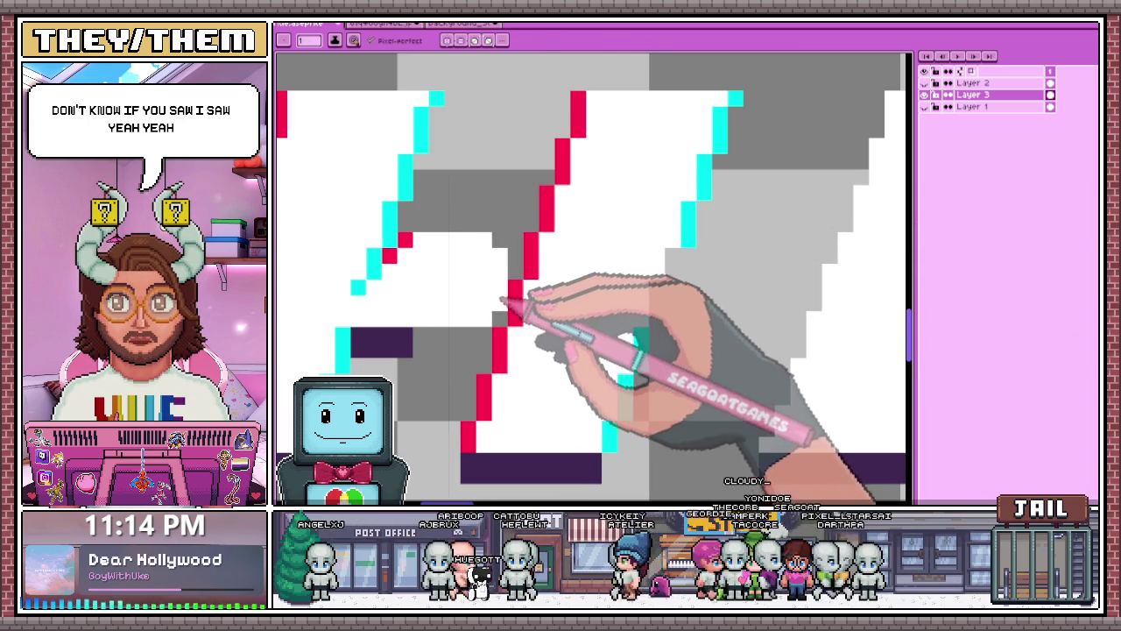
{"action": "left_click_drag", "start_coordinate": [504, 300], "coordinate": [533, 245]}
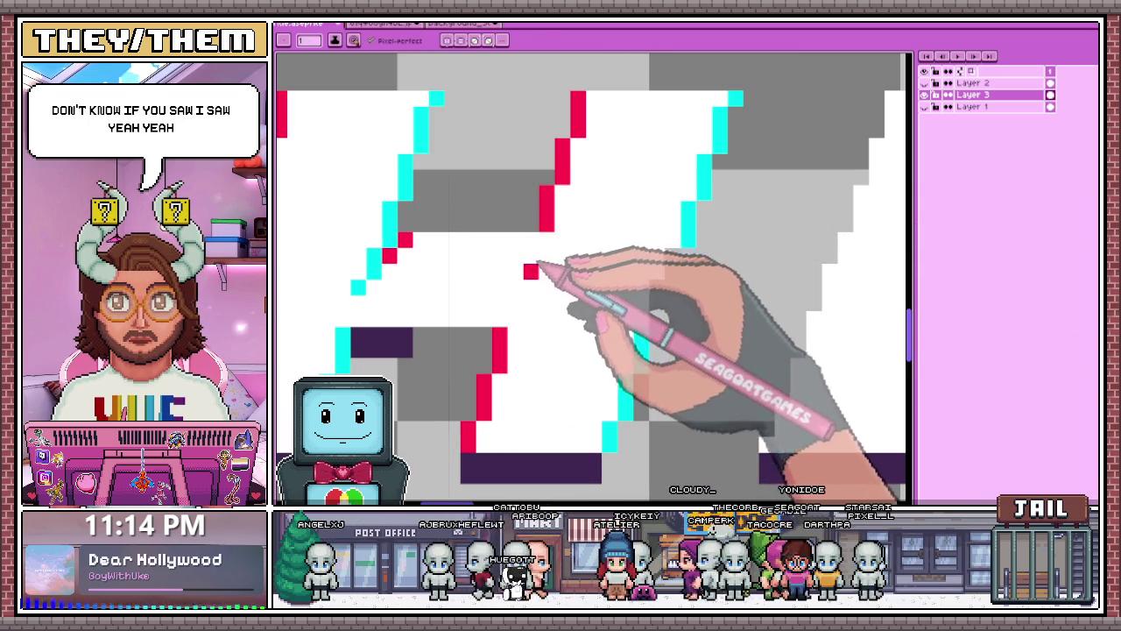
{"action": "scroll", "coordinate": [536, 261], "scroll_direction": "down", "scroll_amount": 3}
{"action": "scroll", "coordinate": [536, 261], "scroll_direction": "down", "scroll_amount": 1}
{"action": "scroll", "coordinate": [543, 249], "scroll_direction": "up", "scroll_amount": 1}
{"action": "scroll", "coordinate": [526, 271], "scroll_direction": "up", "scroll_amount": 1}
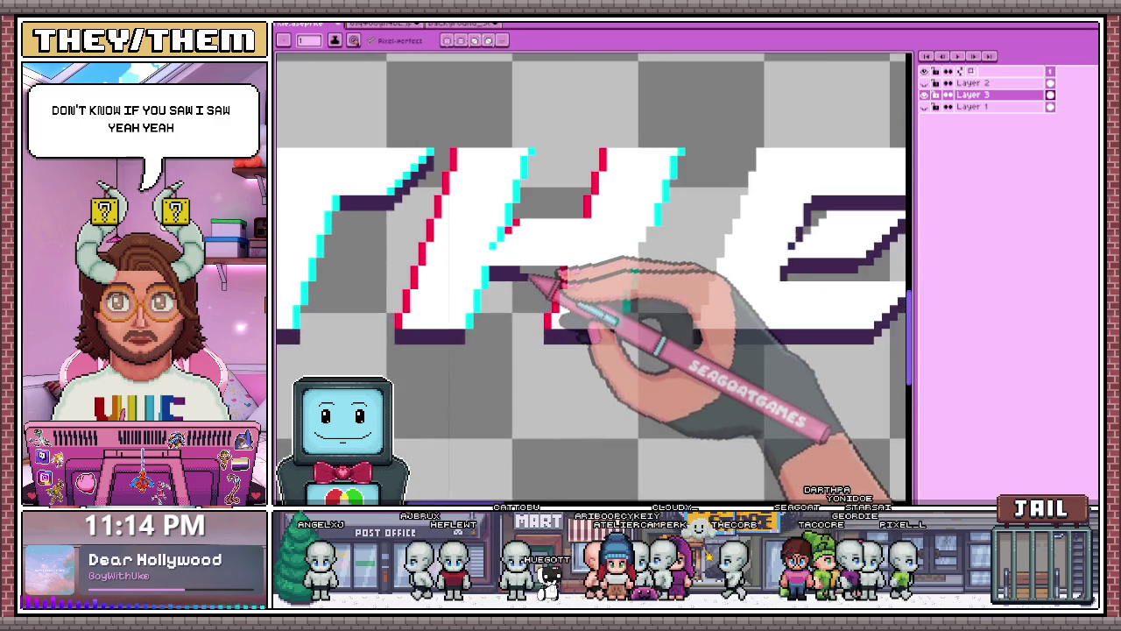
{"action": "scroll", "coordinate": [522, 275], "scroll_direction": "up", "scroll_amount": 3}
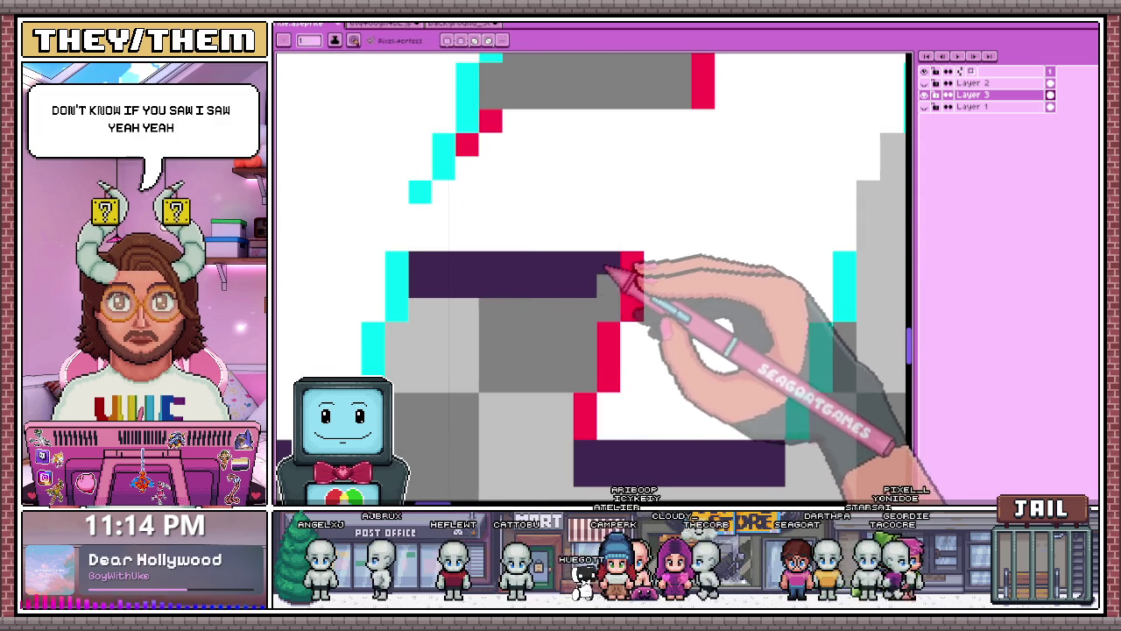
{"action": "scroll", "coordinate": [621, 258], "scroll_direction": "down", "scroll_amount": 2}
{"action": "scroll", "coordinate": [618, 184], "scroll_direction": "down", "scroll_amount": 2}
{"action": "scroll", "coordinate": [596, 306], "scroll_direction": "down", "scroll_amount": 1}
{"action": "scroll", "coordinate": [620, 261], "scroll_direction": "up", "scroll_amount": 1}
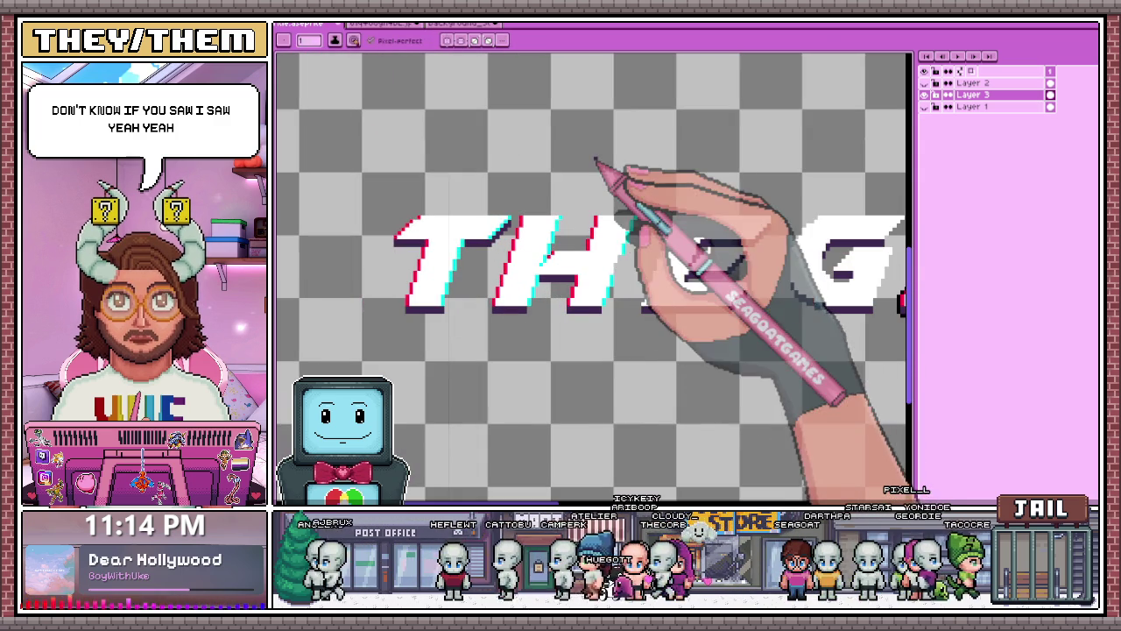
{"action": "scroll", "coordinate": [587, 250], "scroll_direction": "up", "scroll_amount": 2}
{"action": "scroll", "coordinate": [570, 250], "scroll_direction": "up", "scroll_amount": 2}
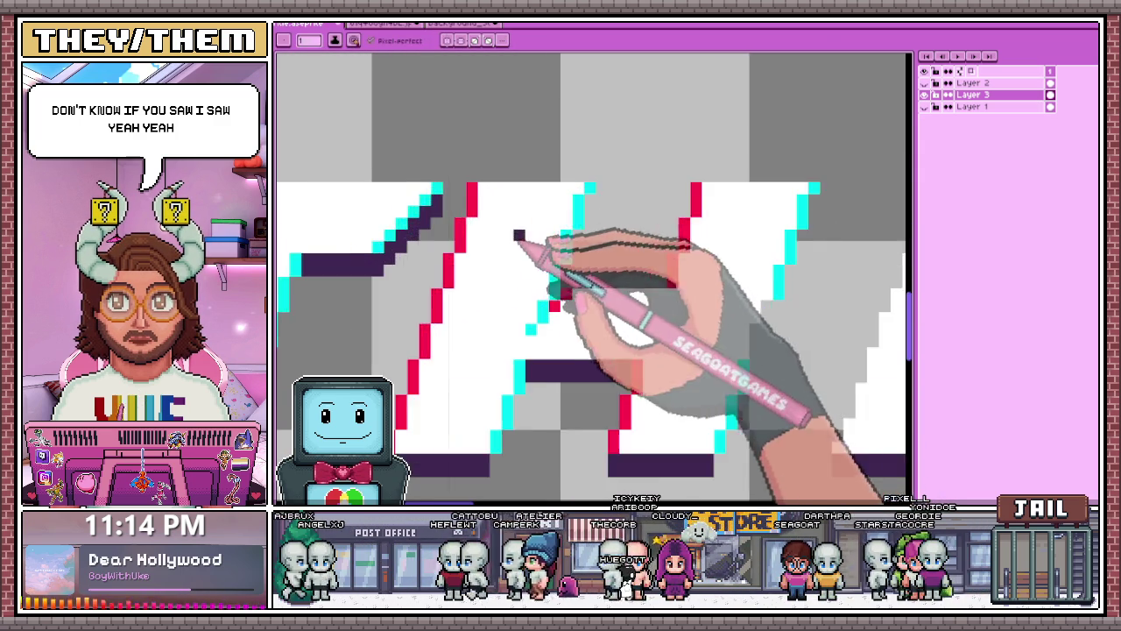
{"action": "scroll", "coordinate": [518, 233], "scroll_direction": "down", "scroll_amount": 2}
{"action": "scroll", "coordinate": [533, 248], "scroll_direction": "up", "scroll_amount": 2}
{"action": "scroll", "coordinate": [545, 251], "scroll_direction": "up", "scroll_amount": 1}
{"action": "scroll", "coordinate": [532, 247], "scroll_direction": "down", "scroll_amount": 1}
{"action": "scroll", "coordinate": [513, 242], "scroll_direction": "down", "scroll_amount": 1}
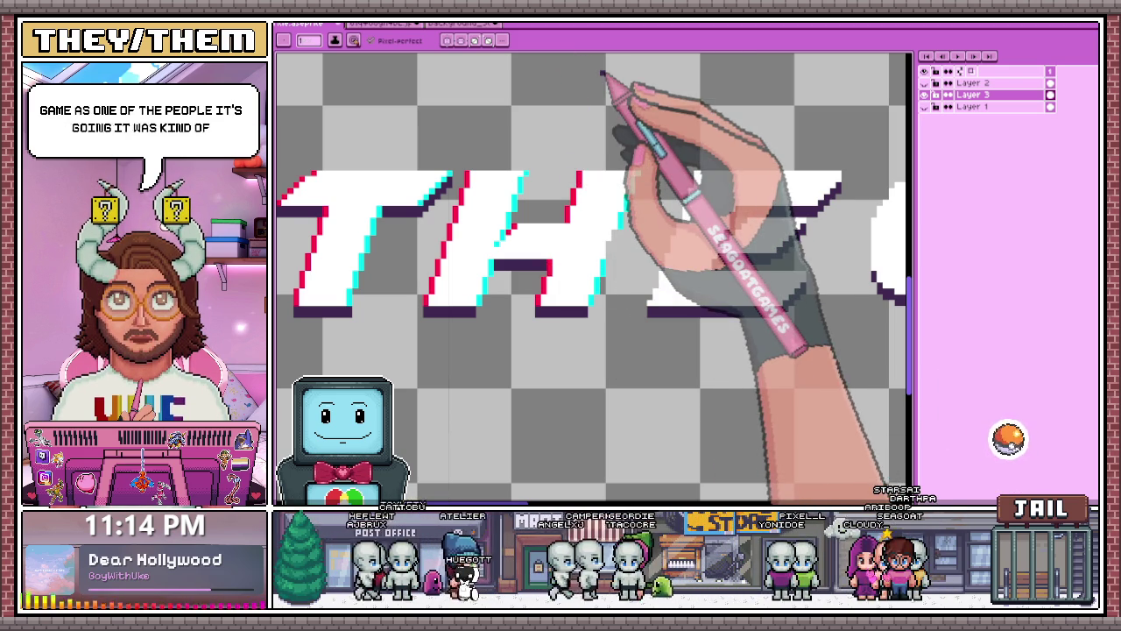
Marquee-select the area around the H's right stroke.
{"action": "scroll", "coordinate": [613, 182], "scroll_direction": "down", "scroll_amount": 1}
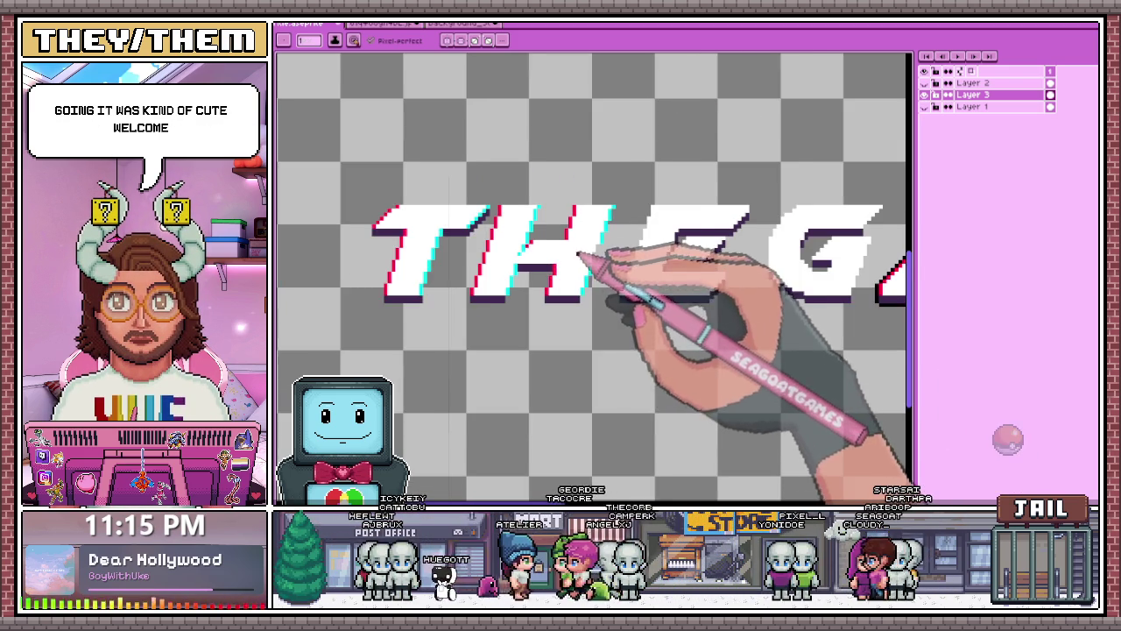
{"action": "scroll", "coordinate": [624, 251], "scroll_direction": "up", "scroll_amount": 1}
{"action": "key", "text": "m"}
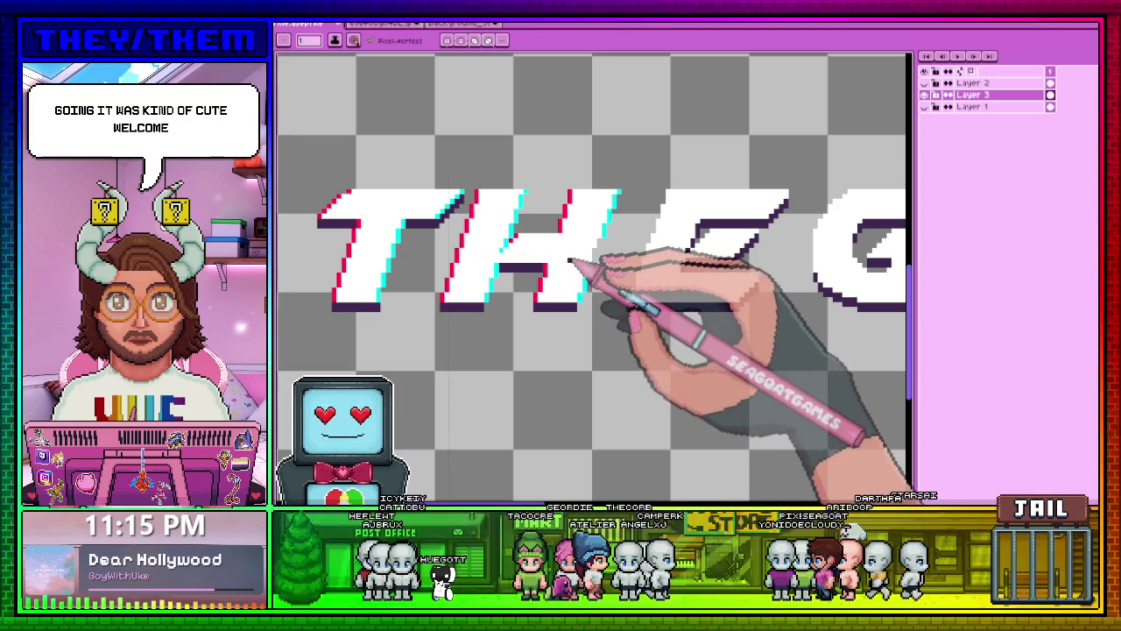
{"action": "left_click_drag", "start_coordinate": [541, 159], "coordinate": [618, 357]}
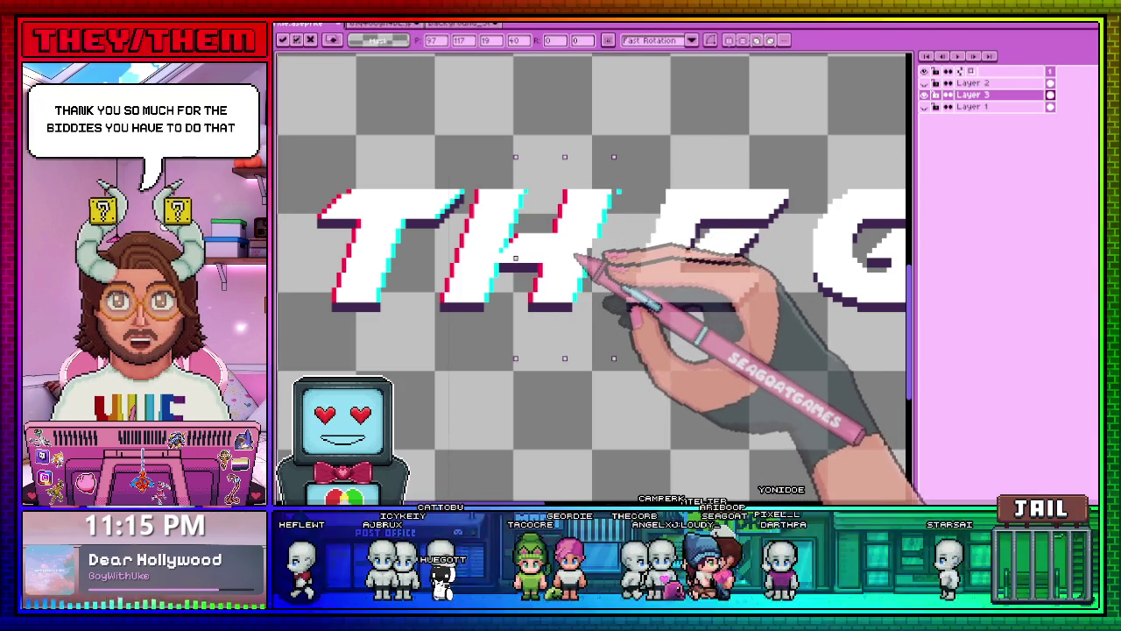
Eyedrop the cyan from the lettering and extend the cyan edge up the diagonal stroke.
{"action": "scroll", "coordinate": [594, 306], "scroll_direction": "down", "scroll_amount": 2}
{"action": "scroll", "coordinate": [592, 306], "scroll_direction": "up", "scroll_amount": 3}
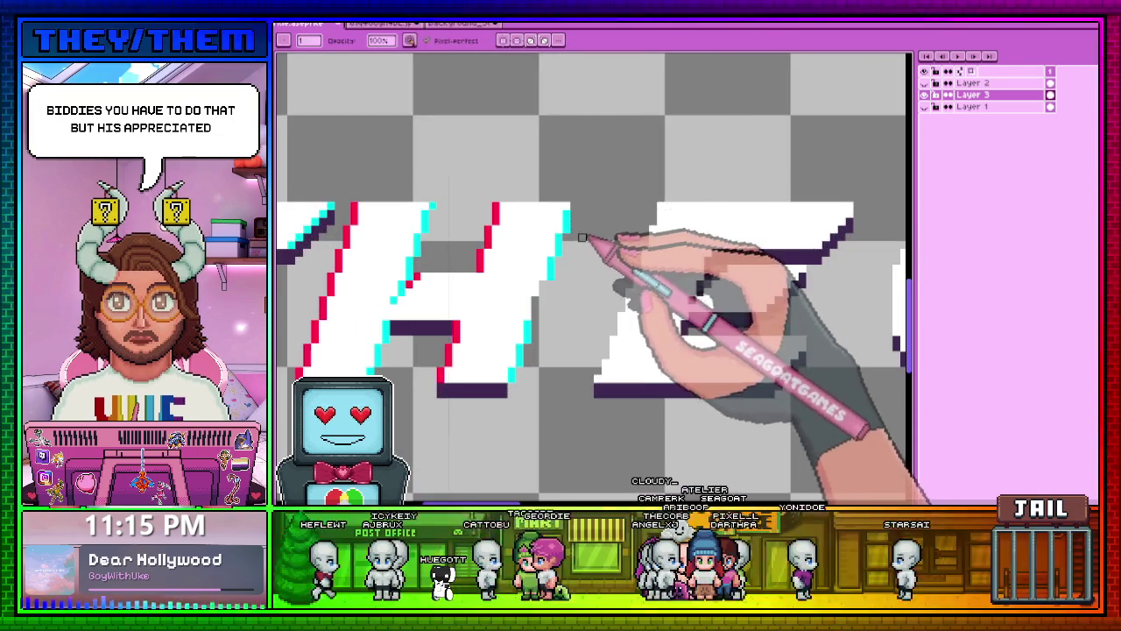
{"action": "scroll", "coordinate": [517, 346], "scroll_direction": "up", "scroll_amount": 2}
{"action": "key", "text": "i"}
{"action": "key", "text": "b"}
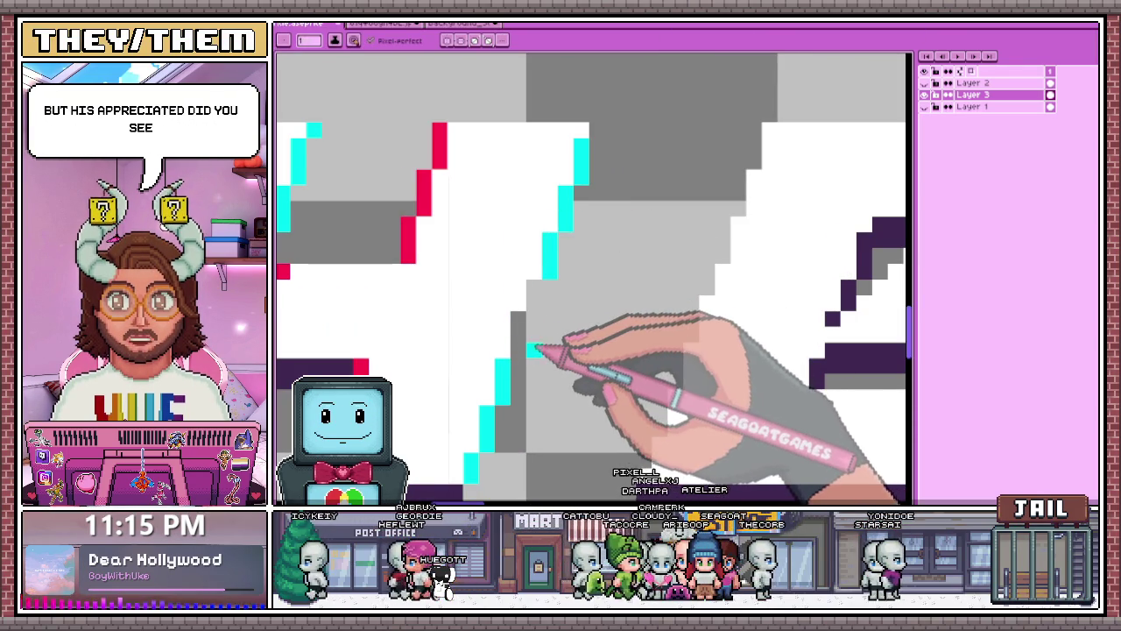
{"action": "left_click_drag", "start_coordinate": [519, 352], "coordinate": [533, 305]}
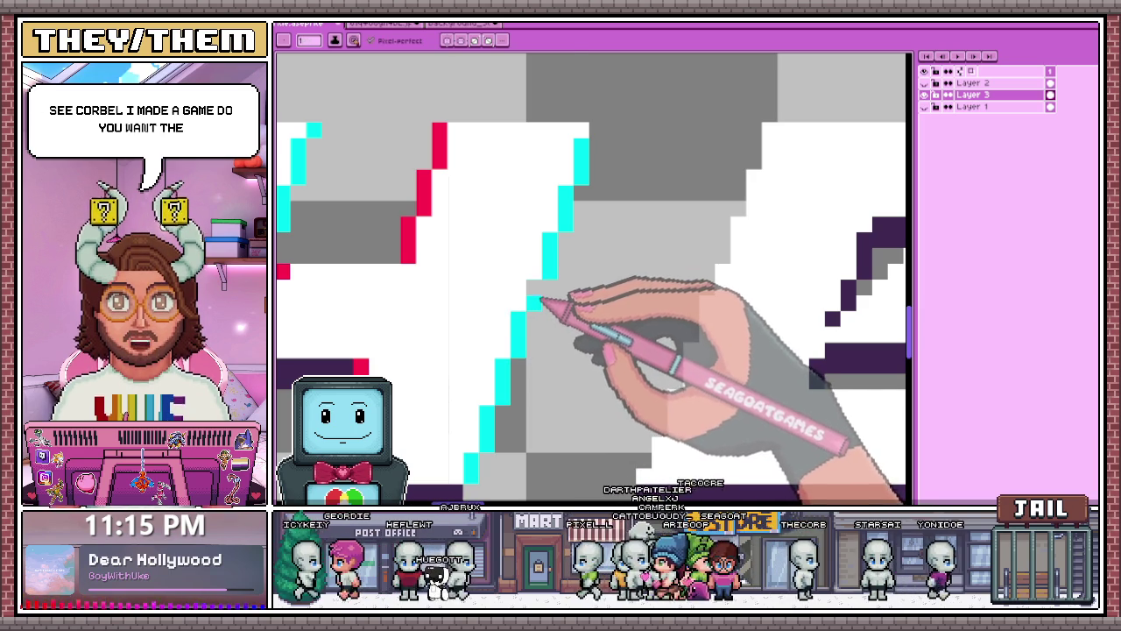
{"action": "scroll", "coordinate": [534, 305], "scroll_direction": "down", "scroll_amount": 2}
{"action": "scroll", "coordinate": [554, 267], "scroll_direction": "up", "scroll_amount": 2}
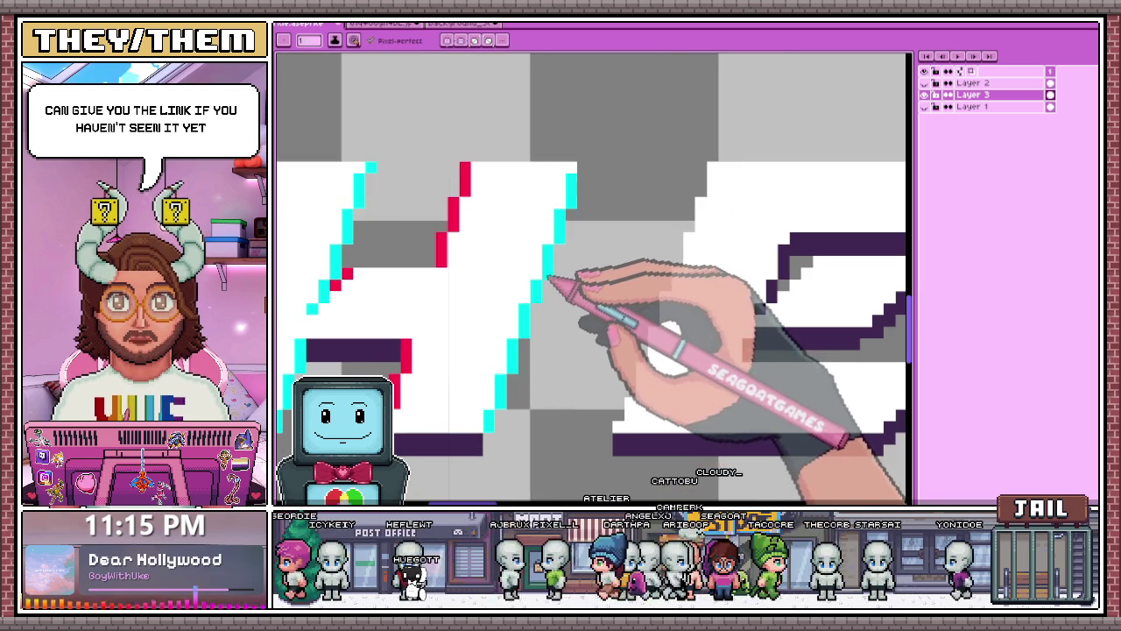
{"action": "scroll", "coordinate": [560, 239], "scroll_direction": "up", "scroll_amount": 2}
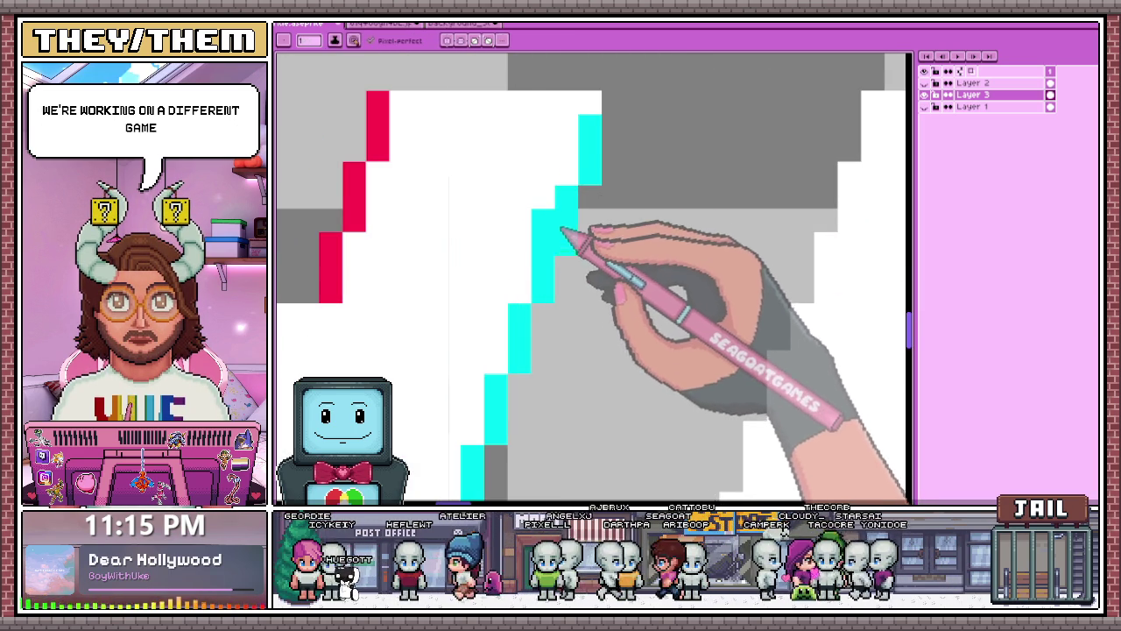
{"action": "scroll", "coordinate": [558, 219], "scroll_direction": "down", "scroll_amount": 2}
{"action": "scroll", "coordinate": [554, 327], "scroll_direction": "down", "scroll_amount": 2}
{"action": "scroll", "coordinate": [553, 329], "scroll_direction": "up", "scroll_amount": 1}
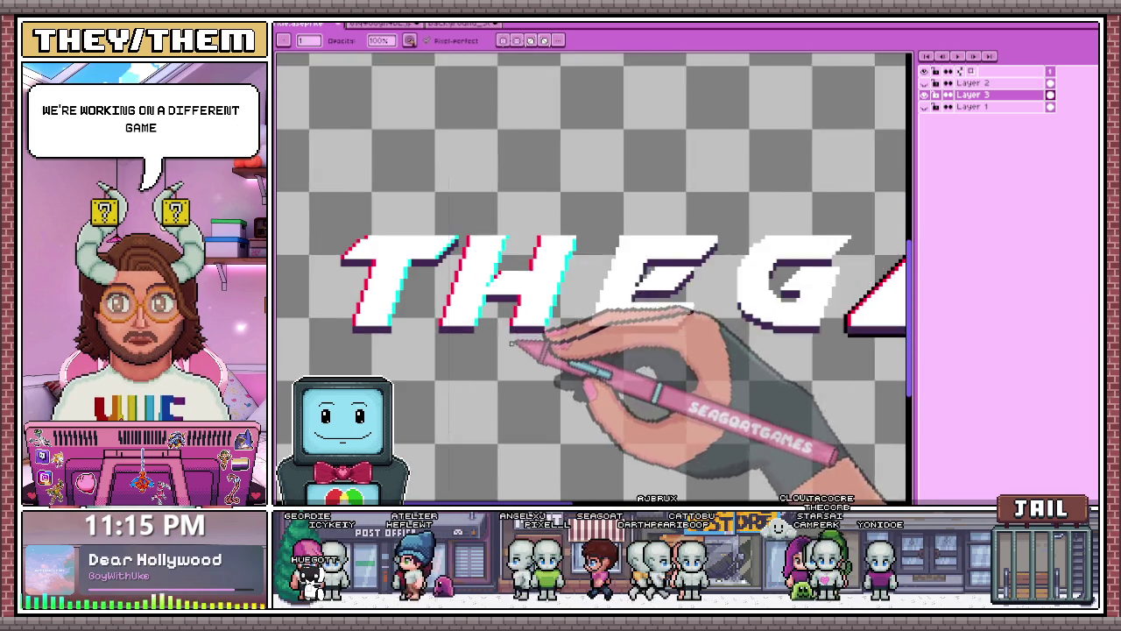
{"action": "scroll", "coordinate": [561, 315], "scroll_direction": "up", "scroll_amount": 2}
{"action": "scroll", "coordinate": [613, 248], "scroll_direction": "up", "scroll_amount": 1}
{"action": "scroll", "coordinate": [612, 249], "scroll_direction": "up", "scroll_amount": 2}
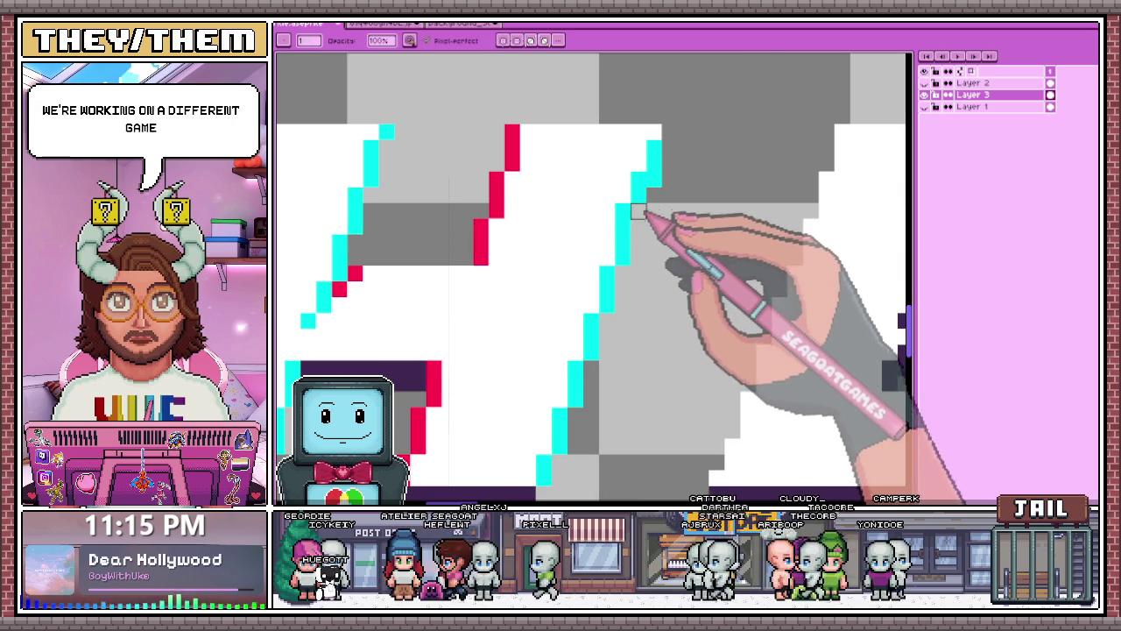
{"action": "scroll", "coordinate": [647, 188], "scroll_direction": "down", "scroll_amount": 2}
{"action": "scroll", "coordinate": [646, 221], "scroll_direction": "up", "scroll_amount": 1}
{"action": "scroll", "coordinate": [646, 222], "scroll_direction": "up", "scroll_amount": 1}
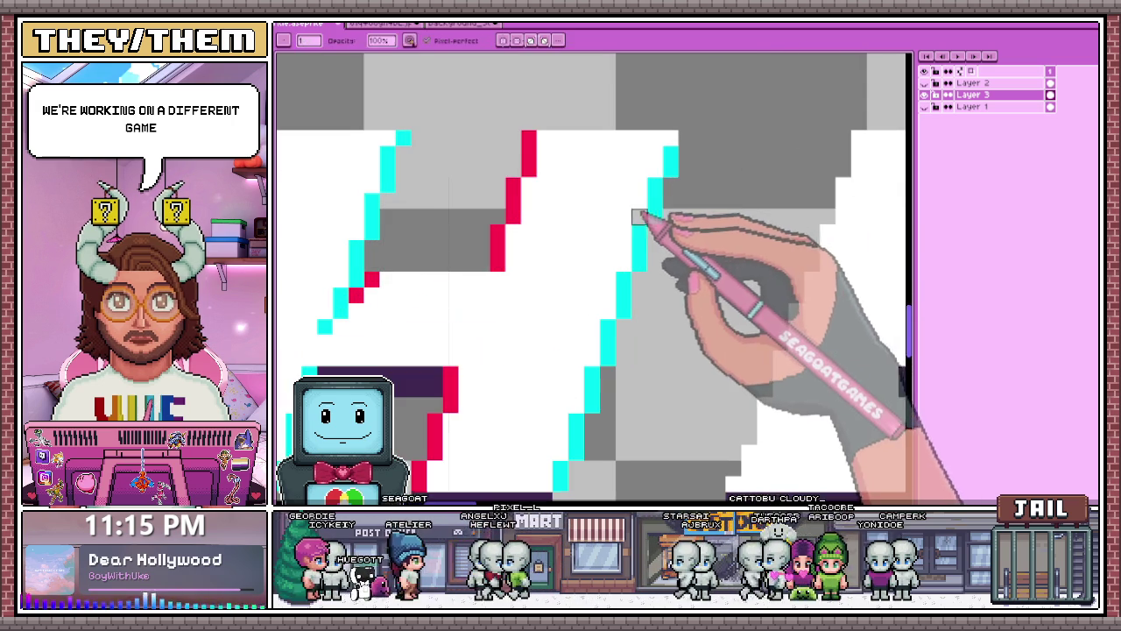
{"action": "scroll", "coordinate": [677, 202], "scroll_direction": "down", "scroll_amount": 2}
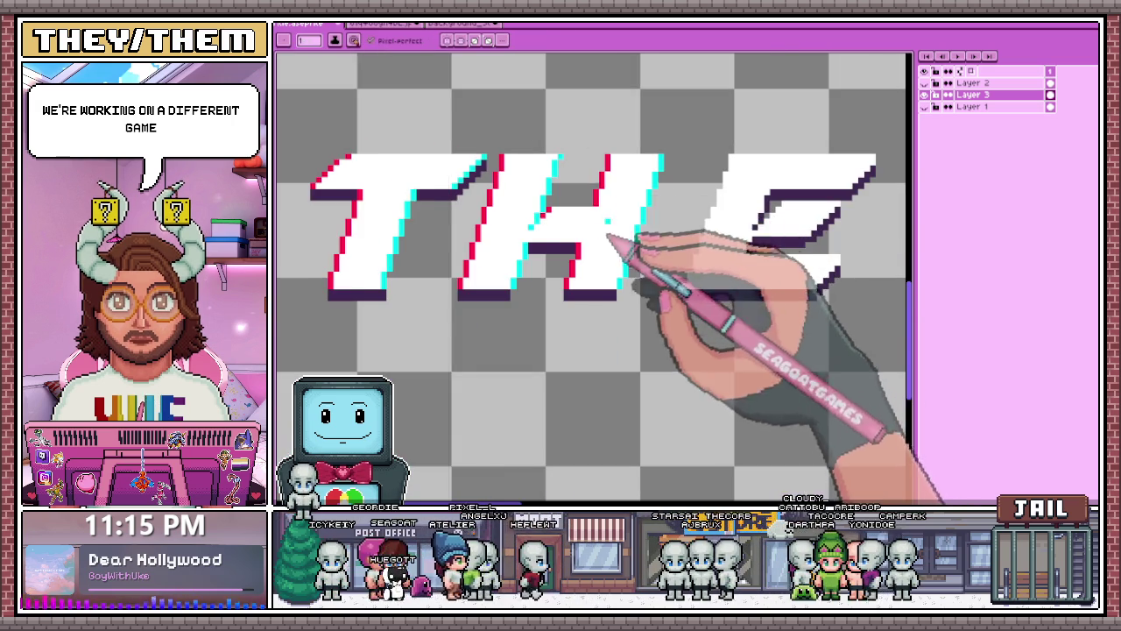
{"action": "scroll", "coordinate": [674, 251], "scroll_direction": "down", "scroll_amount": 1}
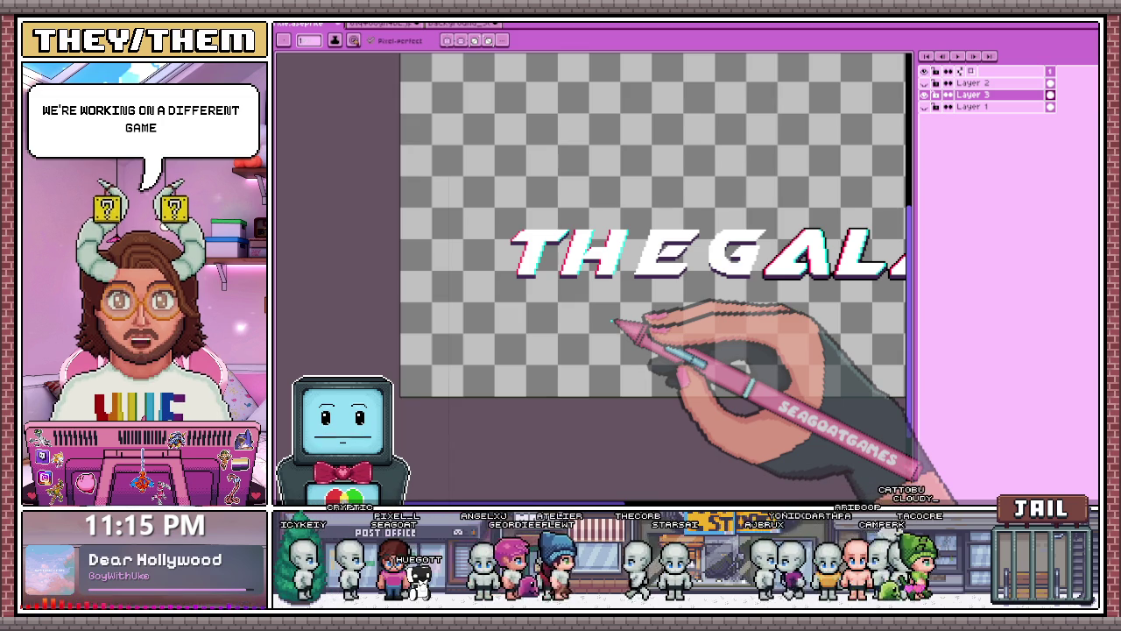
{"action": "scroll", "coordinate": [618, 289], "scroll_direction": "up", "scroll_amount": 1}
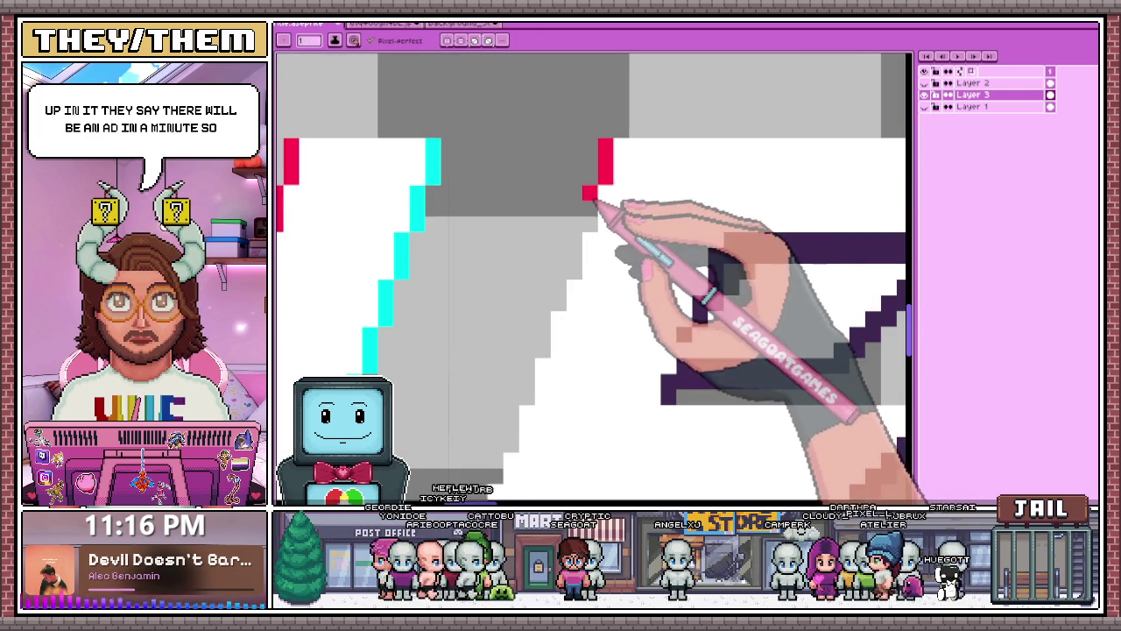
Extend the red diagonal outline downward pixel by pixel to its bottom end.
{"action": "left_click_drag", "start_coordinate": [601, 168], "coordinate": [601, 200]}
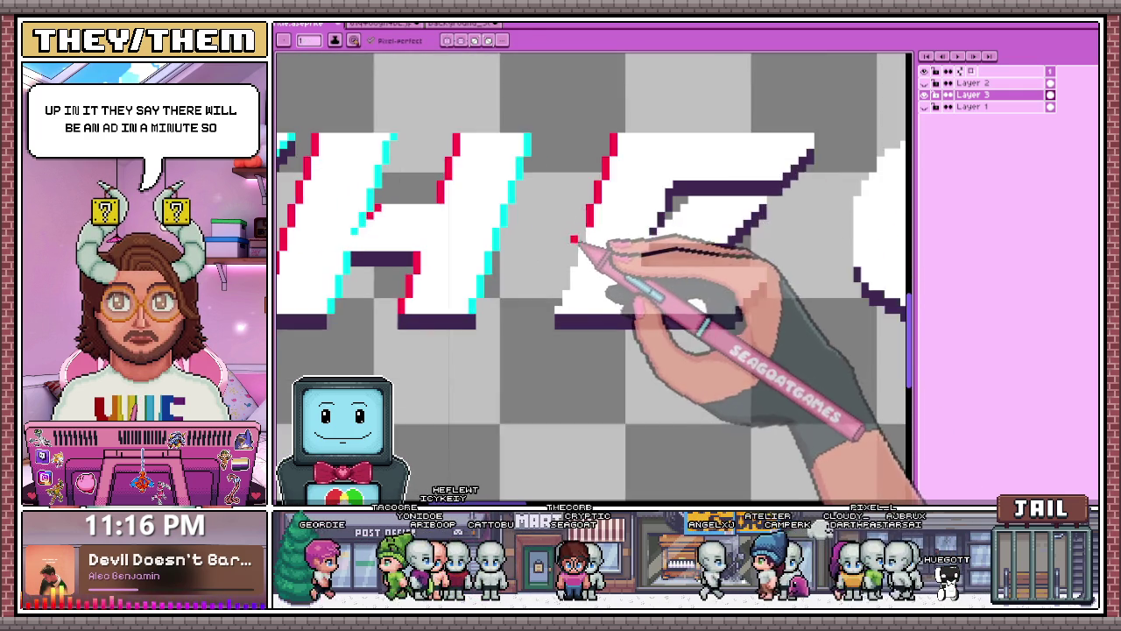
{"action": "left_click", "coordinate": [582, 236]}
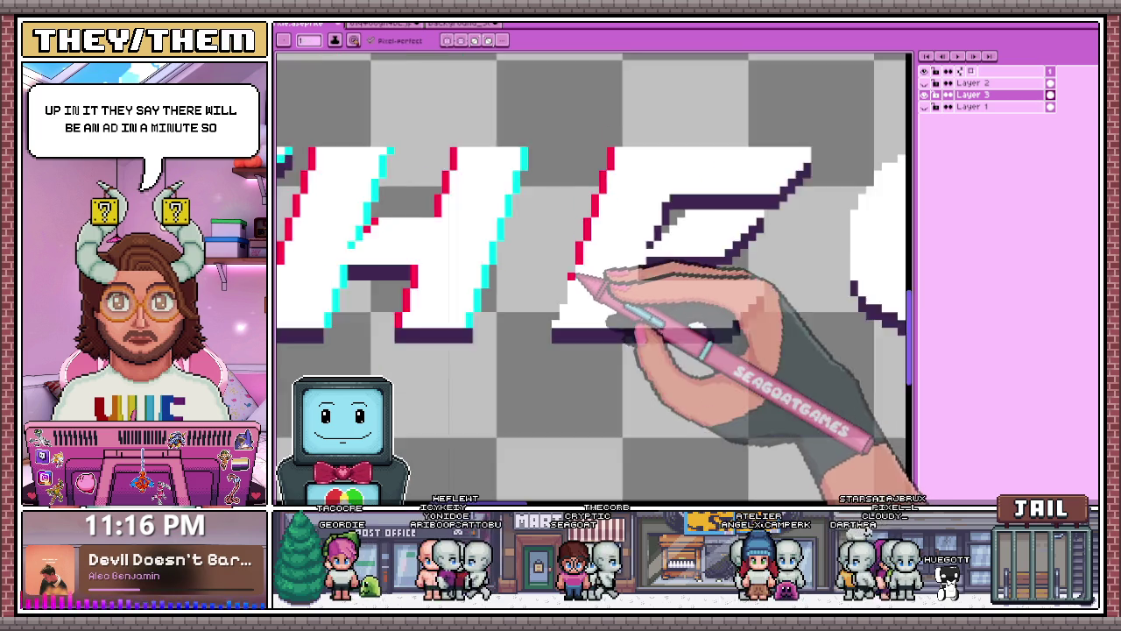
{"action": "left_click", "coordinate": [571, 257]}
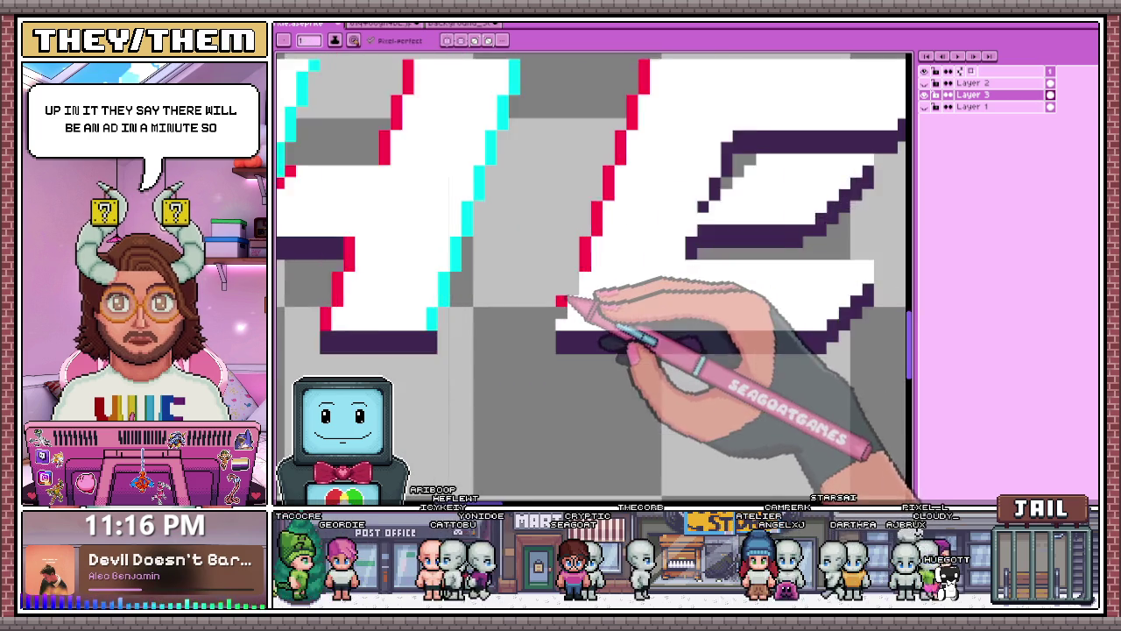
{"action": "left_click", "coordinate": [575, 274]}
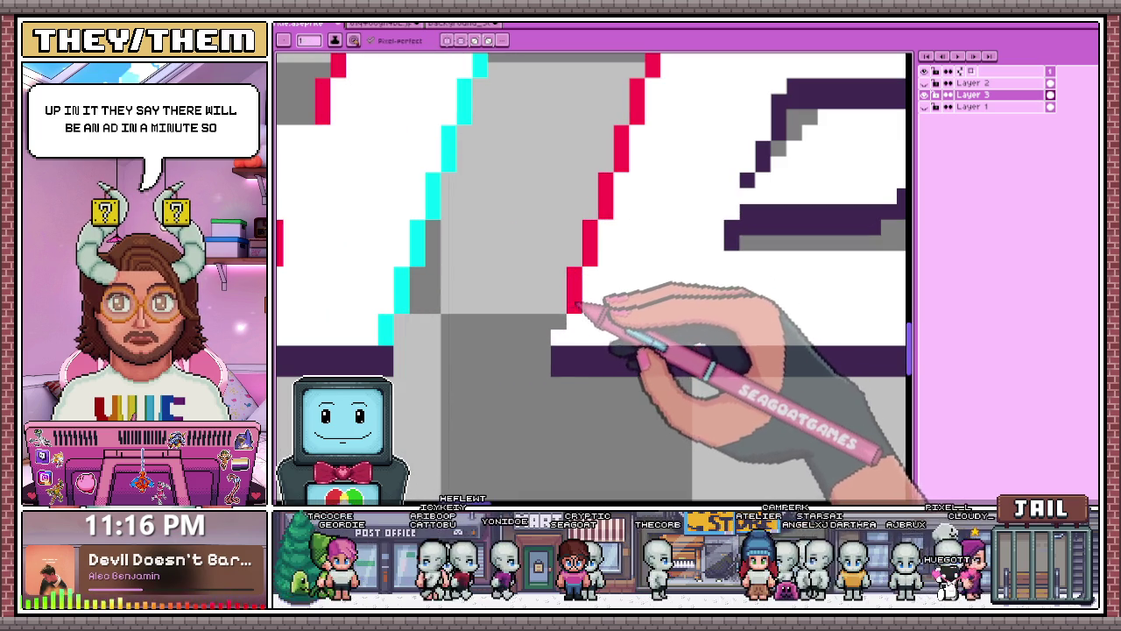
{"action": "left_click", "coordinate": [558, 322]}
{"action": "scroll", "coordinate": [568, 336], "scroll_direction": "down", "scroll_amount": 3}
{"action": "scroll", "coordinate": [594, 318], "scroll_direction": "down", "scroll_amount": 1}
{"action": "scroll", "coordinate": [645, 257], "scroll_direction": "up", "scroll_amount": 1}
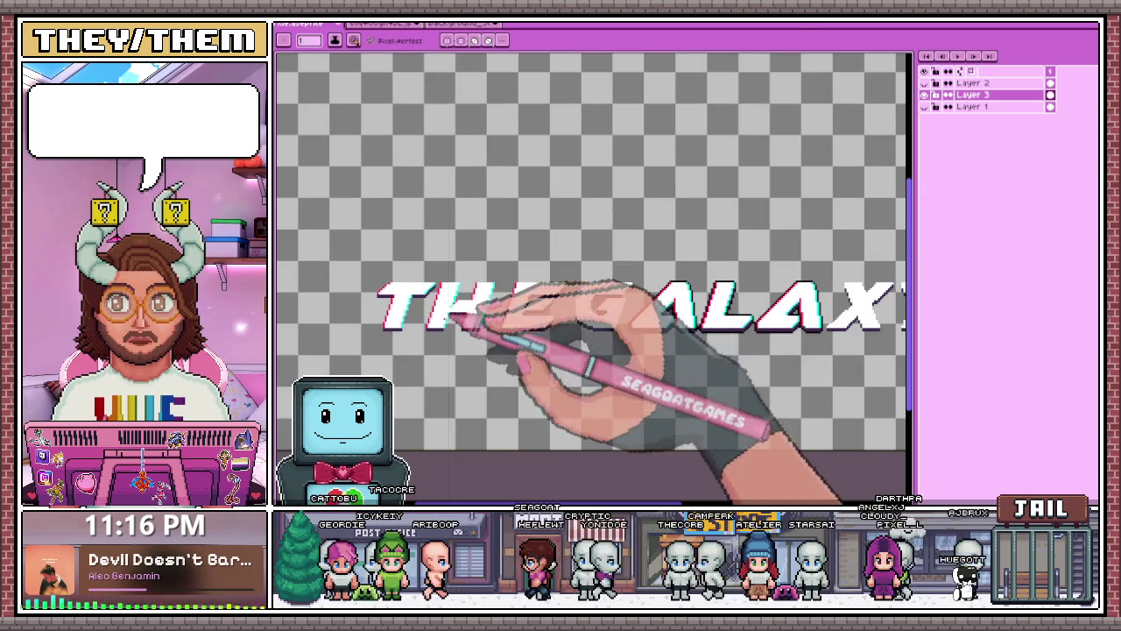
{"action": "scroll", "coordinate": [446, 298], "scroll_direction": "up", "scroll_amount": 1}
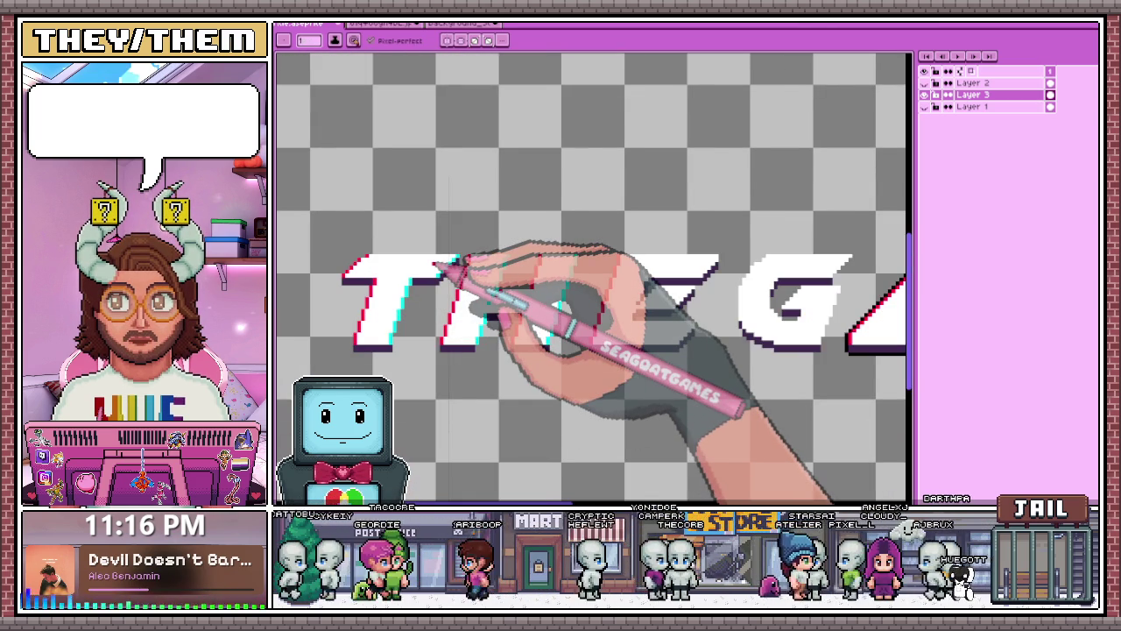
{"action": "scroll", "coordinate": [504, 279], "scroll_direction": "down", "scroll_amount": 1}
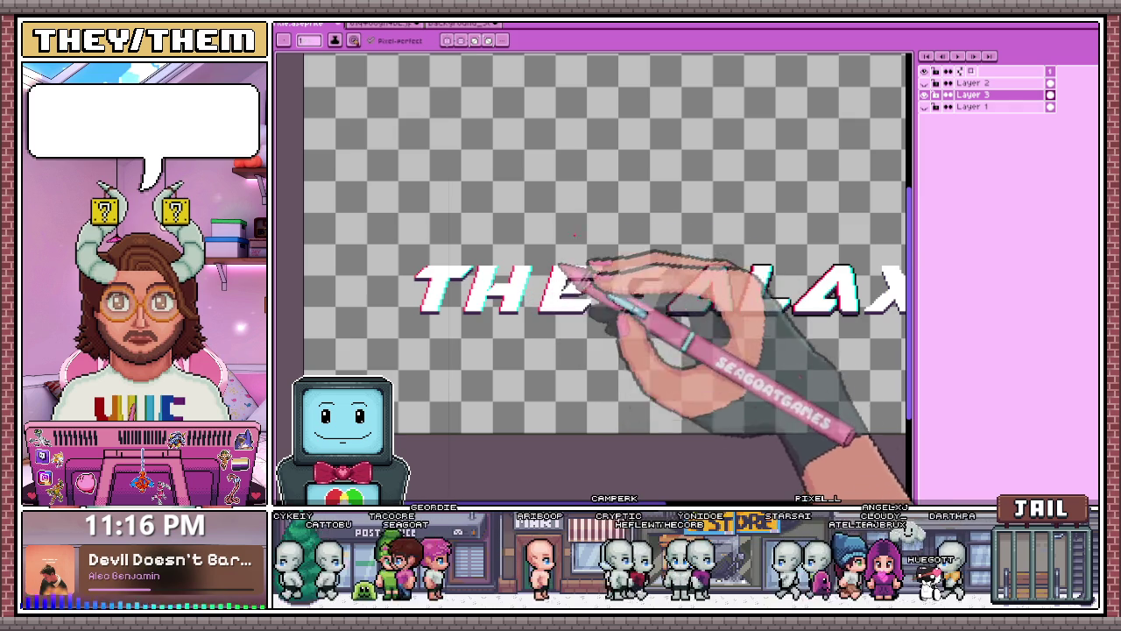
{"action": "scroll", "coordinate": [556, 289], "scroll_direction": "up", "scroll_amount": 1}
{"action": "scroll", "coordinate": [578, 246], "scroll_direction": "up", "scroll_amount": 1}
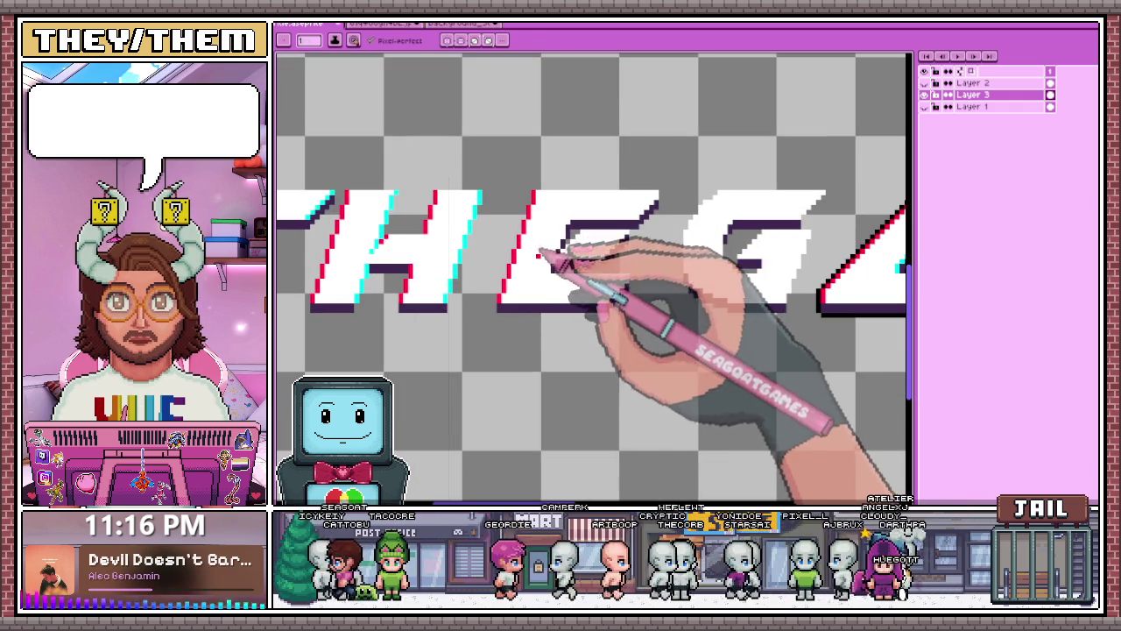
{"action": "scroll", "coordinate": [534, 245], "scroll_direction": "down", "scroll_amount": 2}
{"action": "scroll", "coordinate": [570, 259], "scroll_direction": "up", "scroll_amount": 1}
{"action": "scroll", "coordinate": [577, 264], "scroll_direction": "up", "scroll_amount": 3}
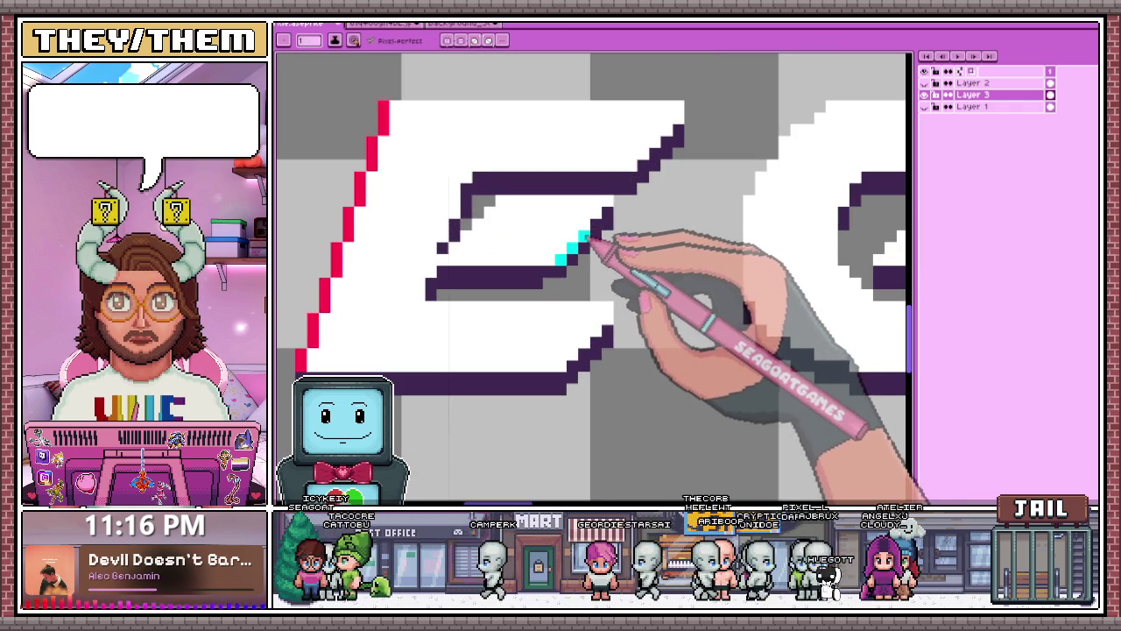
Add cyan edge pixels along the E's upper, lower and inner diagonals and inner corners.
{"action": "left_click_drag", "start_coordinate": [646, 168], "coordinate": [692, 119]}
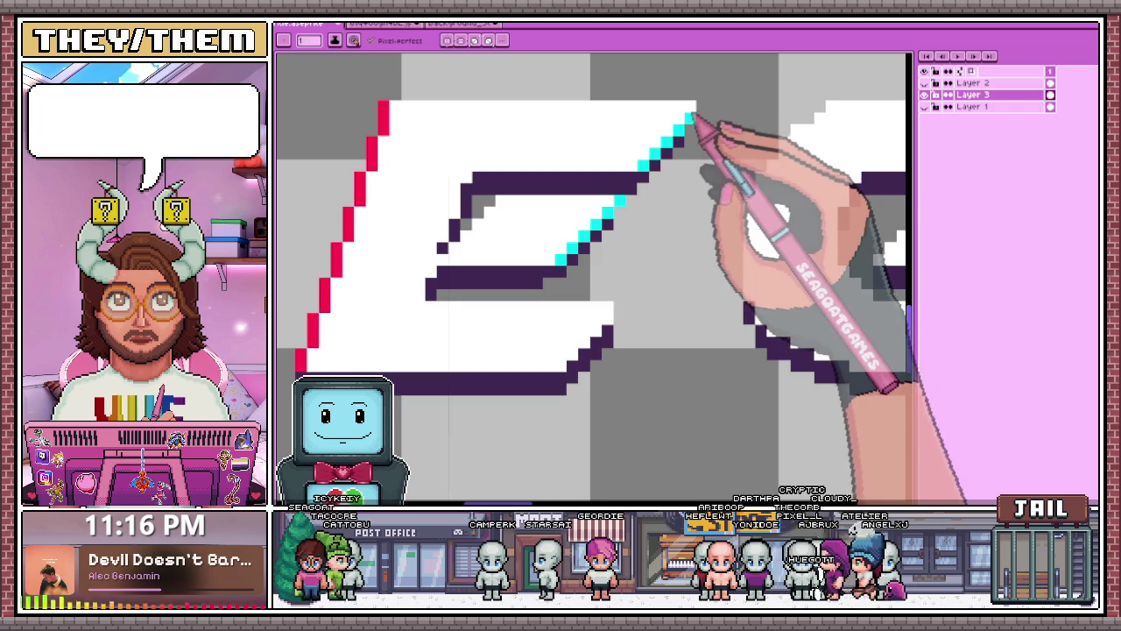
{"action": "scroll", "coordinate": [696, 123], "scroll_direction": "down", "scroll_amount": 3}
{"action": "scroll", "coordinate": [627, 254], "scroll_direction": "up", "scroll_amount": 3}
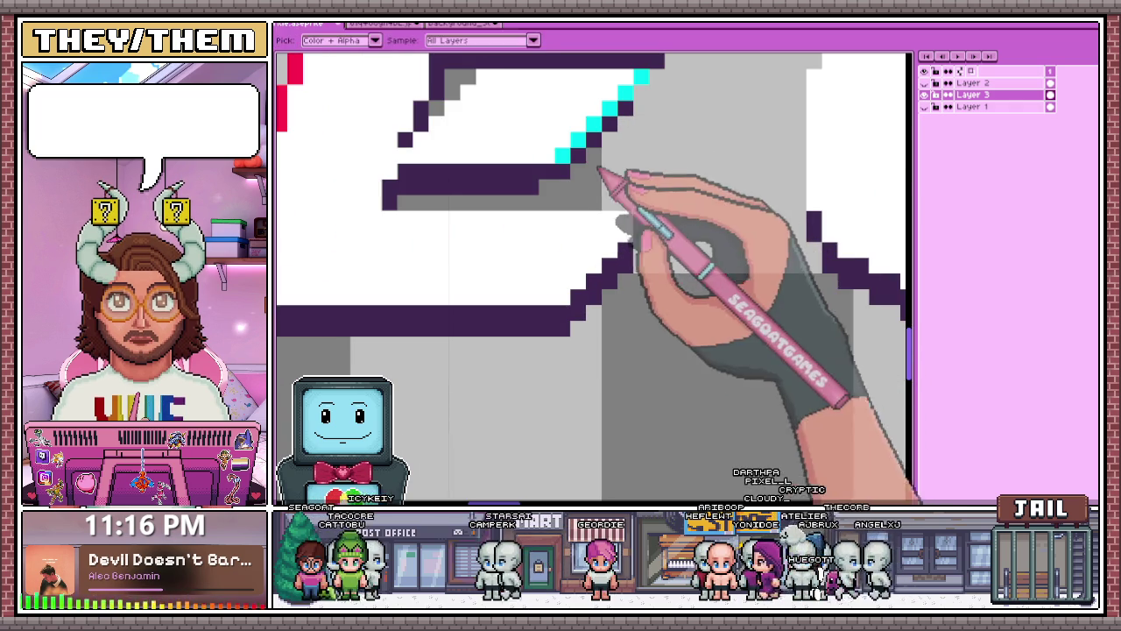
{"action": "left_click_drag", "start_coordinate": [624, 254], "coordinate": [575, 300]}
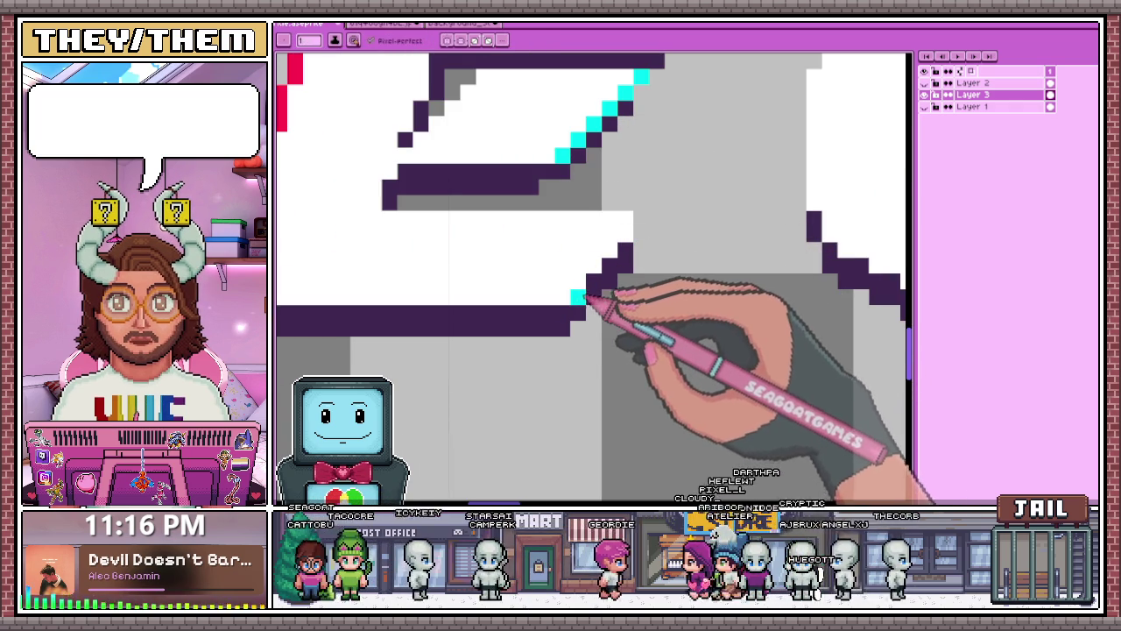
{"action": "scroll", "coordinate": [642, 232], "scroll_direction": "down", "scroll_amount": 2}
{"action": "scroll", "coordinate": [646, 225], "scroll_direction": "down", "scroll_amount": 2}
{"action": "scroll", "coordinate": [613, 220], "scroll_direction": "down", "scroll_amount": 1}
{"action": "scroll", "coordinate": [576, 262], "scroll_direction": "up", "scroll_amount": 2}
{"action": "scroll", "coordinate": [580, 211], "scroll_direction": "up", "scroll_amount": 1}
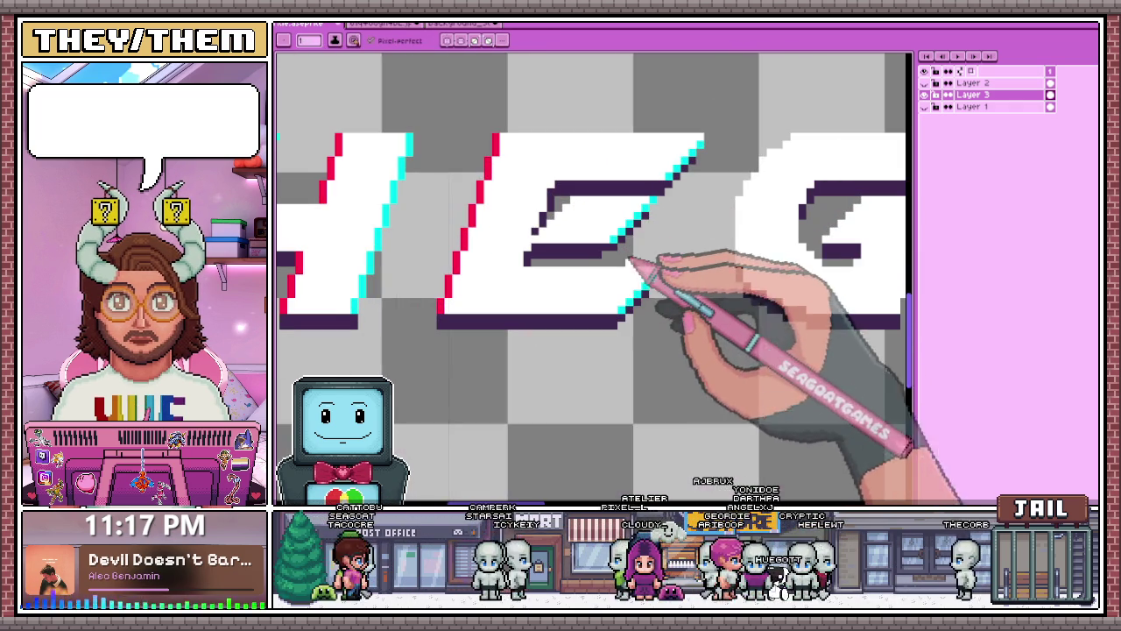
{"action": "key", "text": "b"}
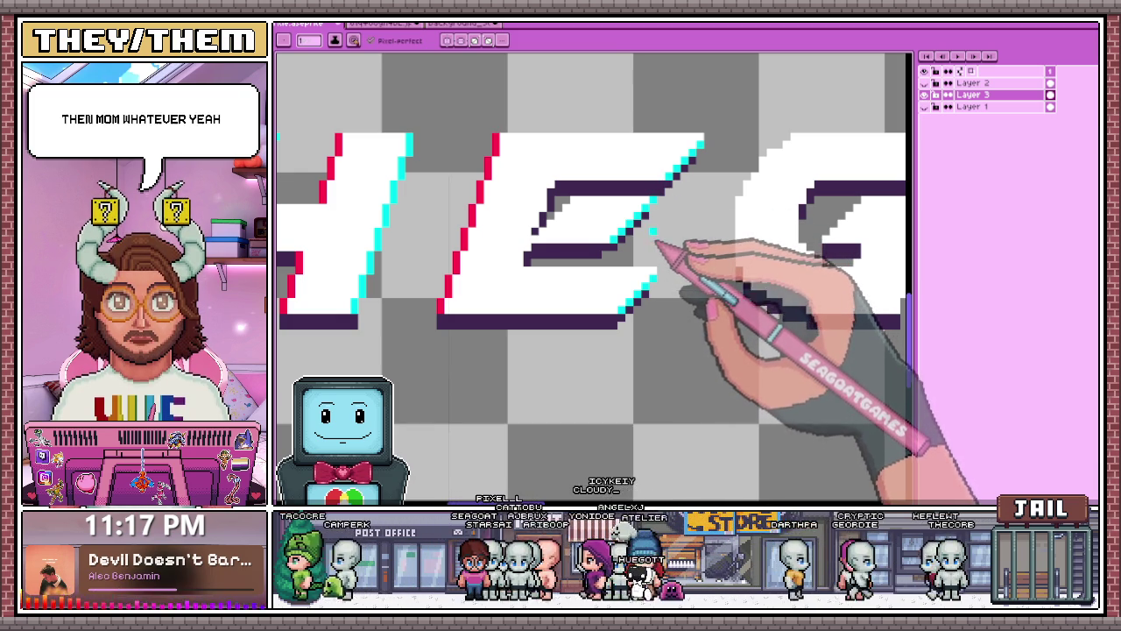
{"action": "scroll", "coordinate": [547, 215], "scroll_direction": "up", "scroll_amount": 2}
{"action": "left_click", "coordinate": [565, 165]}
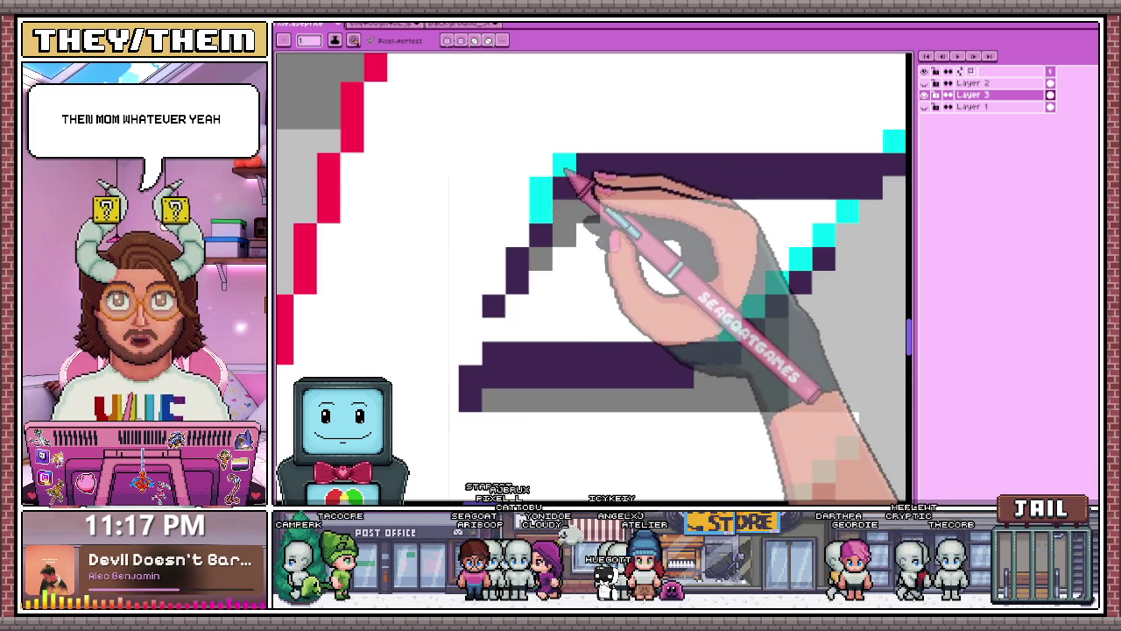
{"action": "left_click_drag", "start_coordinate": [517, 235], "coordinate": [516, 259]}
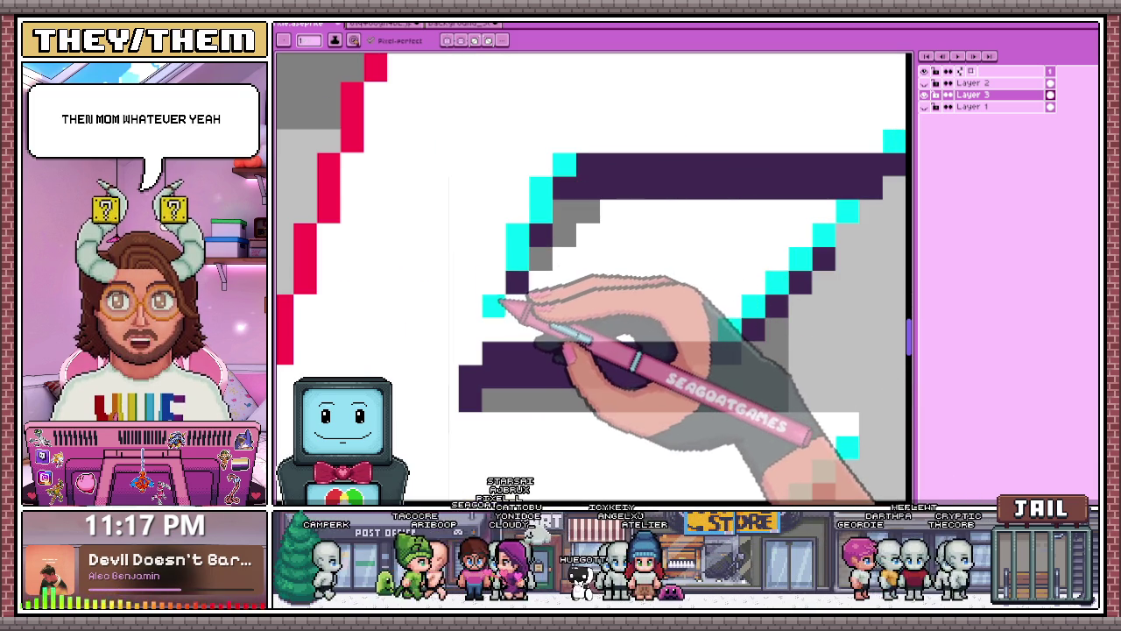
{"action": "scroll", "coordinate": [530, 253], "scroll_direction": "down", "scroll_amount": 2}
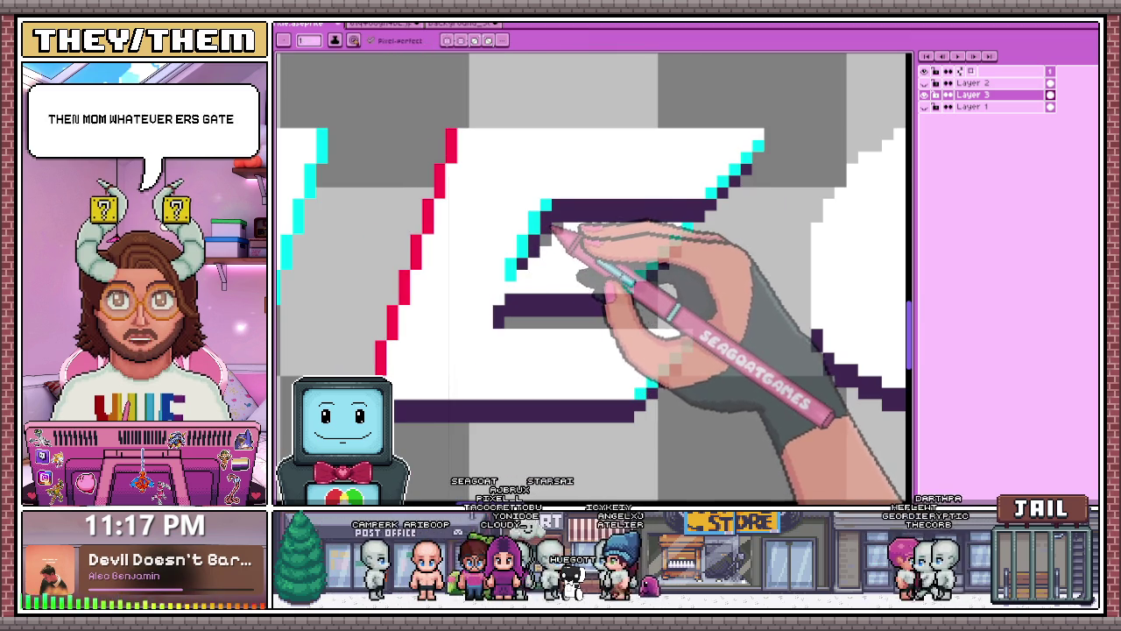
{"action": "scroll", "coordinate": [556, 228], "scroll_direction": "down", "scroll_amount": 3}
{"action": "scroll", "coordinate": [561, 263], "scroll_direction": "up", "scroll_amount": 1}
{"action": "scroll", "coordinate": [552, 263], "scroll_direction": "up", "scroll_amount": 1}
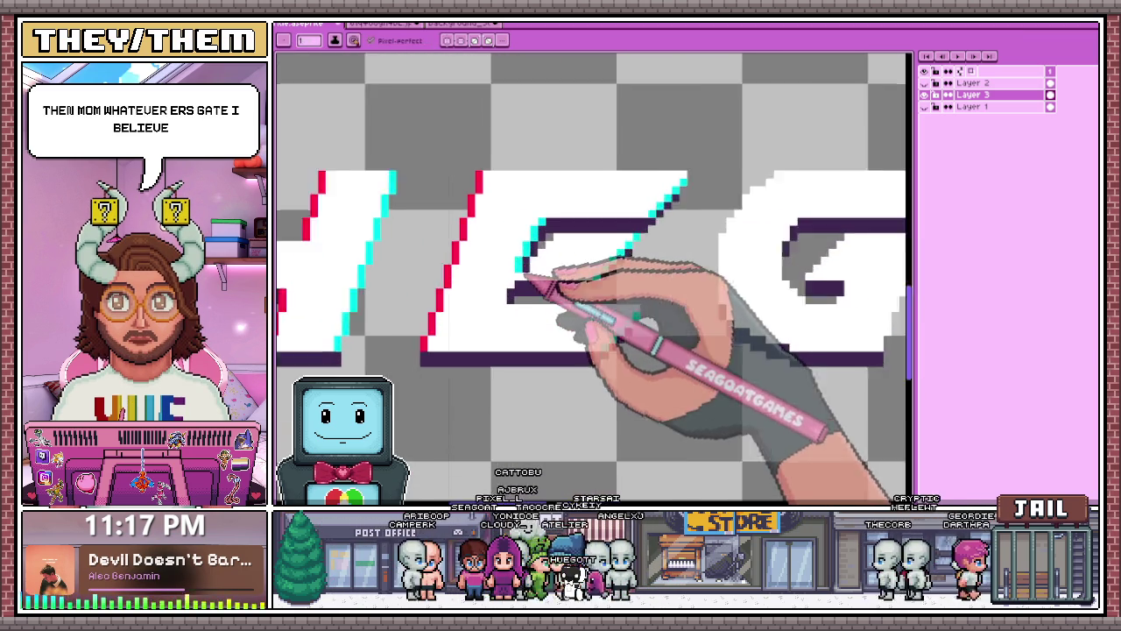
{"action": "scroll", "coordinate": [525, 267], "scroll_direction": "up", "scroll_amount": 1}
Eyedrop the dark purple and fill the stray grey gap pixel with it.
{"action": "key", "text": "i"}
{"action": "key", "text": "b"}
{"action": "scroll", "coordinate": [513, 311], "scroll_direction": "down", "scroll_amount": 1}
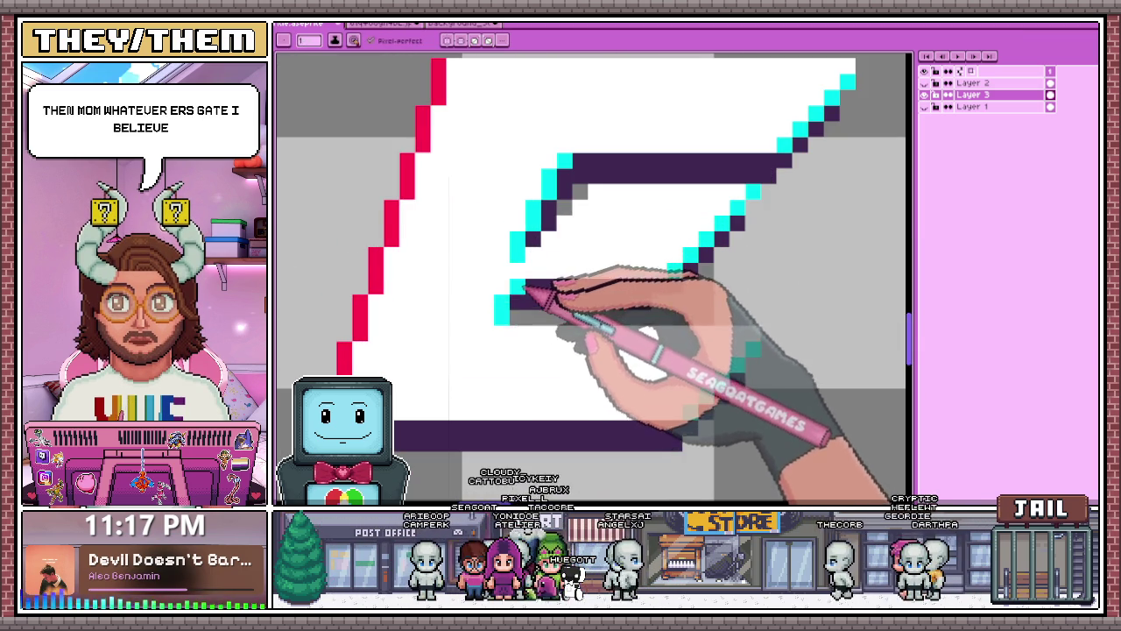
{"action": "scroll", "coordinate": [517, 293], "scroll_direction": "down", "scroll_amount": 2}
{"action": "scroll", "coordinate": [531, 279], "scroll_direction": "down", "scroll_amount": 1}
{"action": "scroll", "coordinate": [570, 292], "scroll_direction": "up", "scroll_amount": 2}
{"action": "scroll", "coordinate": [583, 262], "scroll_direction": "up", "scroll_amount": 1}
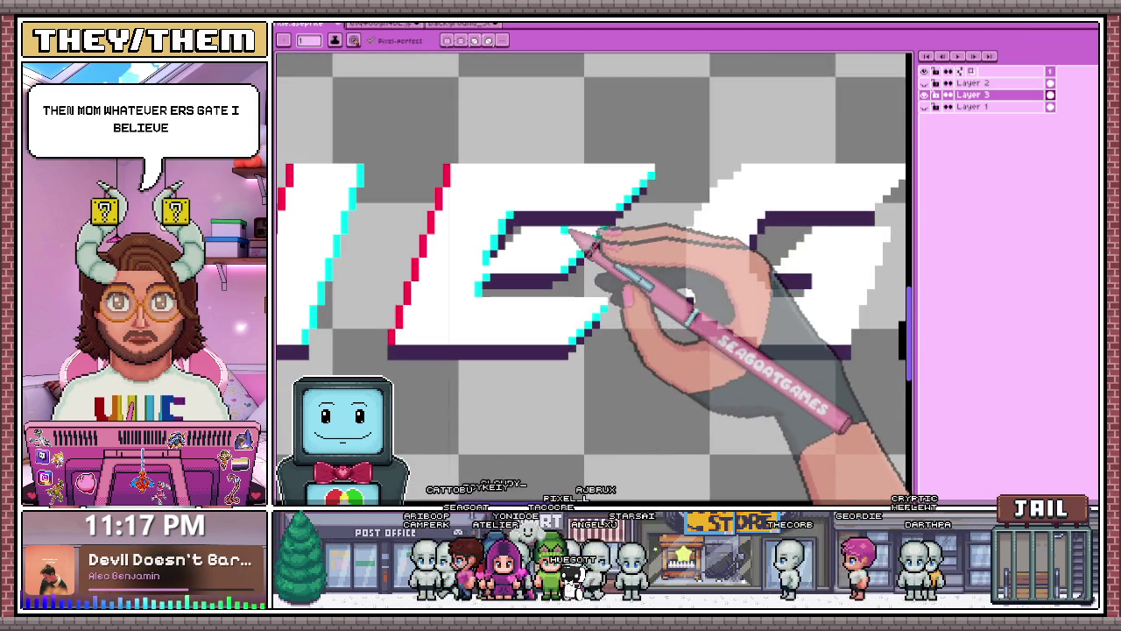
{"action": "scroll", "coordinate": [561, 245], "scroll_direction": "up", "scroll_amount": 1}
{"action": "scroll", "coordinate": [526, 240], "scroll_direction": "down", "scroll_amount": 2}
{"action": "scroll", "coordinate": [541, 263], "scroll_direction": "down", "scroll_amount": 1}
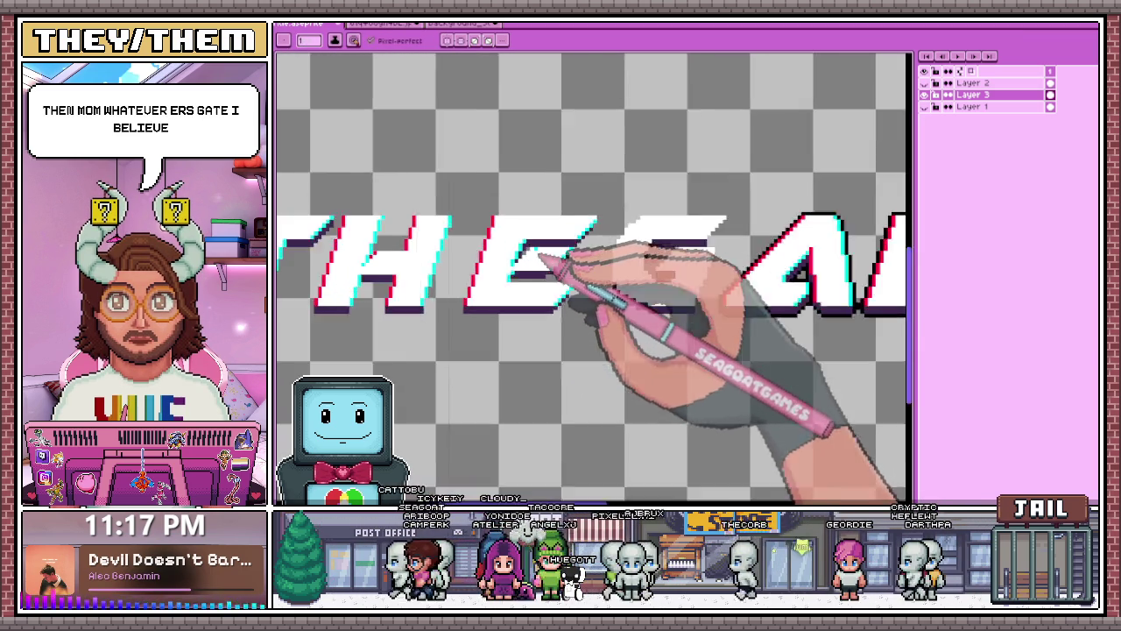
{"action": "scroll", "coordinate": [544, 252], "scroll_direction": "up", "scroll_amount": 2}
{"action": "scroll", "coordinate": [539, 255], "scroll_direction": "up", "scroll_amount": 1}
{"action": "scroll", "coordinate": [727, 258], "scroll_direction": "down", "scroll_amount": 1}
{"action": "scroll", "coordinate": [576, 243], "scroll_direction": "down", "scroll_amount": 1}
{"action": "scroll", "coordinate": [596, 263], "scroll_direction": "up", "scroll_amount": 1}
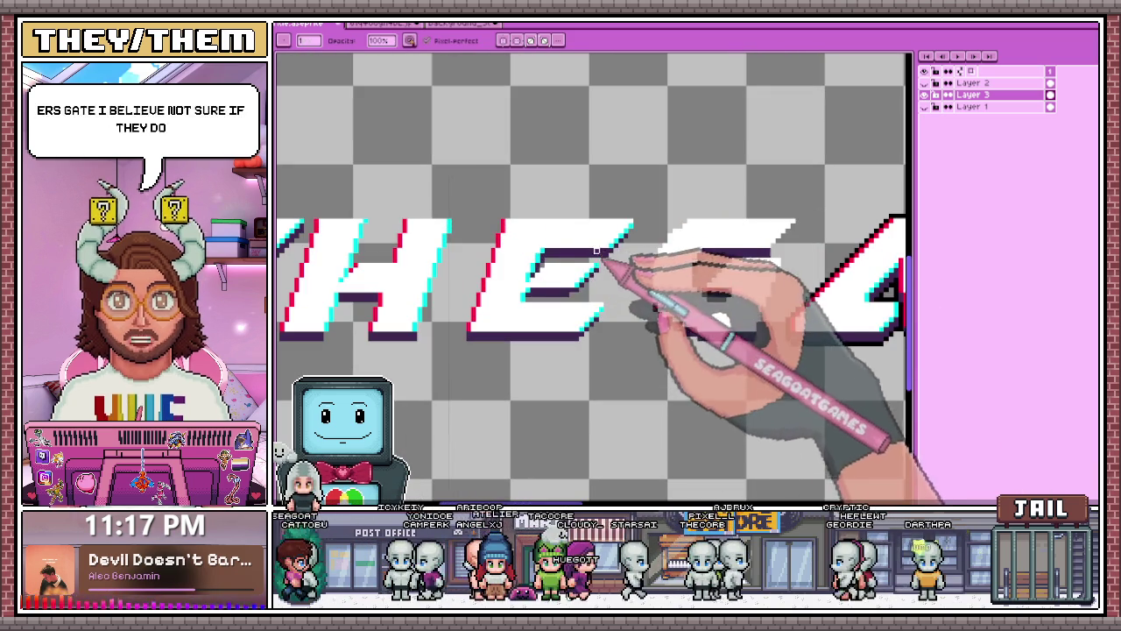
{"action": "scroll", "coordinate": [554, 263], "scroll_direction": "up", "scroll_amount": 2}
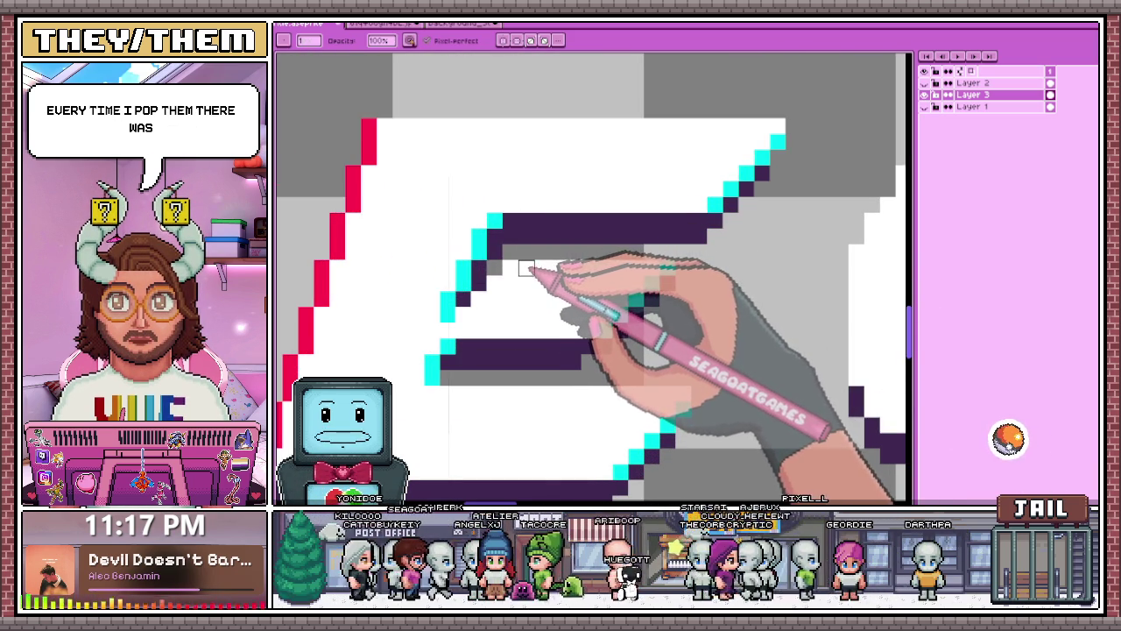
{"action": "scroll", "coordinate": [541, 253], "scroll_direction": "down", "scroll_amount": 2}
{"action": "scroll", "coordinate": [552, 267], "scroll_direction": "down", "scroll_amount": 2}
{"action": "scroll", "coordinate": [574, 285], "scroll_direction": "up", "scroll_amount": 1}
{"action": "scroll", "coordinate": [561, 286], "scroll_direction": "up", "scroll_amount": 1}
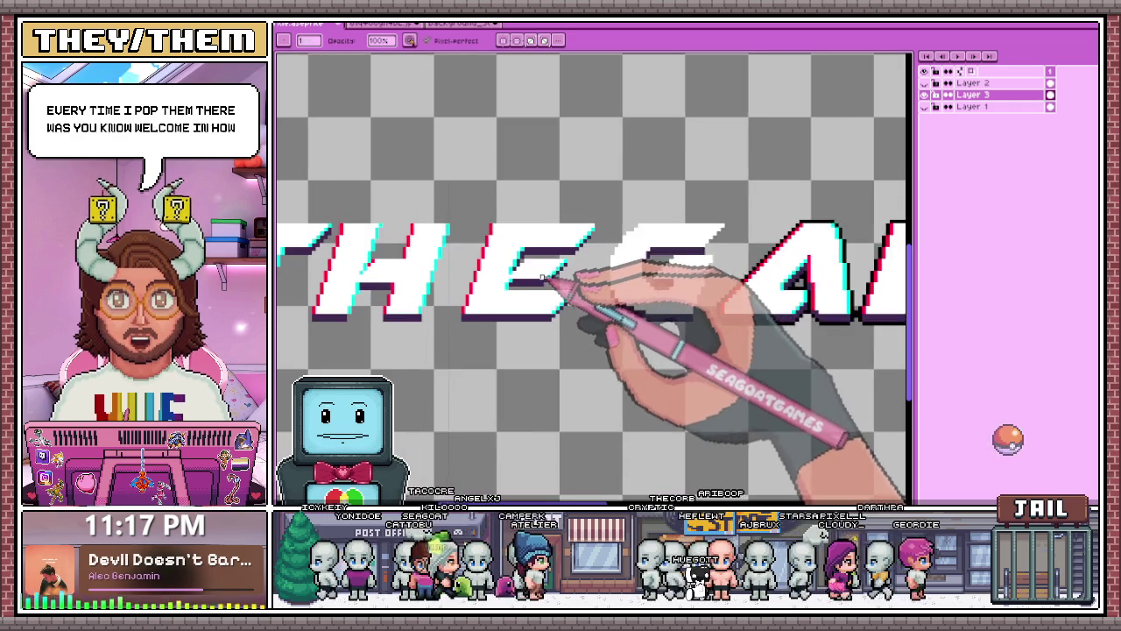
{"action": "scroll", "coordinate": [548, 287], "scroll_direction": "up", "scroll_amount": 2}
{"action": "scroll", "coordinate": [536, 287], "scroll_direction": "up", "scroll_amount": 1}
{"action": "left_click", "coordinate": [529, 310]}
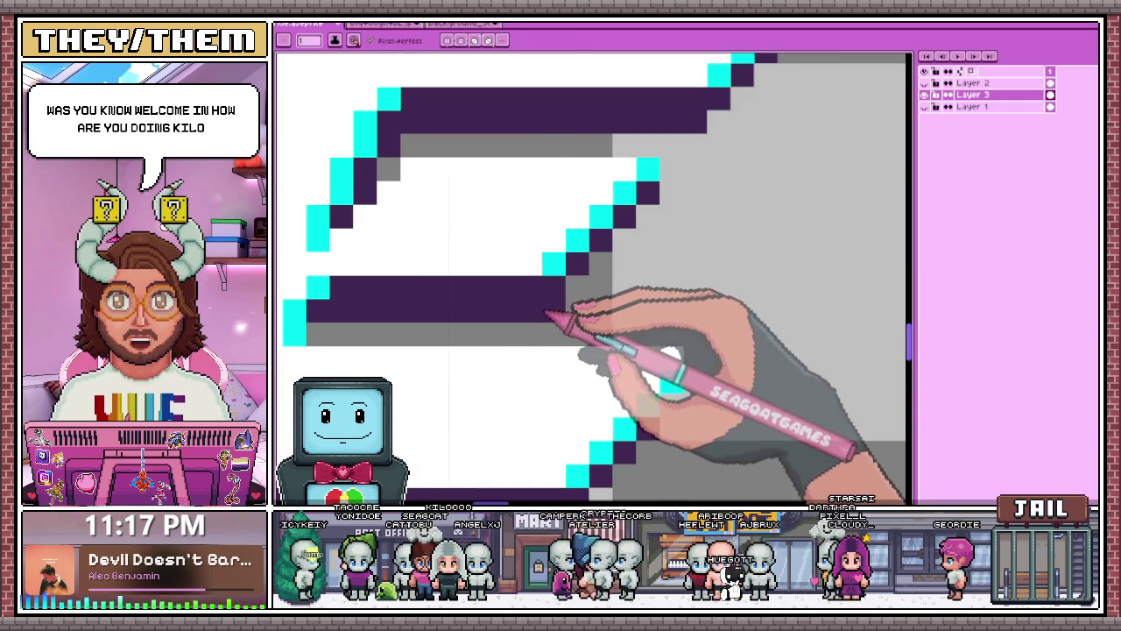
{"action": "scroll", "coordinate": [545, 312], "scroll_direction": "down", "scroll_amount": 3}
{"action": "scroll", "coordinate": [568, 279], "scroll_direction": "up", "scroll_amount": 2}
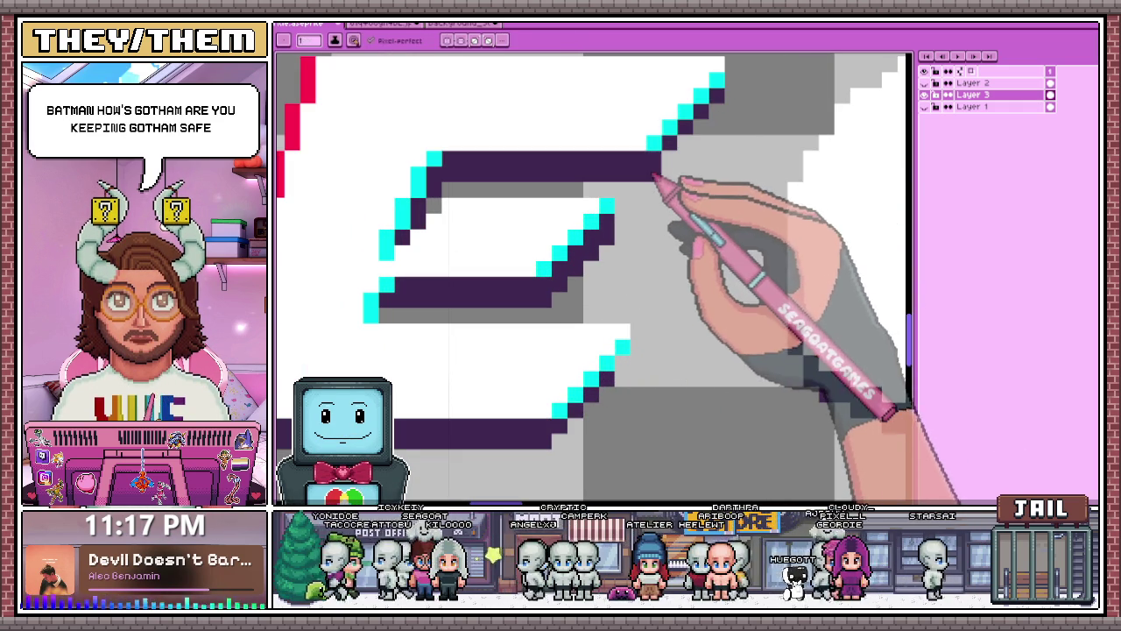
{"action": "scroll", "coordinate": [684, 175], "scroll_direction": "down", "scroll_amount": 3}
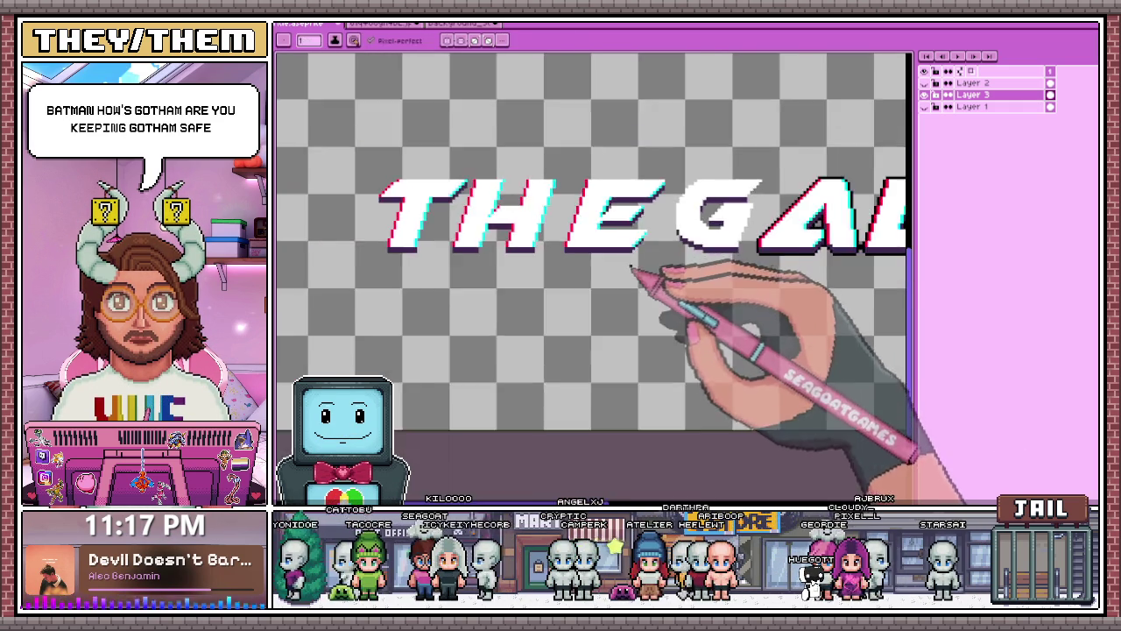
{"action": "scroll", "coordinate": [631, 267], "scroll_direction": "up", "scroll_amount": 2}
{"action": "scroll", "coordinate": [646, 245], "scroll_direction": "up", "scroll_amount": 2}
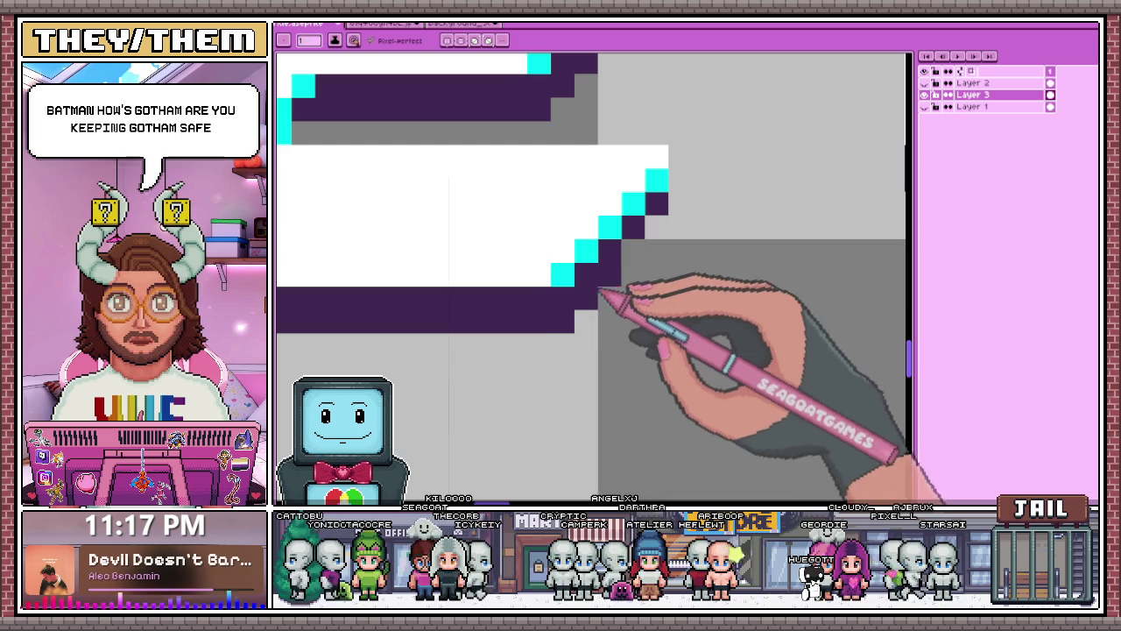
{"action": "scroll", "coordinate": [663, 255], "scroll_direction": "down", "scroll_amount": 2}
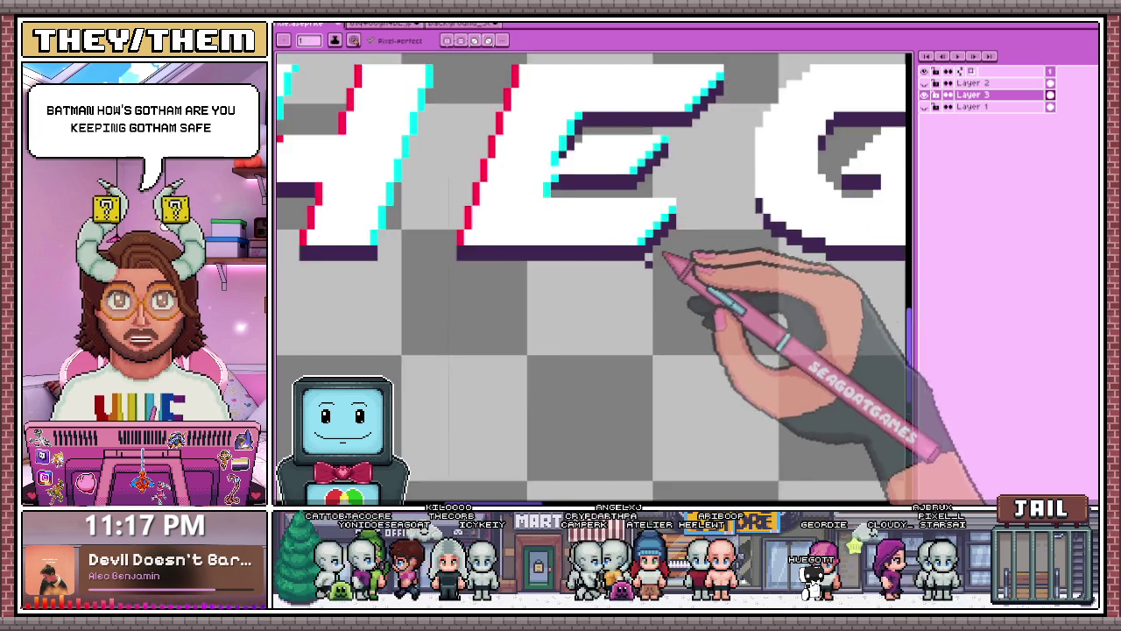
{"action": "scroll", "coordinate": [663, 254], "scroll_direction": "down", "scroll_amount": 3}
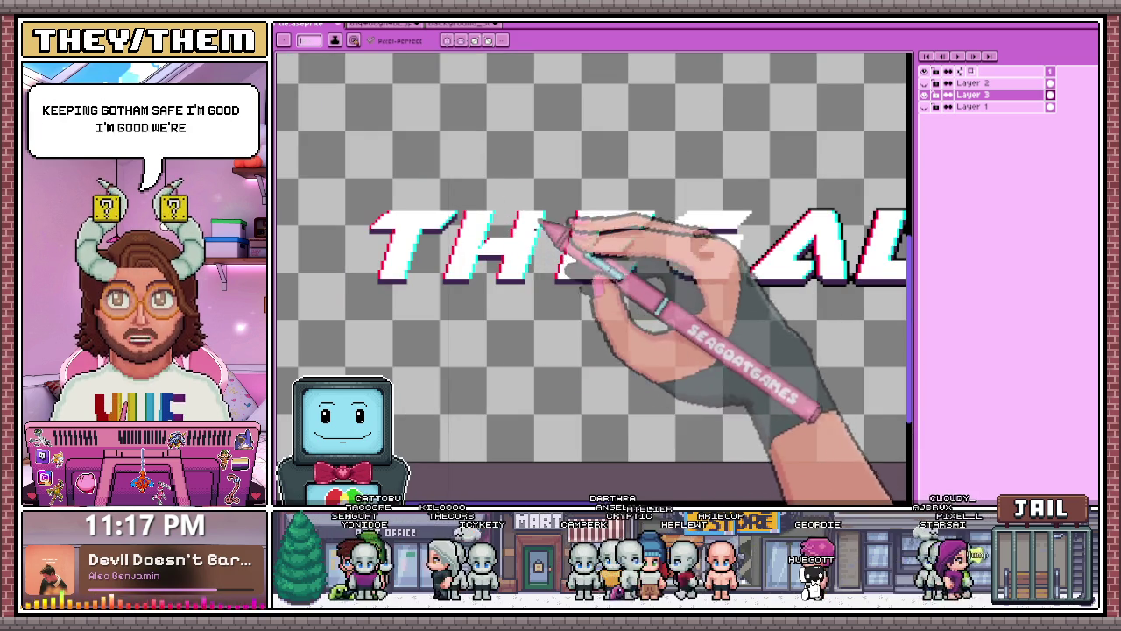
{"action": "scroll", "coordinate": [543, 222], "scroll_direction": "down", "scroll_amount": 1}
{"action": "scroll", "coordinate": [626, 250], "scroll_direction": "down", "scroll_amount": 2}
{"action": "scroll", "coordinate": [576, 283], "scroll_direction": "up", "scroll_amount": 2}
{"action": "scroll", "coordinate": [631, 278], "scroll_direction": "up", "scroll_amount": 1}
{"action": "scroll", "coordinate": [587, 294], "scroll_direction": "down", "scroll_amount": 4}
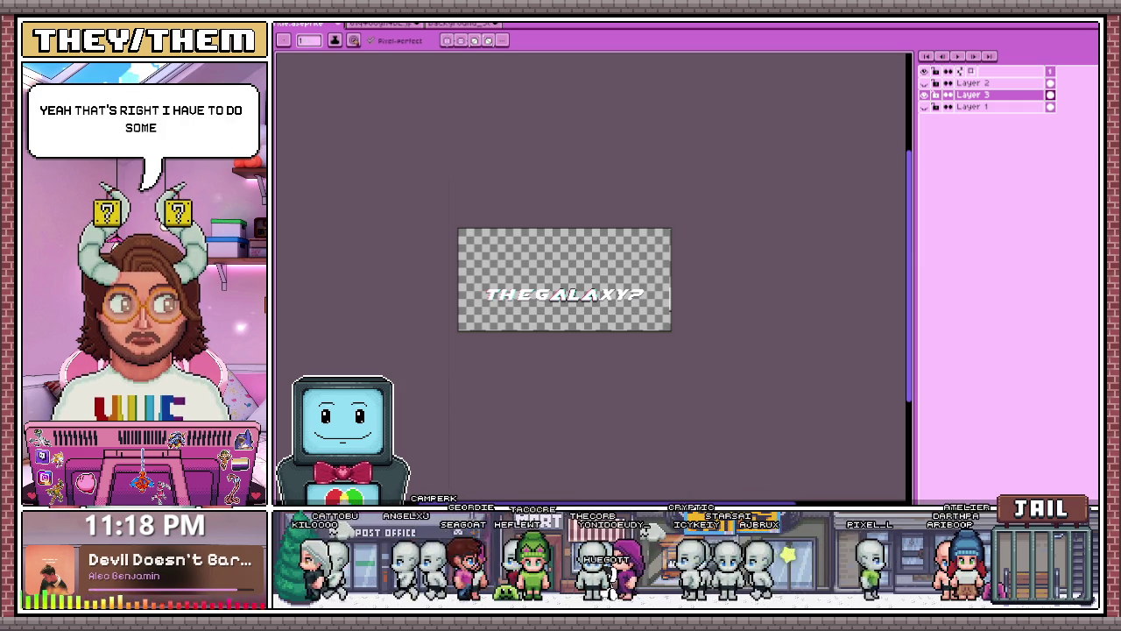
Switch from Aseprite to the Godot editor showing Ideas.txt.
{"action": "key", "text": "alt+Tab"}
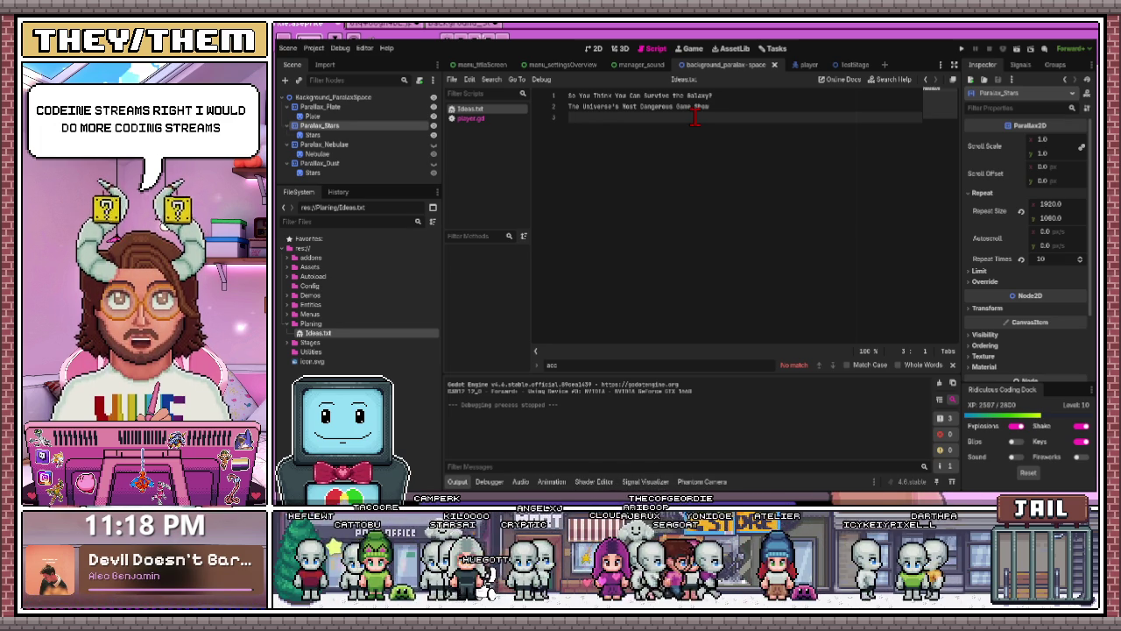
{"action": "key", "text": "Return"}
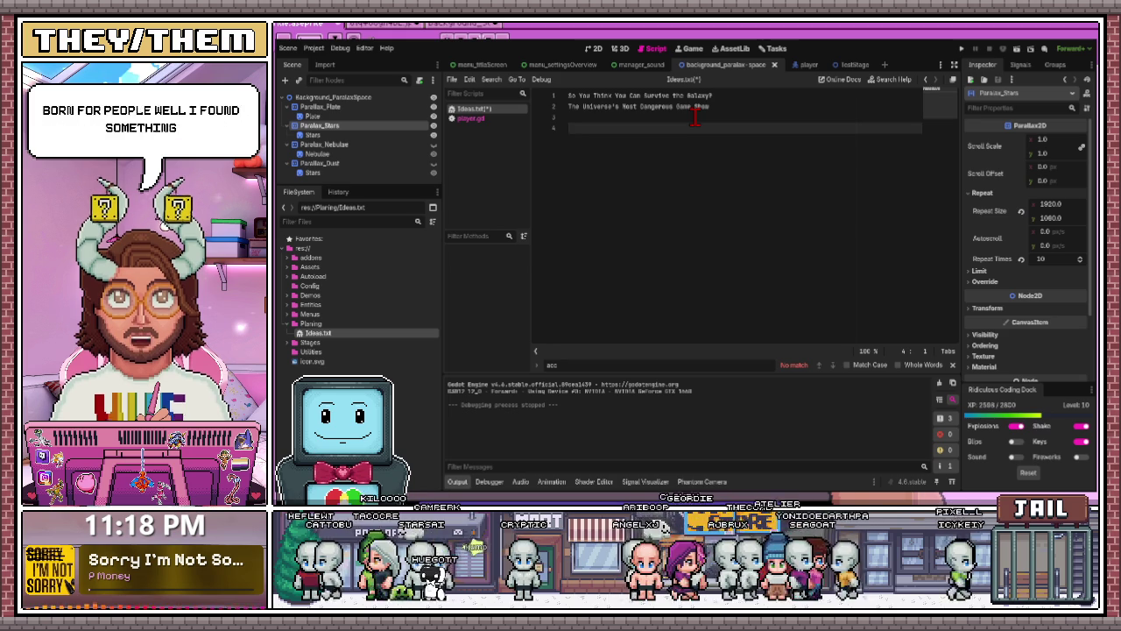
{"action": "type", "text": "AbHDKJAHSDKJAH"}
{"action": "type", "text": "SDKJAHSDKJAHSDKJAHSDKJAHSDKJAHSDKJAH"}
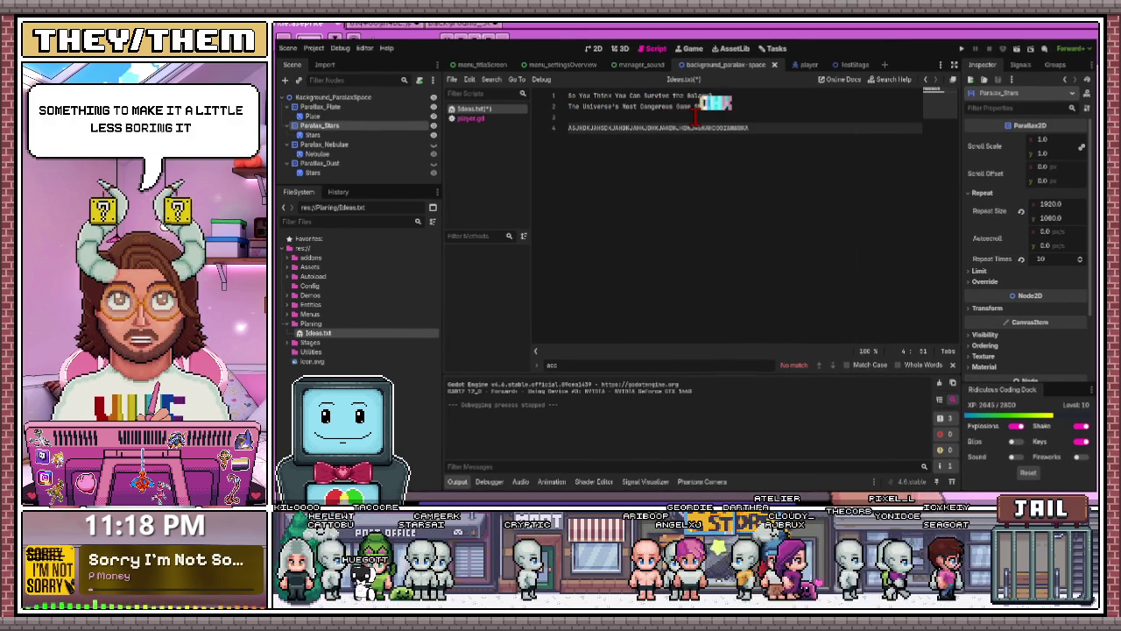
{"action": "type", "text": "CQDKQQQIAHSJ"}
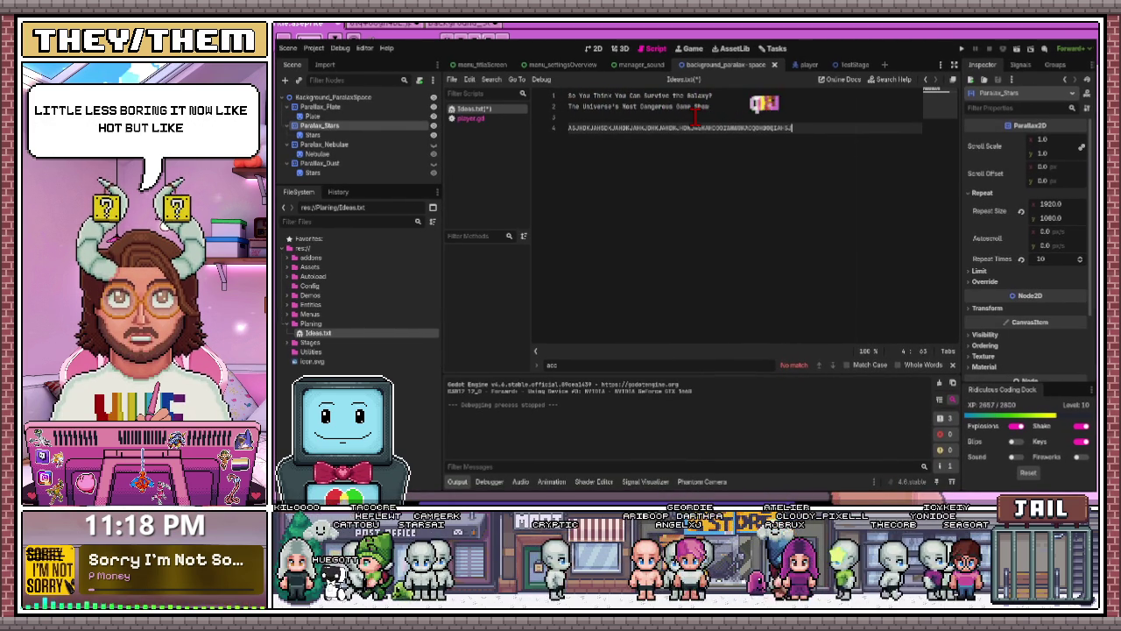
{"action": "type", "text": "EHDDAIHAGDHS"}
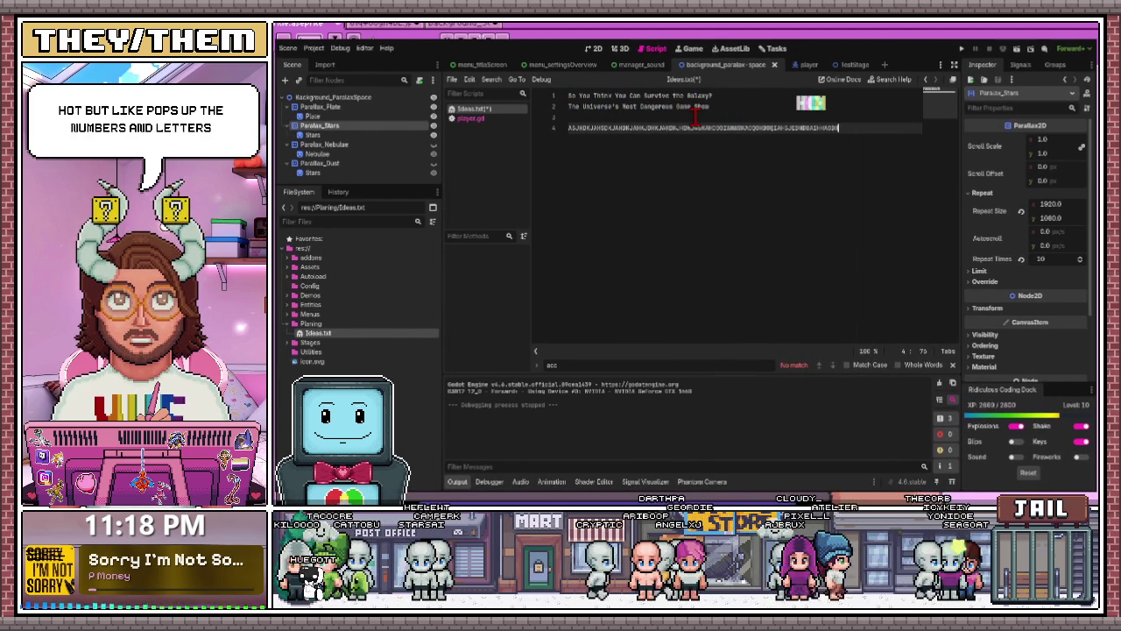
{"action": "type", "text": "JSDHAJKSDHAHDUWQ"}
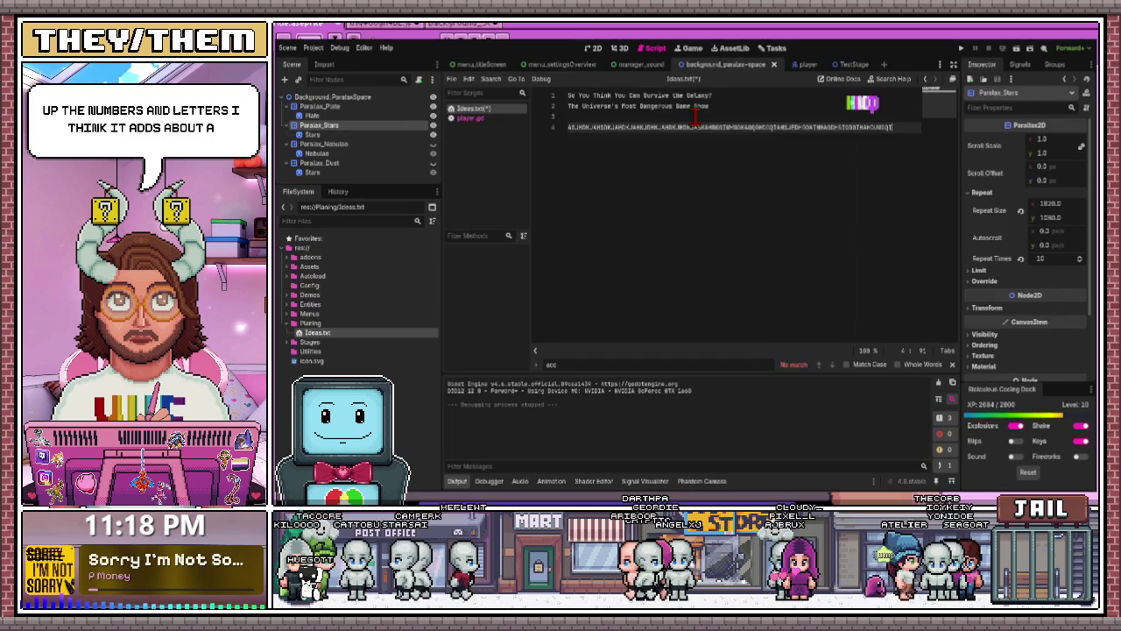
{"action": "key", "text": "ctrl+BackSpace"}
Erase the leftover text so line 3 of Ideas.txt is empty.
{"action": "key", "text": "BackSpace"}
{"action": "key", "text": "BackSpace"}
{"action": "key", "text": "BackSpace"}
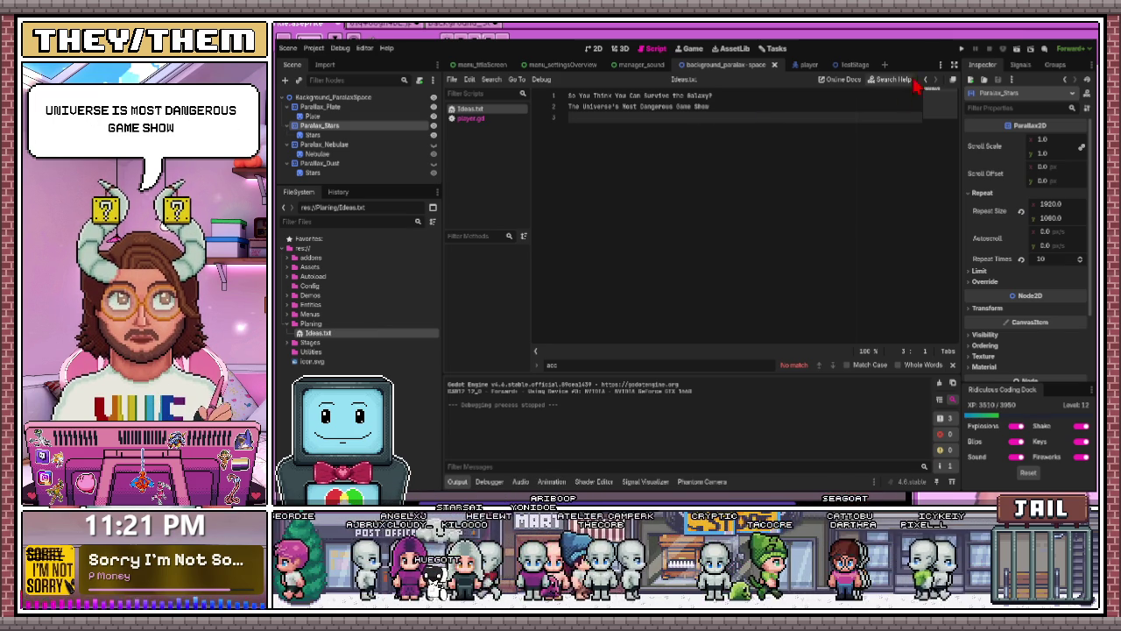
Run the game project.
{"action": "left_click", "coordinate": [962, 49]}
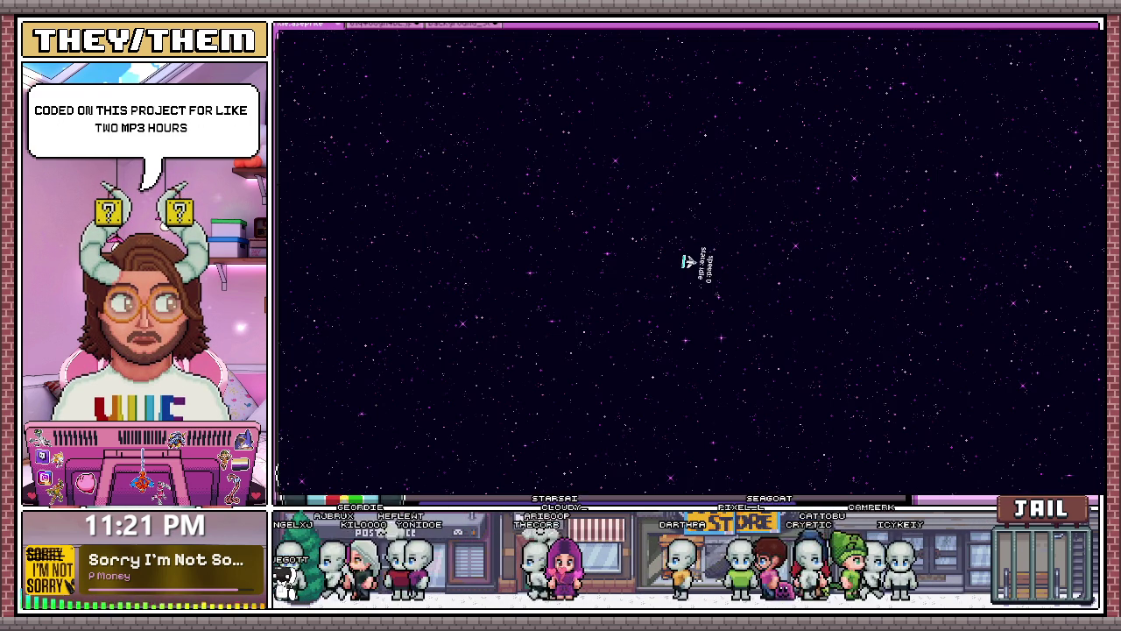
Thrust the ship forward with W, turn it left with A, then stop the game with F8.
{"action": "key", "text": "w"}
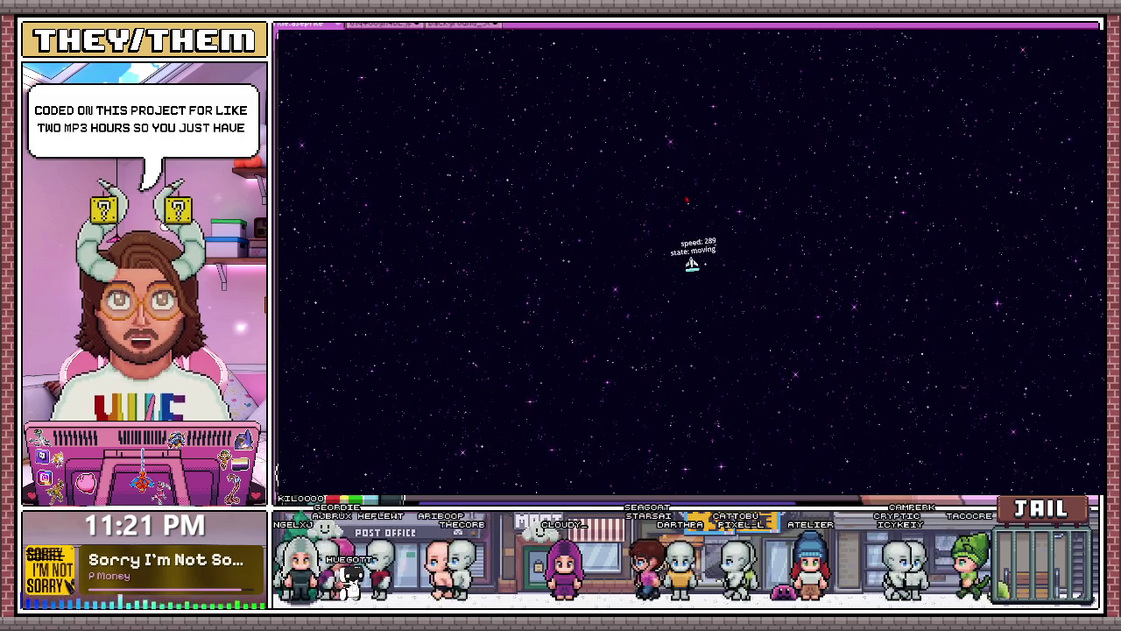
{"action": "key", "text": "w"}
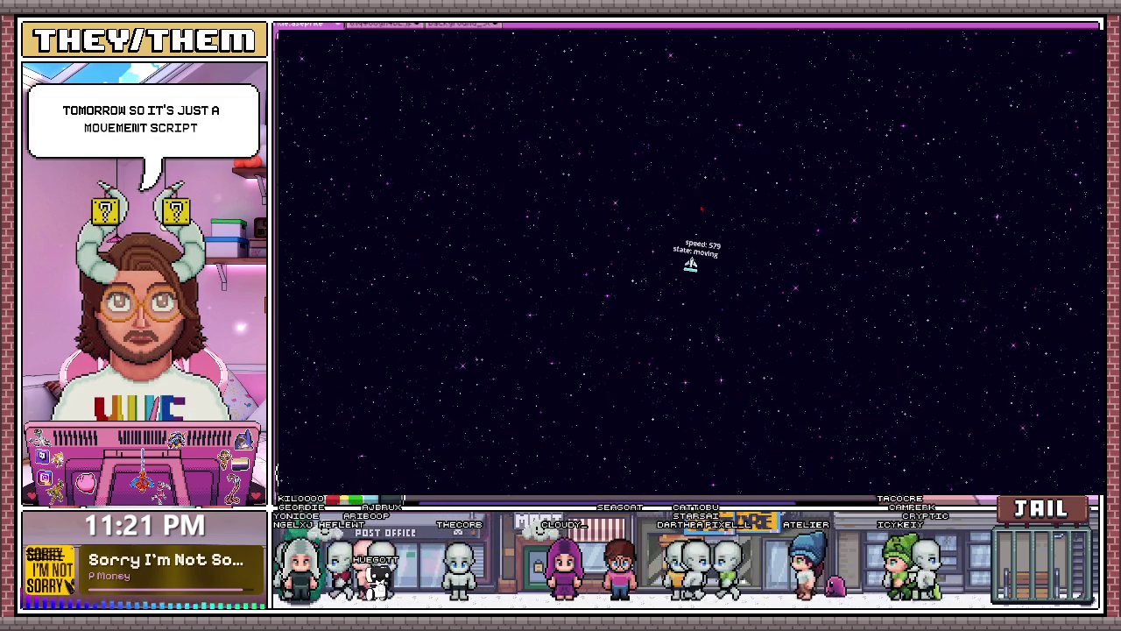
{"action": "key", "text": "a"}
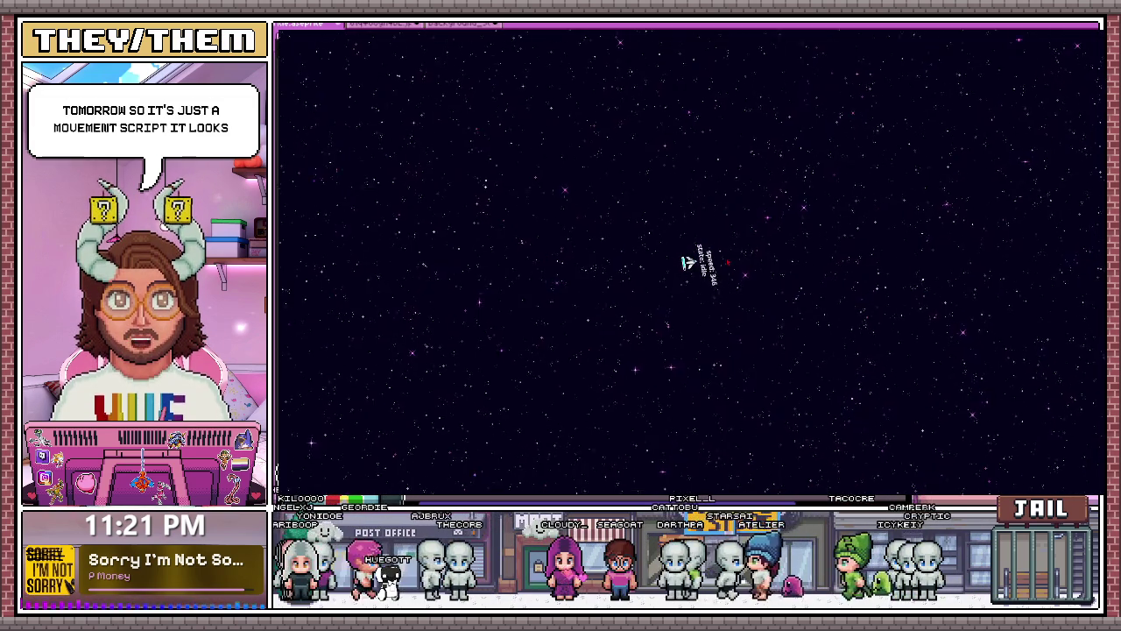
{"action": "key", "text": "a"}
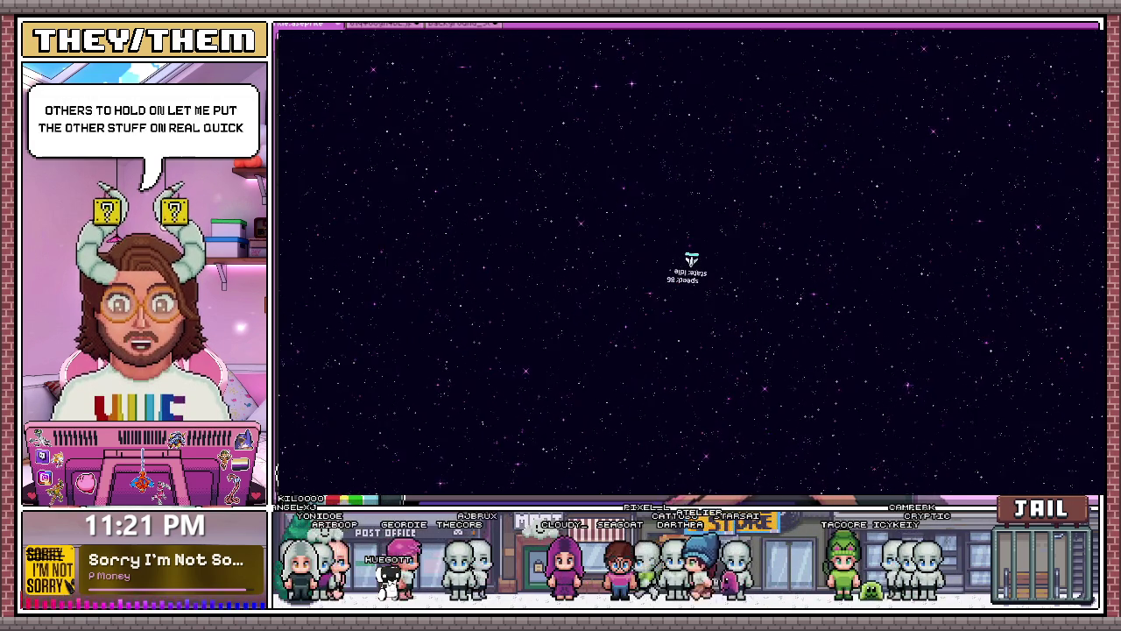
{"action": "key", "text": "F8"}
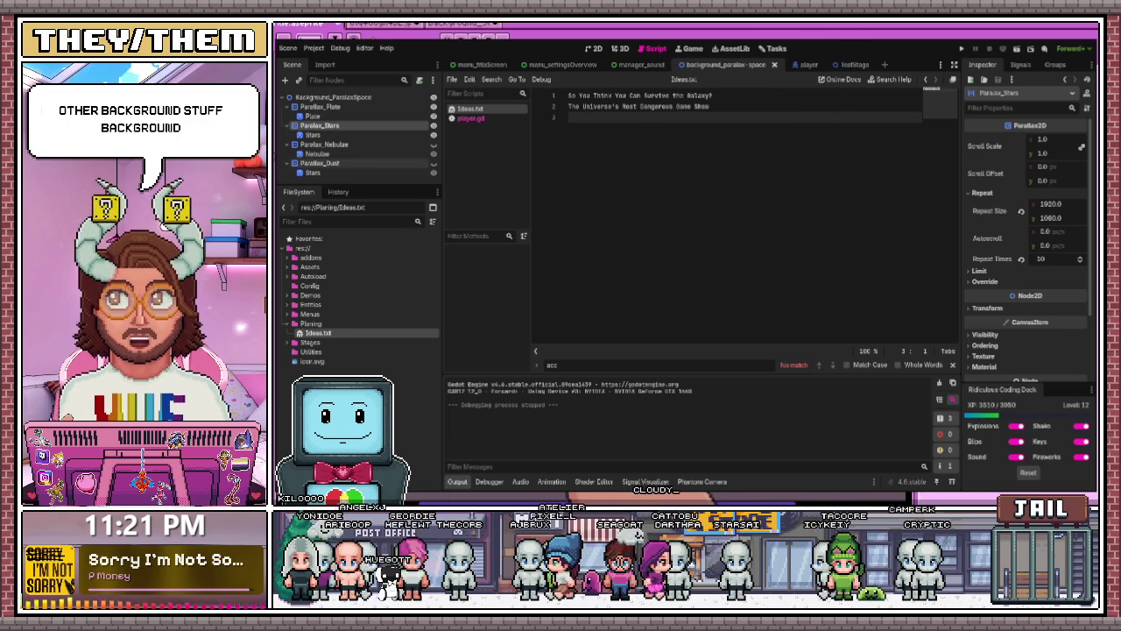
Hide the Parallax_Dust Stars layer, save and run, fly with Shift boost, then stop the game.
{"action": "left_click", "coordinate": [433, 172]}
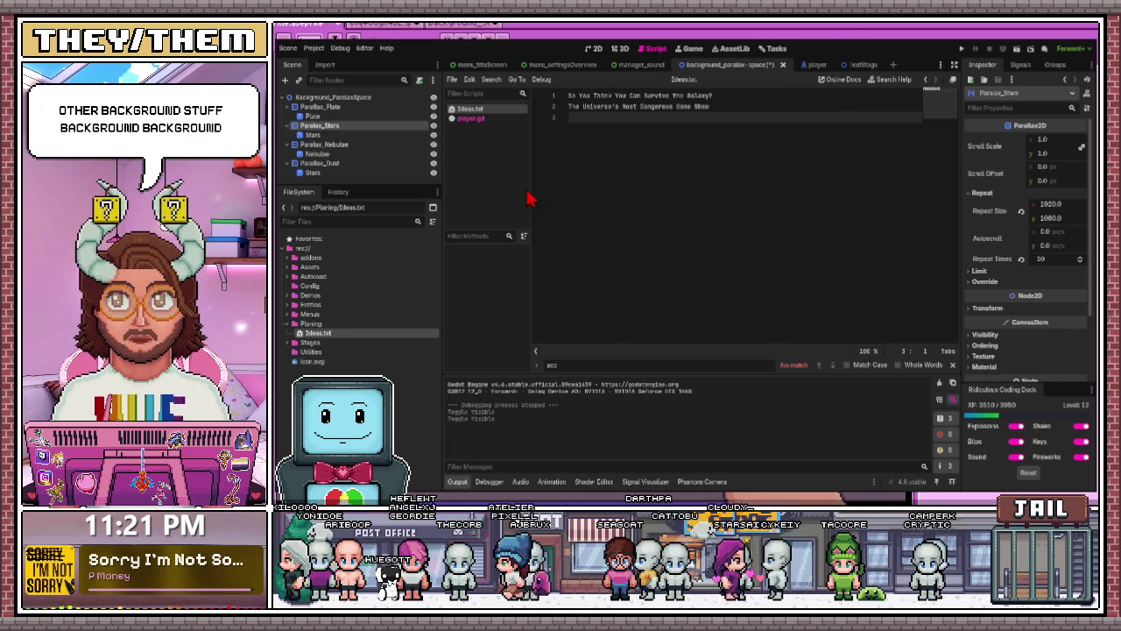
{"action": "left_click", "coordinate": [962, 49]}
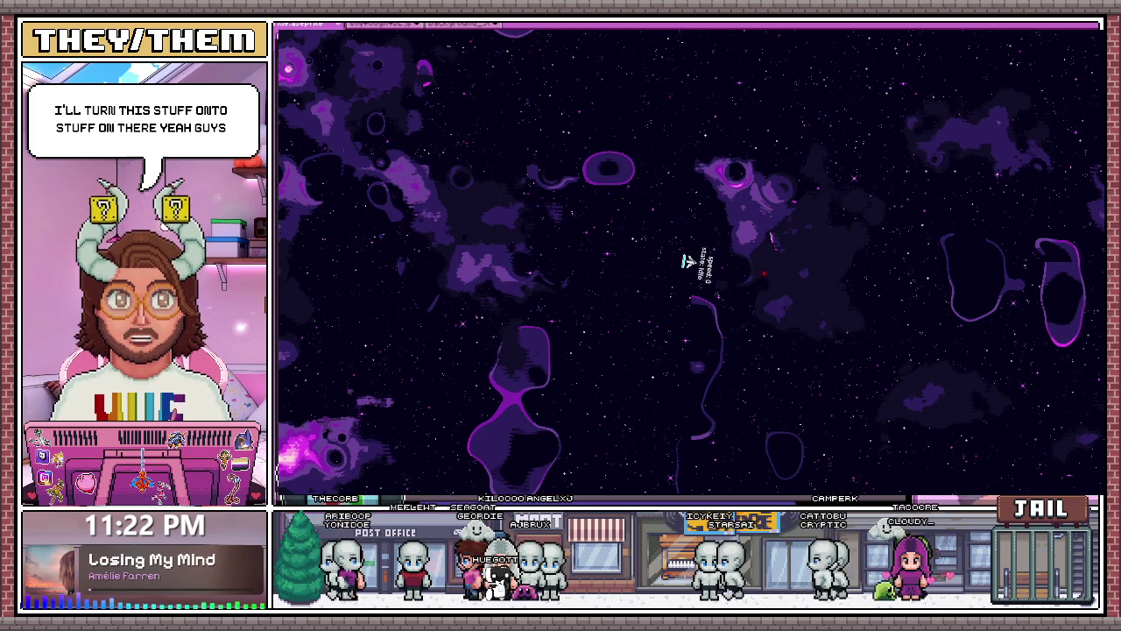
{"action": "key", "text": "w"}
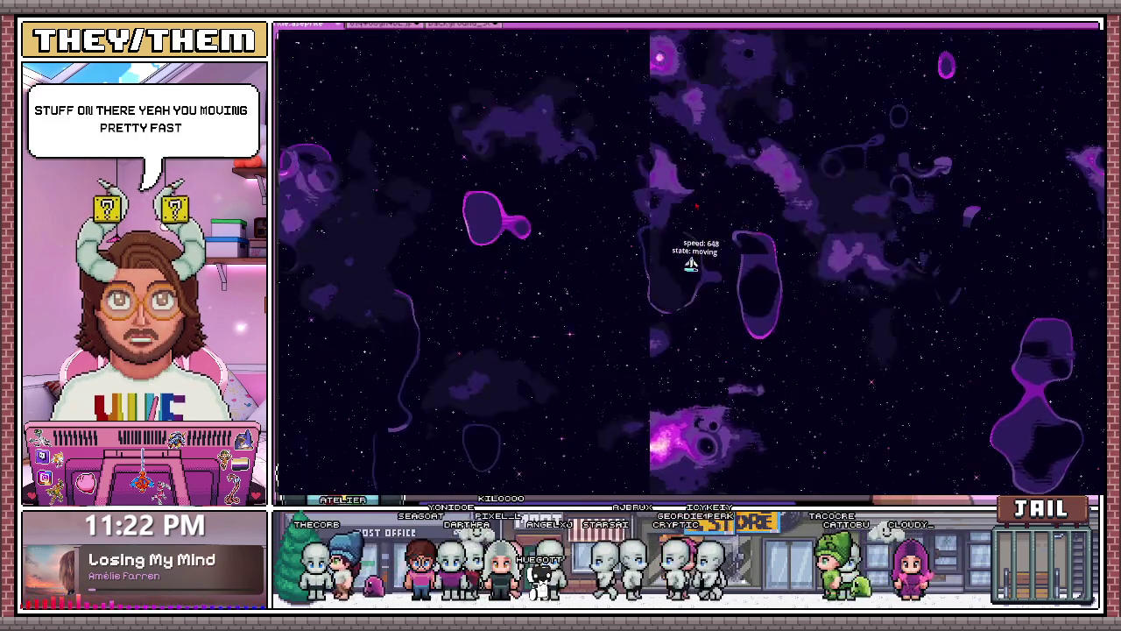
{"action": "key", "text": "shift"}
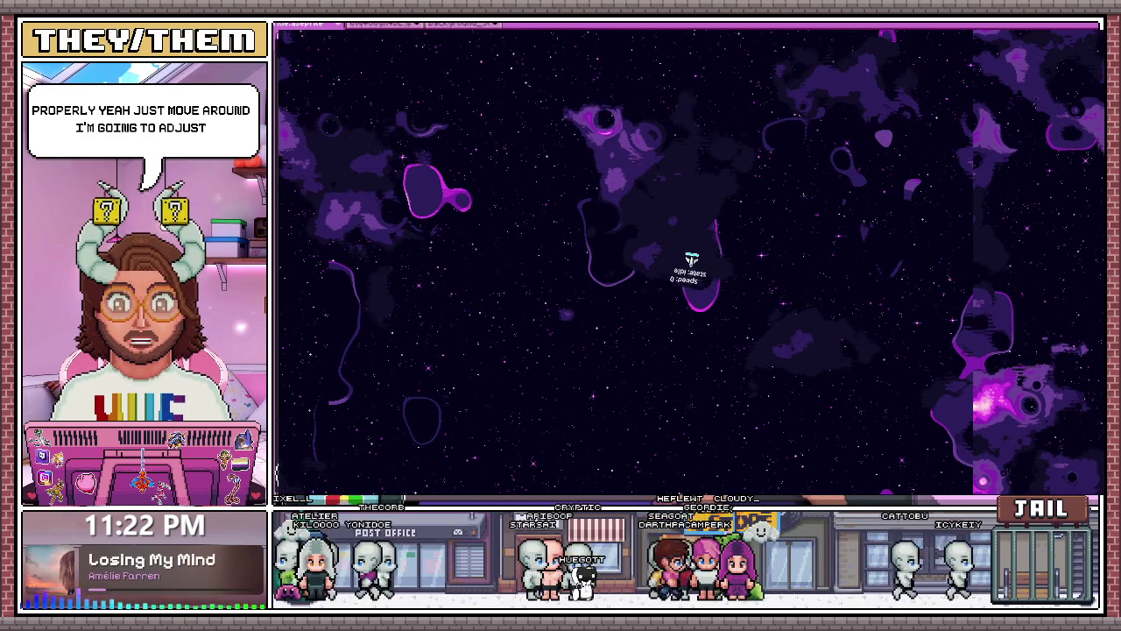
{"action": "key", "text": "F8"}
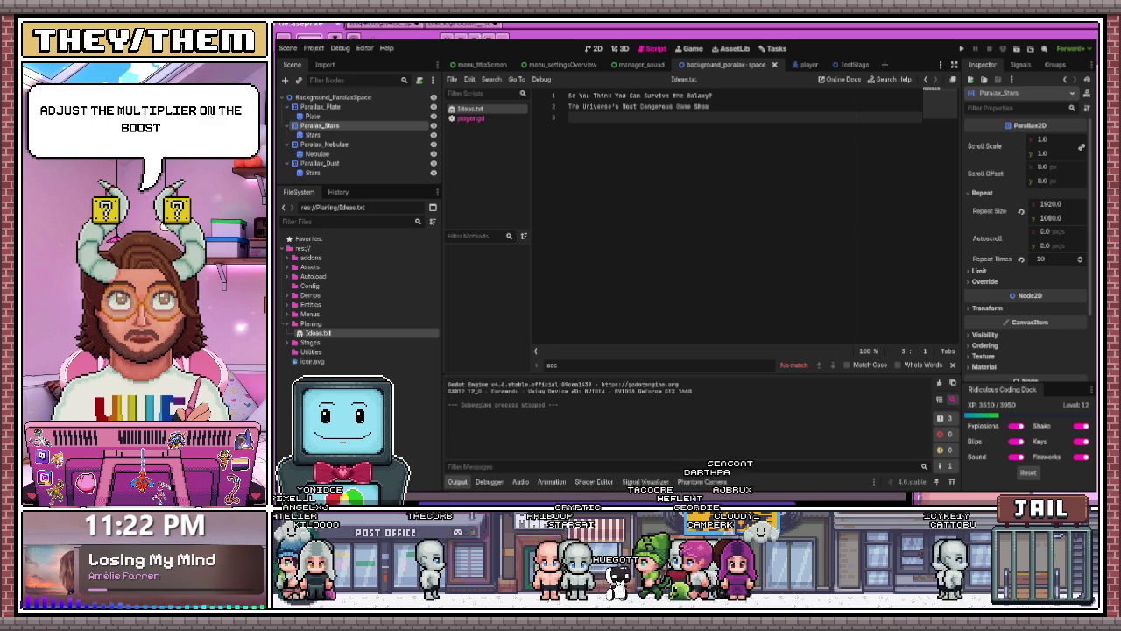
Switch to the 'player' scene tab and scroll player.gd back up to line 1.
{"action": "left_click", "coordinate": [802, 64]}
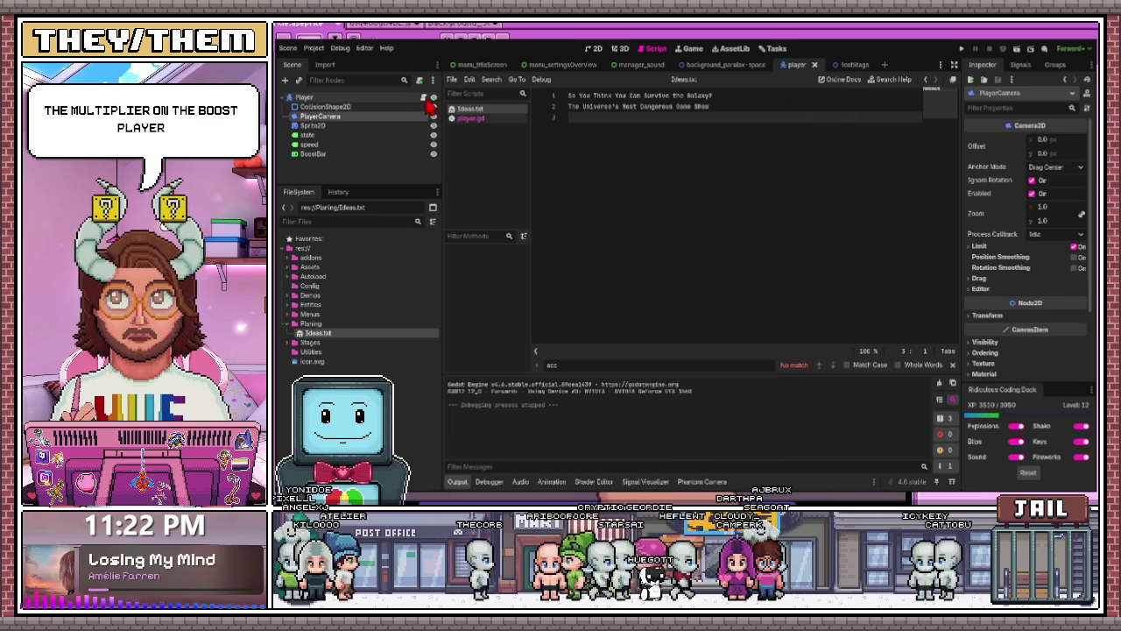
{"action": "scroll", "coordinate": [665, 204], "scroll_direction": "down", "scroll_amount": 2}
{"action": "scroll", "coordinate": [674, 263], "scroll_direction": "down", "scroll_amount": 2}
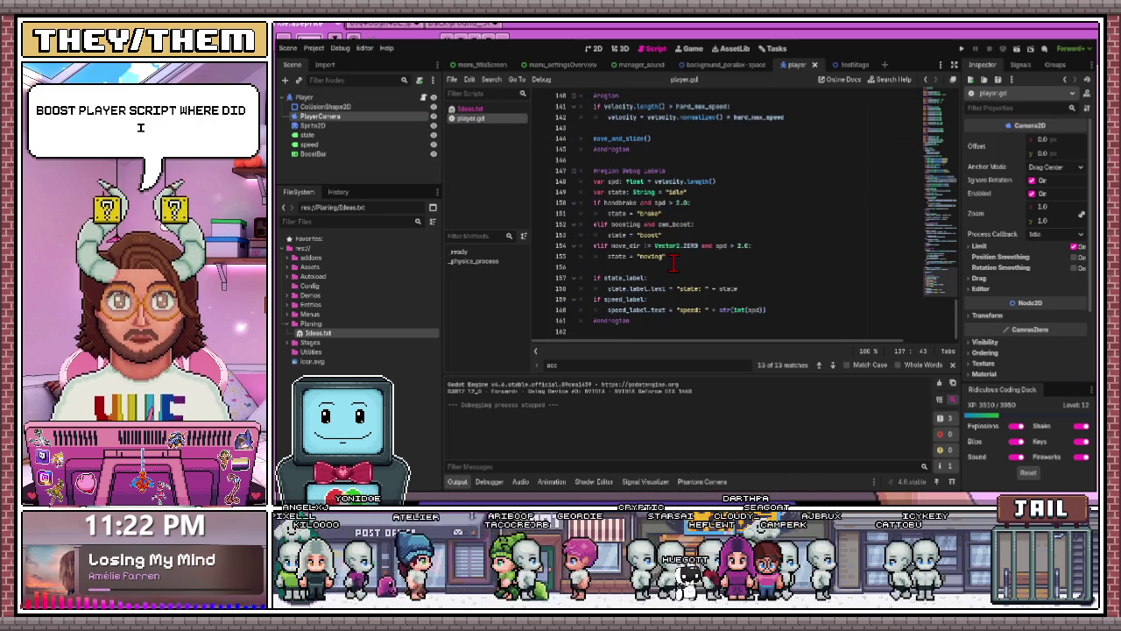
{"action": "scroll", "coordinate": [674, 263], "scroll_direction": "up", "scroll_amount": 4}
{"action": "scroll", "coordinate": [674, 262], "scroll_direction": "up", "scroll_amount": 4}
{"action": "scroll", "coordinate": [674, 263], "scroll_direction": "up", "scroll_amount": 3}
{"action": "scroll", "coordinate": [674, 263], "scroll_direction": "up", "scroll_amount": 3}
{"action": "scroll", "coordinate": [674, 256], "scroll_direction": "up", "scroll_amount": 2}
{"action": "scroll", "coordinate": [674, 256], "scroll_direction": "up", "scroll_amount": 3}
{"action": "scroll", "coordinate": [674, 256], "scroll_direction": "up", "scroll_amount": 3}
{"action": "scroll", "coordinate": [674, 256], "scroll_direction": "up", "scroll_amount": 2}
{"action": "scroll", "coordinate": [674, 263], "scroll_direction": "up", "scroll_amount": 3}
{"action": "scroll", "coordinate": [672, 268], "scroll_direction": "up", "scroll_amount": 2}
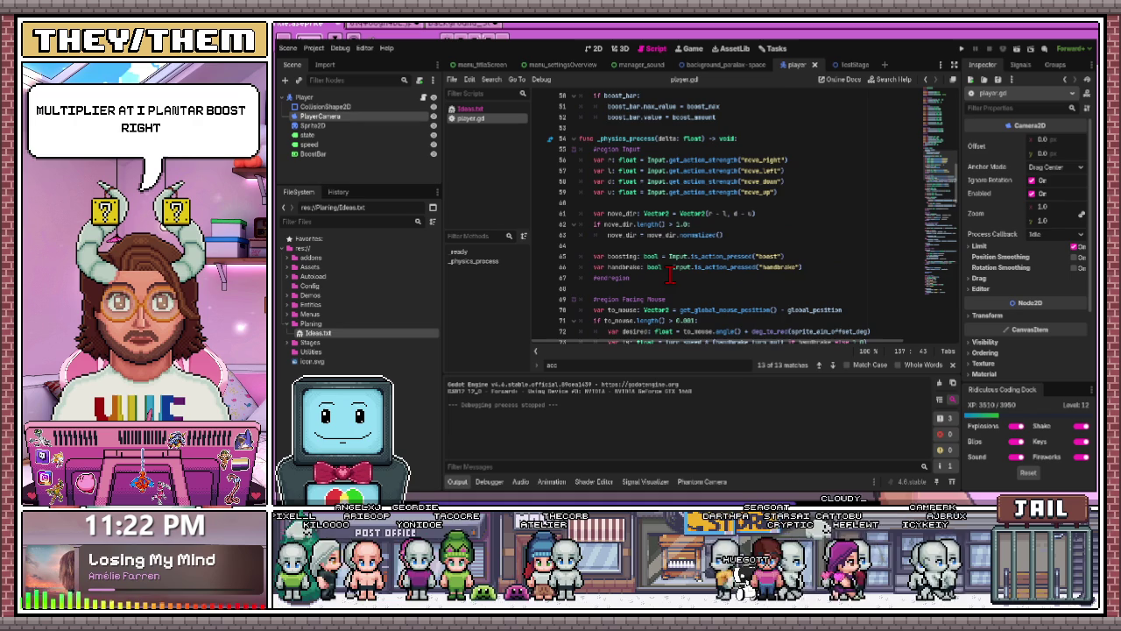
{"action": "scroll", "coordinate": [672, 274], "scroll_direction": "up", "scroll_amount": 3}
{"action": "scroll", "coordinate": [672, 273], "scroll_direction": "up", "scroll_amount": 3}
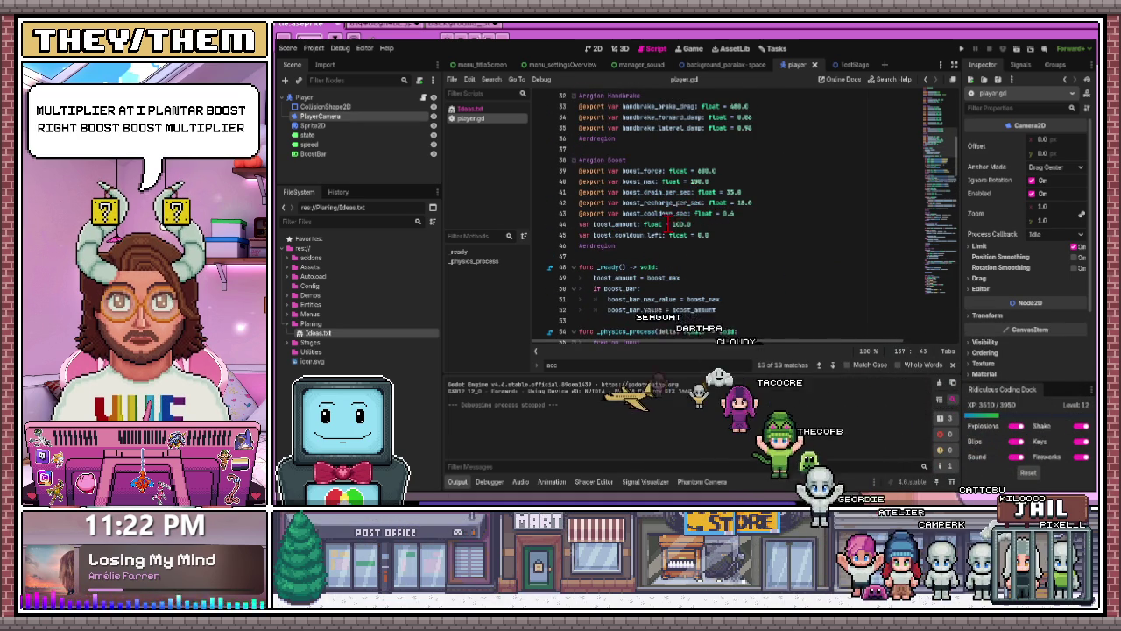
{"action": "scroll", "coordinate": [675, 219], "scroll_direction": "up", "scroll_amount": 2}
{"action": "scroll", "coordinate": [670, 224], "scroll_direction": "up", "scroll_amount": 5}
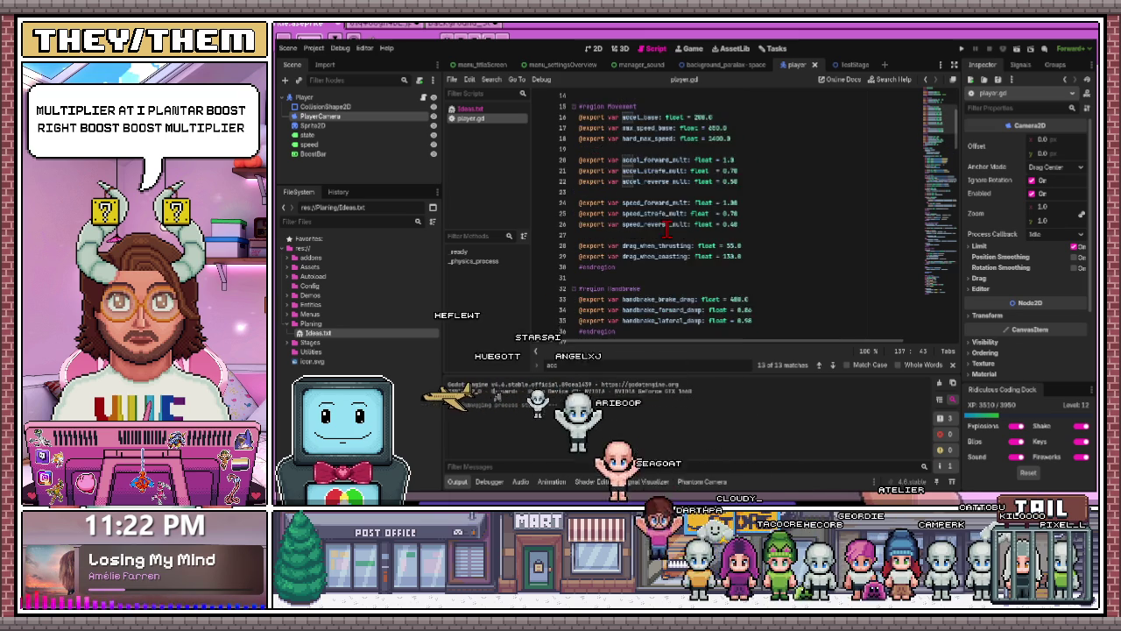
{"action": "scroll", "coordinate": [668, 228], "scroll_direction": "up", "scroll_amount": 5}
{"action": "scroll", "coordinate": [668, 229], "scroll_direction": "up", "scroll_amount": 2}
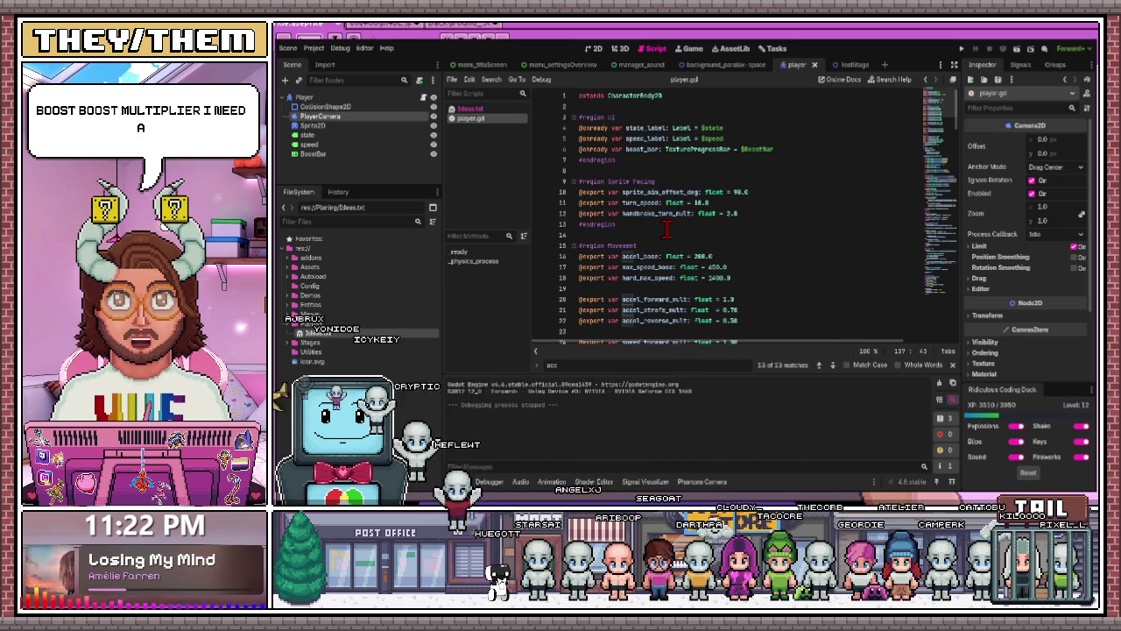
Change accel_forward_mult on line 20 to 1.4.
{"action": "scroll", "coordinate": [710, 250], "scroll_direction": "down", "scroll_amount": 3}
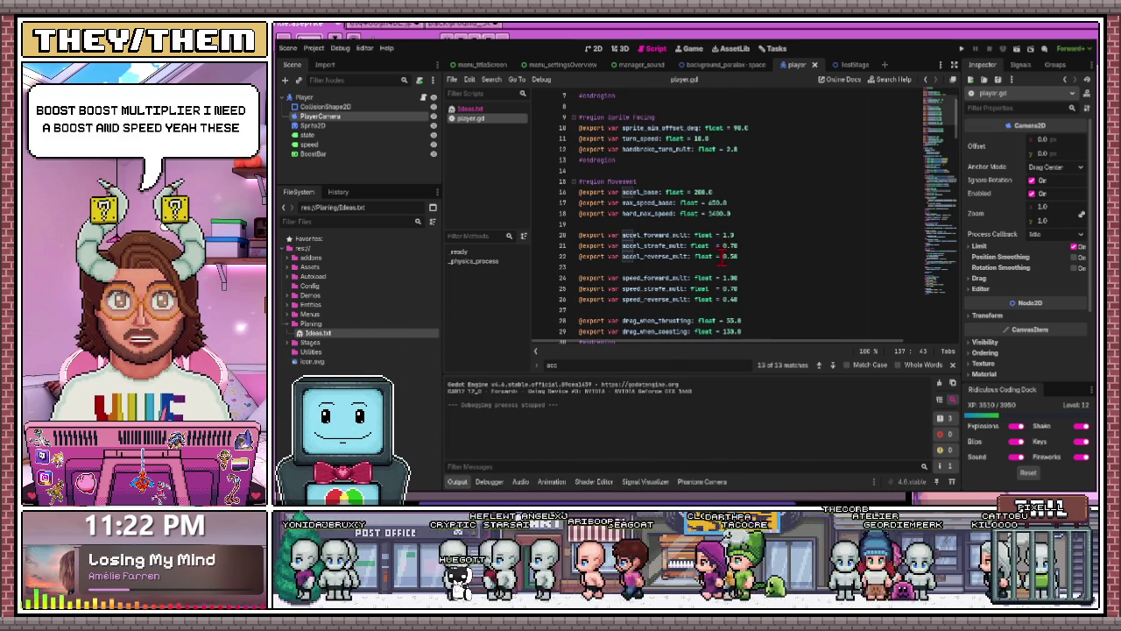
{"action": "scroll", "coordinate": [728, 285], "scroll_direction": "down", "scroll_amount": 1}
{"action": "left_click", "coordinate": [728, 202]}
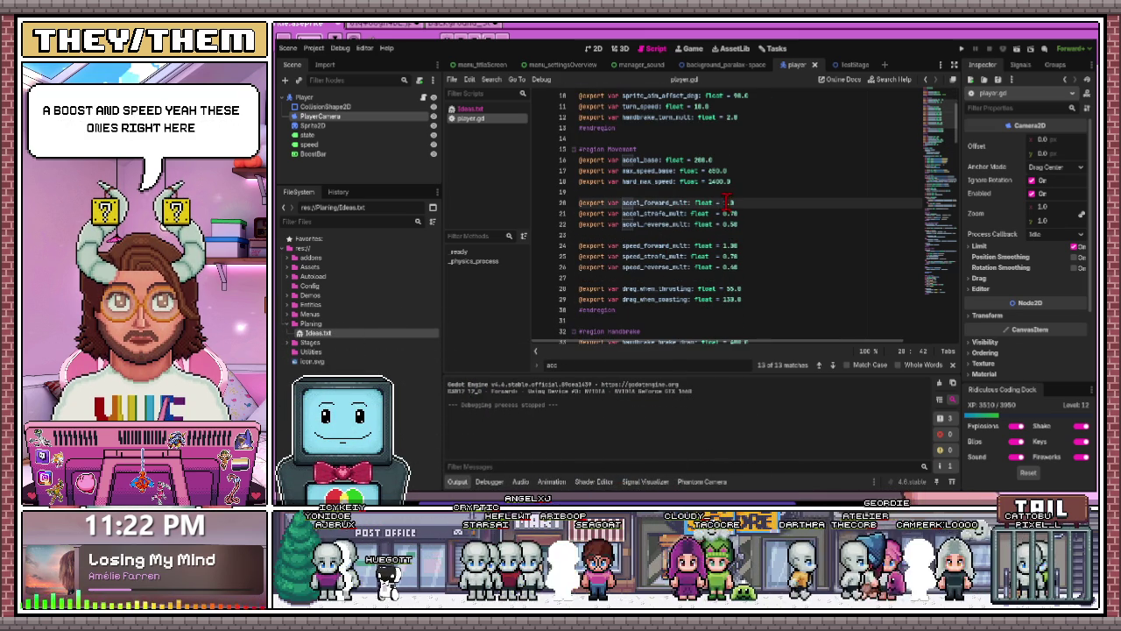
{"action": "left_click", "coordinate": [734, 202]}
{"action": "key", "text": "BackSpace"}
{"action": "type", "text": "3"}
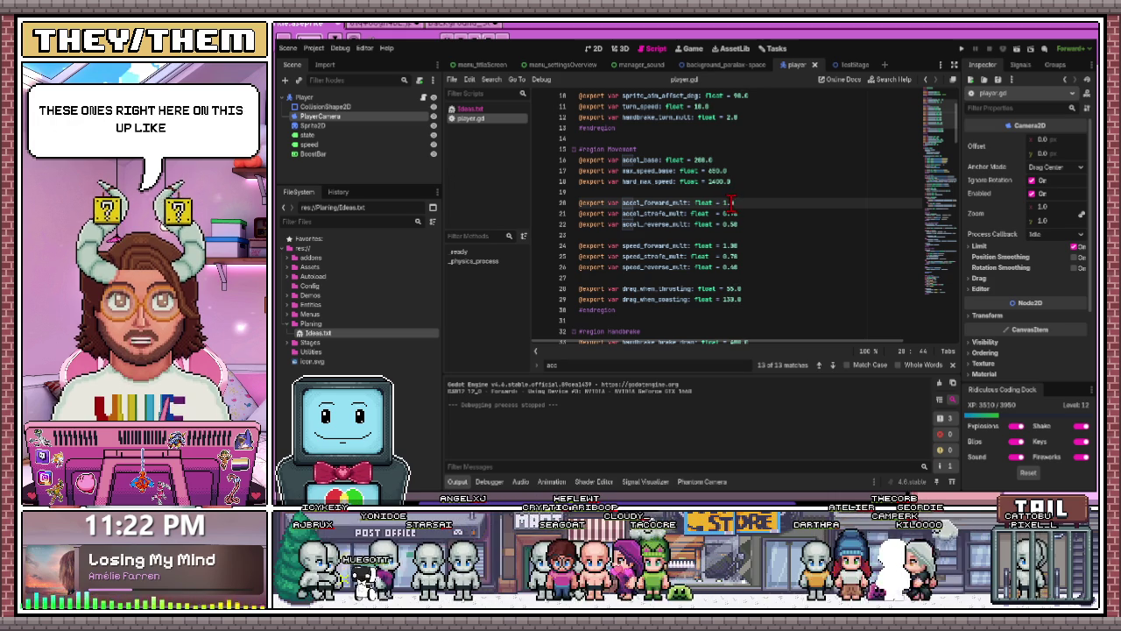
{"action": "key", "text": "BackSpace"}
{"action": "type", "text": "4"}
{"action": "left_click", "coordinate": [741, 256]}
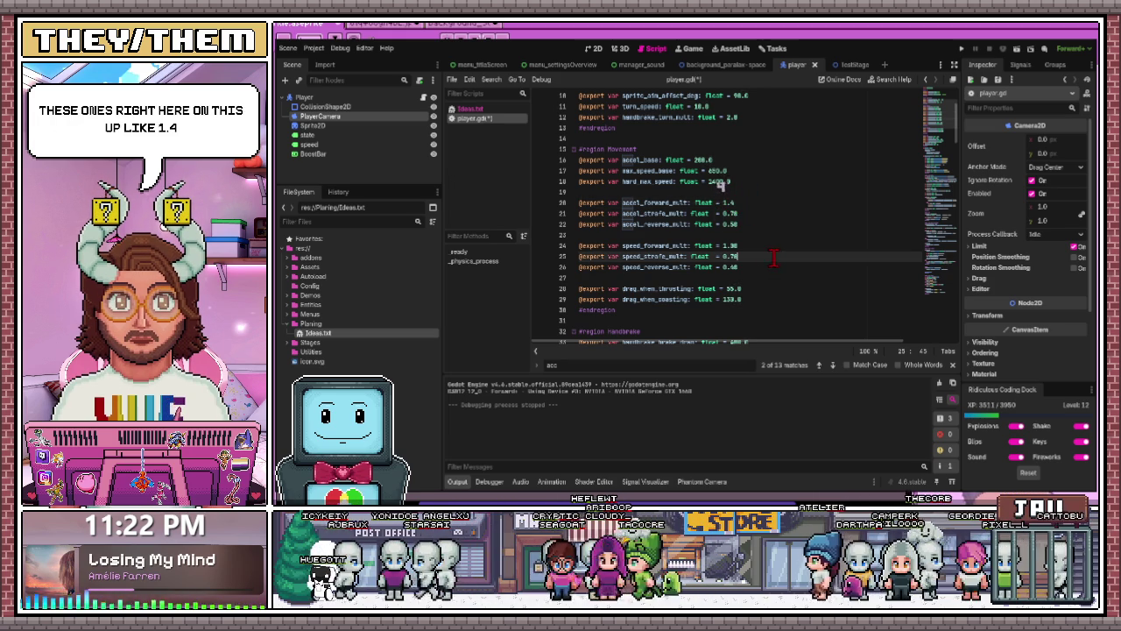
Set handbrake_lateral_damp and handbrake_forward_damp both to 0.5.
{"action": "scroll", "coordinate": [727, 255], "scroll_direction": "down", "scroll_amount": 2}
{"action": "scroll", "coordinate": [727, 256], "scroll_direction": "down", "scroll_amount": 2}
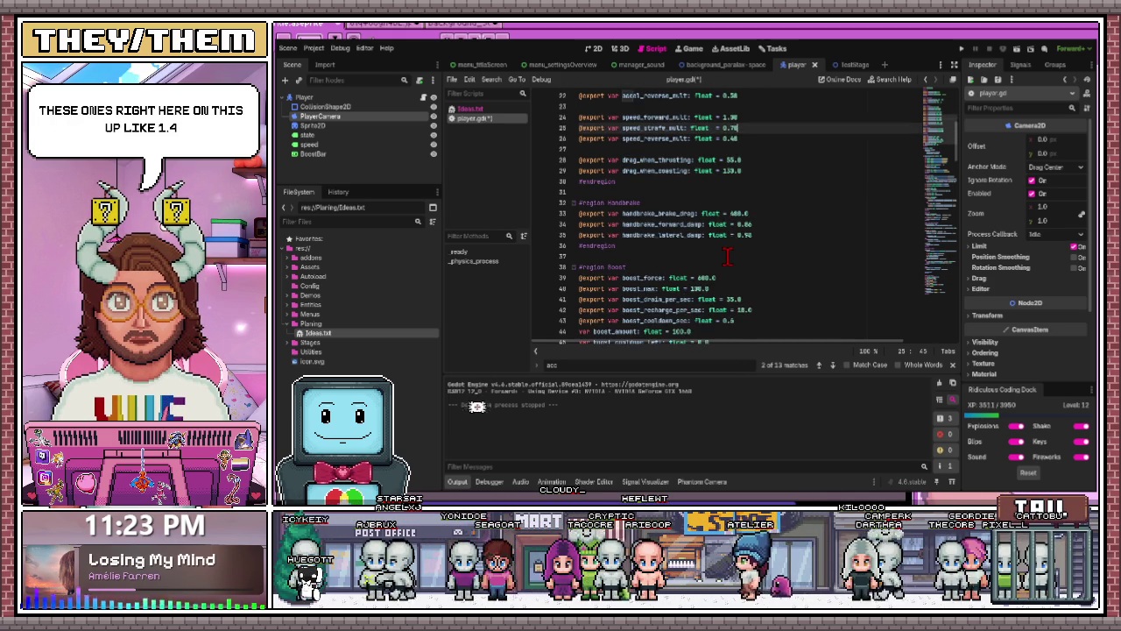
{"action": "scroll", "coordinate": [727, 256], "scroll_direction": "down", "scroll_amount": 1}
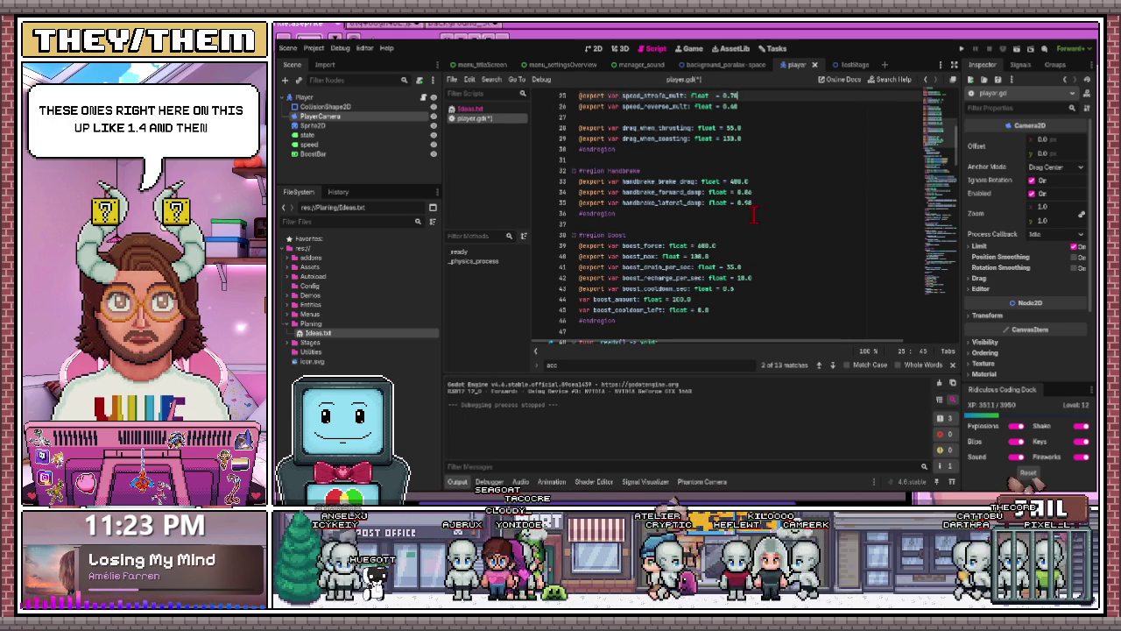
{"action": "double_click", "coordinate": [746, 203]}
{"action": "type", "text": "0.5"}
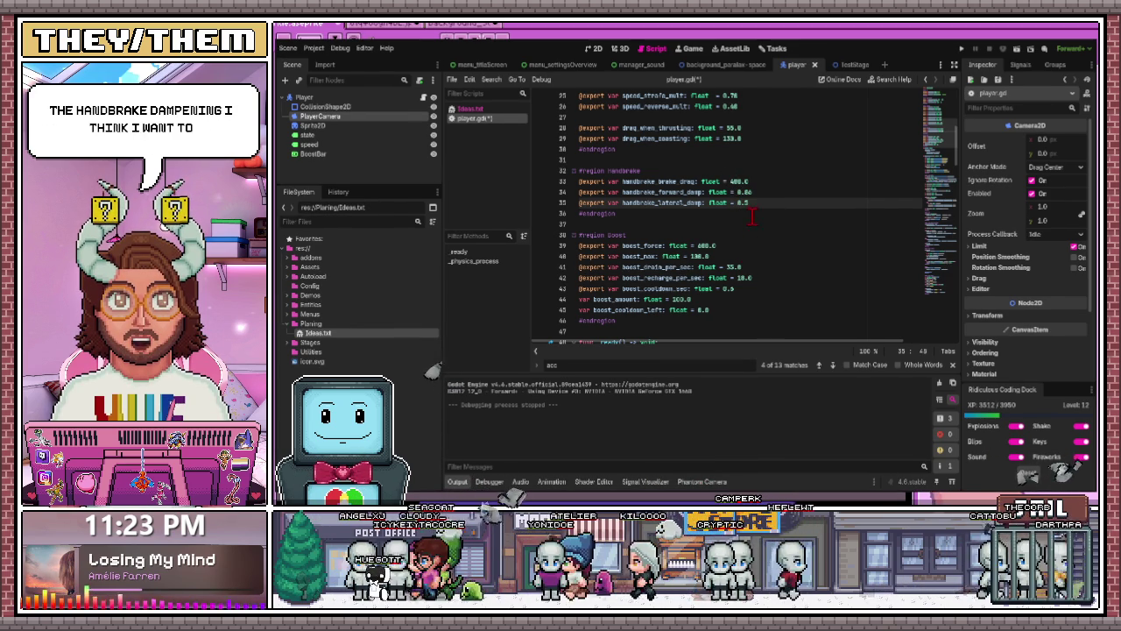
{"action": "key", "text": "Up"}
{"action": "type", "text": "0.5"}
Set handbrake_brake_drag to 200.0.
{"action": "scroll", "coordinate": [755, 228], "scroll_direction": "down", "scroll_amount": 1}
{"action": "key", "text": "Down"}
{"action": "key", "text": "Down"}
{"action": "key", "text": "Down"}
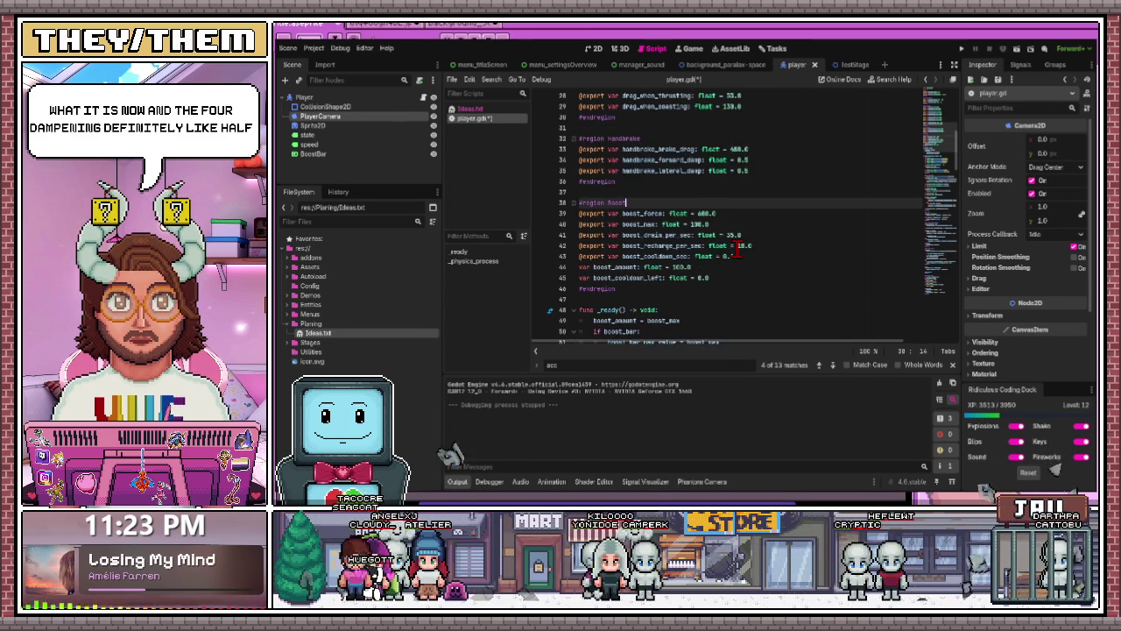
{"action": "scroll", "coordinate": [739, 250], "scroll_direction": "down", "scroll_amount": 1}
{"action": "left_click", "coordinate": [735, 117]}
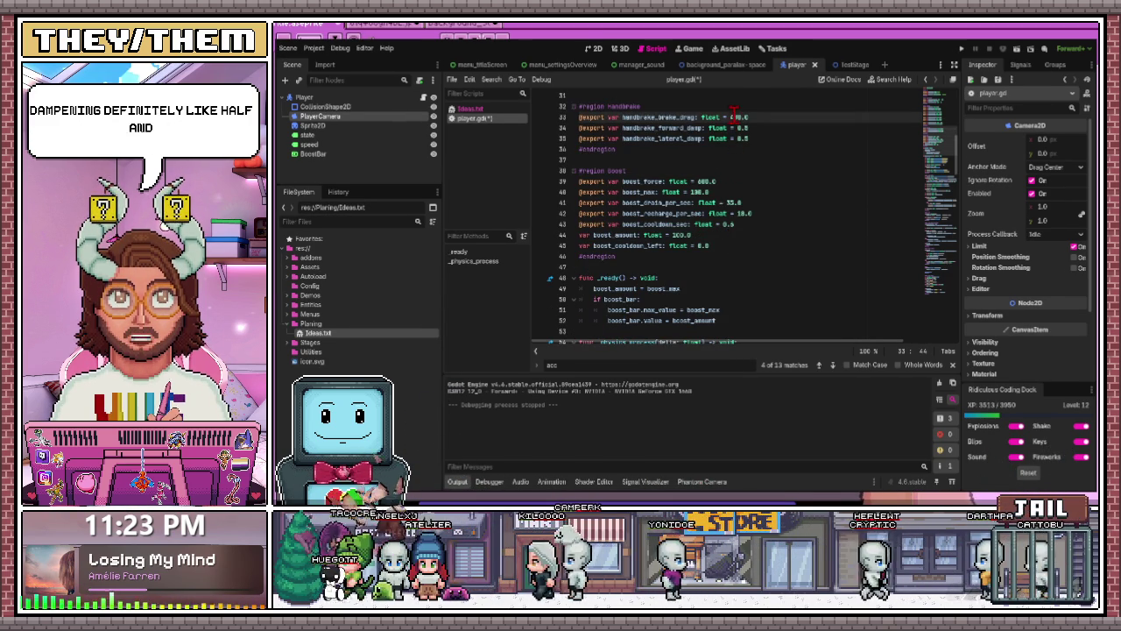
{"action": "type", "text": "200"}
{"action": "key", "text": "Down"}
{"action": "key", "text": "Down"}
{"action": "key", "text": "Down"}
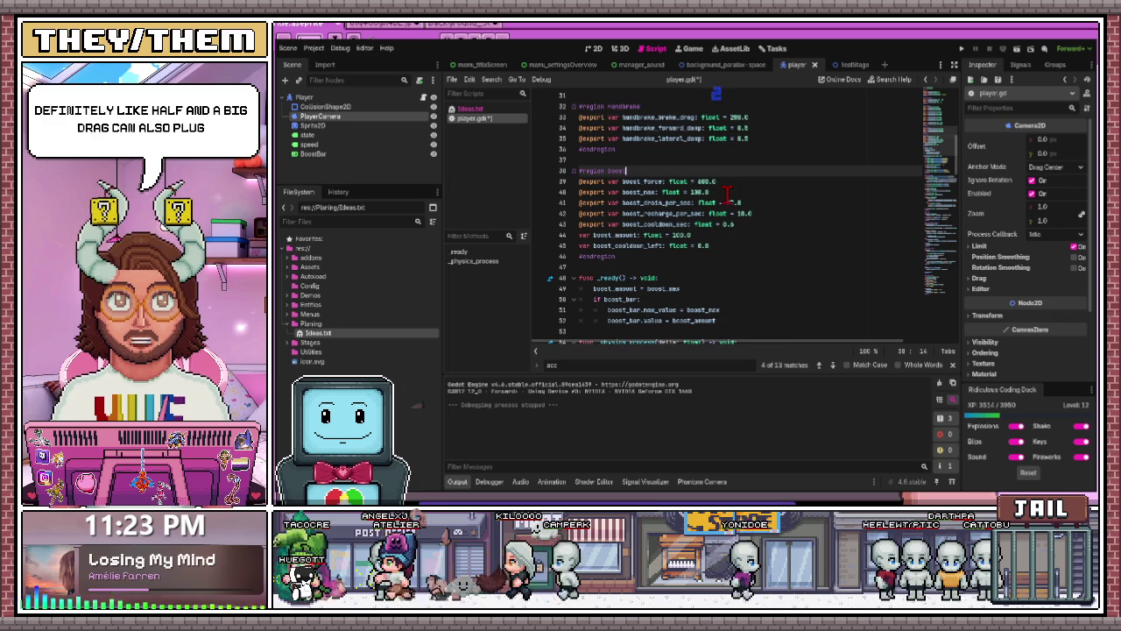
{"action": "scroll", "coordinate": [727, 193], "scroll_direction": "down", "scroll_amount": 1}
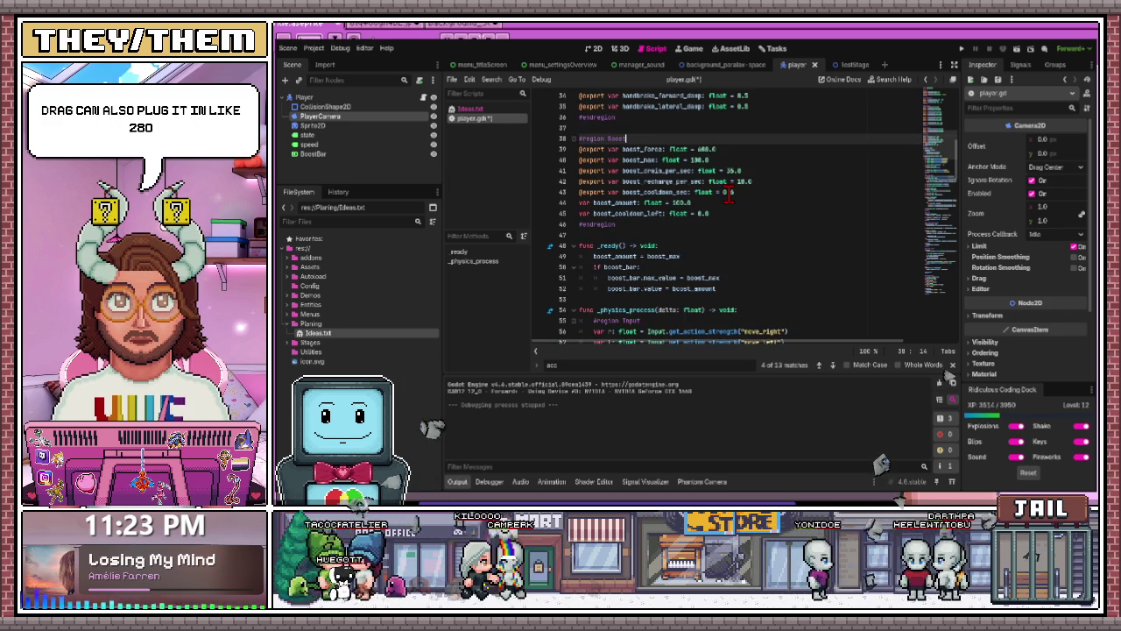
Scroll through player.gd to the #region Boost section.
{"action": "scroll", "coordinate": [729, 194], "scroll_direction": "down", "scroll_amount": 2}
{"action": "scroll", "coordinate": [729, 194], "scroll_direction": "down", "scroll_amount": 3}
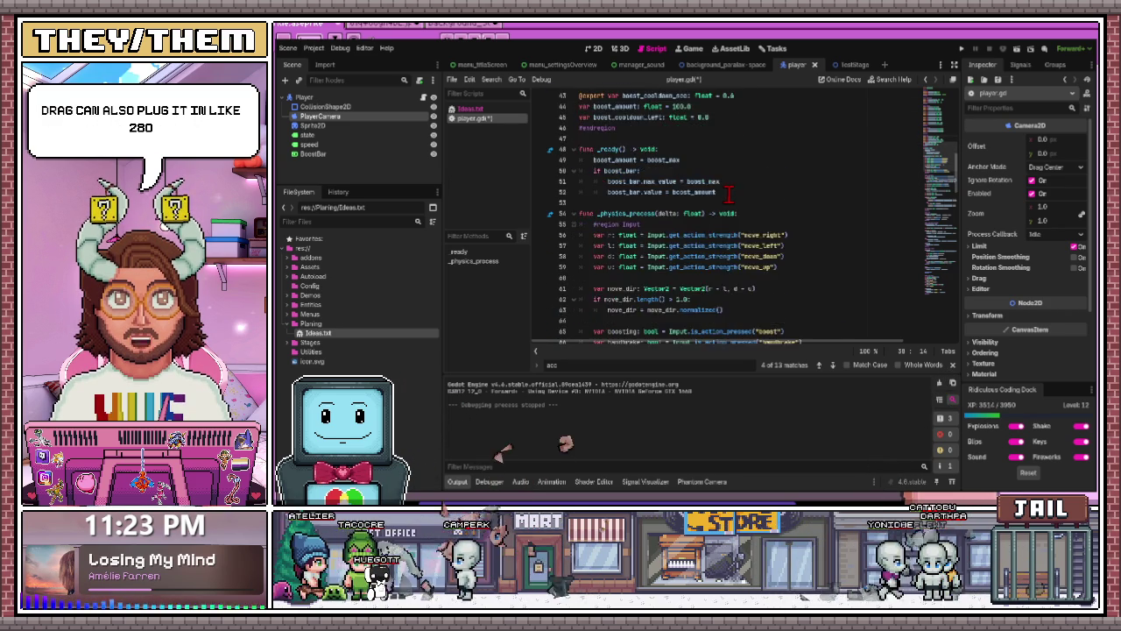
{"action": "scroll", "coordinate": [729, 195], "scroll_direction": "down", "scroll_amount": 3}
{"action": "scroll", "coordinate": [729, 195], "scroll_direction": "down", "scroll_amount": 2}
{"action": "scroll", "coordinate": [726, 195], "scroll_direction": "down", "scroll_amount": 5}
{"action": "scroll", "coordinate": [726, 195], "scroll_direction": "down", "scroll_amount": 5}
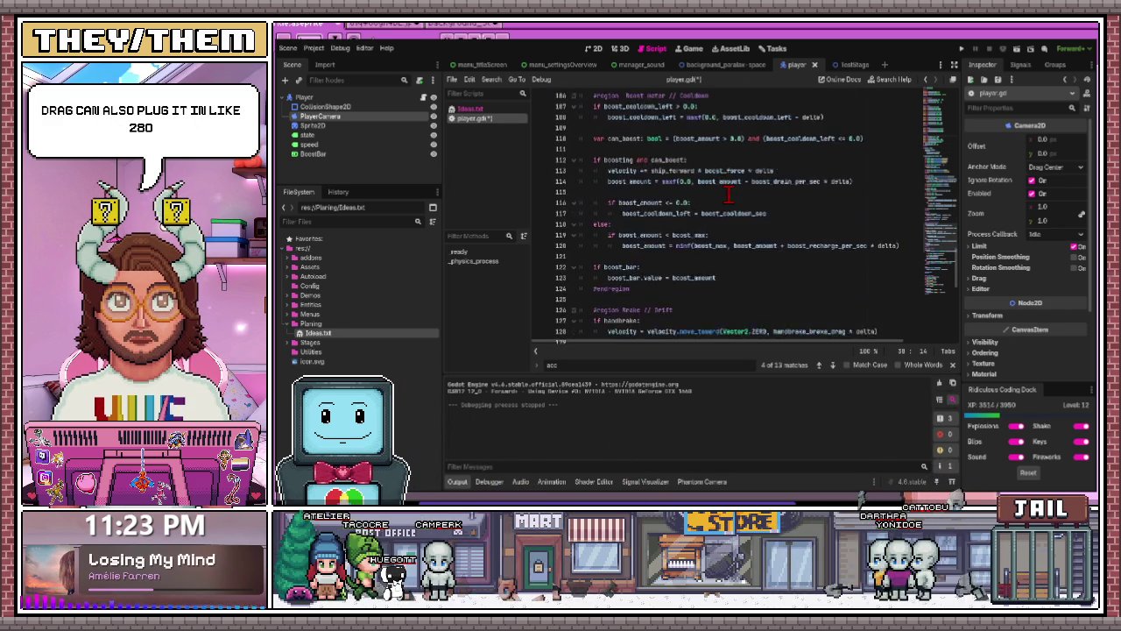
{"action": "scroll", "coordinate": [727, 195], "scroll_direction": "down", "scroll_amount": 5}
{"action": "scroll", "coordinate": [727, 194], "scroll_direction": "down", "scroll_amount": 6}
{"action": "scroll", "coordinate": [726, 195], "scroll_direction": "down", "scroll_amount": 5}
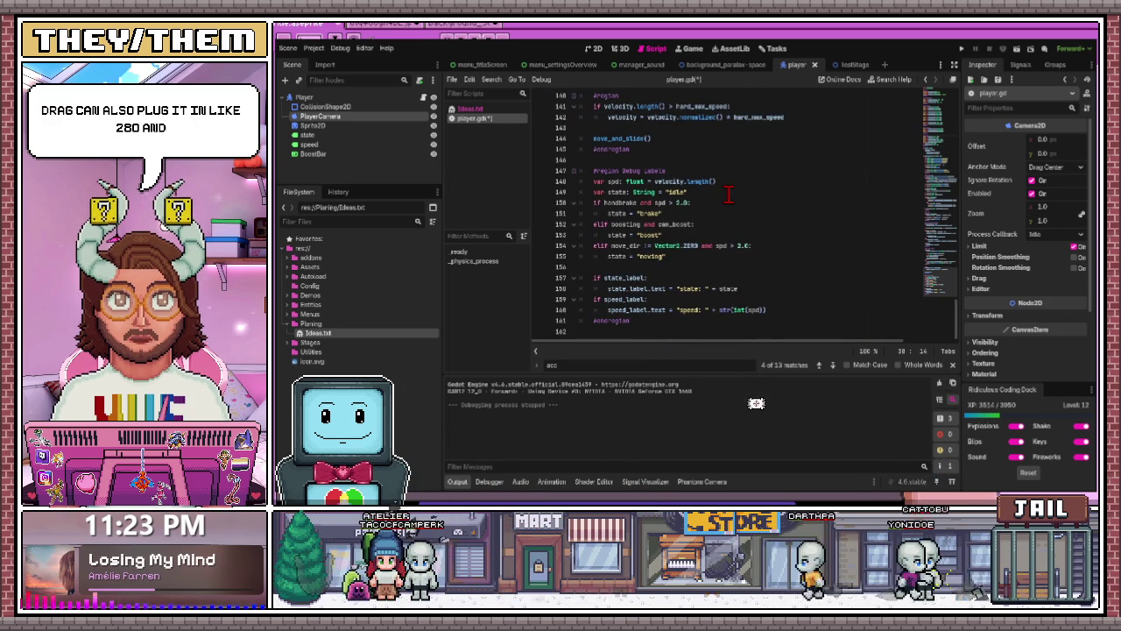
{"action": "scroll", "coordinate": [728, 194], "scroll_direction": "up", "scroll_amount": 4}
{"action": "scroll", "coordinate": [728, 195], "scroll_direction": "up", "scroll_amount": 4}
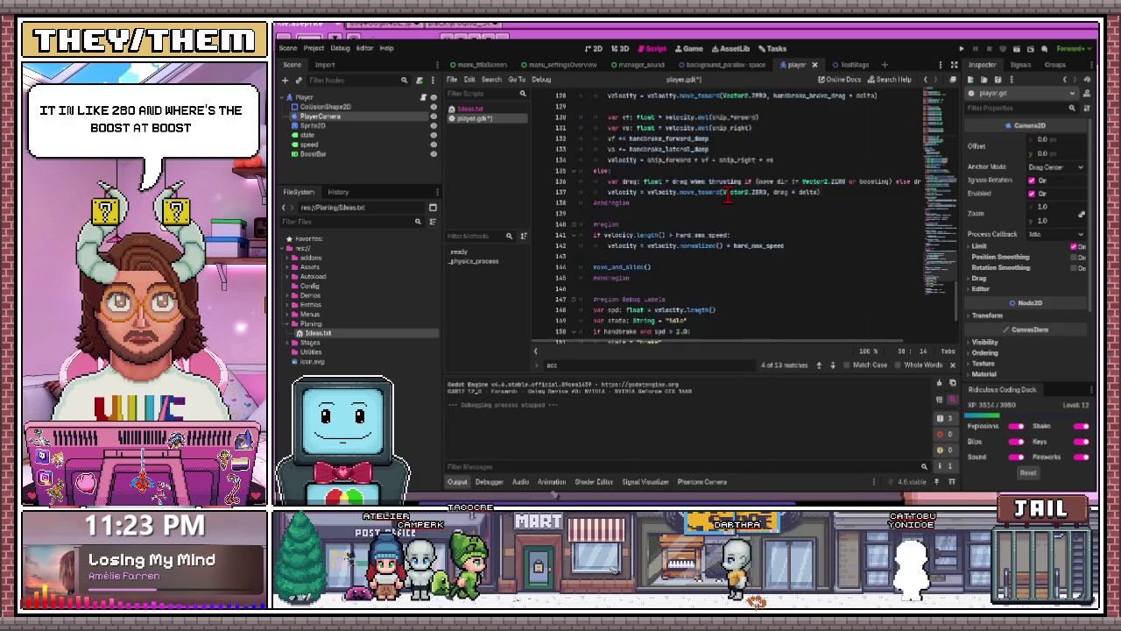
{"action": "scroll", "coordinate": [728, 194], "scroll_direction": "up", "scroll_amount": 4}
{"action": "scroll", "coordinate": [726, 195], "scroll_direction": "up", "scroll_amount": 3}
{"action": "scroll", "coordinate": [727, 195], "scroll_direction": "up", "scroll_amount": 4}
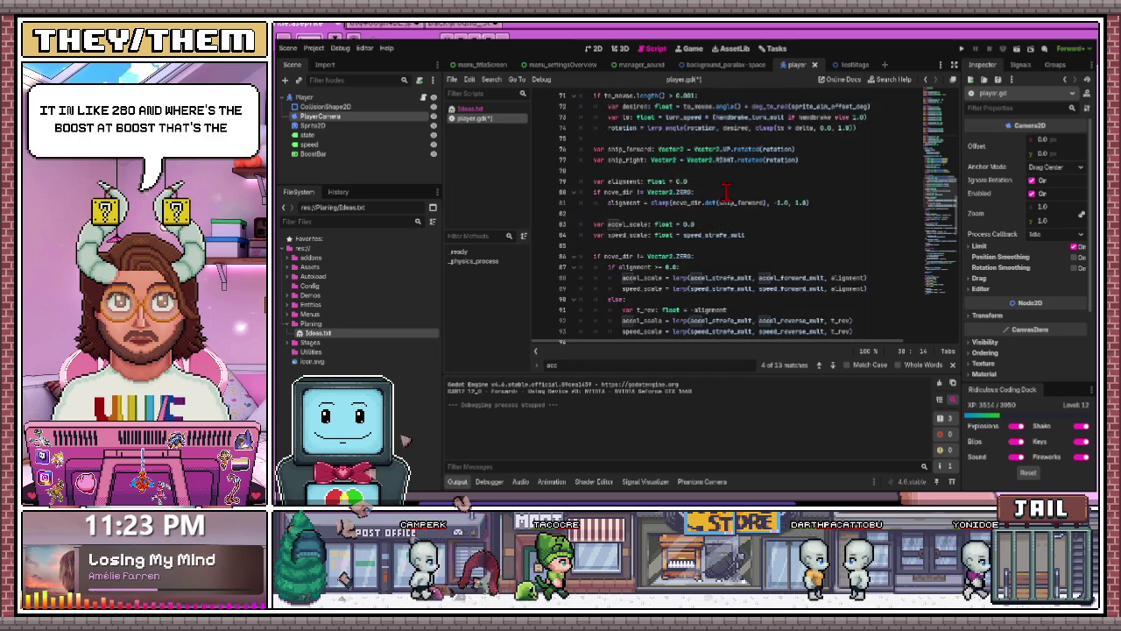
{"action": "scroll", "coordinate": [727, 195], "scroll_direction": "up", "scroll_amount": 4}
{"action": "scroll", "coordinate": [727, 194], "scroll_direction": "up", "scroll_amount": 4}
{"action": "scroll", "coordinate": [726, 194], "scroll_direction": "up", "scroll_amount": 3}
{"action": "scroll", "coordinate": [726, 195], "scroll_direction": "up", "scroll_amount": 2}
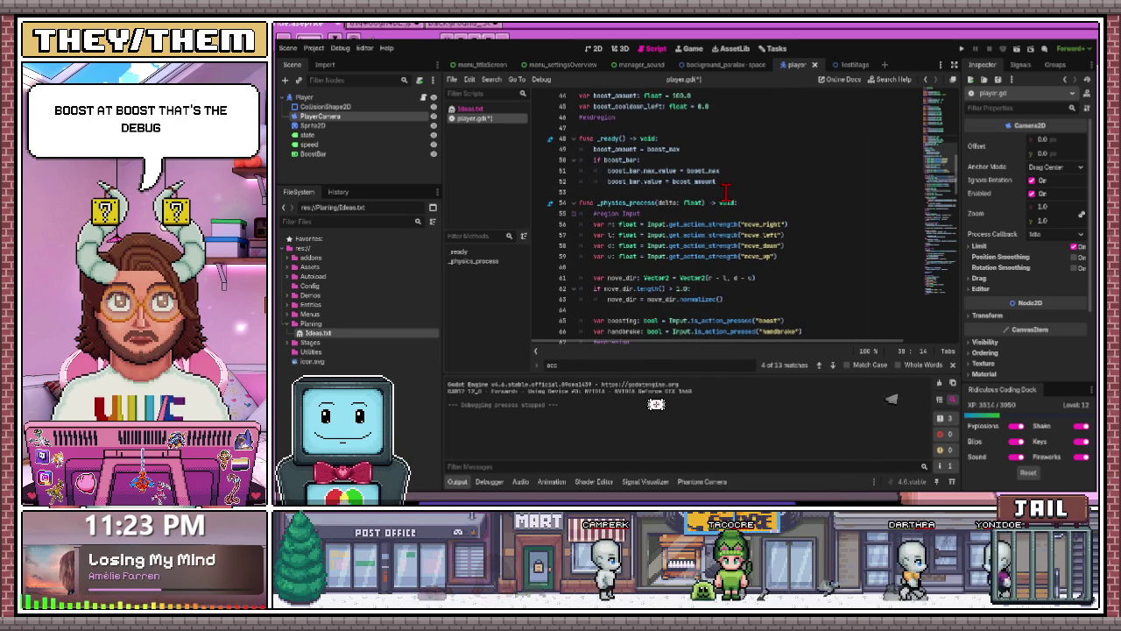
{"action": "scroll", "coordinate": [726, 194], "scroll_direction": "up", "scroll_amount": 1}
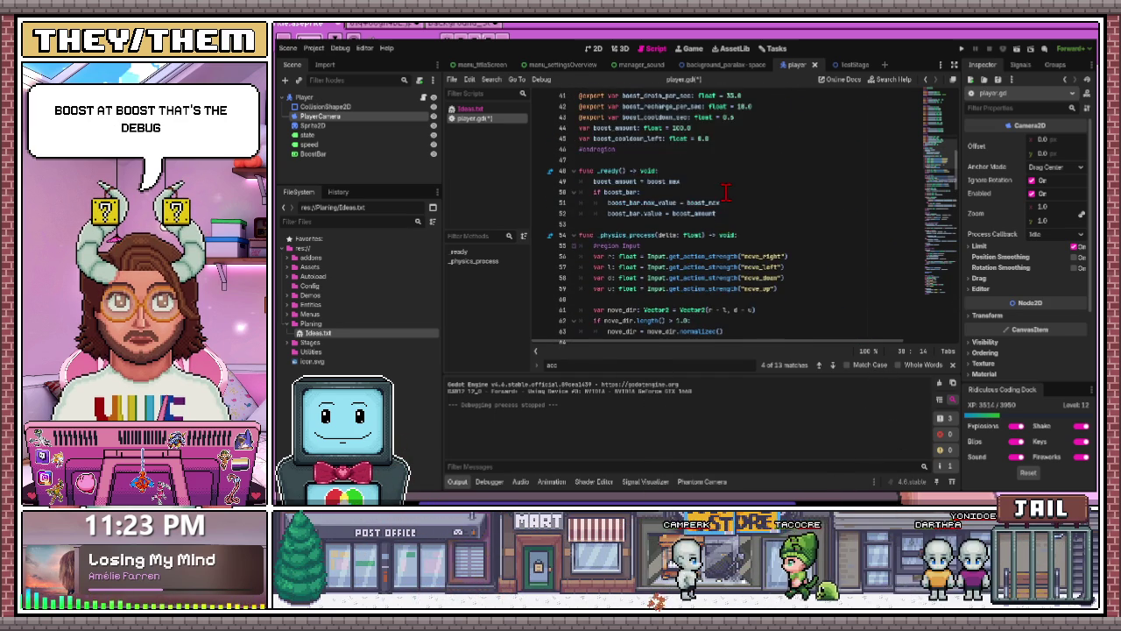
{"action": "scroll", "coordinate": [726, 194], "scroll_direction": "up", "scroll_amount": 2}
{"action": "scroll", "coordinate": [727, 194], "scroll_direction": "up", "scroll_amount": 1}
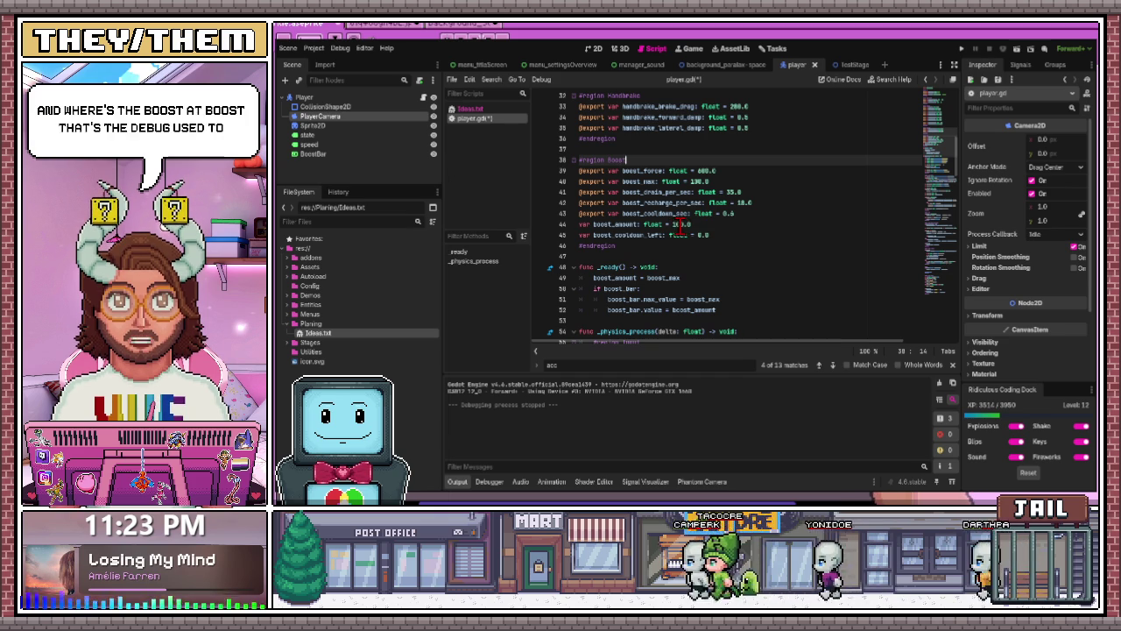
Change boost_amount's default to 300.0, save player.gd, and run the project.
{"action": "left_click", "coordinate": [674, 224]}
{"action": "key", "text": "Delete"}
{"action": "key", "text": "Delete"}
{"action": "key", "text": "Delete"}
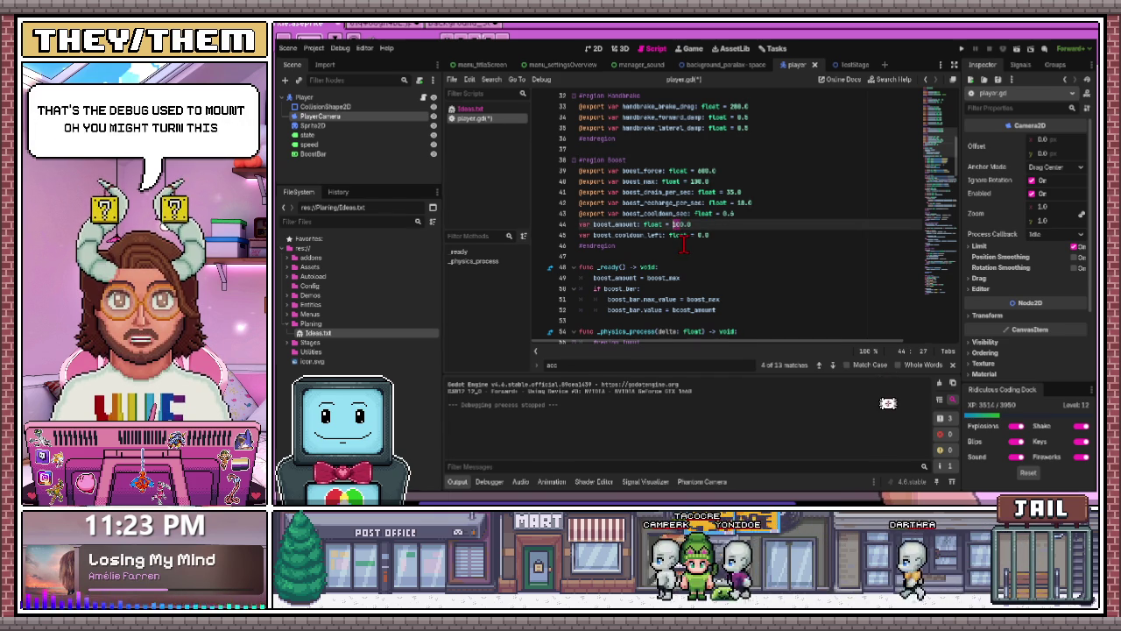
{"action": "type", "text": "30"}
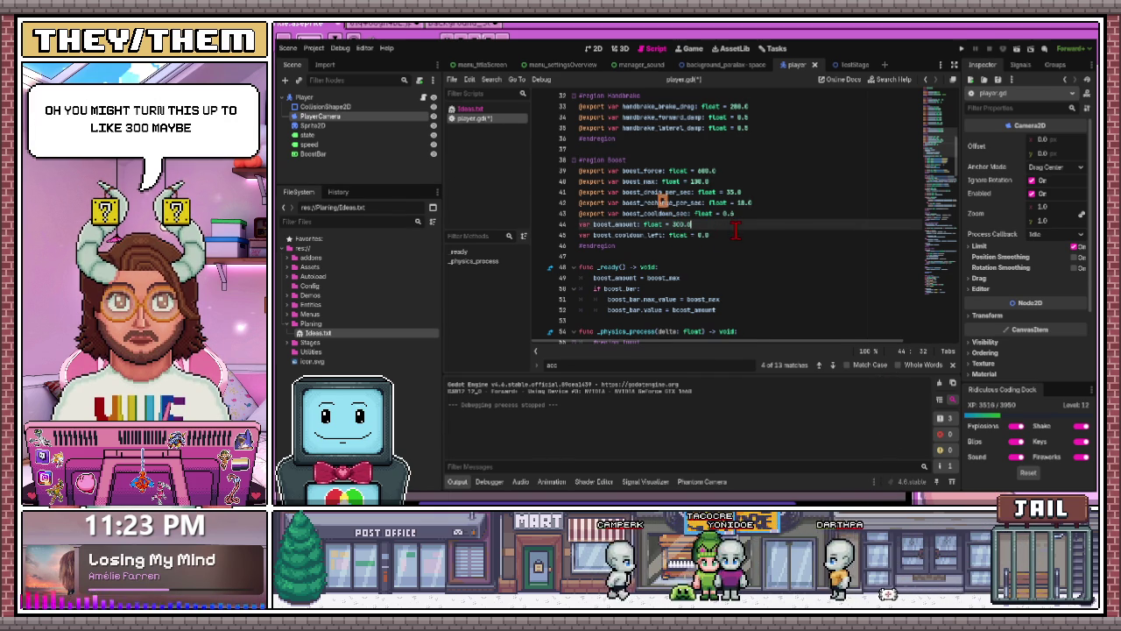
{"action": "key", "text": "ctrl+s"}
{"action": "left_click", "coordinate": [963, 50]}
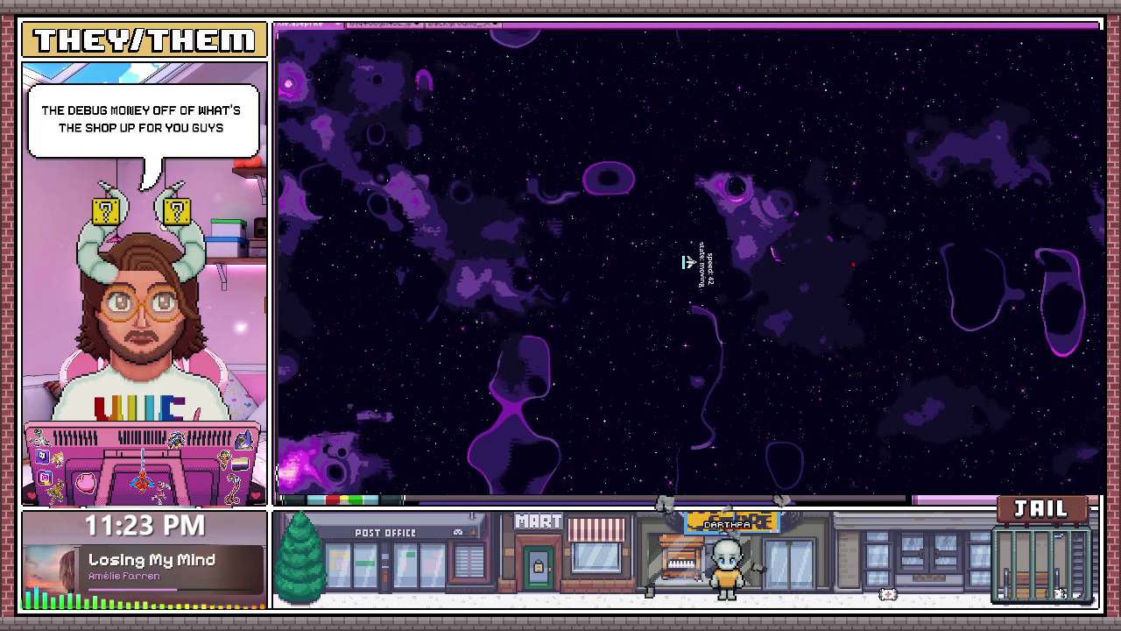
Fly the ship with W, A and D steering and Shift boost, reaching about 544 speed.
{"action": "key", "text": "w"}
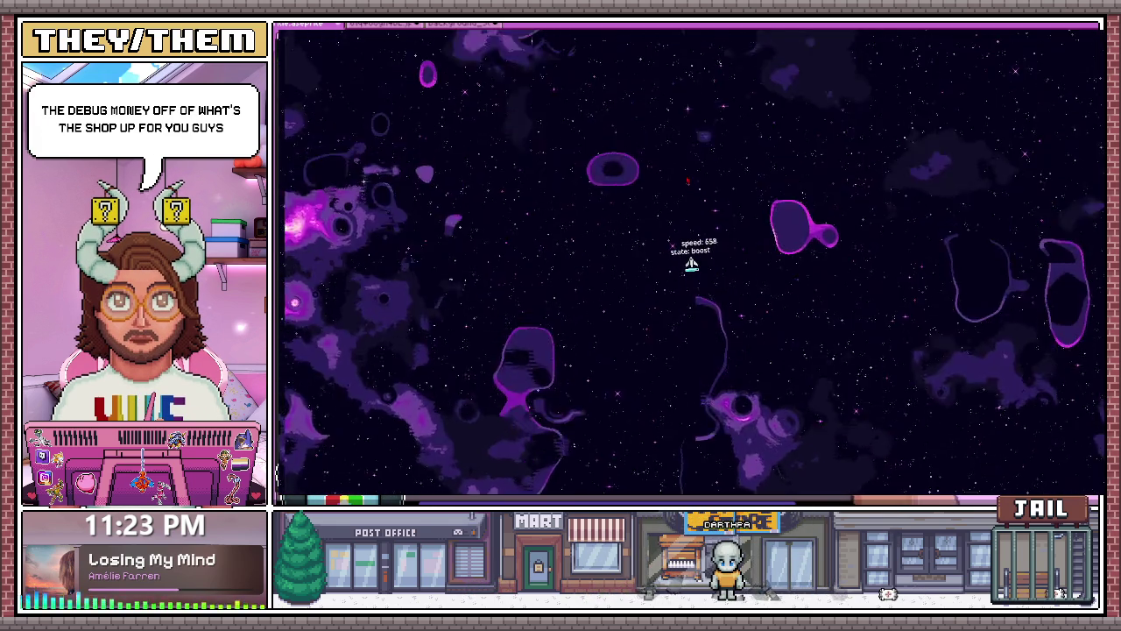
{"action": "key", "text": "d"}
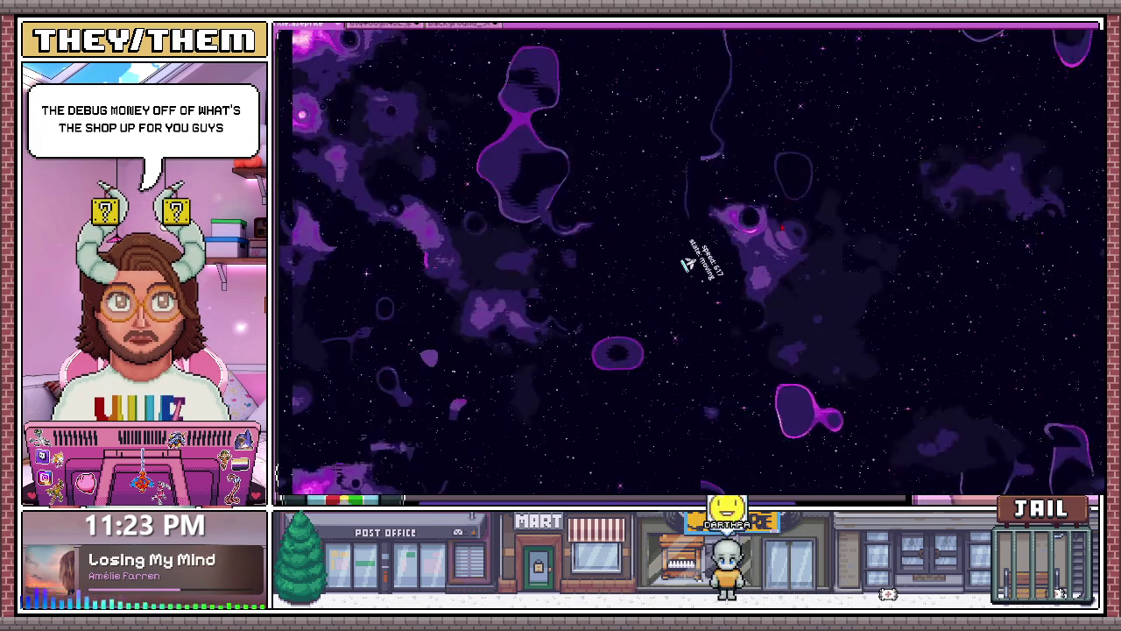
{"action": "key", "text": "shift"}
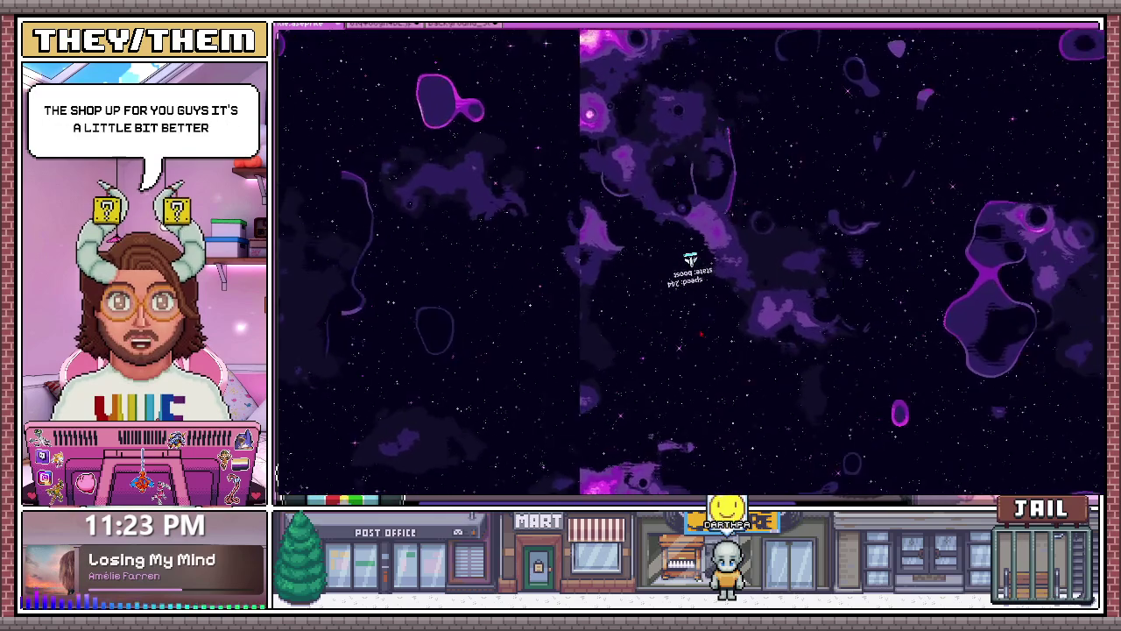
{"action": "key", "text": "a"}
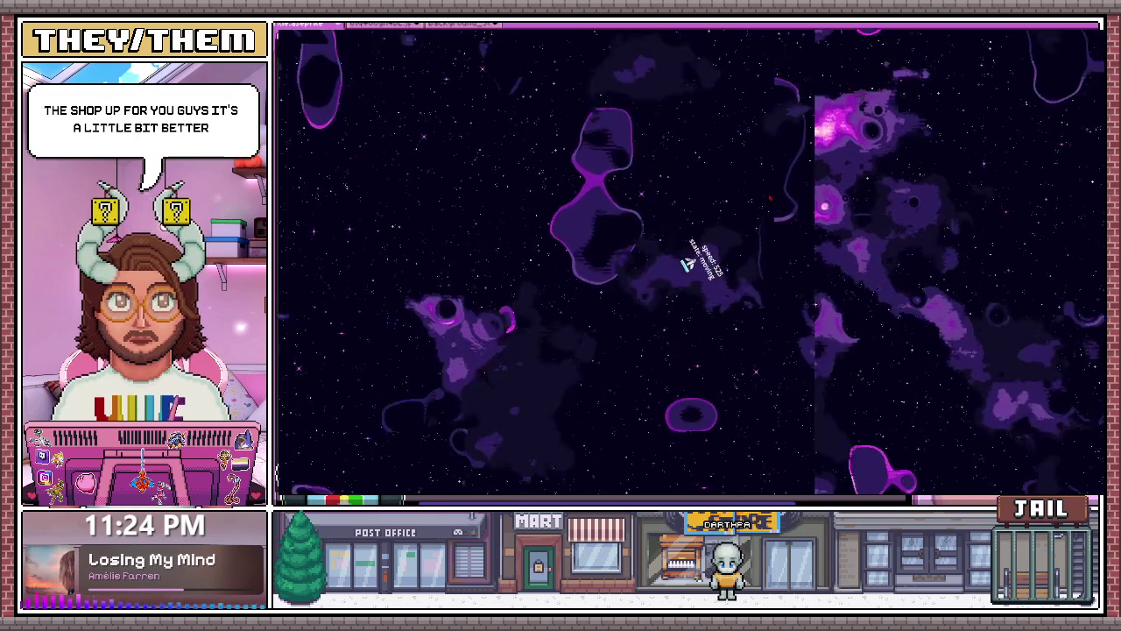
{"action": "key", "text": "a"}
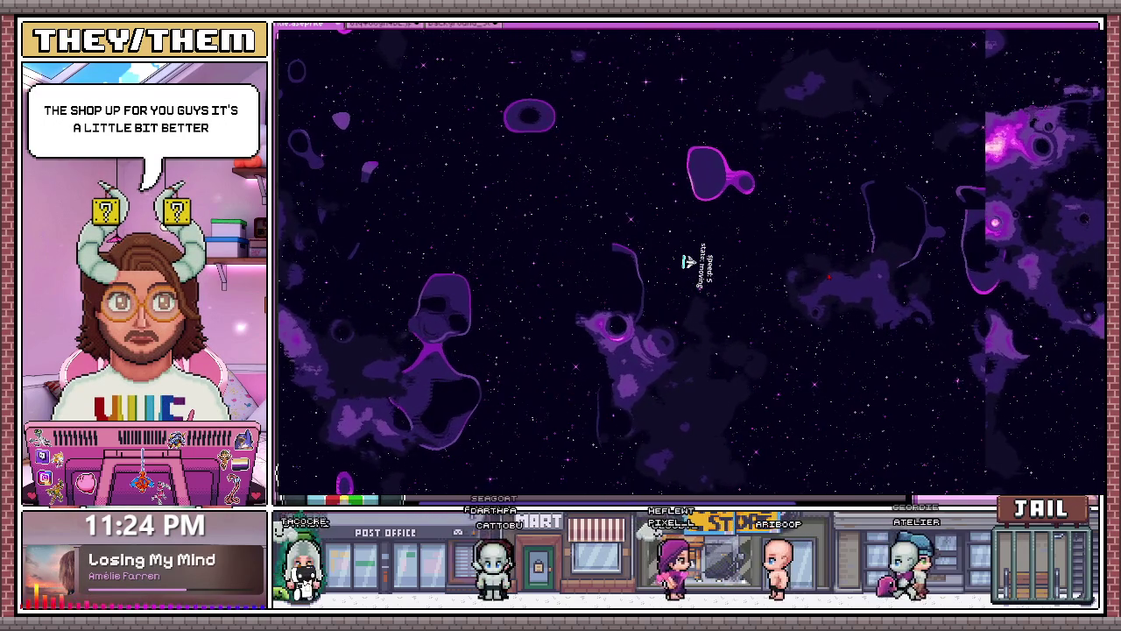
{"action": "key", "text": "w"}
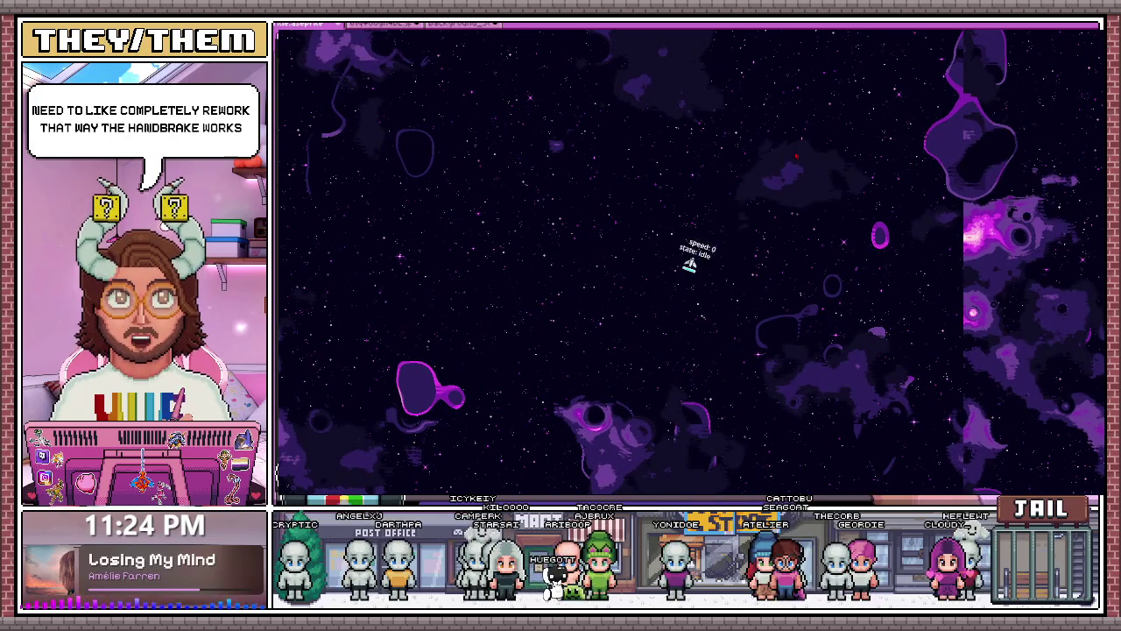
{"action": "key", "text": "w"}
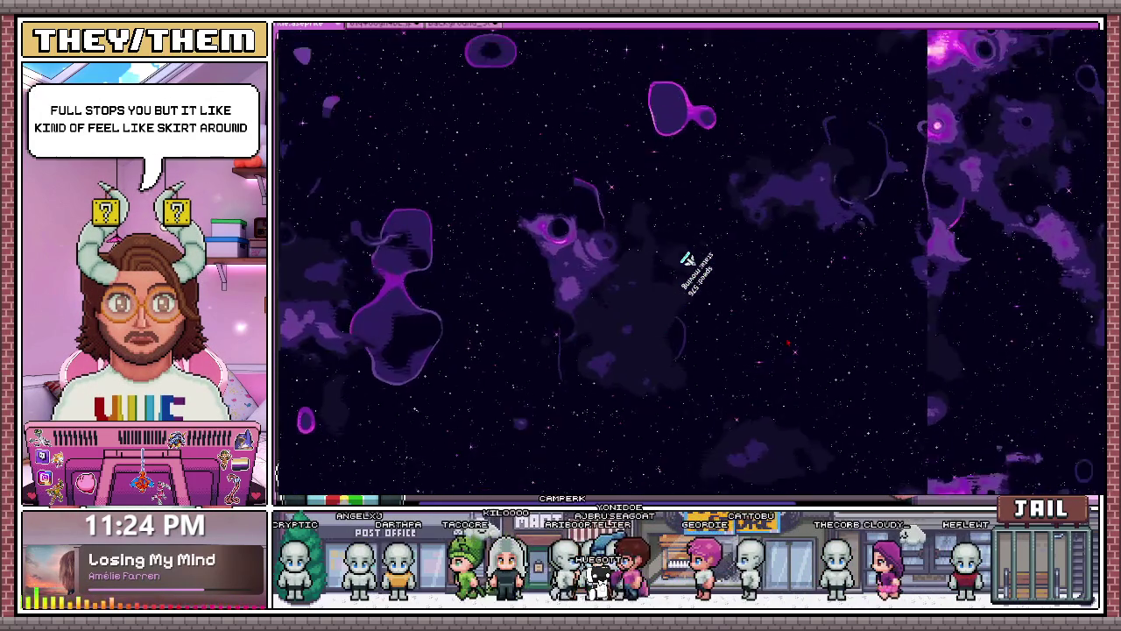
{"action": "key", "text": "d"}
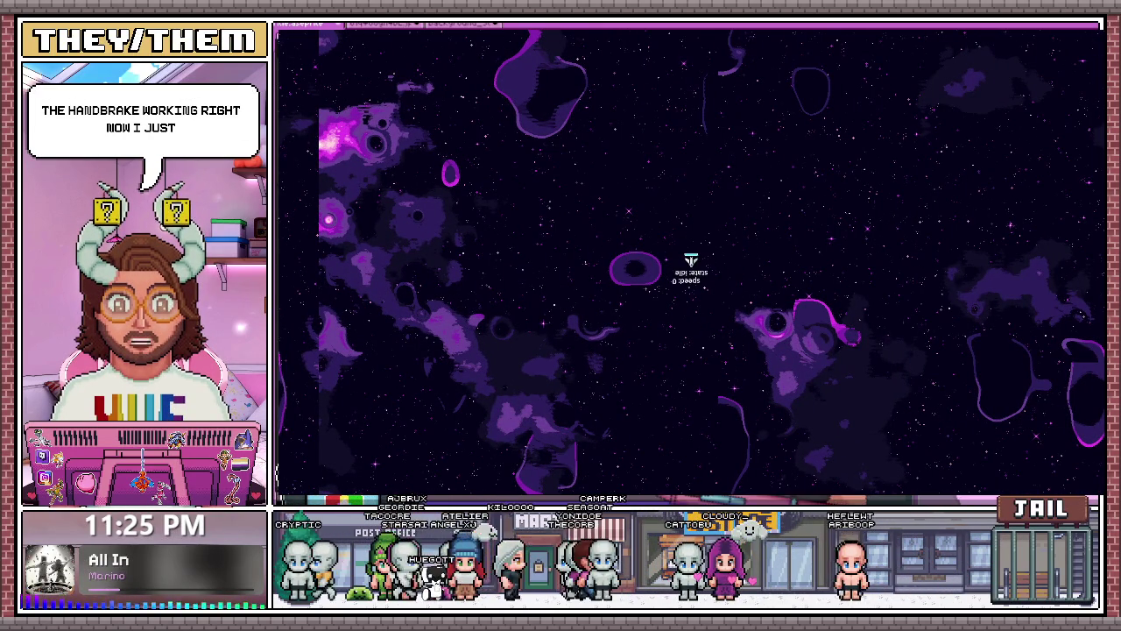
Stop the running game with F8 to return to player.gd.
{"action": "key", "text": "F8"}
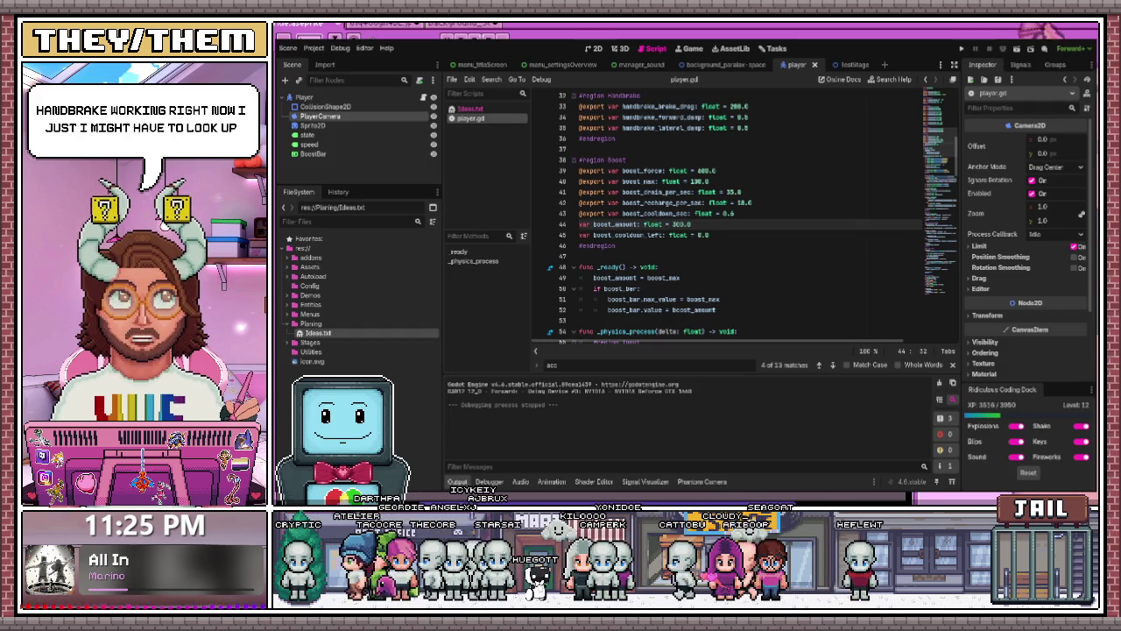
Switch from Godot to the Aseprite window showing the 'THE GALAXY?' title canvas.
{"action": "key", "text": "alt+Tab"}
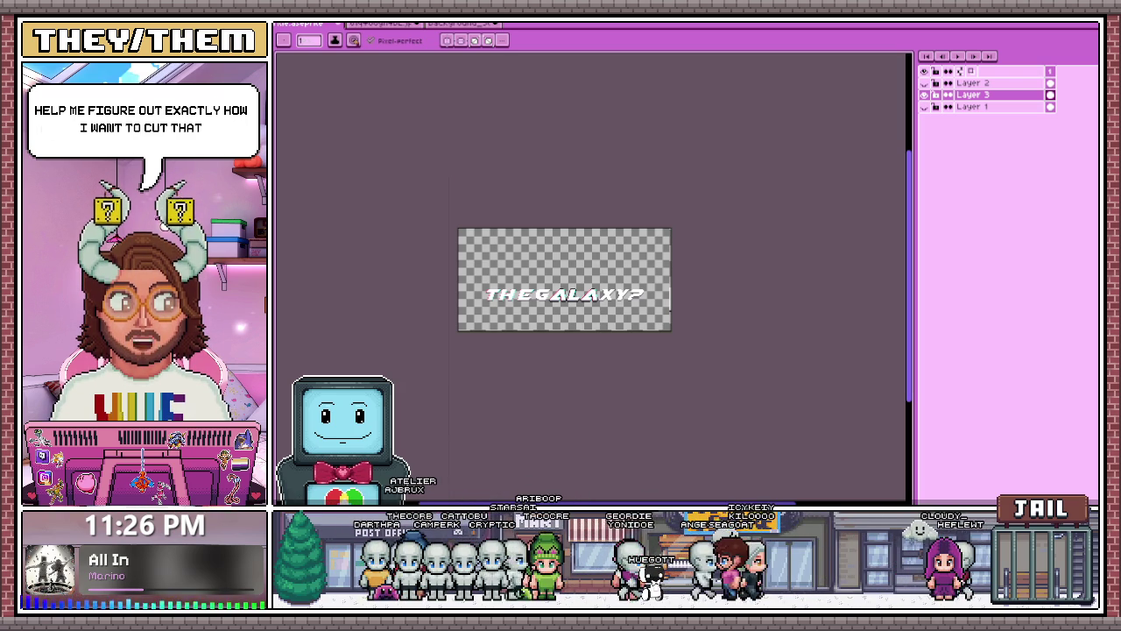
Draw a vertical red edge on the G and extend it as a diagonal staircase.
{"action": "scroll", "coordinate": [547, 302], "scroll_direction": "up", "scroll_amount": 4}
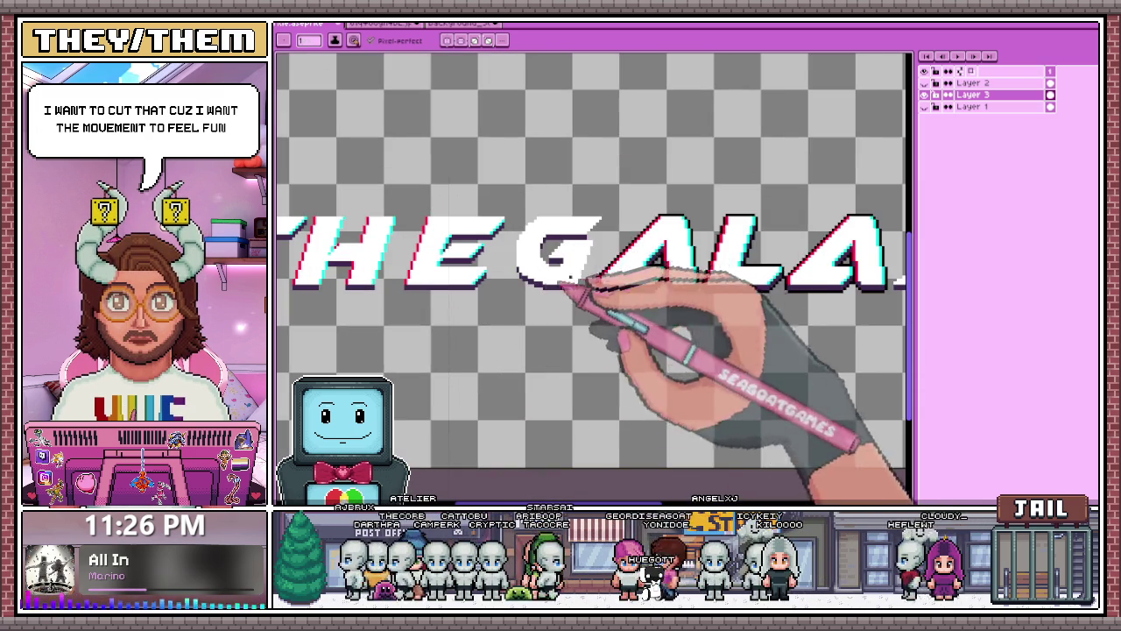
{"action": "scroll", "coordinate": [613, 282], "scroll_direction": "up", "scroll_amount": 1}
{"action": "scroll", "coordinate": [430, 220], "scroll_direction": "up", "scroll_amount": 2}
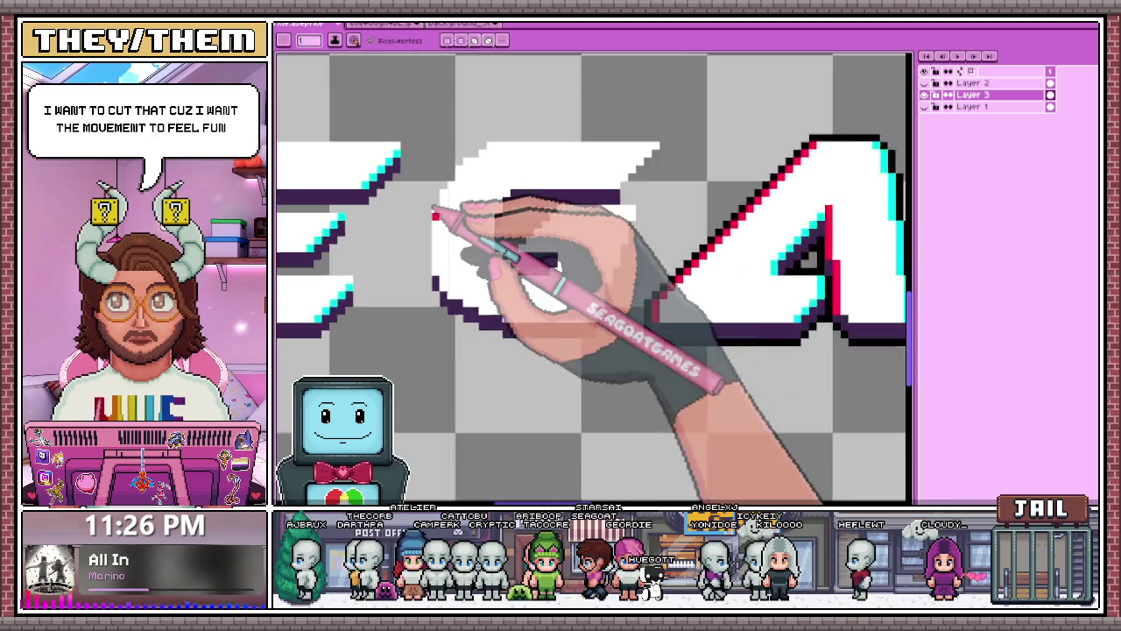
{"action": "scroll", "coordinate": [416, 330], "scroll_direction": "up", "scroll_amount": 1}
{"action": "left_click_drag", "start_coordinate": [419, 330], "coordinate": [419, 189]}
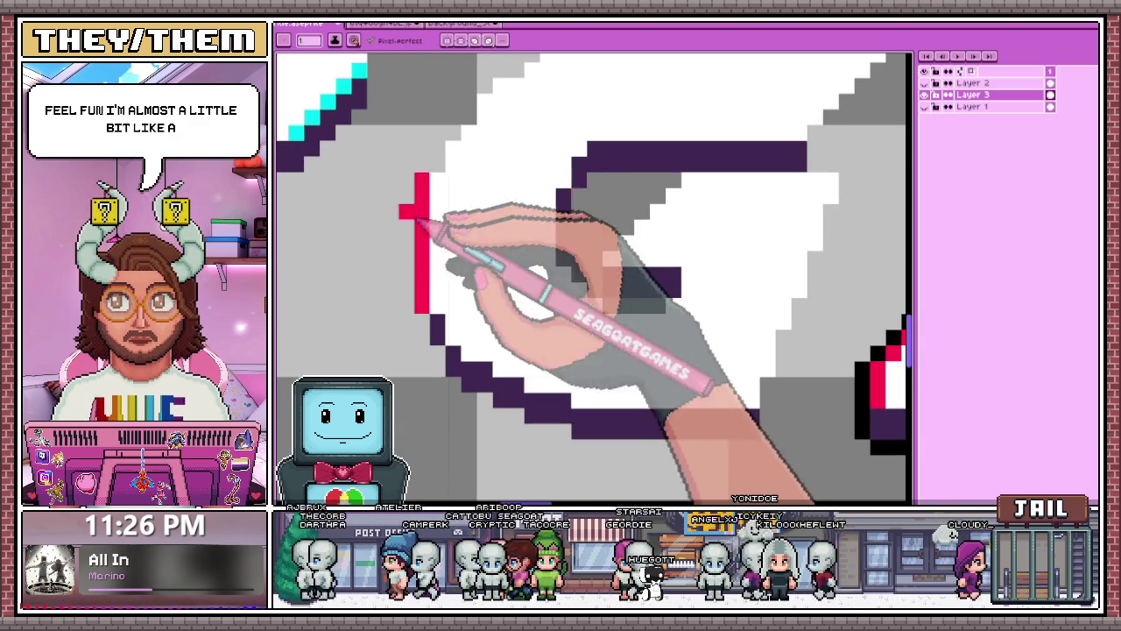
{"action": "scroll", "coordinate": [423, 334], "scroll_direction": "down", "scroll_amount": 1}
{"action": "scroll", "coordinate": [422, 289], "scroll_direction": "up", "scroll_amount": 2}
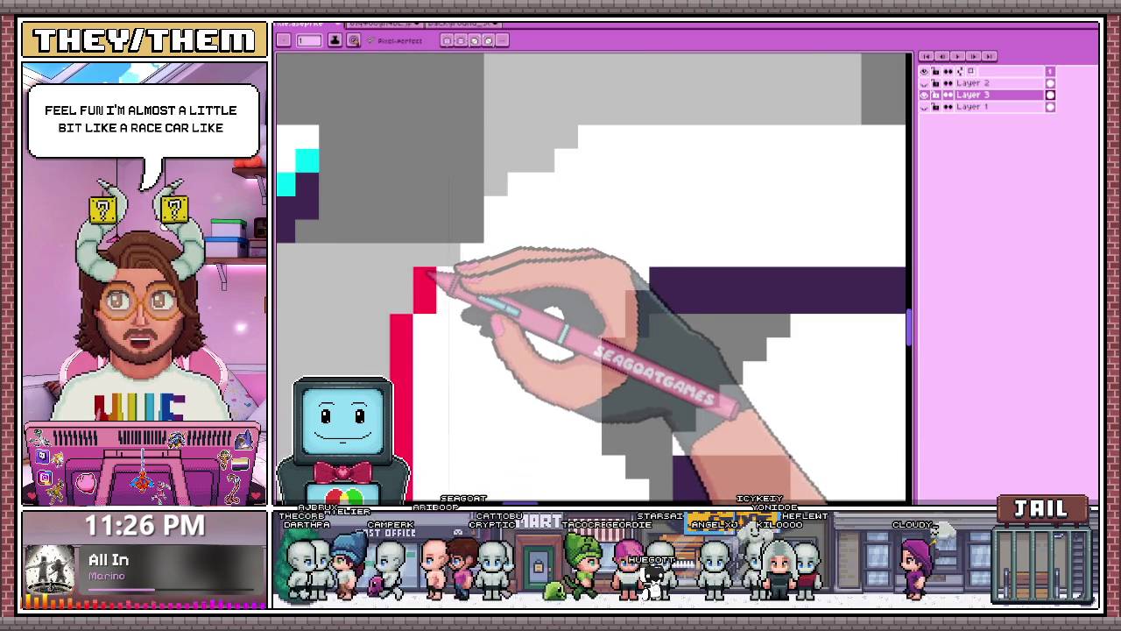
{"action": "mouse_move", "coordinate": [451, 251]}
{"action": "left_mouse_down"}
{"action": "mouse_move", "coordinate": [493, 213]}
{"action": "mouse_move", "coordinate": [476, 215]}
{"action": "mouse_move", "coordinate": [531, 149]}
{"action": "left_mouse_up"}
{"action": "scroll", "coordinate": [515, 210], "scroll_direction": "down", "scroll_amount": 1}
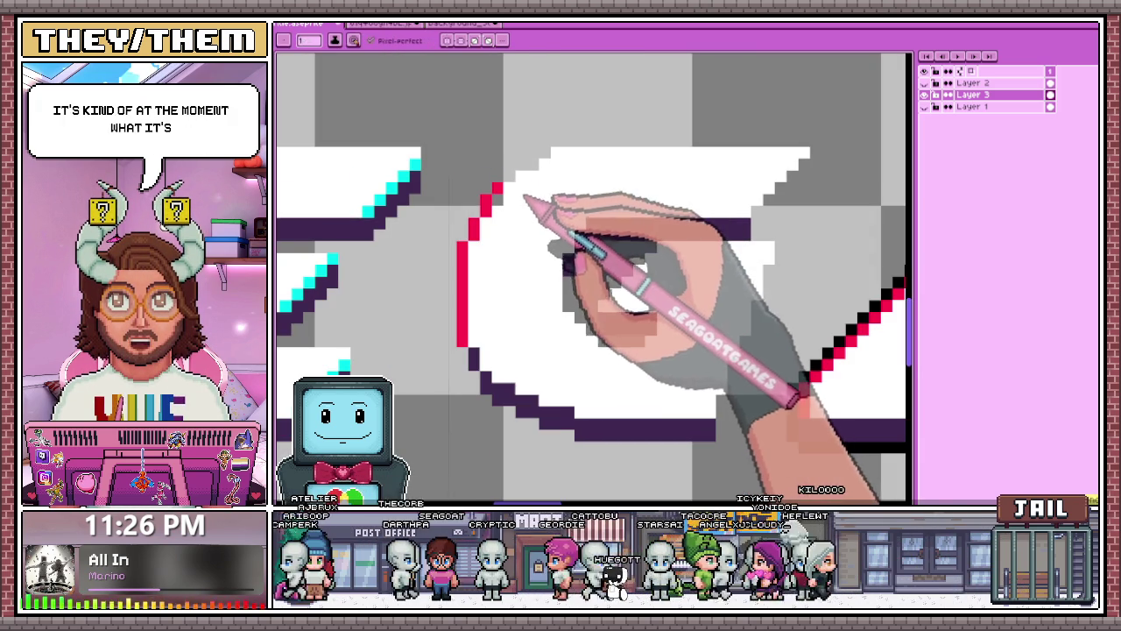
{"action": "scroll", "coordinate": [504, 215], "scroll_direction": "up", "scroll_amount": 1}
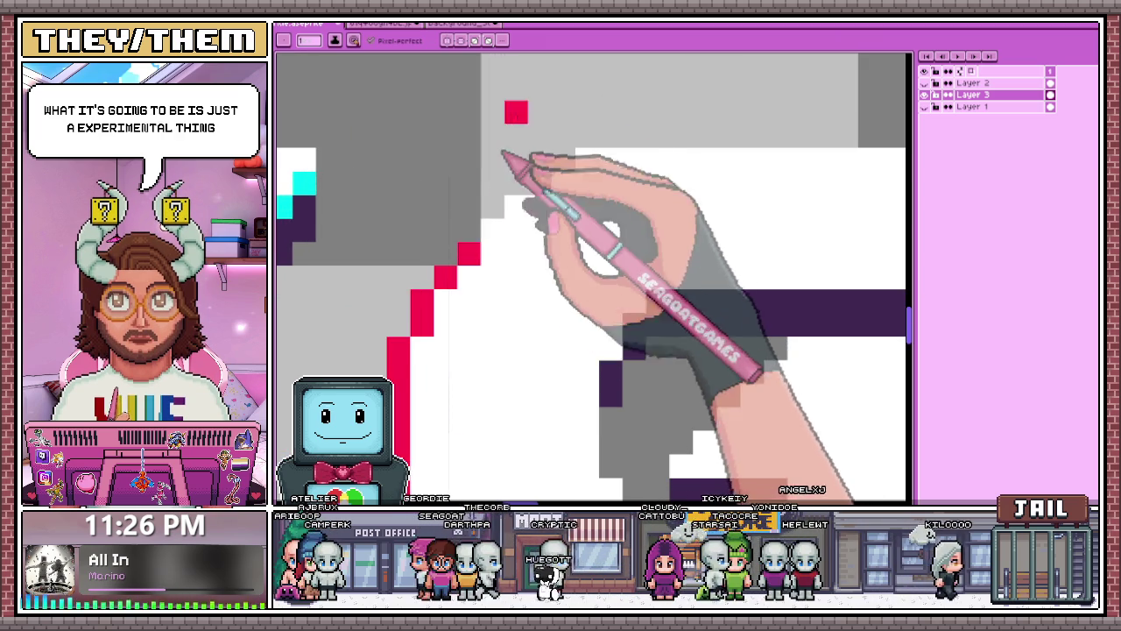
Undo the stray red pixels and redraw red pixels up the G's inner edge.
{"action": "key", "text": "ctrl+z"}
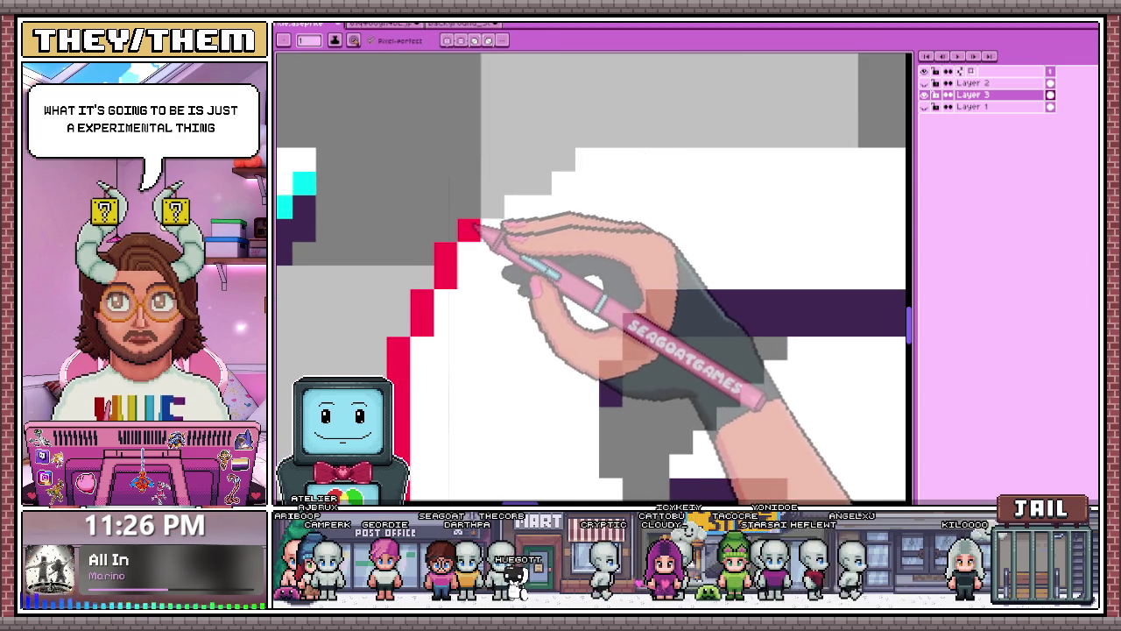
{"action": "left_click_drag", "start_coordinate": [469, 229], "coordinate": [492, 206]}
{"action": "left_click", "coordinate": [517, 182]}
{"action": "left_click", "coordinate": [561, 159]}
{"action": "left_click", "coordinate": [585, 159]}
Add dark purple pixels extending the G's inner outline up and to the right.
{"action": "scroll", "coordinate": [582, 207], "scroll_direction": "down", "scroll_amount": 1}
{"action": "scroll", "coordinate": [583, 207], "scroll_direction": "down", "scroll_amount": 2}
{"action": "scroll", "coordinate": [646, 170], "scroll_direction": "down", "scroll_amount": 2}
{"action": "scroll", "coordinate": [657, 213], "scroll_direction": "up", "scroll_amount": 2}
{"action": "scroll", "coordinate": [590, 183], "scroll_direction": "up", "scroll_amount": 2}
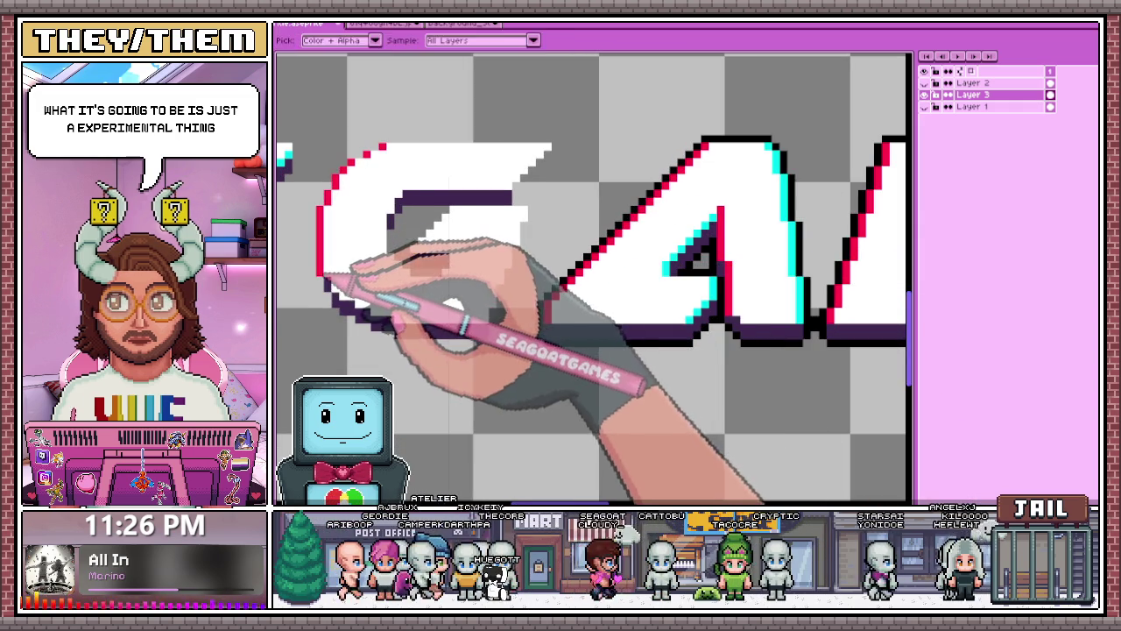
{"action": "scroll", "coordinate": [355, 289], "scroll_direction": "up", "scroll_amount": 2}
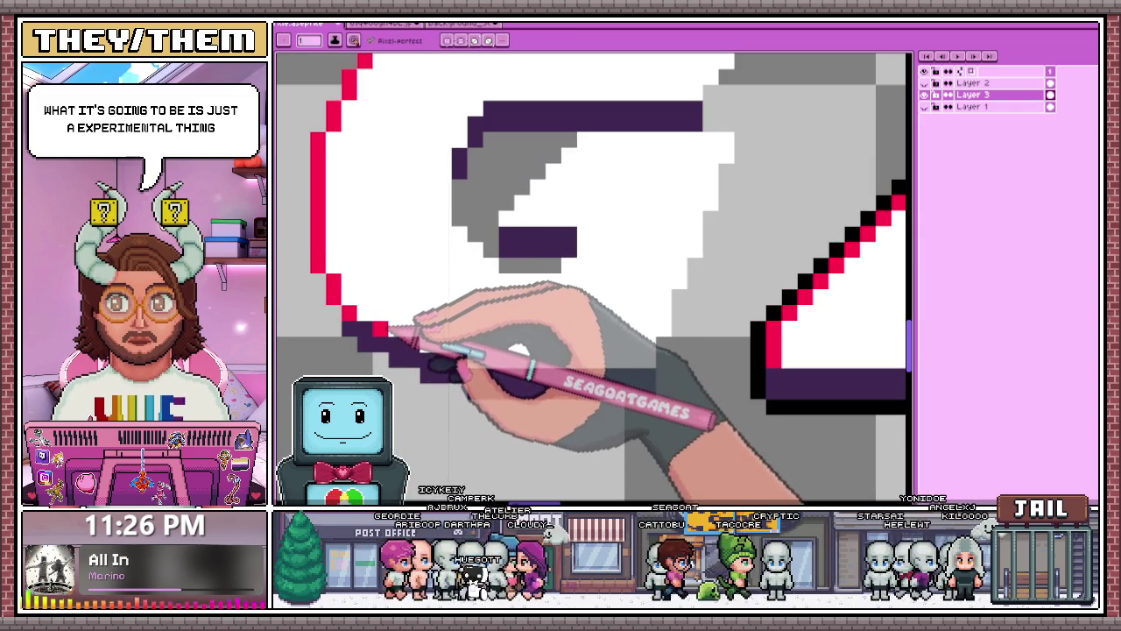
{"action": "scroll", "coordinate": [394, 302], "scroll_direction": "down", "scroll_amount": 2}
{"action": "scroll", "coordinate": [397, 305], "scroll_direction": "up", "scroll_amount": 2}
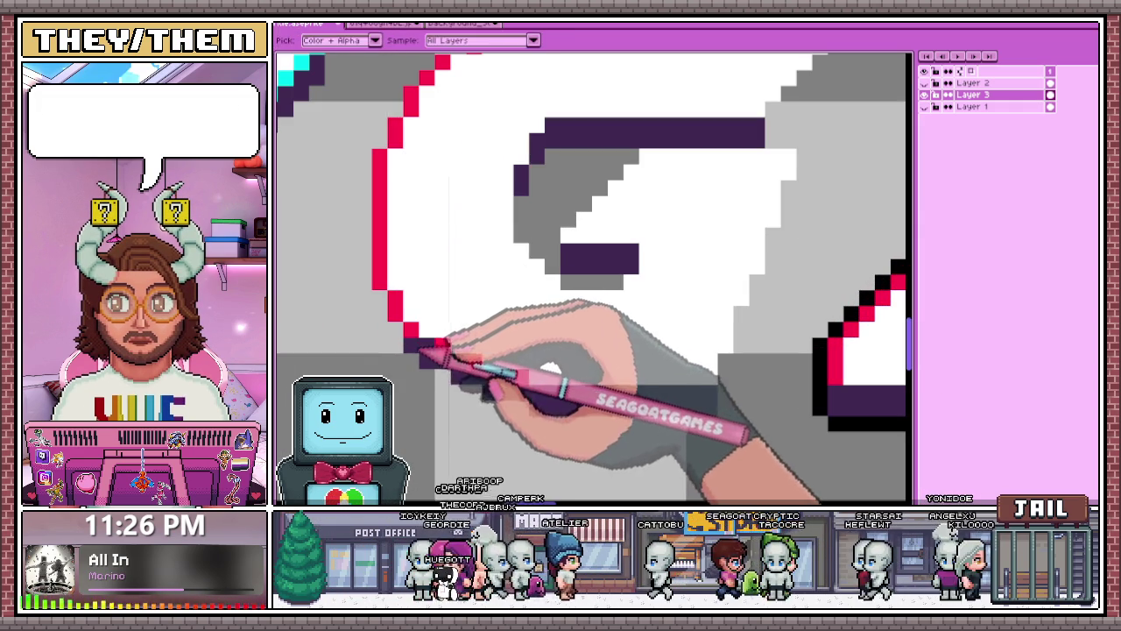
{"action": "scroll", "coordinate": [390, 304], "scroll_direction": "down", "scroll_amount": 2}
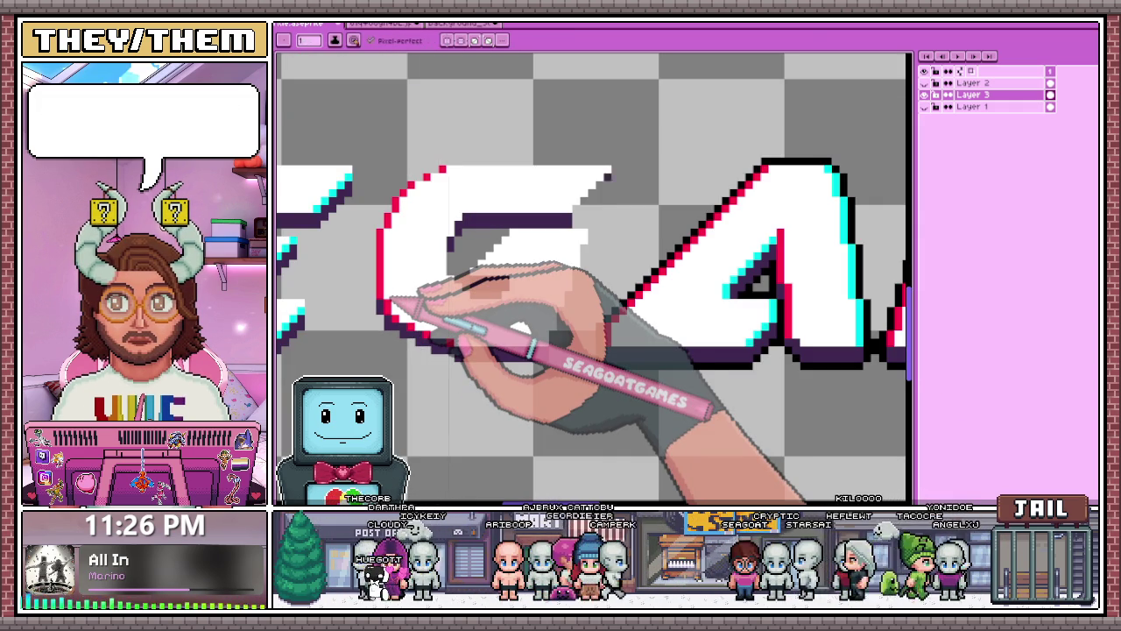
{"action": "scroll", "coordinate": [581, 220], "scroll_direction": "up", "scroll_amount": 2}
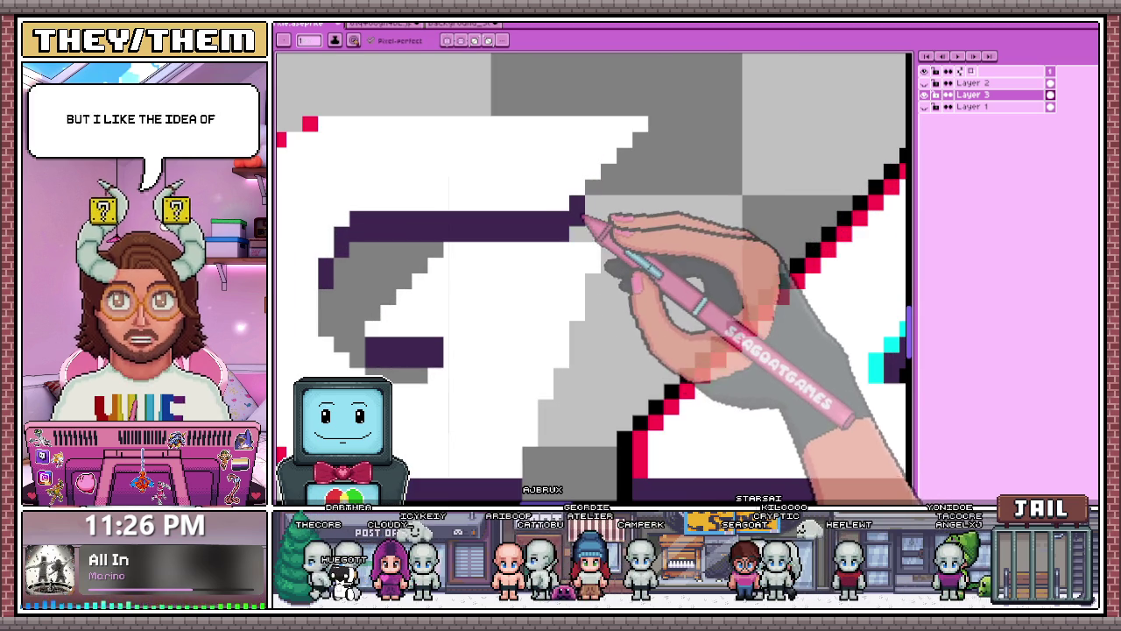
{"action": "left_click", "coordinate": [593, 190]}
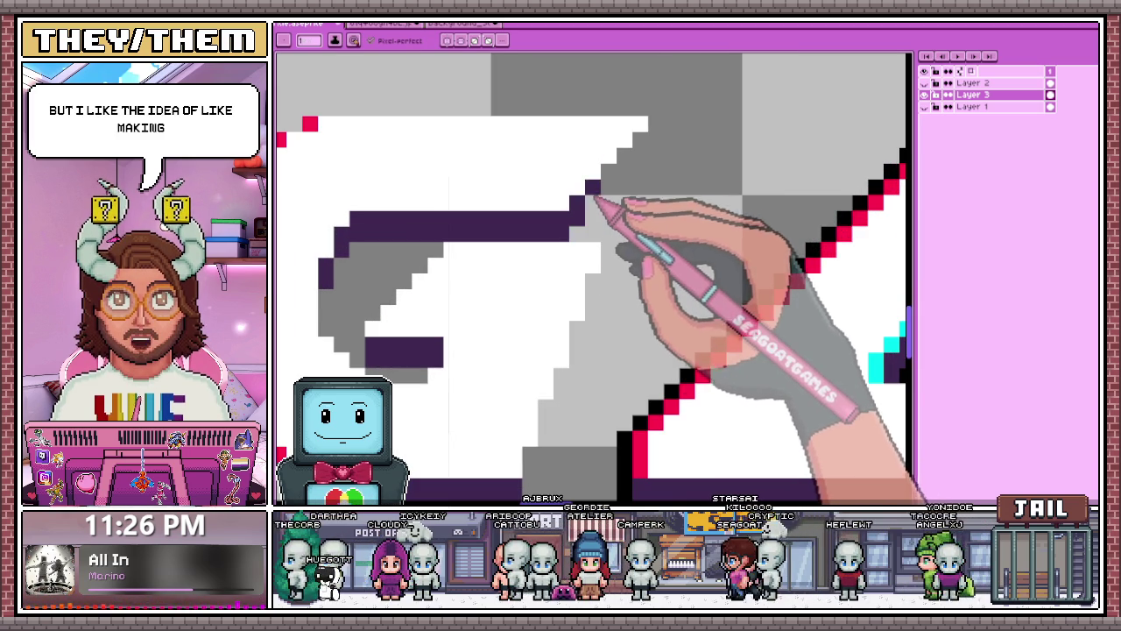
{"action": "left_click", "coordinate": [616, 186]}
{"action": "left_click", "coordinate": [631, 172]}
{"action": "left_click", "coordinate": [644, 159]}
Draw a diagonal cyan edge along the outline, then zoom out to check it.
{"action": "scroll", "coordinate": [644, 160], "scroll_direction": "down", "scroll_amount": 2}
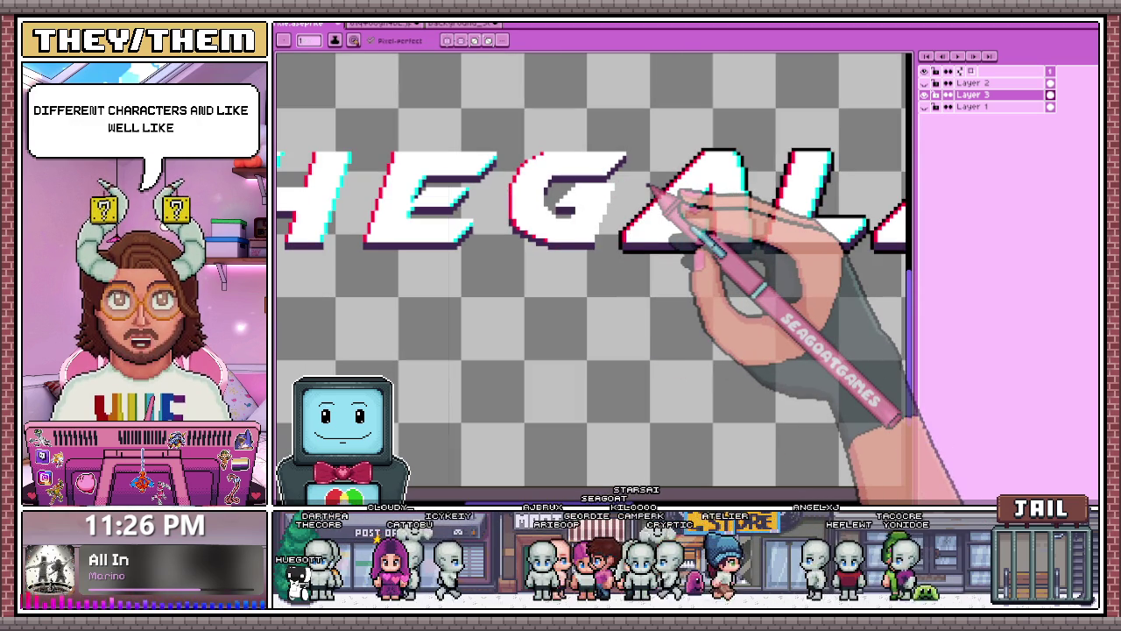
{"action": "scroll", "coordinate": [653, 189], "scroll_direction": "up", "scroll_amount": 1}
{"action": "scroll", "coordinate": [708, 213], "scroll_direction": "up", "scroll_amount": 1}
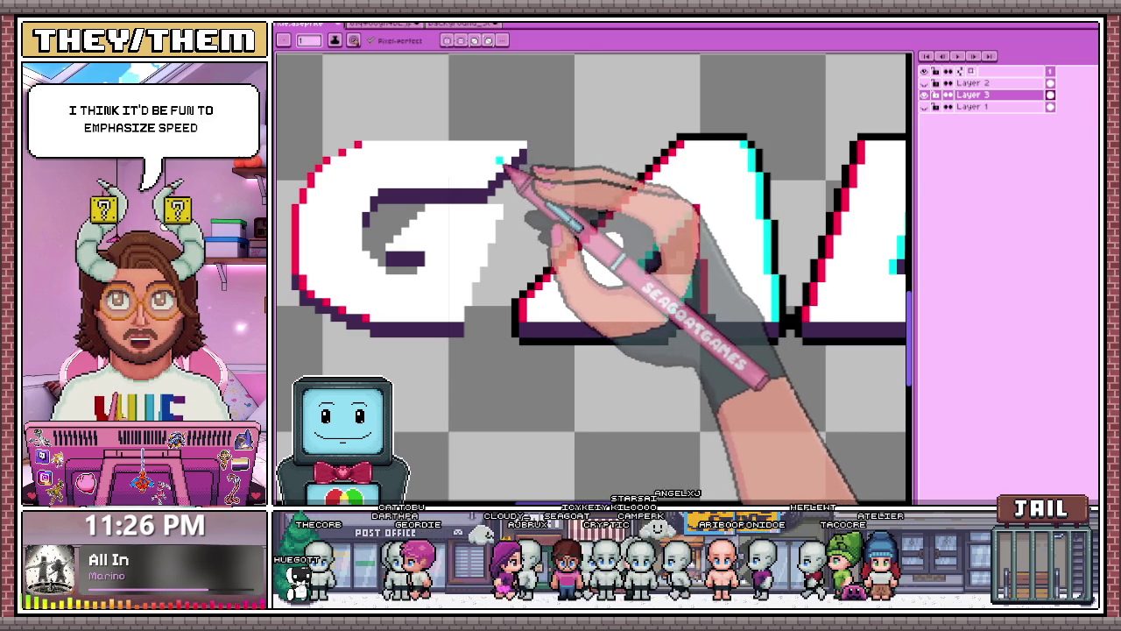
{"action": "scroll", "coordinate": [491, 207], "scroll_direction": "up", "scroll_amount": 1}
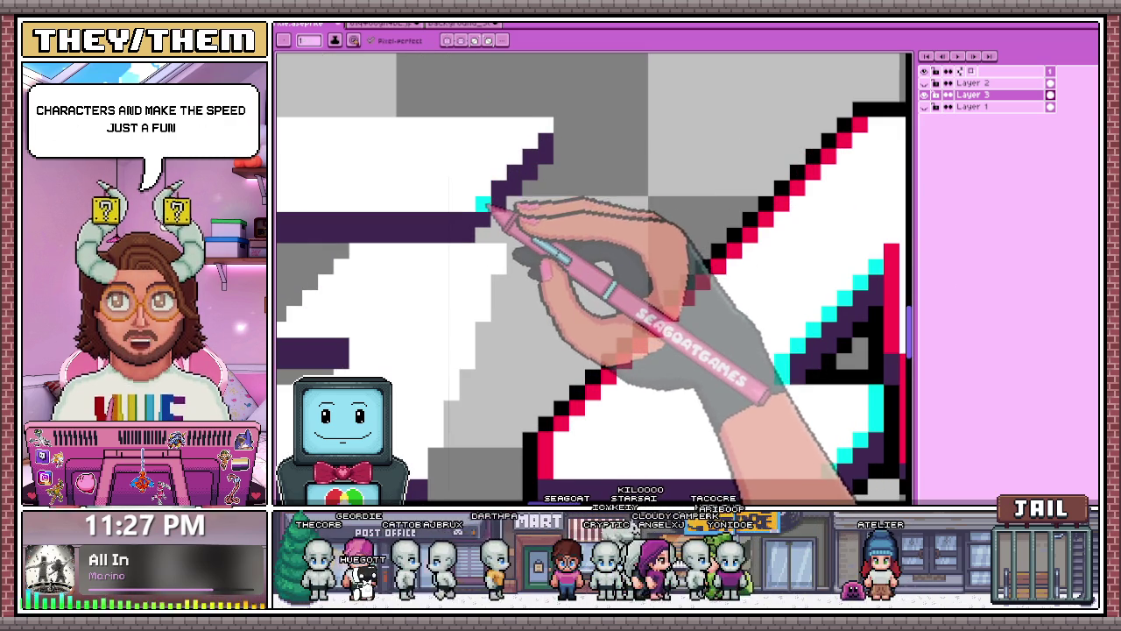
{"action": "left_click_drag", "start_coordinate": [488, 189], "coordinate": [543, 151]}
{"action": "scroll", "coordinate": [545, 150], "scroll_direction": "down", "scroll_amount": 1}
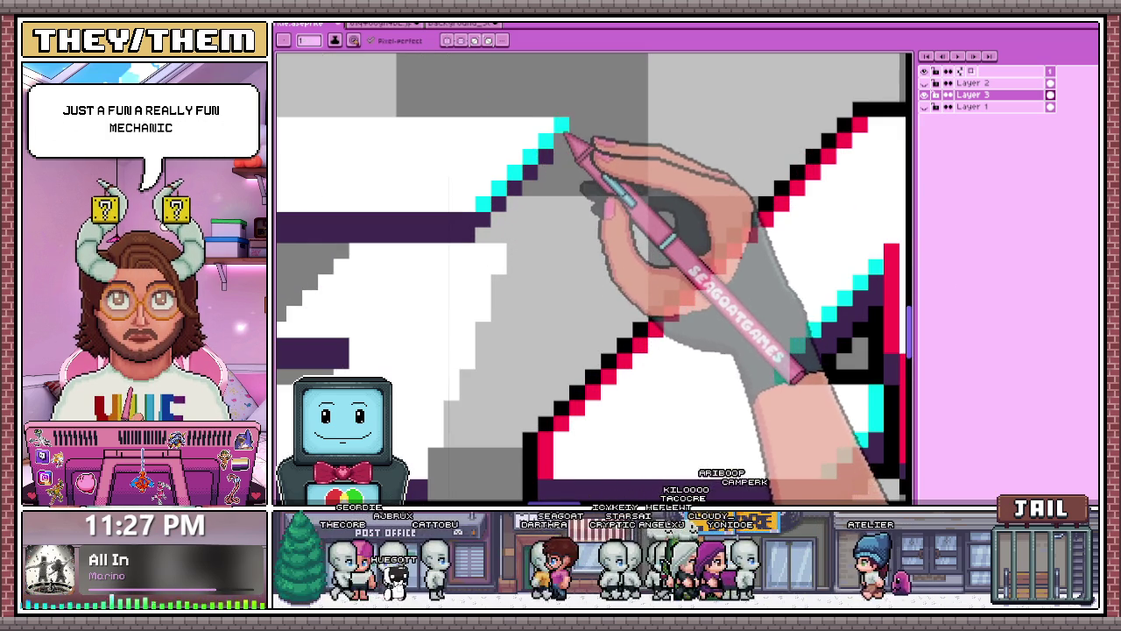
{"action": "scroll", "coordinate": [570, 166], "scroll_direction": "down", "scroll_amount": 2}
{"action": "scroll", "coordinate": [526, 187], "scroll_direction": "down", "scroll_amount": 1}
{"action": "scroll", "coordinate": [506, 188], "scroll_direction": "up", "scroll_amount": 1}
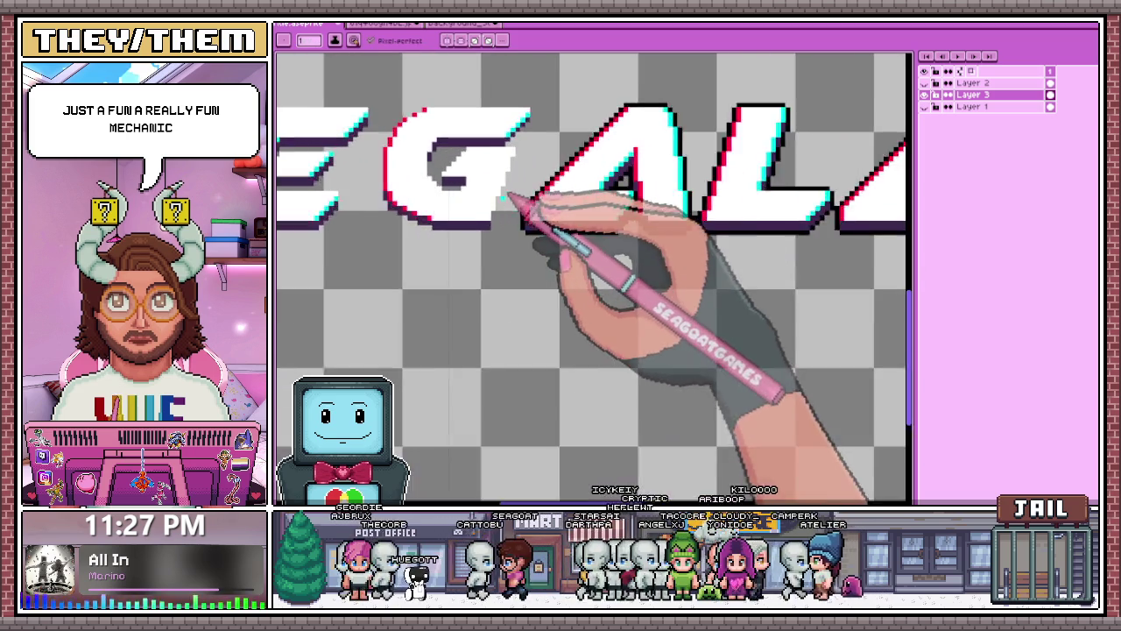
{"action": "scroll", "coordinate": [501, 214], "scroll_direction": "up", "scroll_amount": 2}
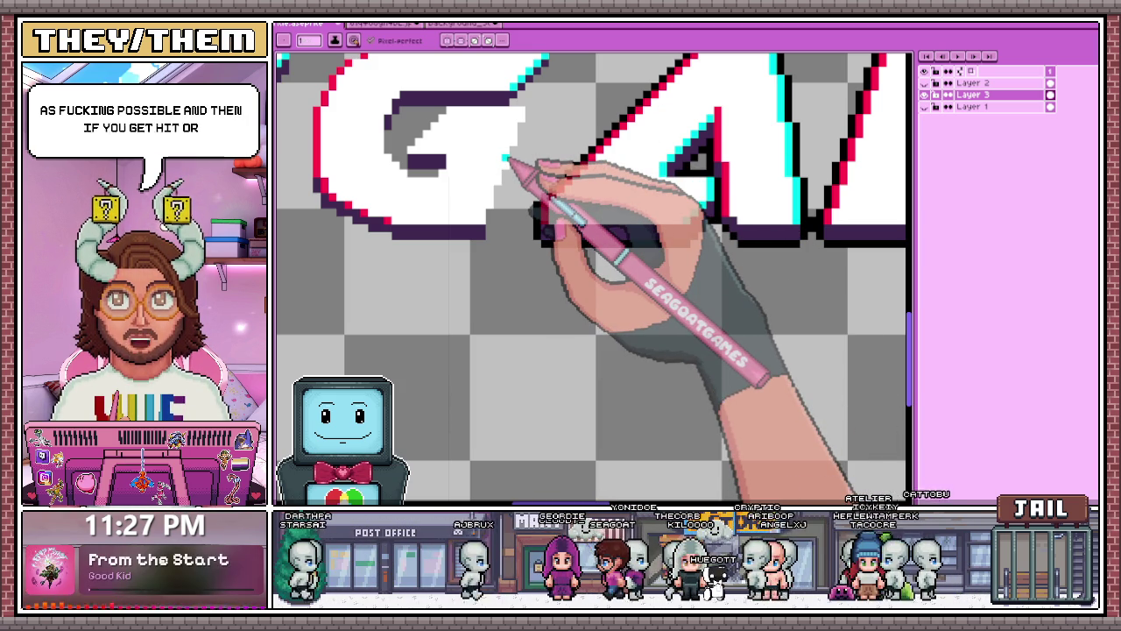
Place a red pixel on the G's inner diagonal edge with the Pencil.
{"action": "scroll", "coordinate": [512, 160], "scroll_direction": "down", "scroll_amount": 2}
{"action": "scroll", "coordinate": [533, 142], "scroll_direction": "up", "scroll_amount": 1}
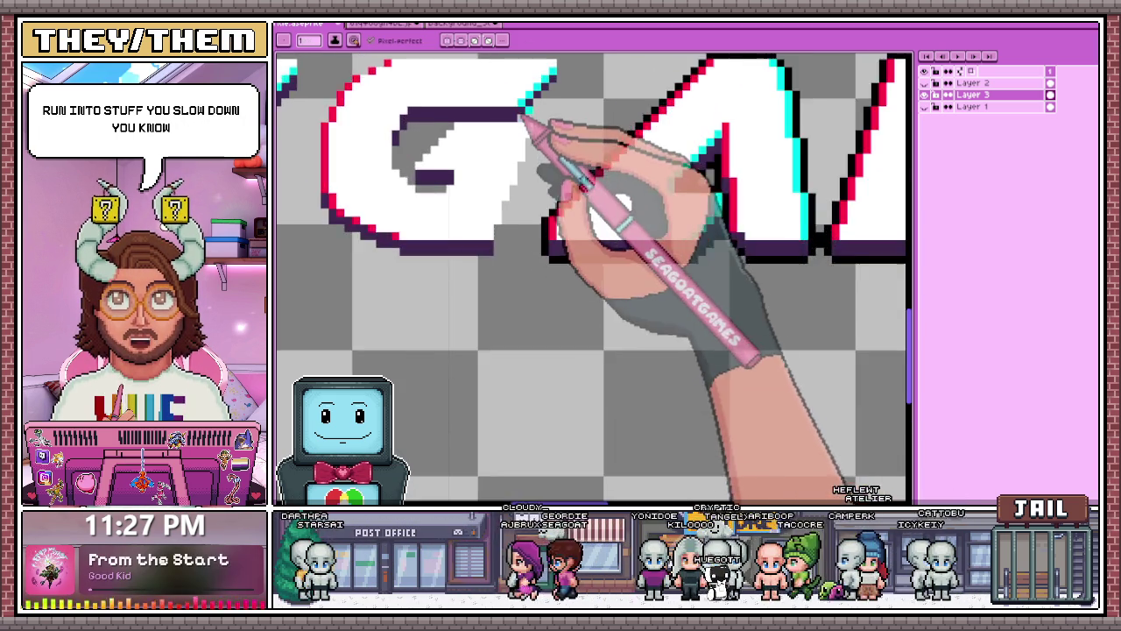
{"action": "scroll", "coordinate": [546, 125], "scroll_direction": "up", "scroll_amount": 1}
{"action": "scroll", "coordinate": [546, 138], "scroll_direction": "up", "scroll_amount": 1}
{"action": "scroll", "coordinate": [539, 162], "scroll_direction": "down", "scroll_amount": 2}
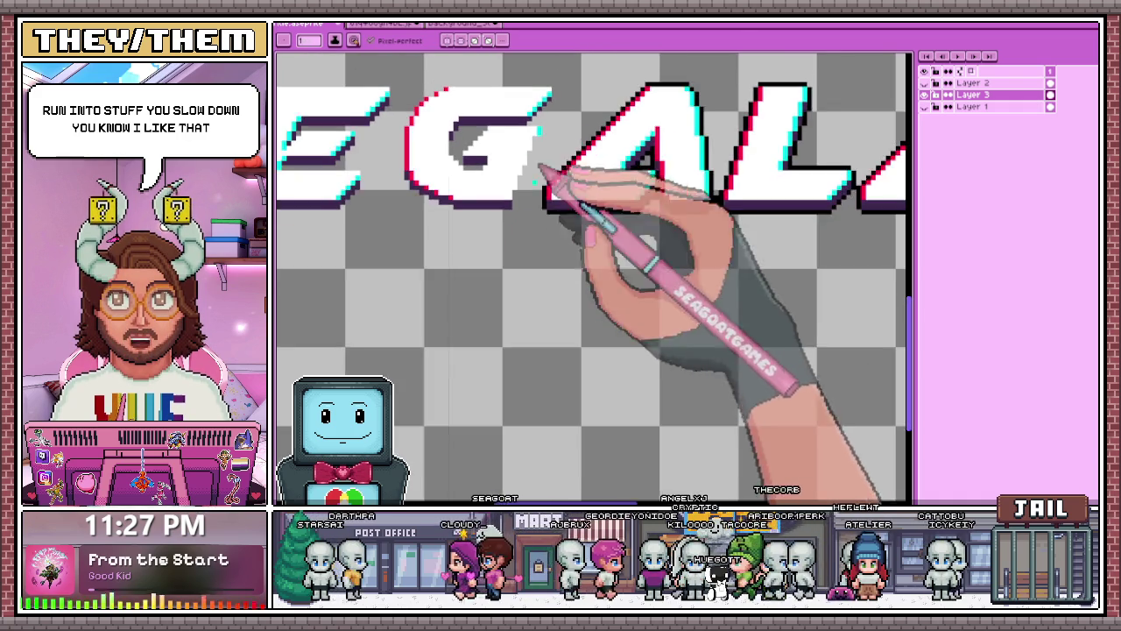
{"action": "scroll", "coordinate": [508, 149], "scroll_direction": "up", "scroll_amount": 1}
{"action": "scroll", "coordinate": [443, 109], "scroll_direction": "down", "scroll_amount": 2}
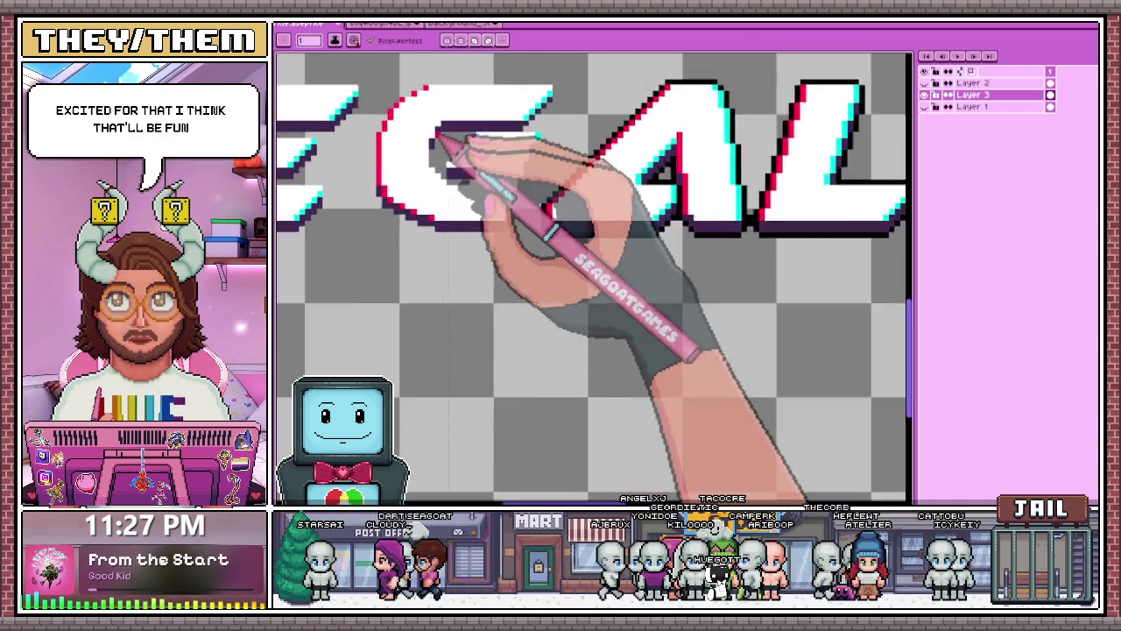
{"action": "scroll", "coordinate": [456, 149], "scroll_direction": "up", "scroll_amount": 3}
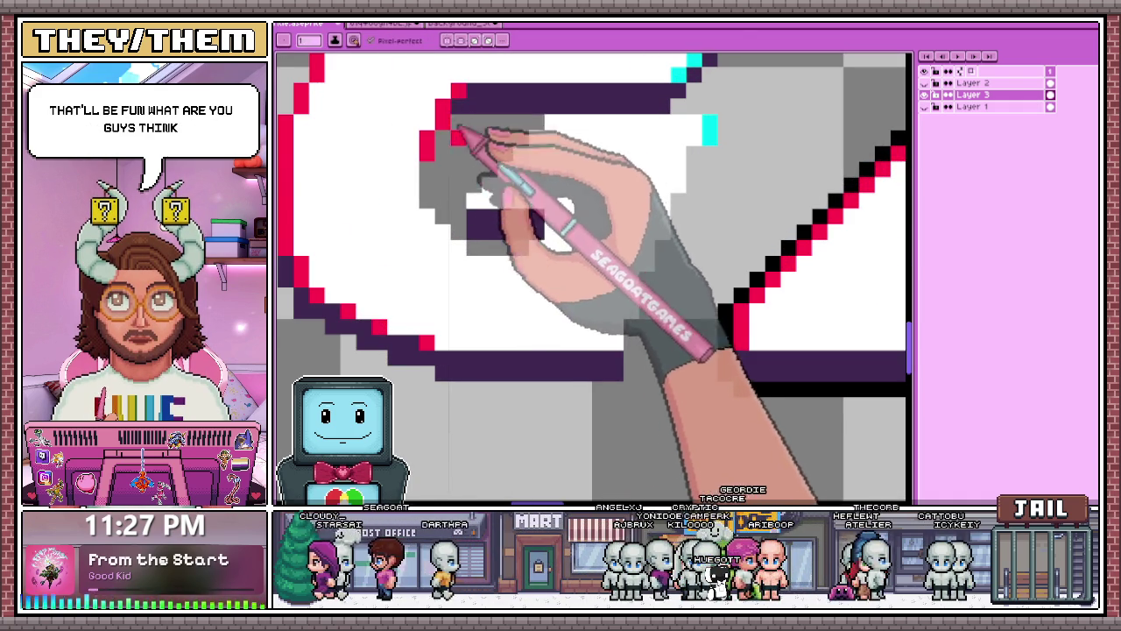
{"action": "scroll", "coordinate": [460, 179], "scroll_direction": "up", "scroll_amount": 1}
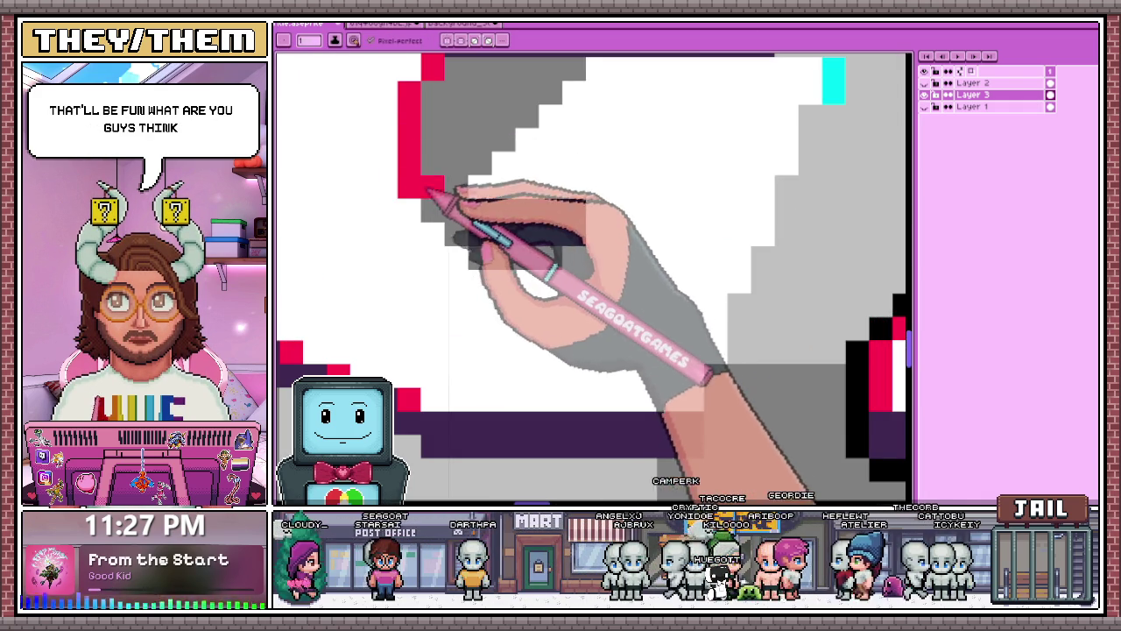
{"action": "scroll", "coordinate": [463, 238], "scroll_direction": "down", "scroll_amount": 1}
{"action": "scroll", "coordinate": [488, 248], "scroll_direction": "down", "scroll_amount": 2}
{"action": "scroll", "coordinate": [593, 176], "scroll_direction": "down", "scroll_amount": 1}
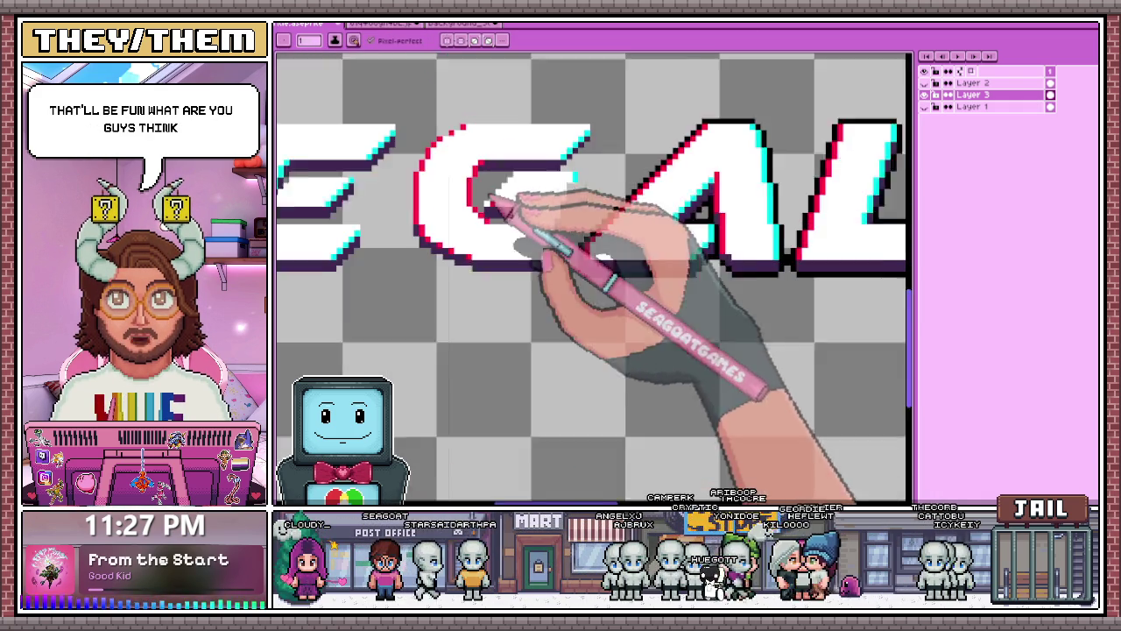
{"action": "scroll", "coordinate": [500, 200], "scroll_direction": "up", "scroll_amount": 1}
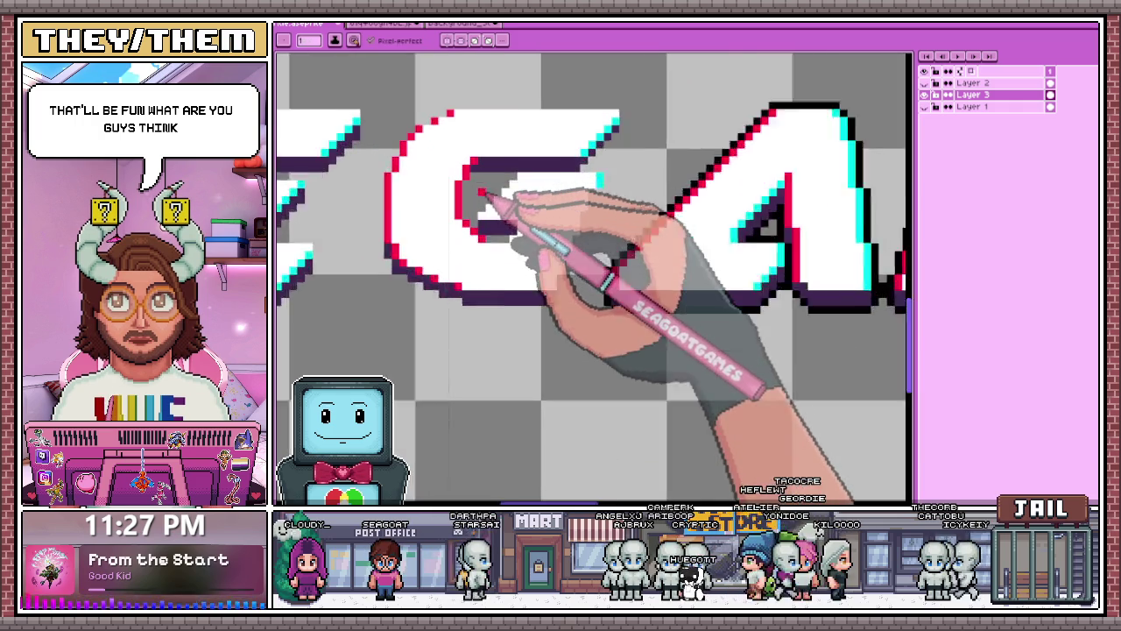
{"action": "scroll", "coordinate": [477, 197], "scroll_direction": "up", "scroll_amount": 1}
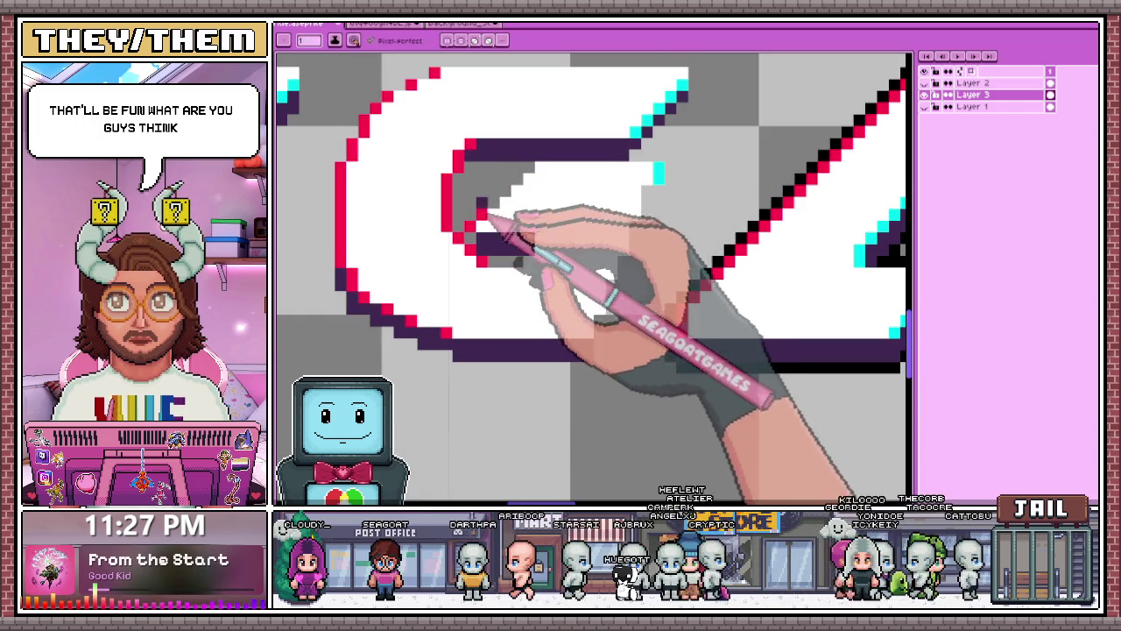
{"action": "left_click", "coordinate": [494, 203]}
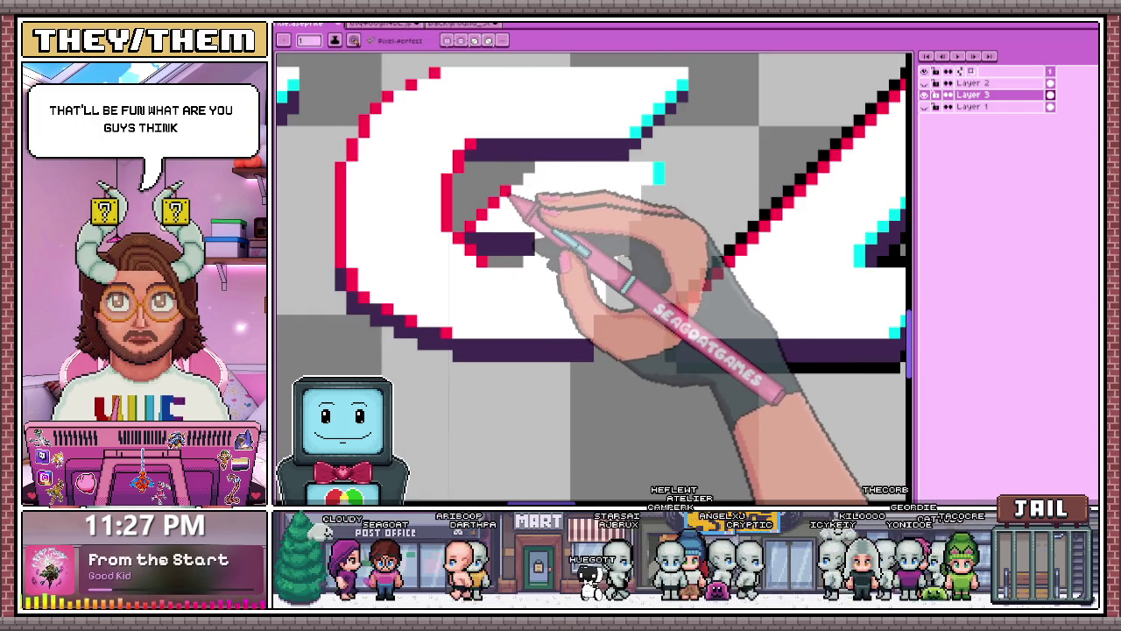
Eyedrop the dark purple outline colour from the canvas and return to the Pencil.
{"action": "scroll", "coordinate": [556, 192], "scroll_direction": "down", "scroll_amount": 1}
{"action": "scroll", "coordinate": [614, 188], "scroll_direction": "up", "scroll_amount": 1}
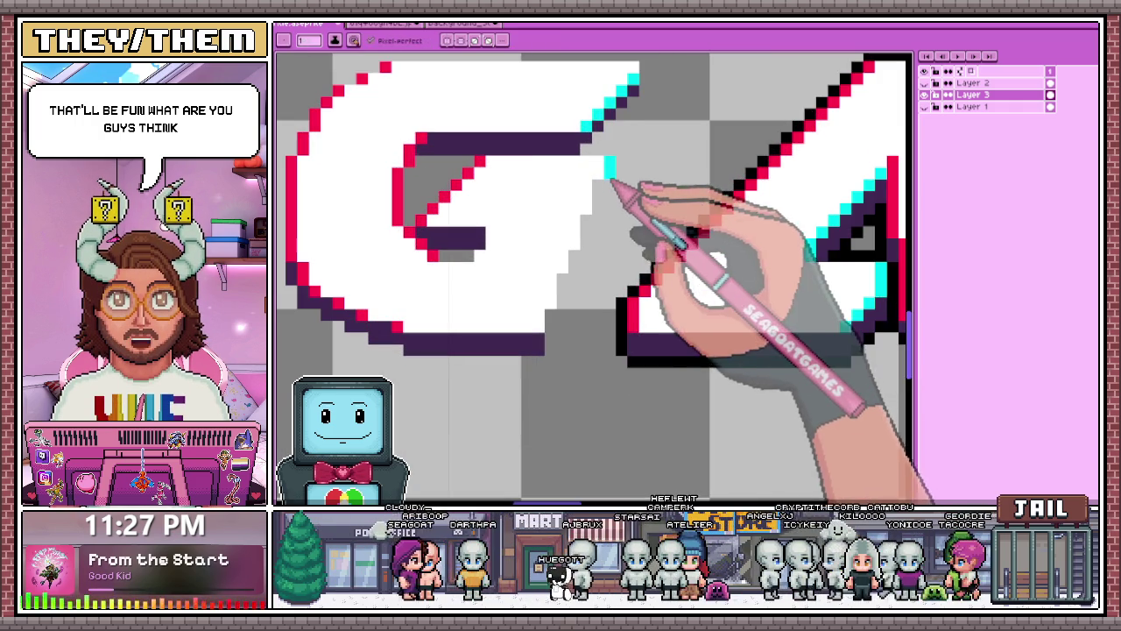
{"action": "scroll", "coordinate": [610, 189], "scroll_direction": "down", "scroll_amount": 1}
{"action": "scroll", "coordinate": [605, 198], "scroll_direction": "up", "scroll_amount": 1}
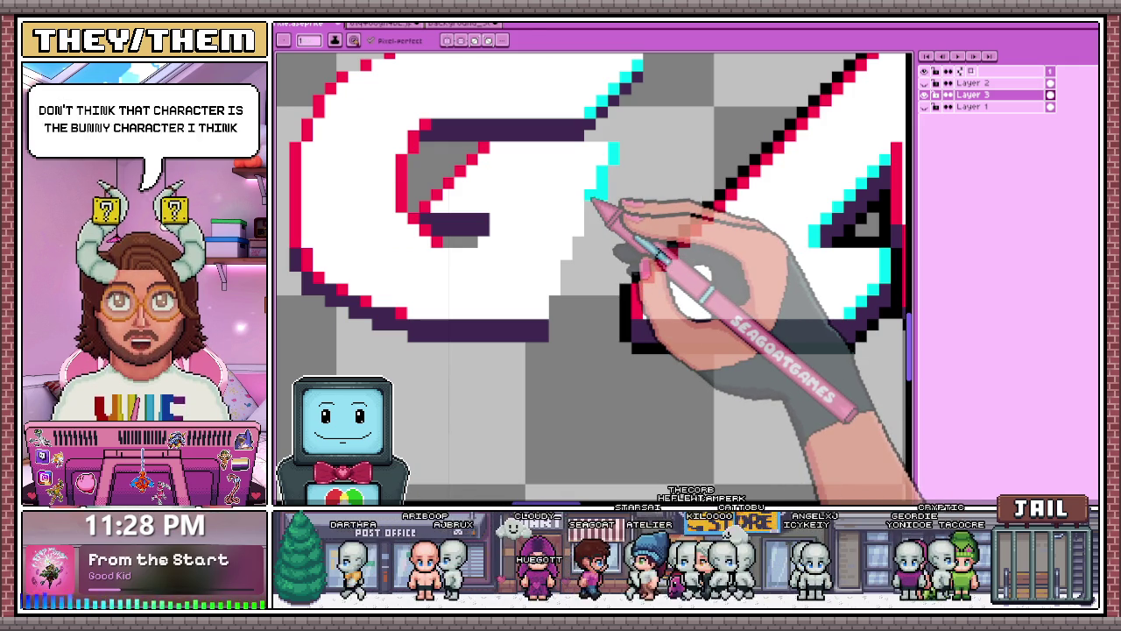
{"action": "scroll", "coordinate": [593, 203], "scroll_direction": "up", "scroll_amount": 1}
{"action": "scroll", "coordinate": [594, 213], "scroll_direction": "up", "scroll_amount": 1}
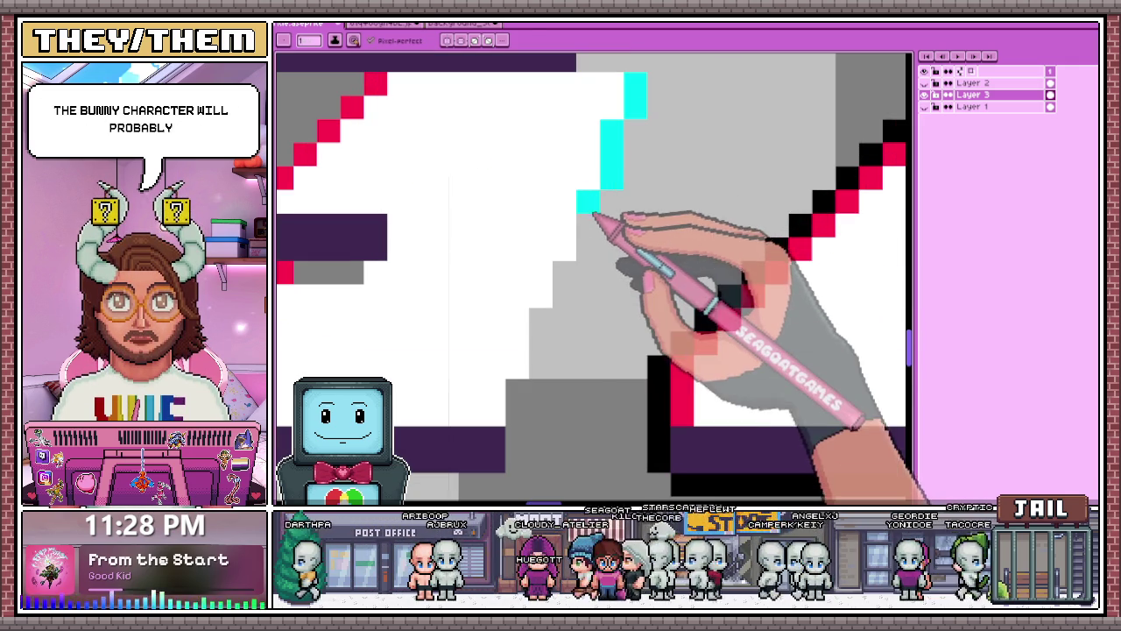
{"action": "scroll", "coordinate": [601, 219], "scroll_direction": "down", "scroll_amount": 2}
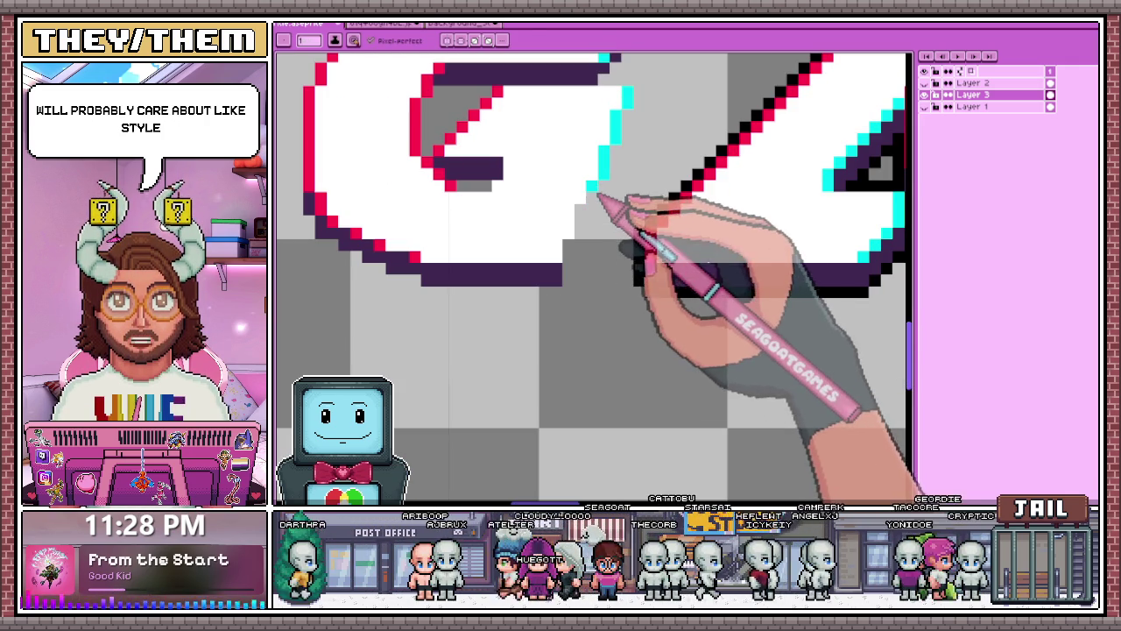
{"action": "key", "text": "i"}
{"action": "key", "text": "b"}
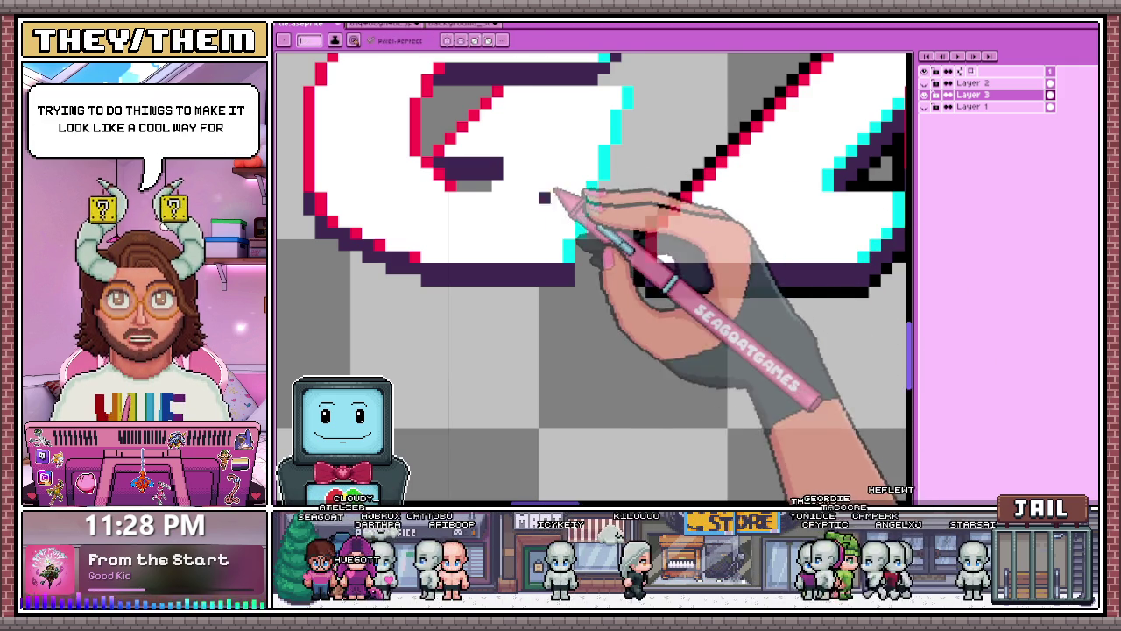
{"action": "scroll", "coordinate": [584, 250], "scroll_direction": "up", "scroll_amount": 1}
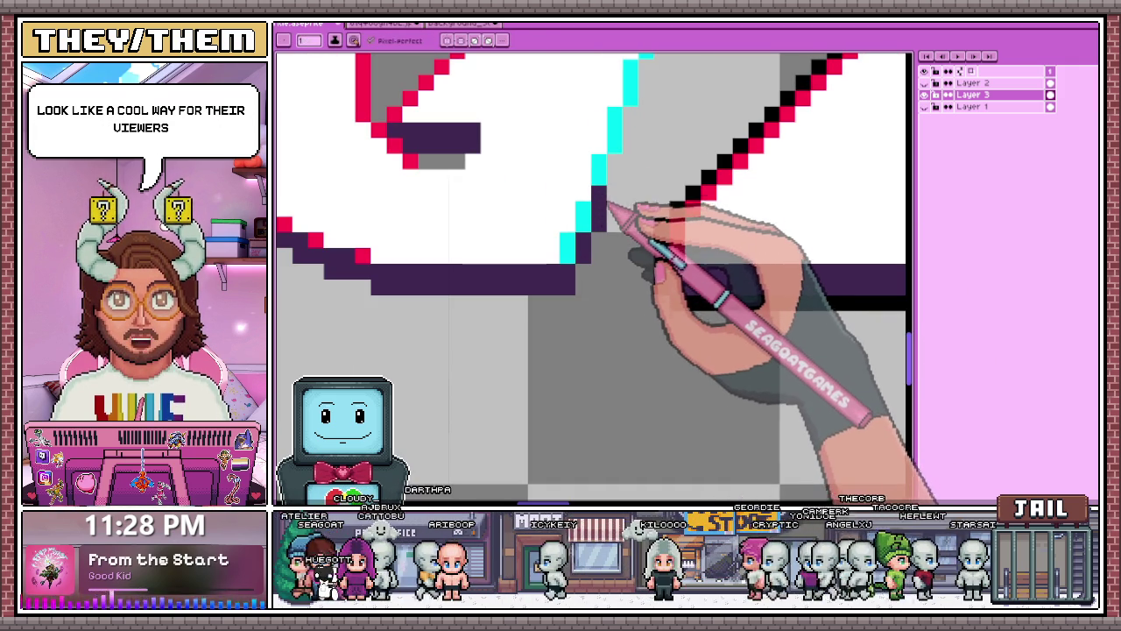
Add one dark purple pixel above the outline's end, beside the G's cyan edge.
{"action": "left_click", "coordinate": [599, 193]}
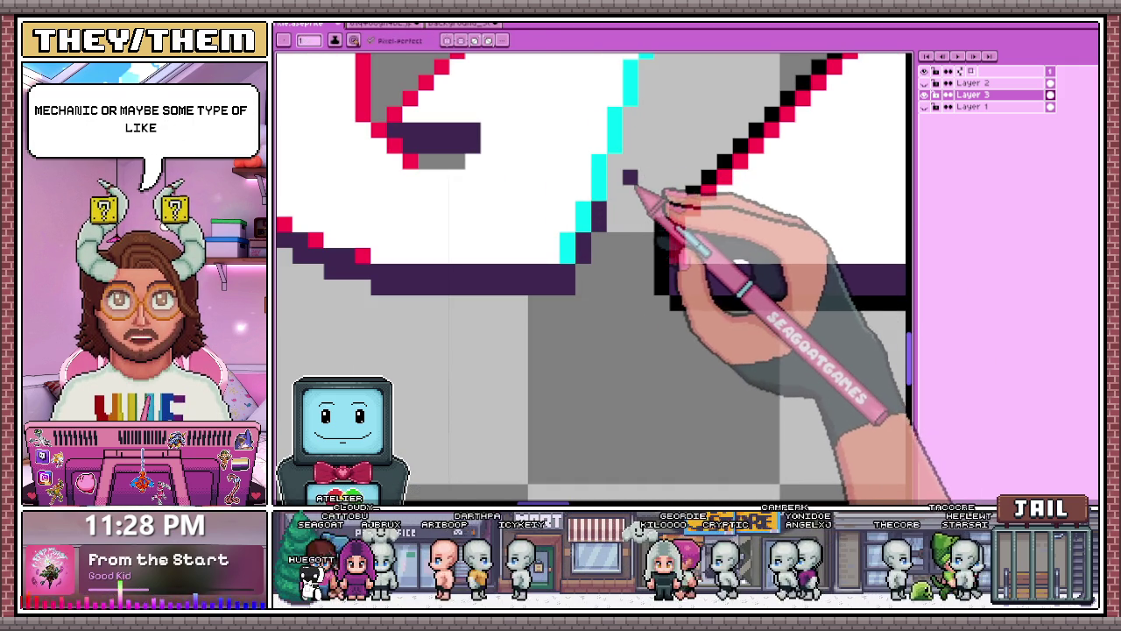
{"action": "scroll", "coordinate": [557, 305], "scroll_direction": "down", "scroll_amount": 2}
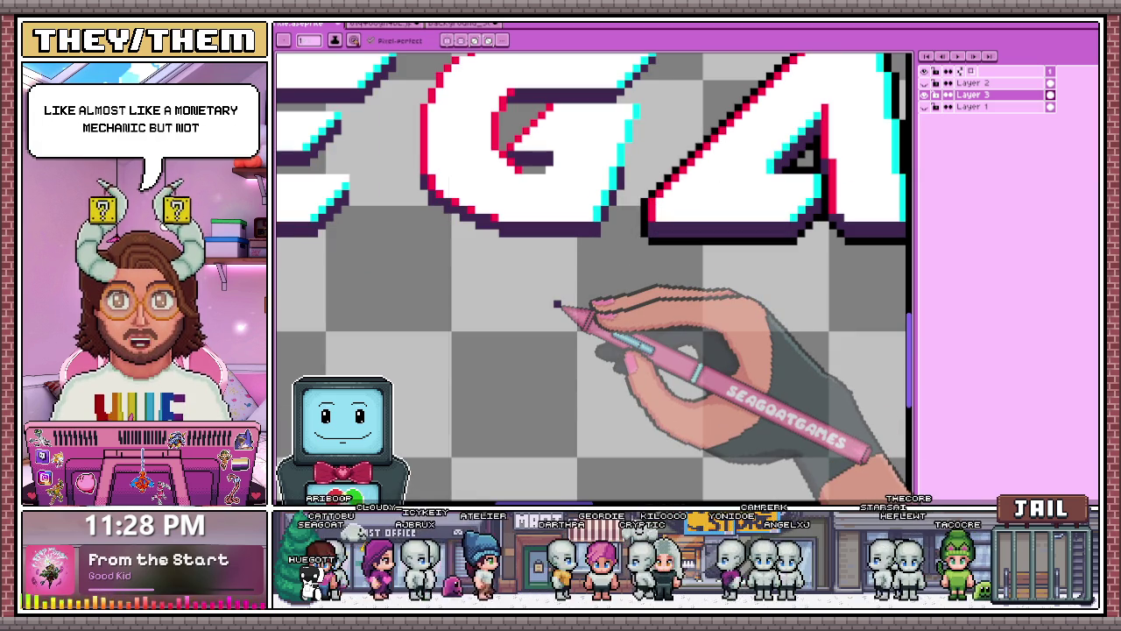
{"action": "scroll", "coordinate": [646, 163], "scroll_direction": "up", "scroll_amount": 1}
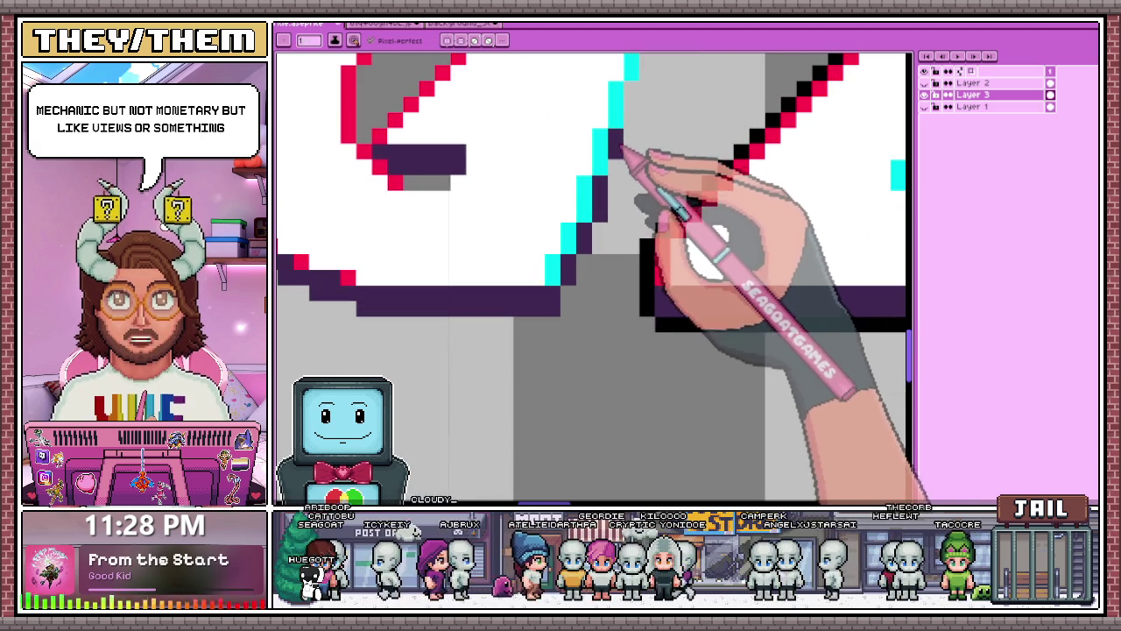
{"action": "scroll", "coordinate": [636, 143], "scroll_direction": "down", "scroll_amount": 2}
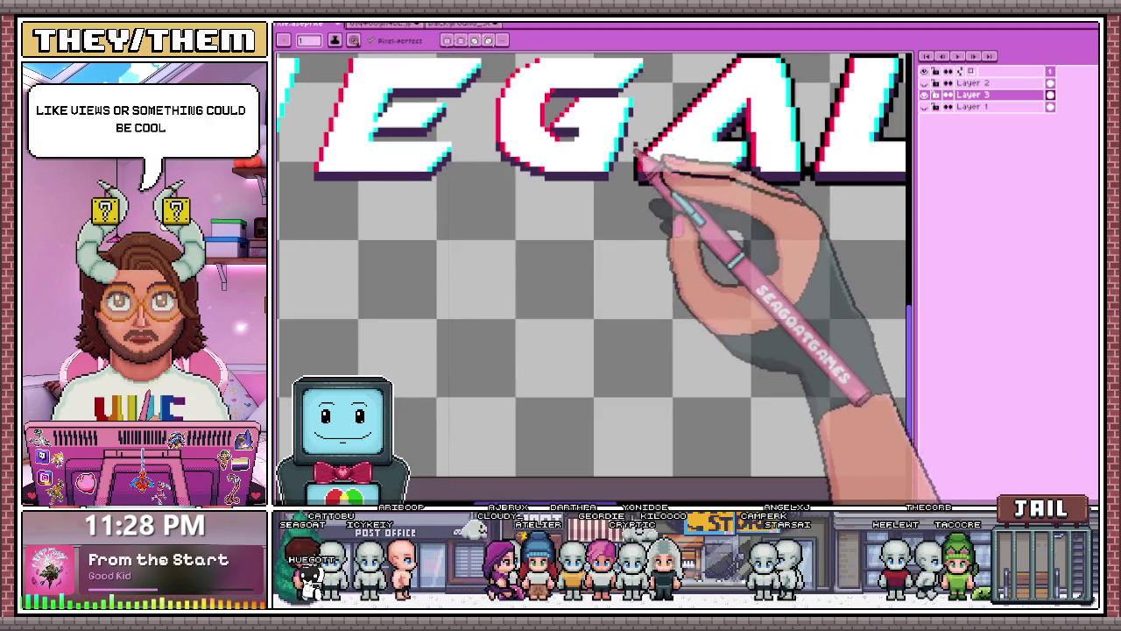
{"action": "scroll", "coordinate": [633, 142], "scroll_direction": "up", "scroll_amount": 1}
{"action": "scroll", "coordinate": [630, 144], "scroll_direction": "up", "scroll_amount": 1}
{"action": "scroll", "coordinate": [629, 147], "scroll_direction": "up", "scroll_amount": 1}
{"action": "scroll", "coordinate": [628, 149], "scroll_direction": "up", "scroll_amount": 1}
{"action": "scroll", "coordinate": [625, 147], "scroll_direction": "down", "scroll_amount": 2}
{"action": "scroll", "coordinate": [630, 201], "scroll_direction": "up", "scroll_amount": 1}
Zoom in and out to review the G's red-lined inner curve and dark purple outline.
{"action": "scroll", "coordinate": [624, 171], "scroll_direction": "down", "scroll_amount": 1}
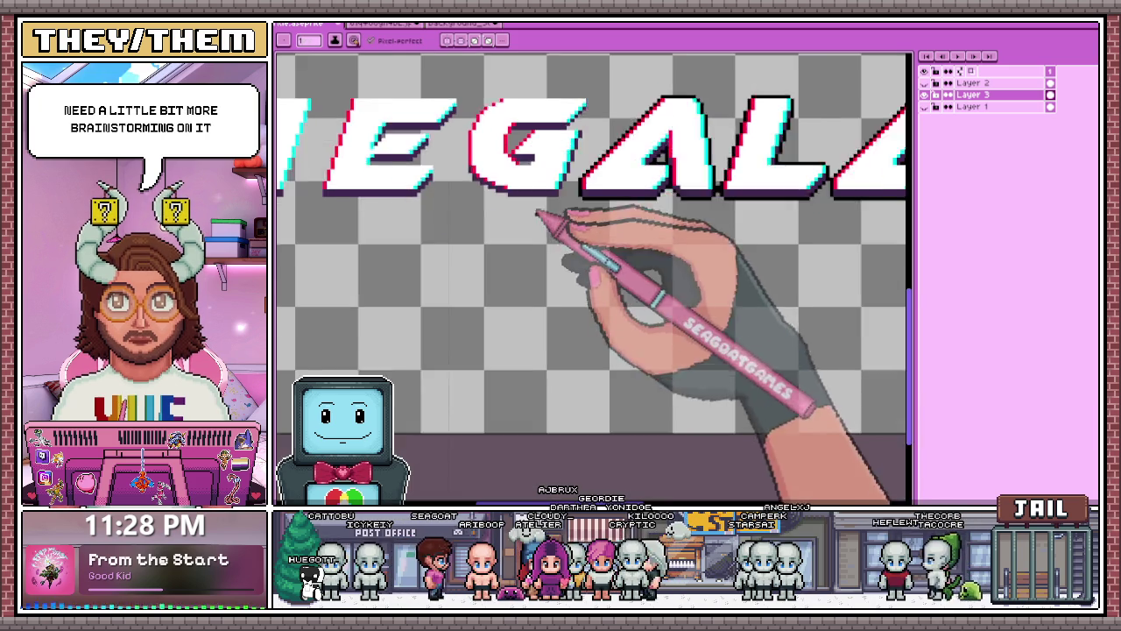
{"action": "scroll", "coordinate": [545, 105], "scroll_direction": "down", "scroll_amount": 1}
{"action": "scroll", "coordinate": [563, 163], "scroll_direction": "up", "scroll_amount": 2}
{"action": "scroll", "coordinate": [574, 179], "scroll_direction": "up", "scroll_amount": 2}
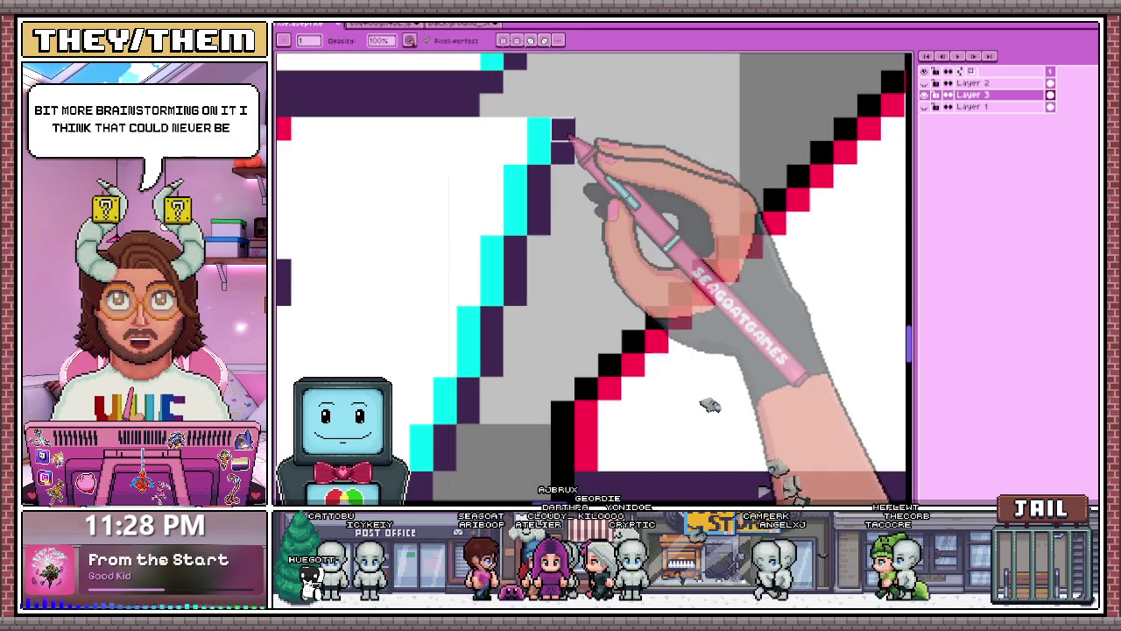
{"action": "scroll", "coordinate": [576, 150], "scroll_direction": "down", "scroll_amount": 2}
{"action": "scroll", "coordinate": [561, 193], "scroll_direction": "up", "scroll_amount": 1}
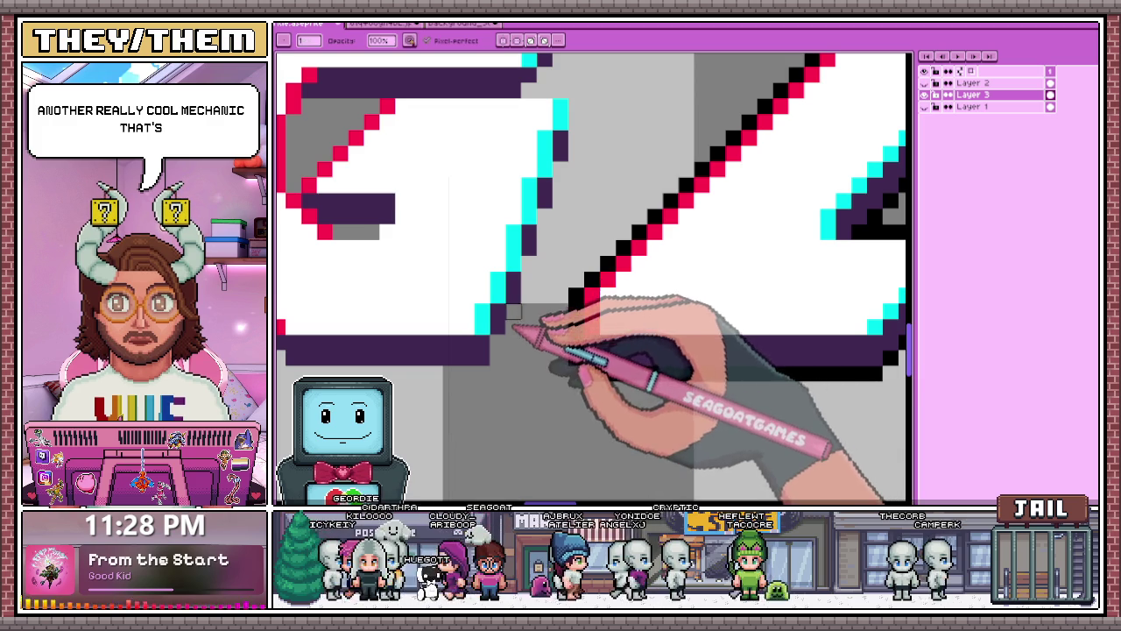
{"action": "scroll", "coordinate": [541, 289], "scroll_direction": "down", "scroll_amount": 2}
{"action": "scroll", "coordinate": [530, 305], "scroll_direction": "down", "scroll_amount": 1}
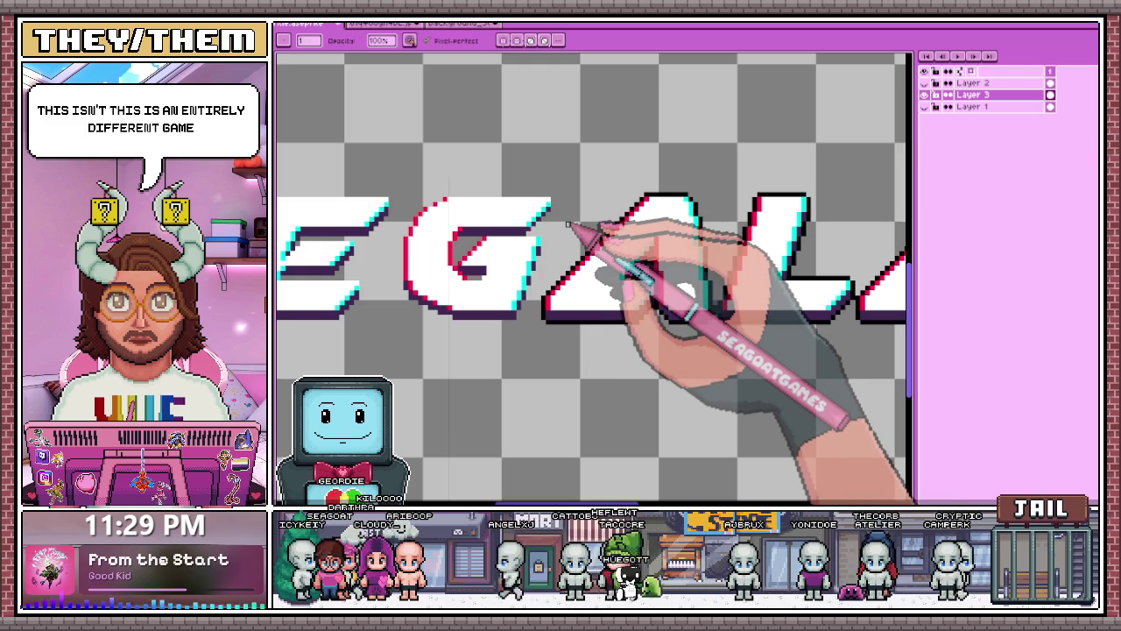
{"action": "scroll", "coordinate": [548, 223], "scroll_direction": "down", "scroll_amount": 1}
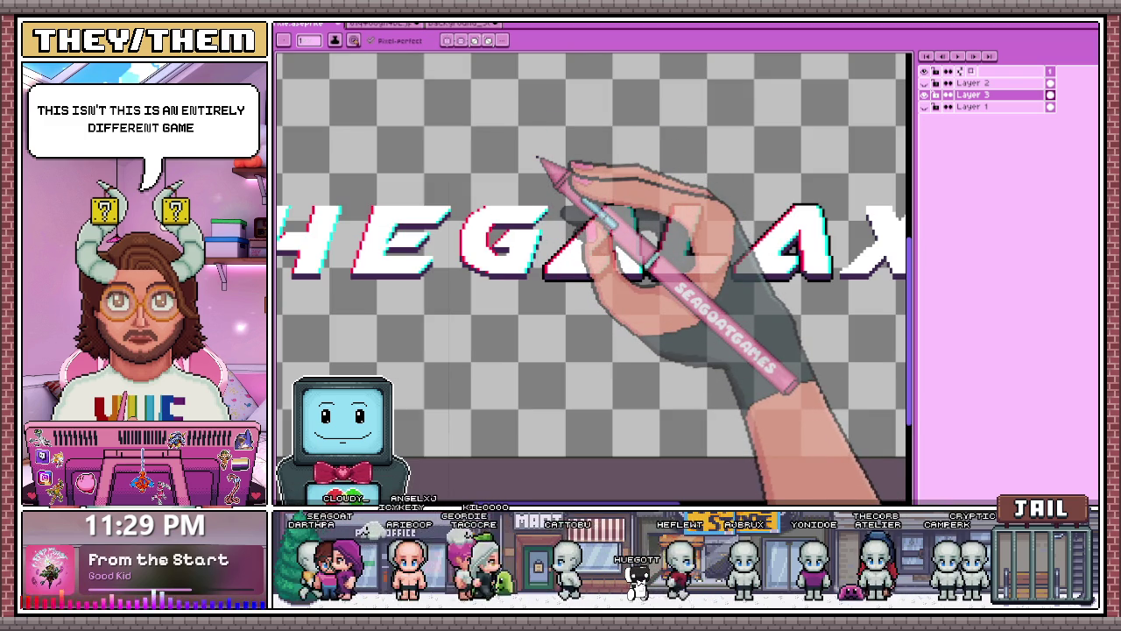
{"action": "scroll", "coordinate": [569, 232], "scroll_direction": "up", "scroll_amount": 1}
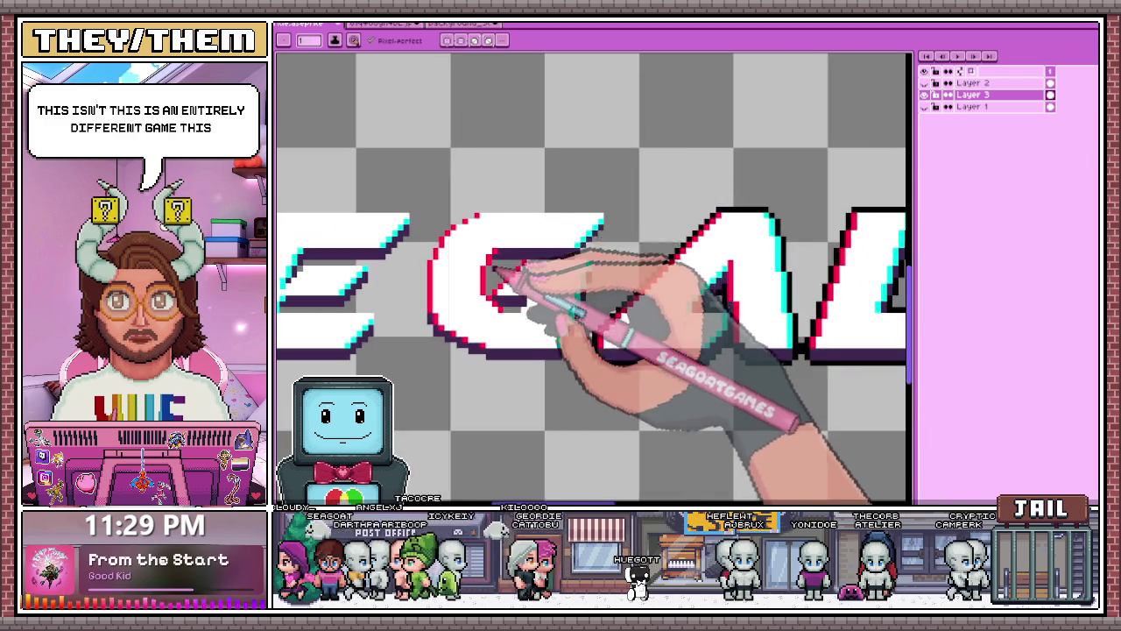
{"action": "scroll", "coordinate": [493, 276], "scroll_direction": "up", "scroll_amount": 2}
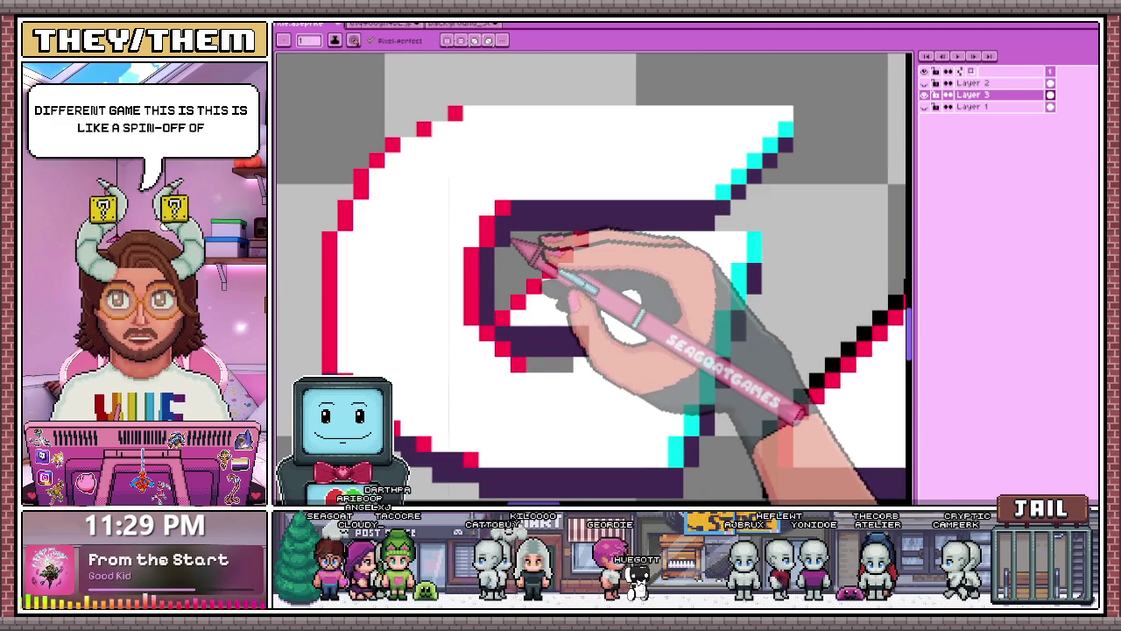
{"action": "scroll", "coordinate": [517, 237], "scroll_direction": "down", "scroll_amount": 2}
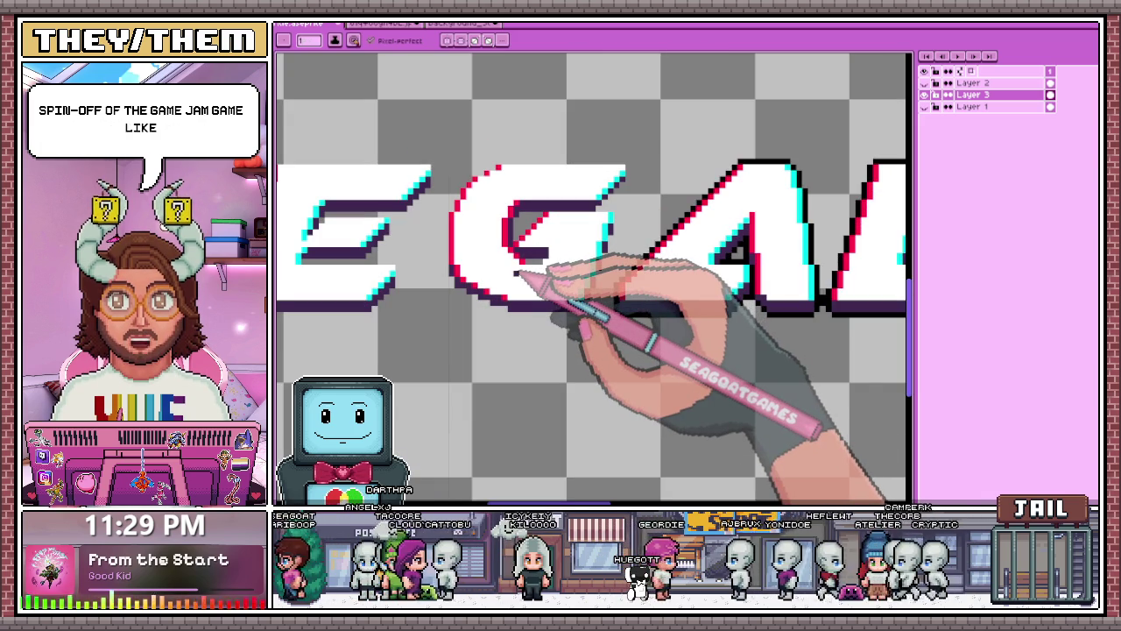